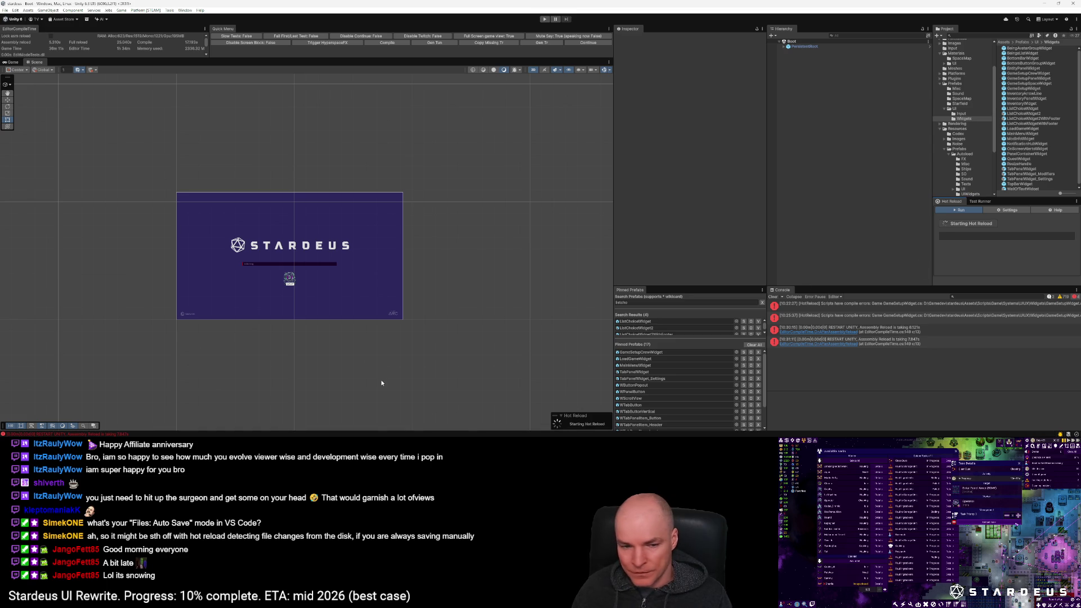
# Step: Bring VS Code, showing GameSetupSpaceWidget.cs, to the front over the Unity Editor
pyautogui.moveTo(136, 436)
pyautogui.click(135, 411)
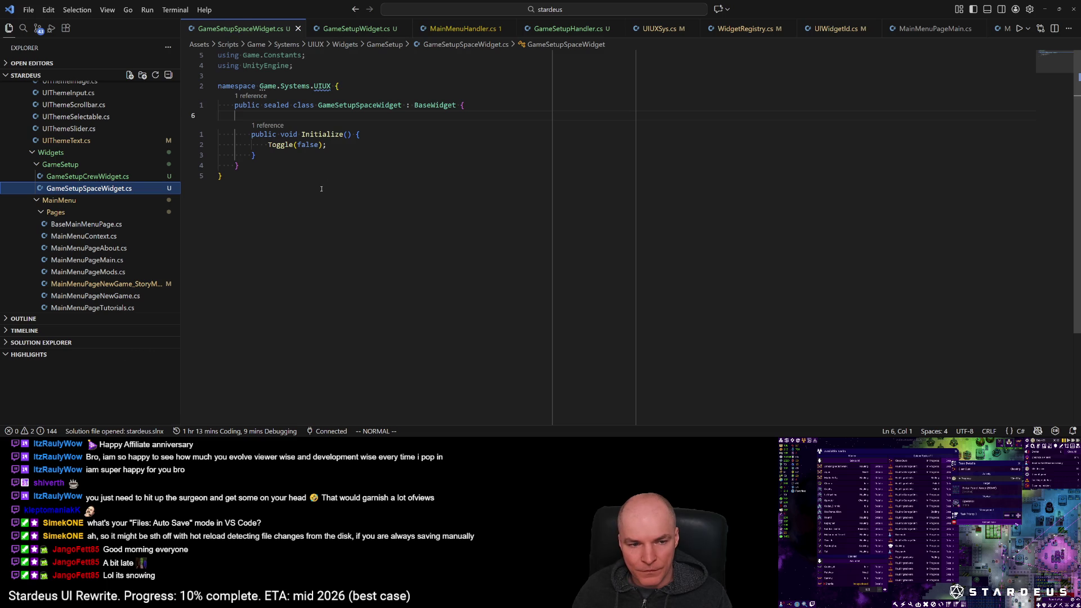
# Step: Open MainMenuPageNewGame_StoryMode.cs and find CustomStart's ShowGameSetup.Ask(scenario) call
pyautogui.scroll(-2, 135, 270)
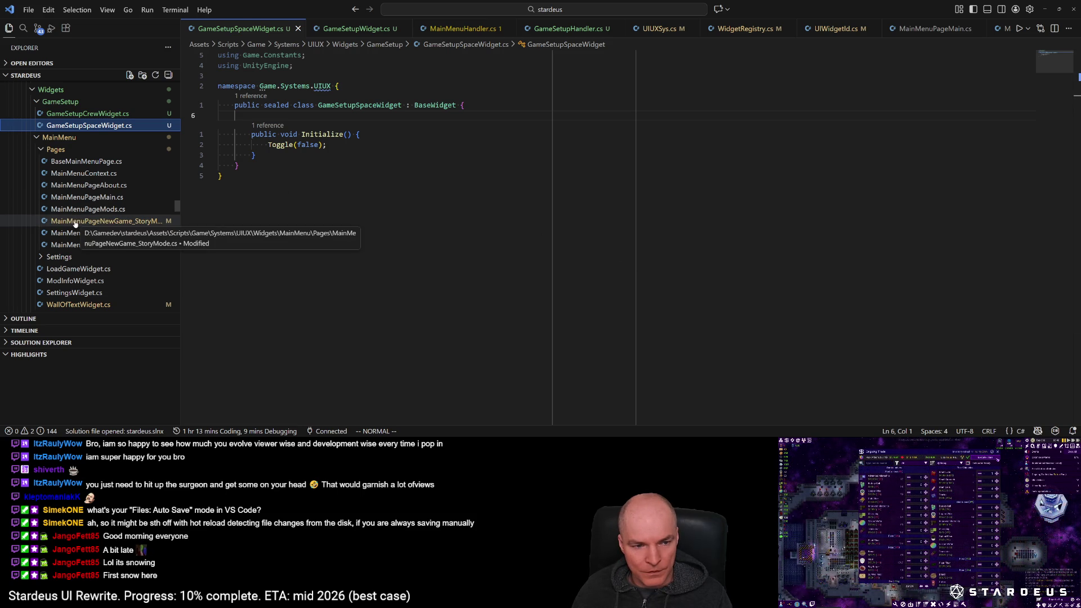
pyautogui.click(84, 223)
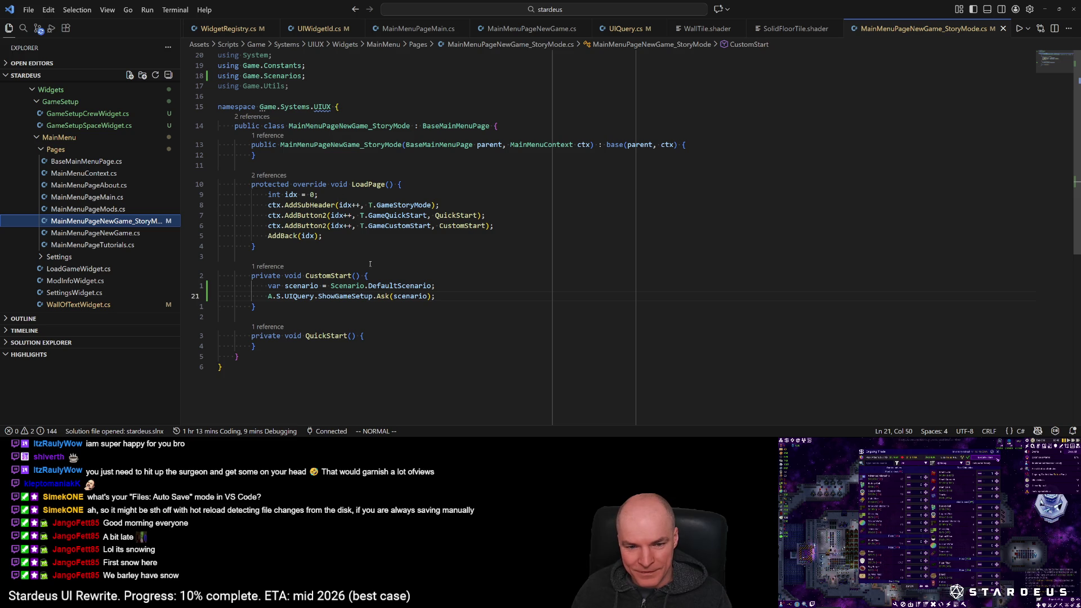
pyautogui.click(345, 296)
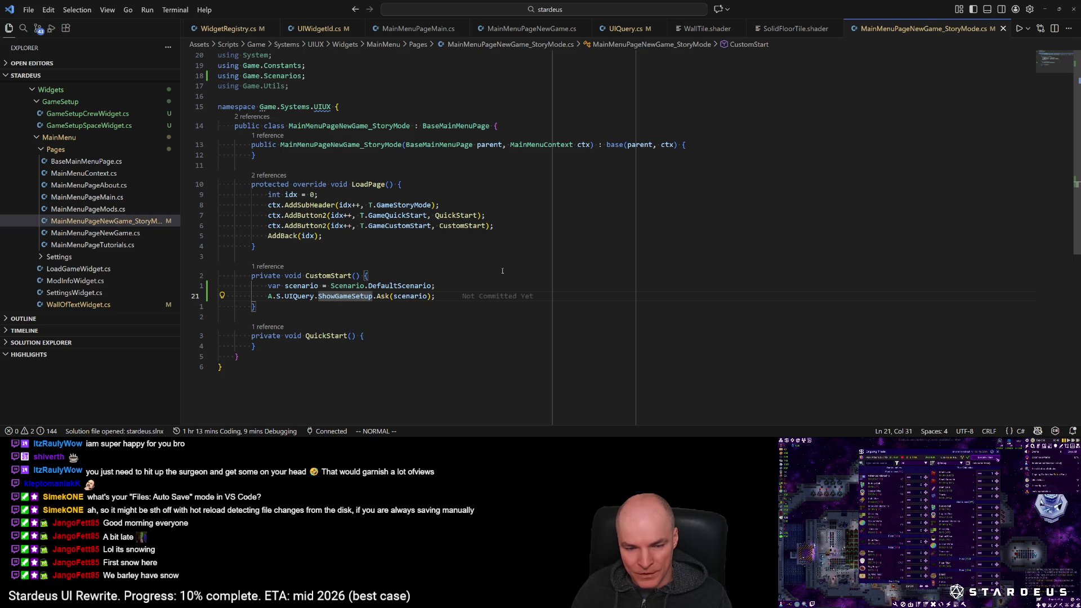
pyautogui.hotkey('ctrl', 'p')
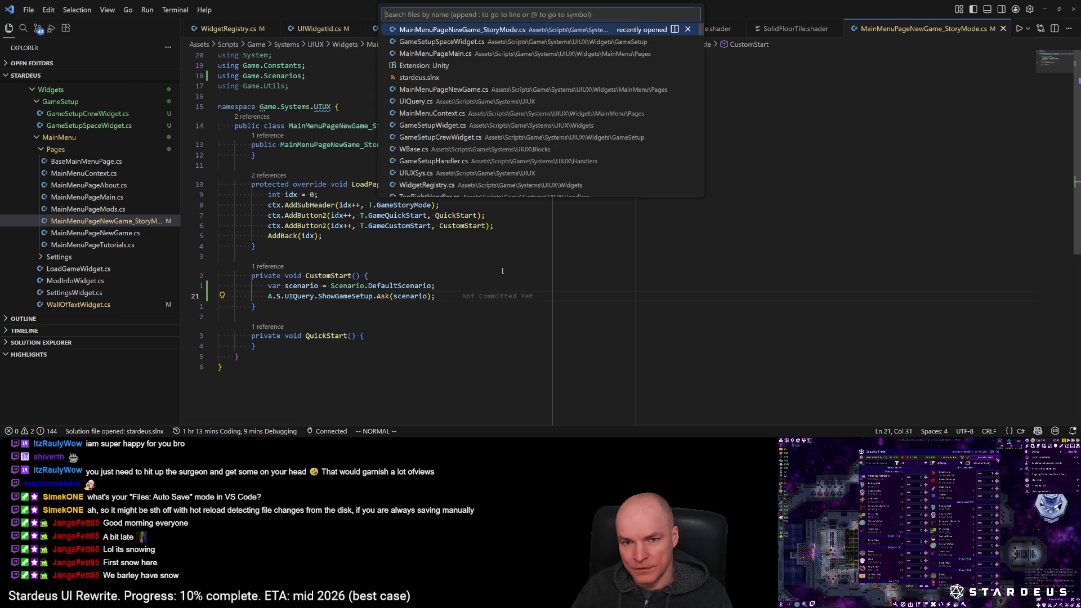
# Step: Open GameSetupHandler.cs and add s.UIQuery.ShowGameSetup.Ask() below widget.Initialize()
pyautogui.write('gamesetuphandler')
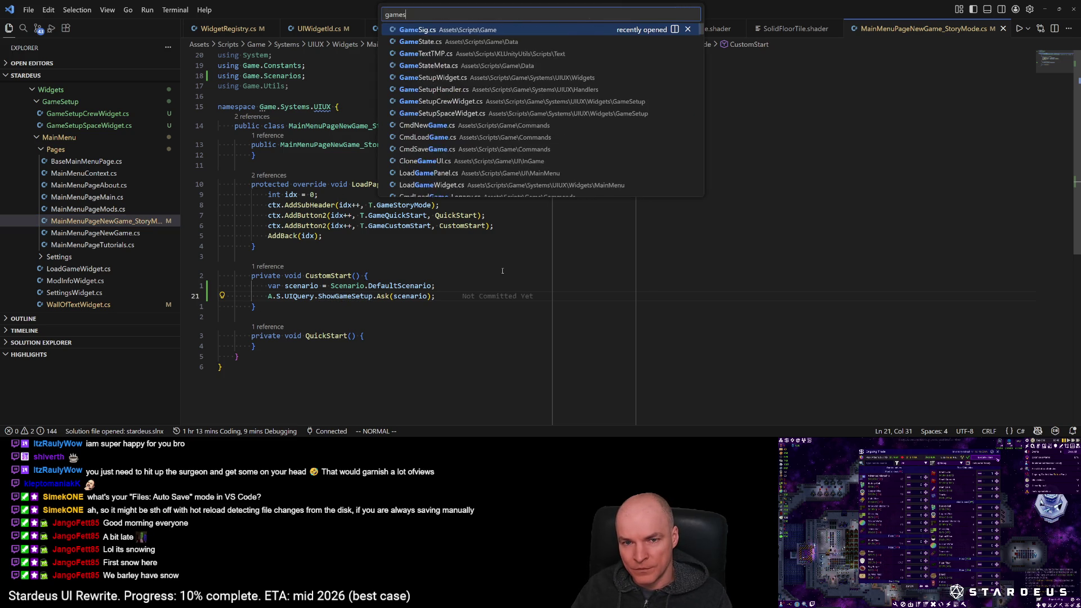
pyautogui.press('Return')
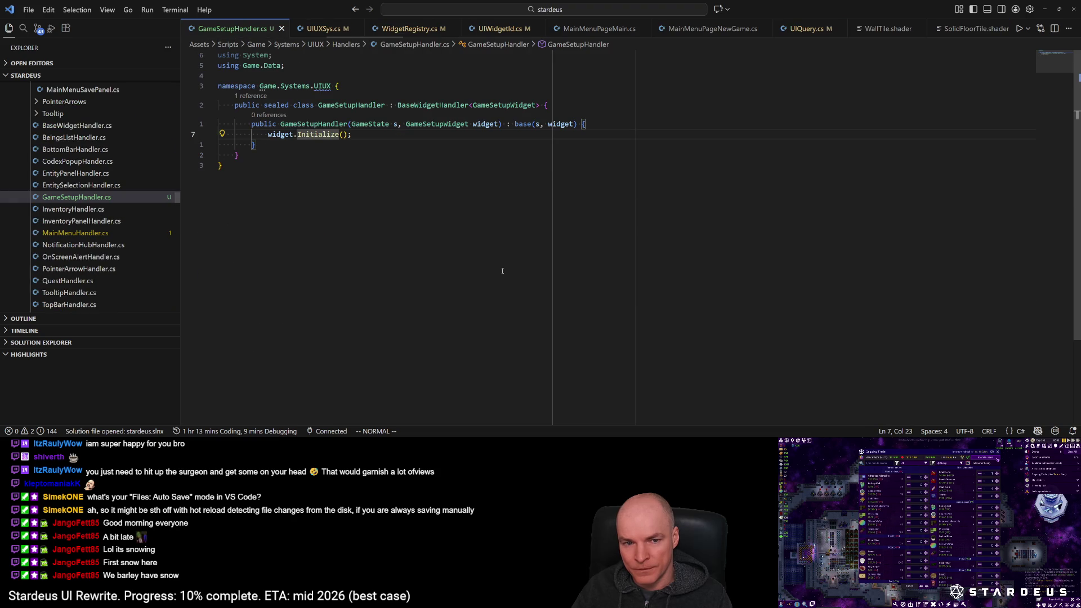
pyautogui.write('o')
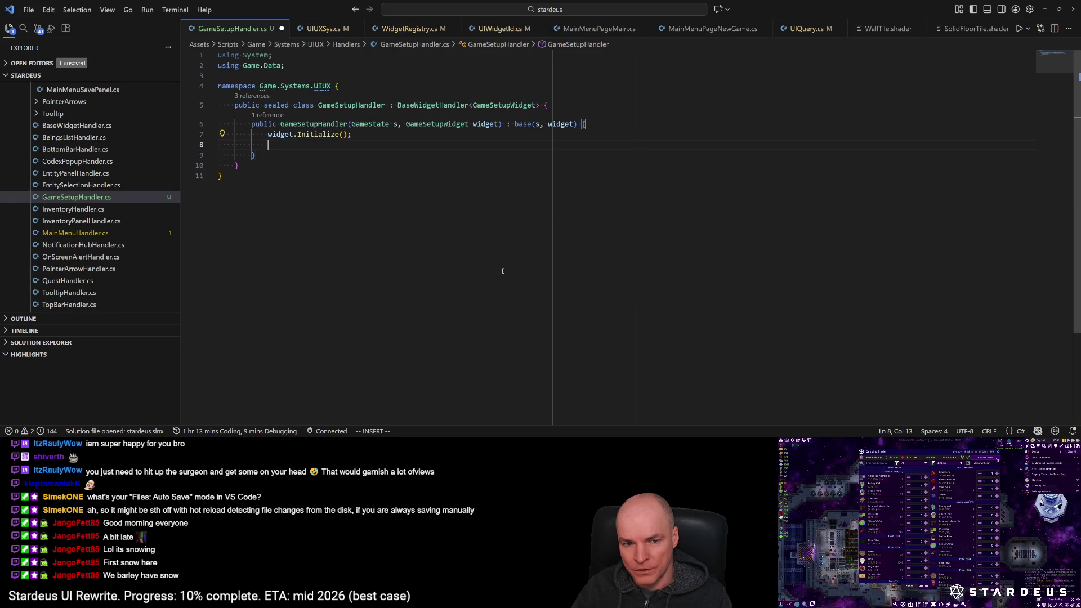
pyautogui.write('s.uiq')
pyautogui.write('.UIQuery.')
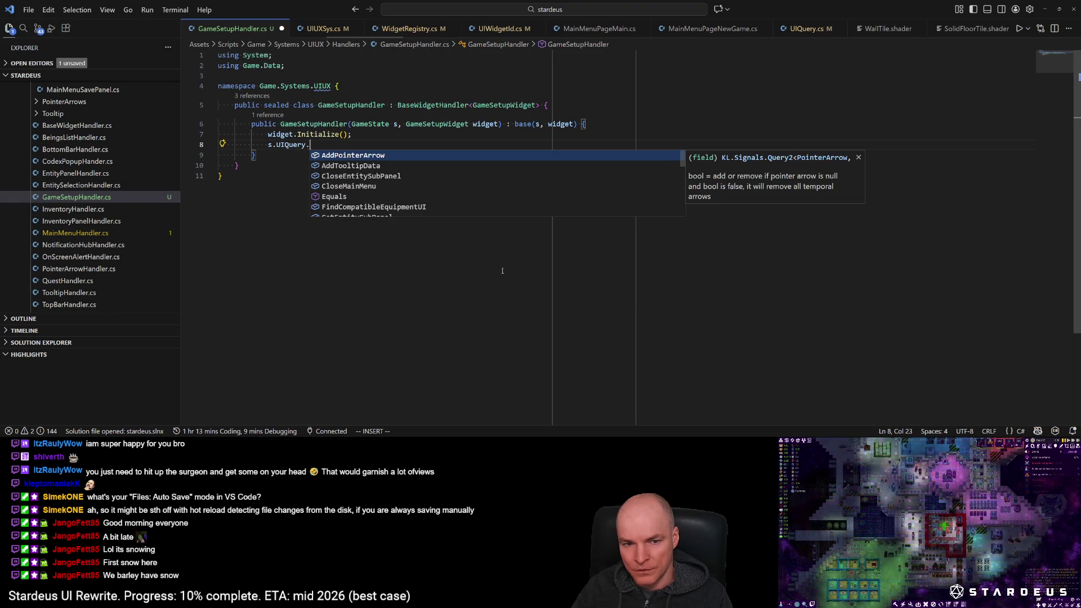
pyautogui.write('showga')
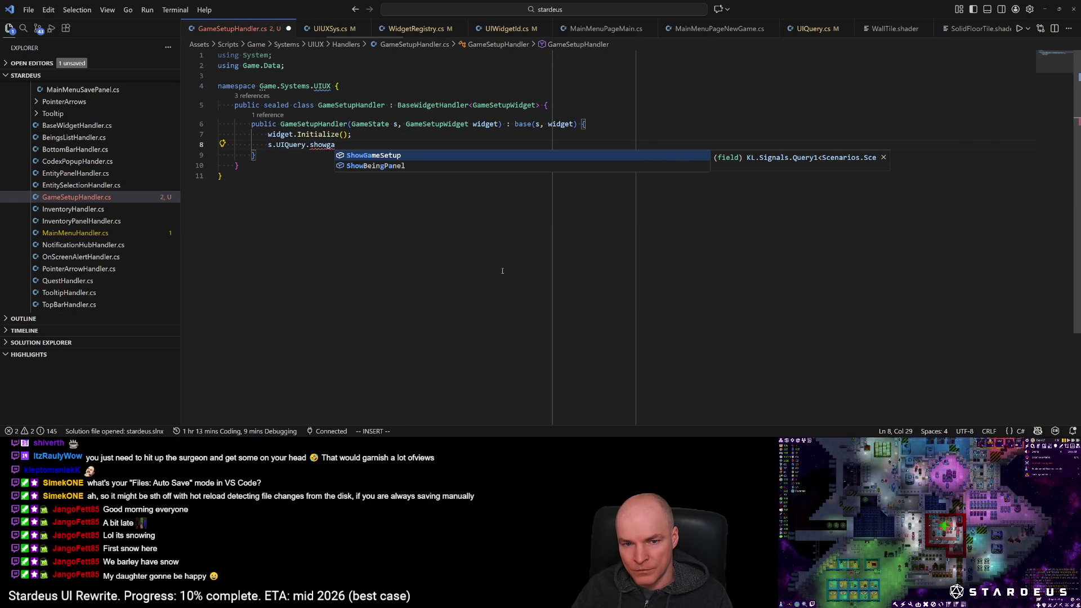
pyautogui.press('Tab')
pyautogui.write('.Ask(')
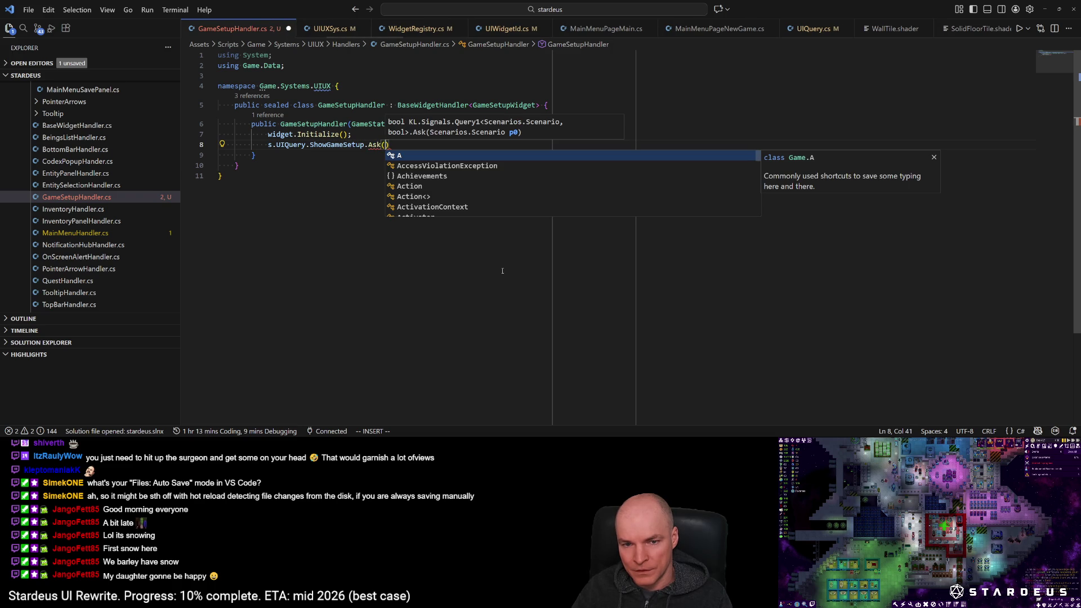
pyautogui.press('Escape')
pyautogui.press('h')
pyautogui.press('h')
pyautogui.press('h')
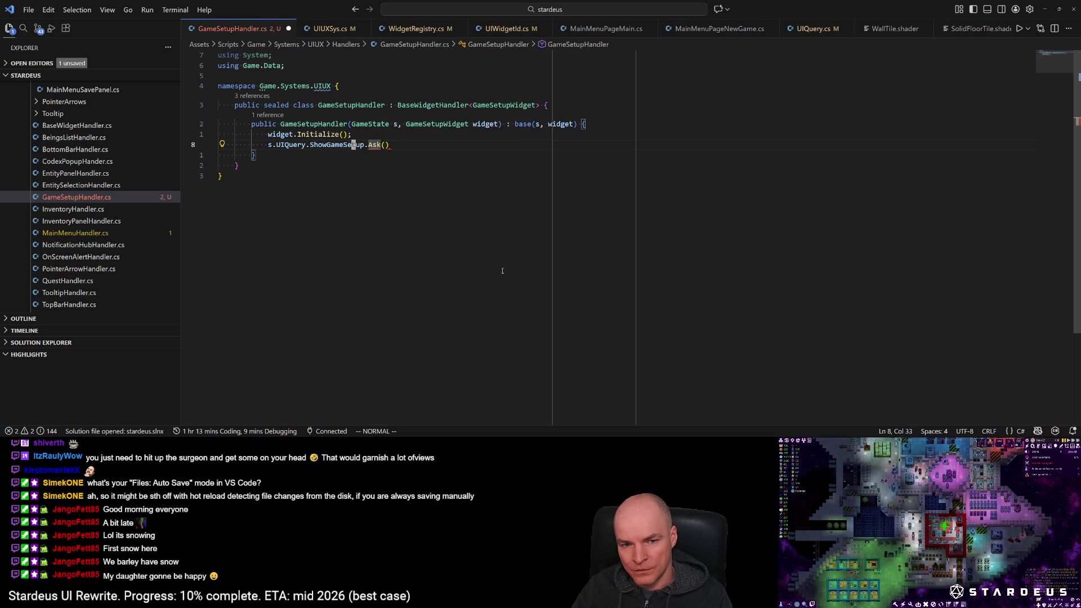
# Step: Go to ShowGameSetup's definition in UIQuery.cs and change it to Query2<Scenario, bool, bool>
pyautogui.press('g')
pyautogui.press('d')
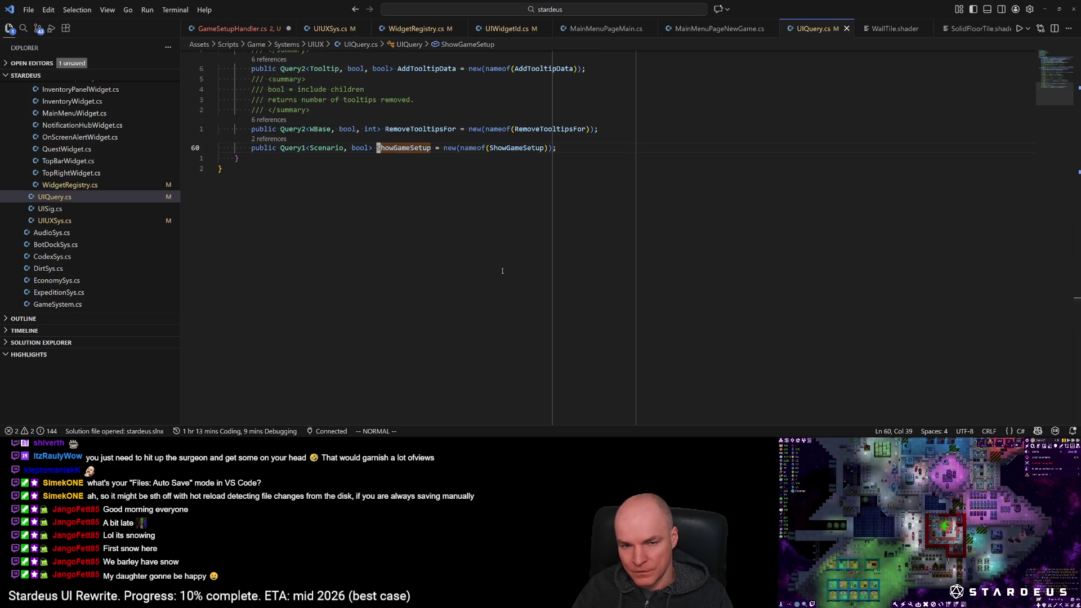
pyautogui.press('b')
pyautogui.press('b')
pyautogui.press('b')
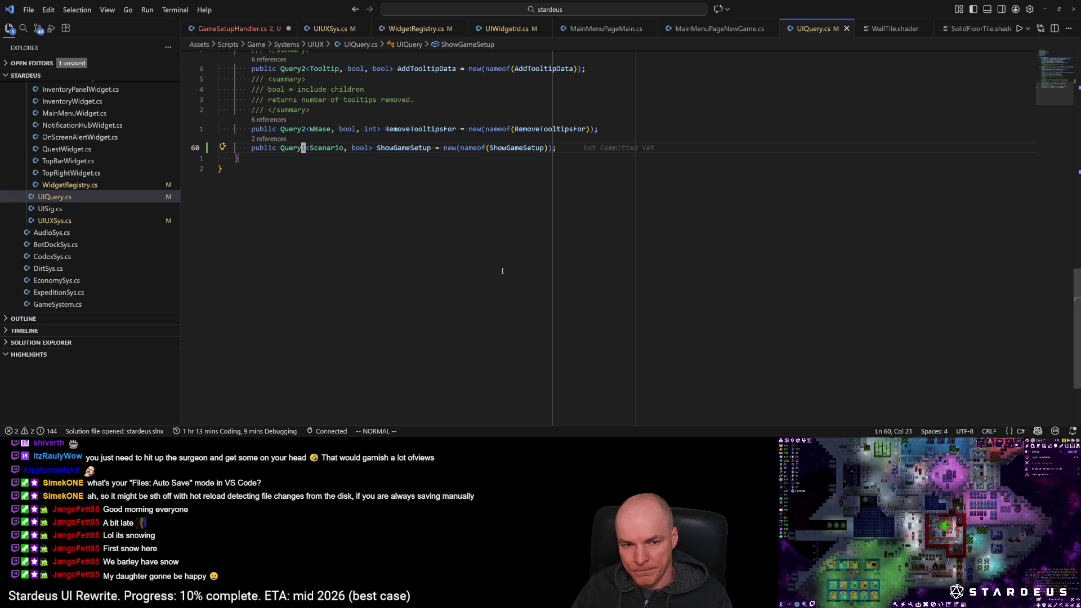
pyautogui.write('f>')
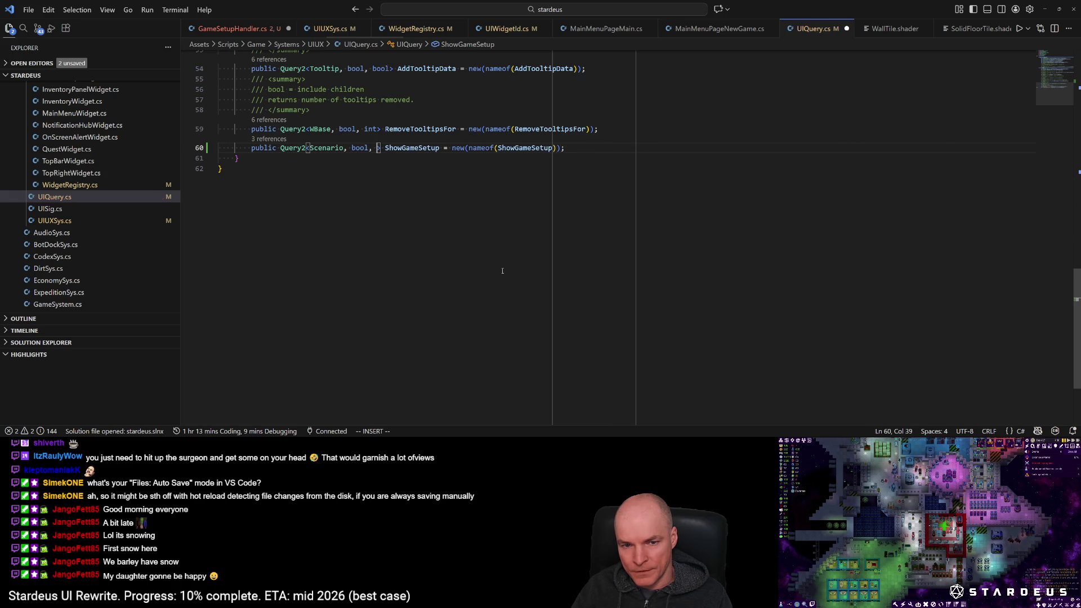
pyautogui.write('i, bool')
pyautogui.press('Escape')
# Step: Add a 'bool = show / hide' doc summary and return to GameSetupHandler.cs
pyautogui.hotkey('shift', 'o')
pyautogui.write('/// bool = show / hide')
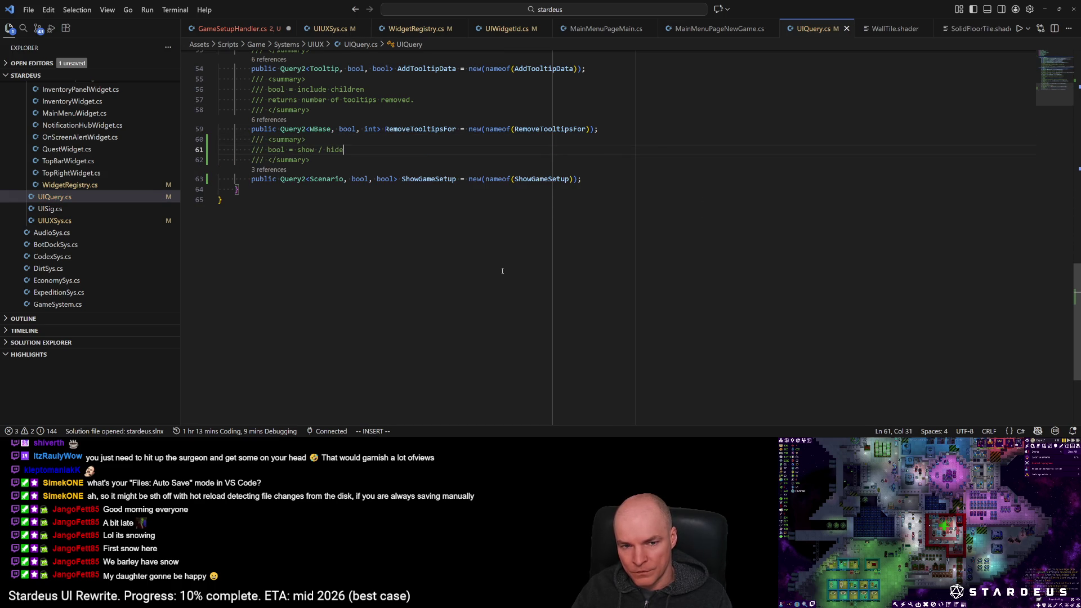
pyautogui.press('Escape')
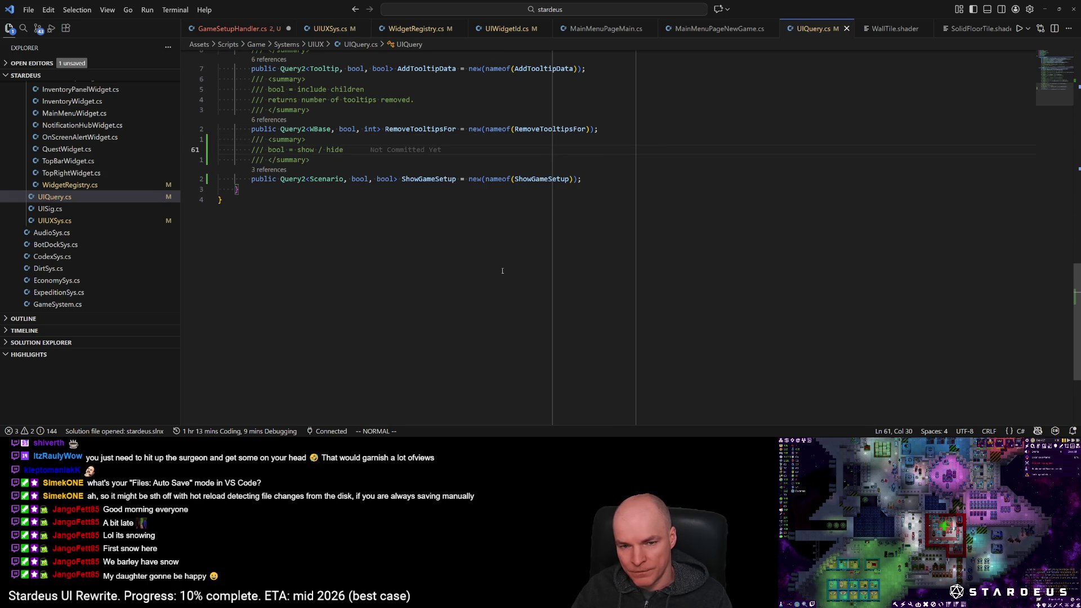
pyautogui.hotkey('ctrl', 'Tab')
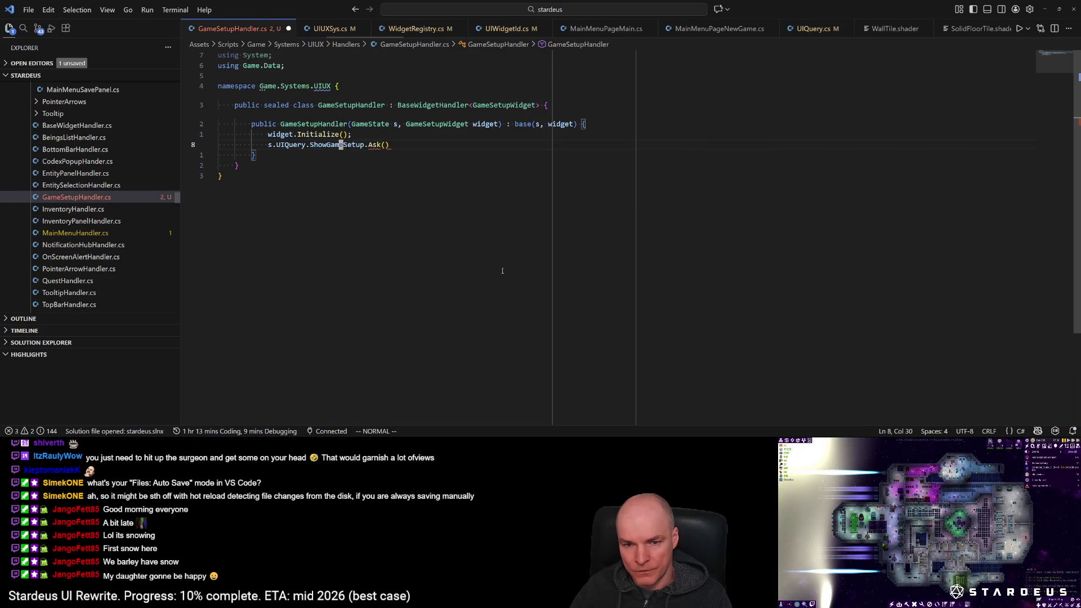
# Step: Replace the Ask call with SetResponder(OnShowSetup) on ShowGameSetup and save
pyautogui.write('$')
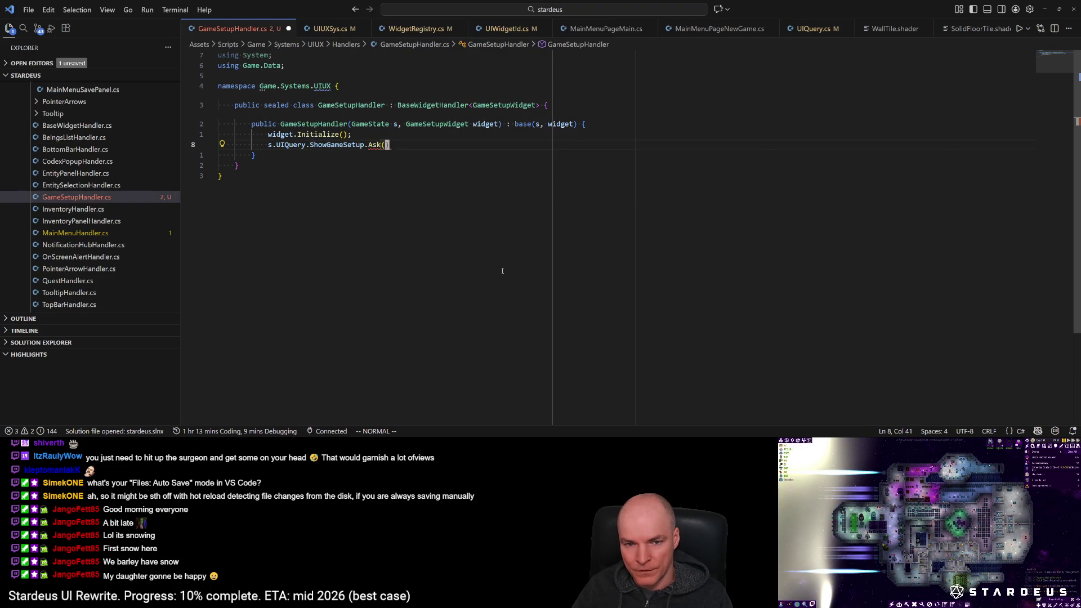
pyautogui.write('itrue')
pyautogui.press('Escape')
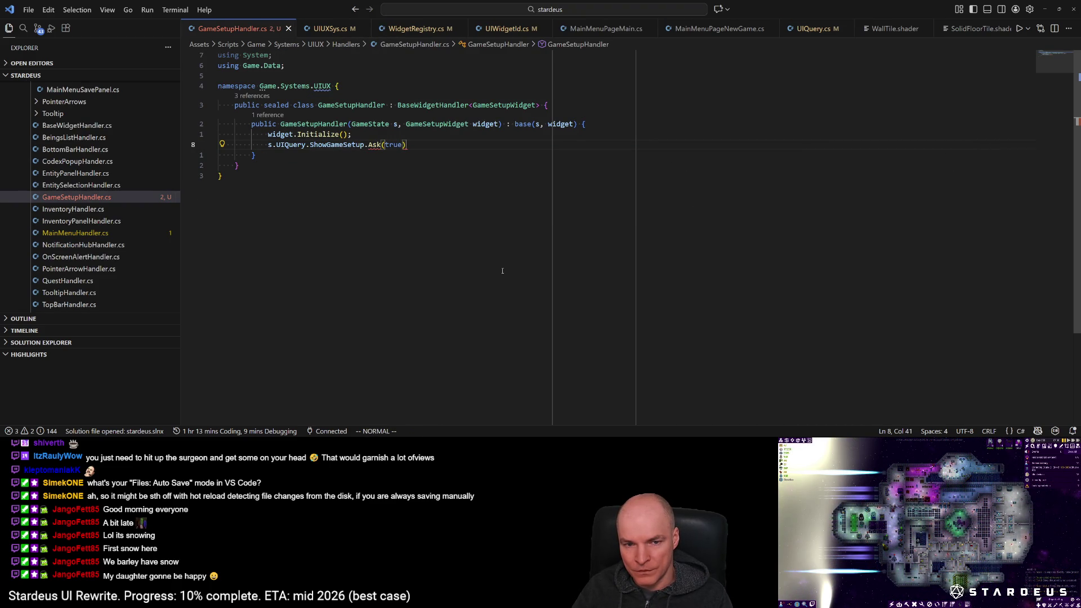
pyautogui.press('b')
pyautogui.hotkey('shift', 'c')
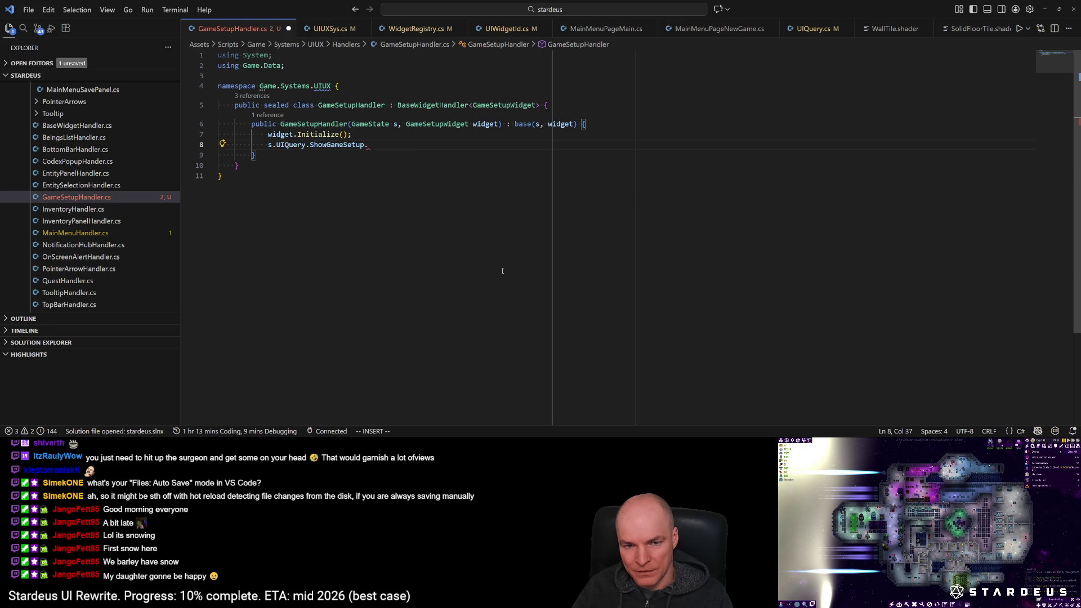
pyautogui.write('SetResponder(OnShowSetup)')
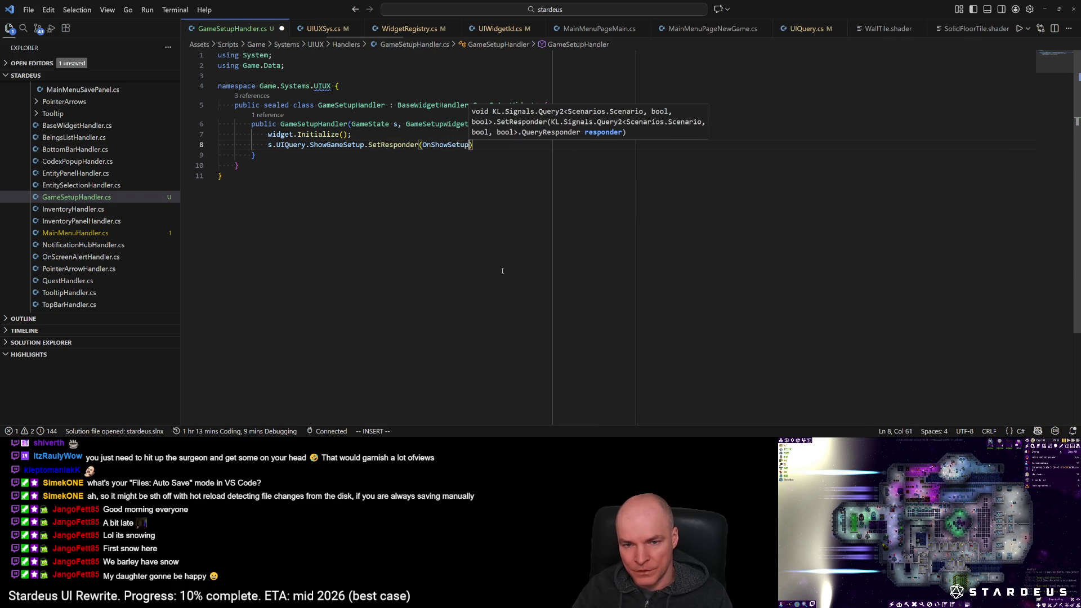
pyautogui.write(';')
pyautogui.press('Escape')
pyautogui.hotkey('ctrl', 's')
# Step: Generate the OnShowSetup(Scenario p0, bool p1) method stub via the quick fix
pyautogui.hotkey('ctrl', '.')
pyautogui.press('Escape')
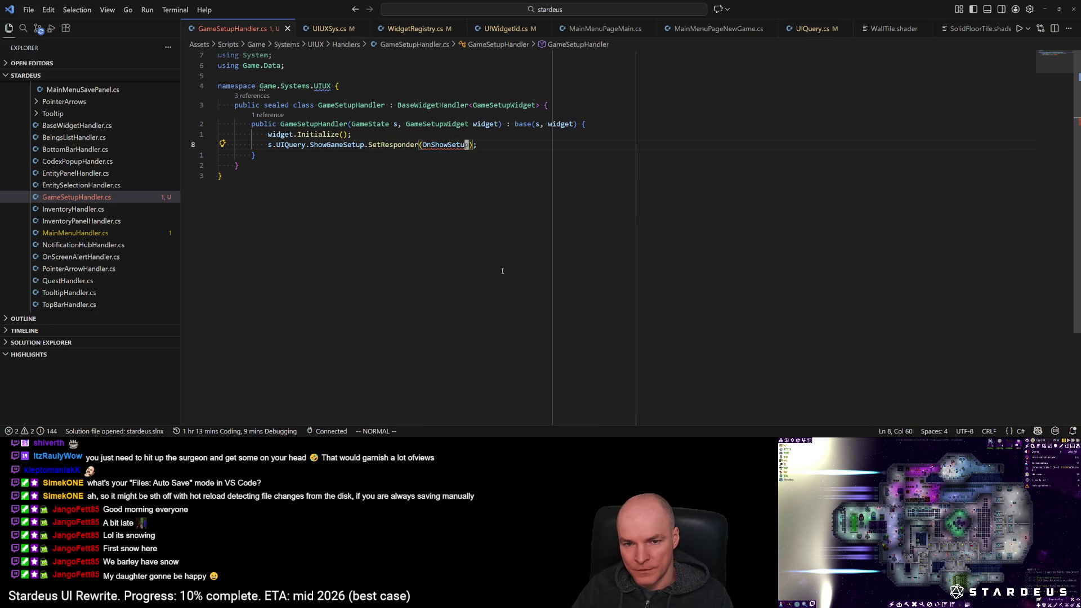
pyautogui.hotkey('ctrl', '.')
pyautogui.press('Return')
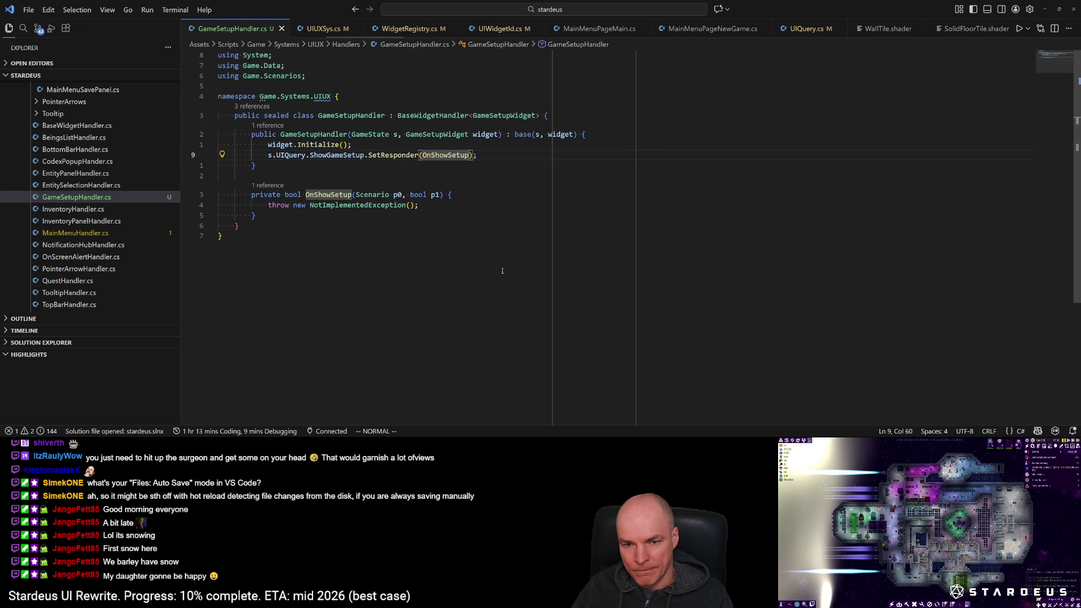
pyautogui.hotkey('ctrl', 'p')
pyautogui.press('Down')
pyautogui.press('Down')
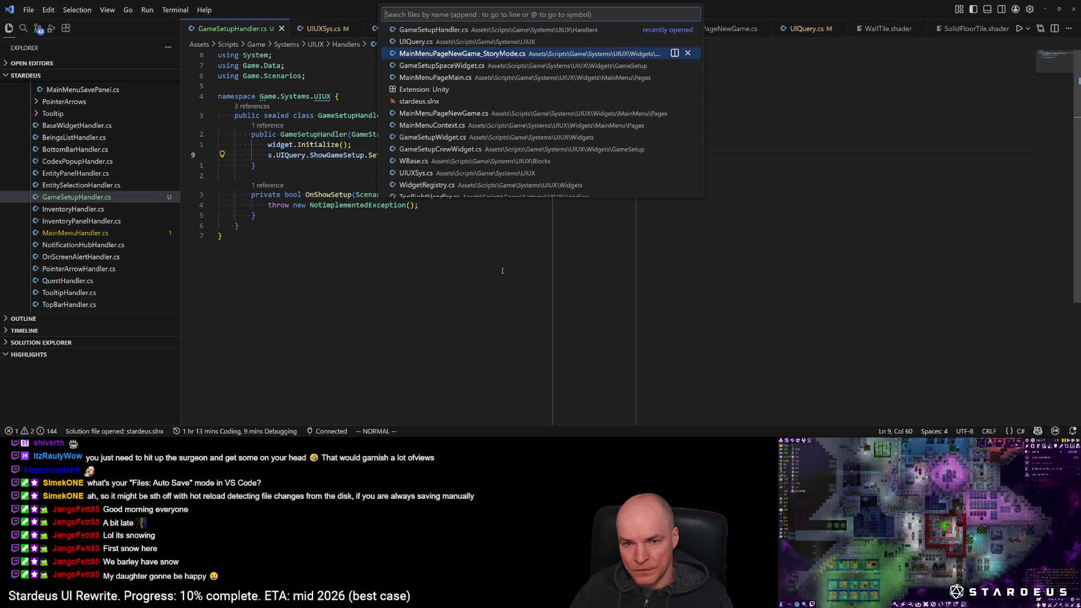
# Step: In MainMenuPageNewGame_StoryMode.cs, change CustomStart's call to ShowGameSetup.Ask(scenario, true)
pyautogui.press('Down')
pyautogui.press('Down')
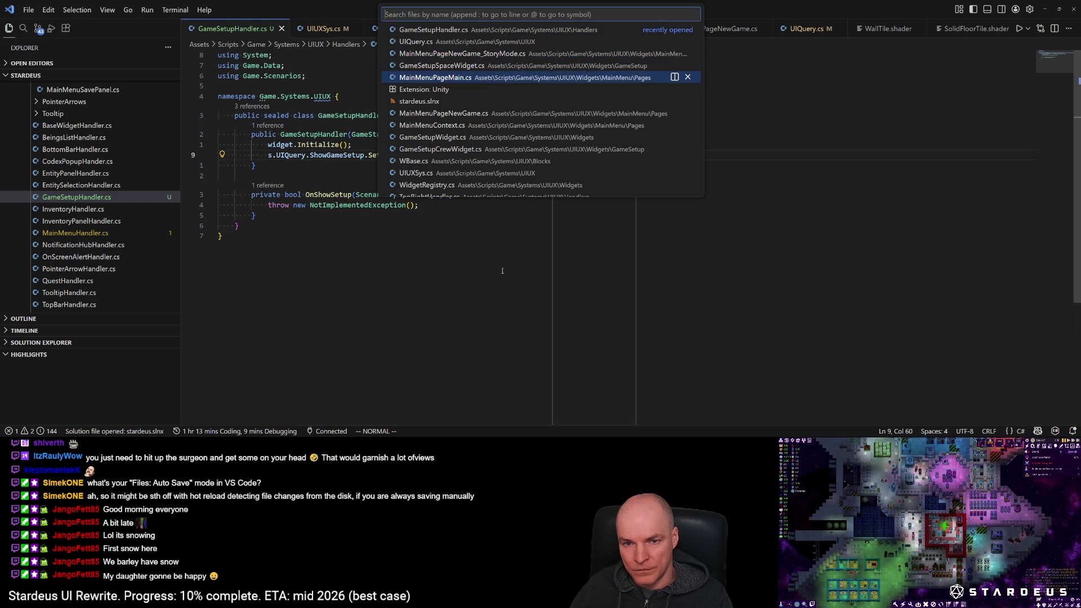
pyautogui.press('Up')
pyautogui.press('Up')
pyautogui.press('Return')
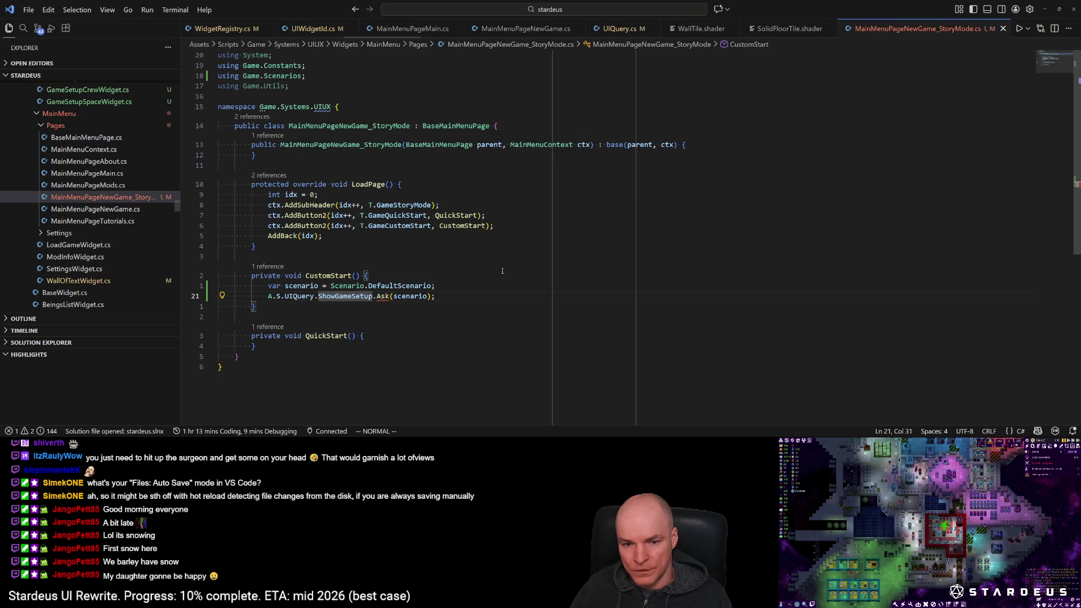
pyautogui.press('f')
pyautogui.press(')')
pyautogui.write('io, true')
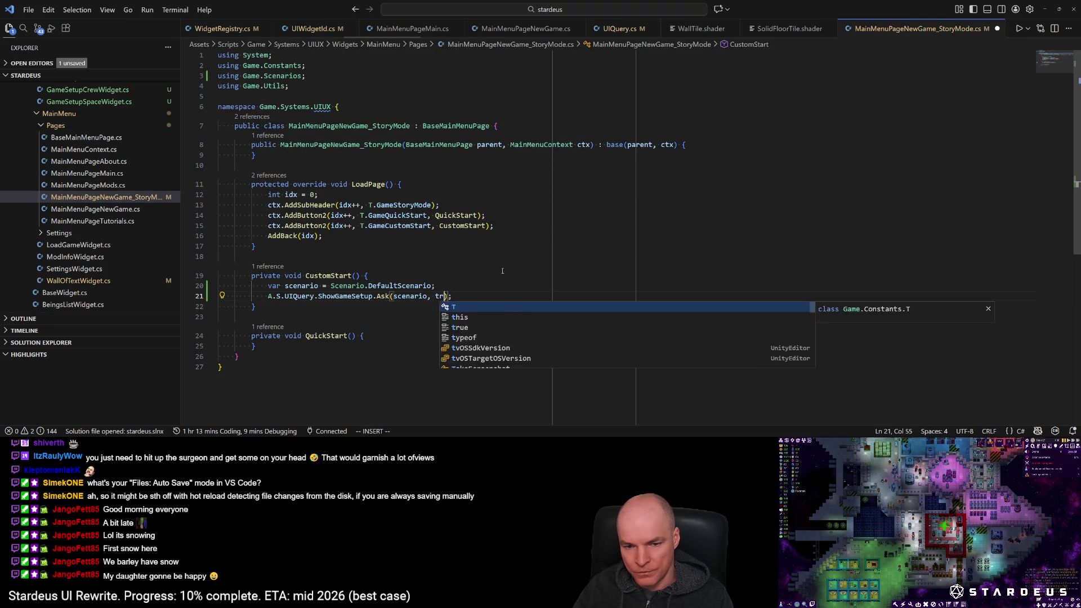
pyautogui.press('Escape')
pyautogui.hotkey('ctrl', 'p')
pyautogui.press('Down')
pyautogui.press('Down')
pyautogui.press('Down')
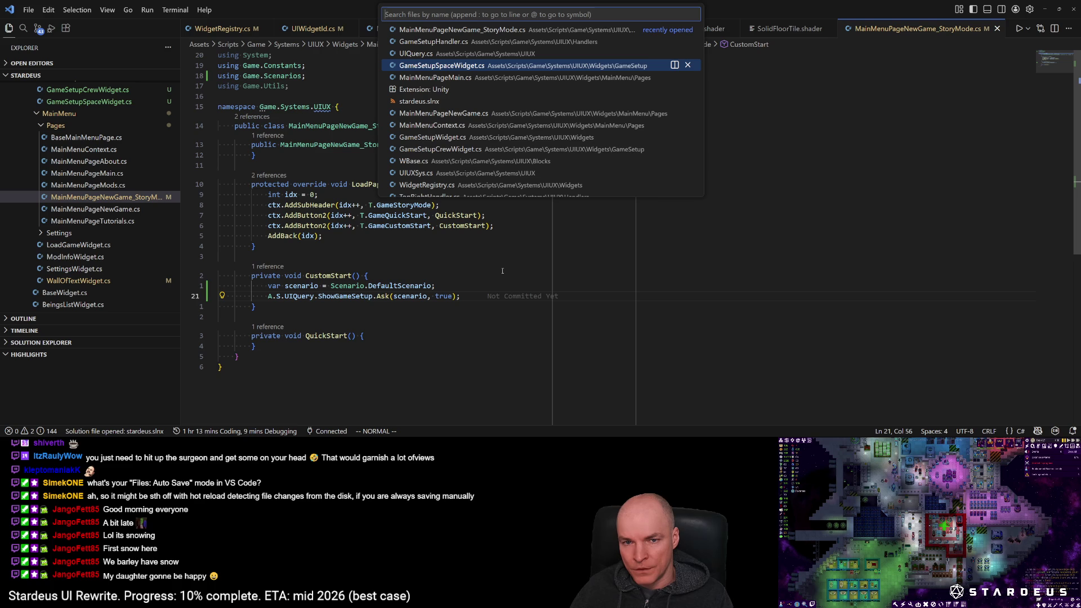
# Step: In GameSetupHandler.cs, rename OnShowSetup's parameters to scenario and show
pyautogui.press('Up')
pyautogui.press('Up')
pyautogui.press('Return')
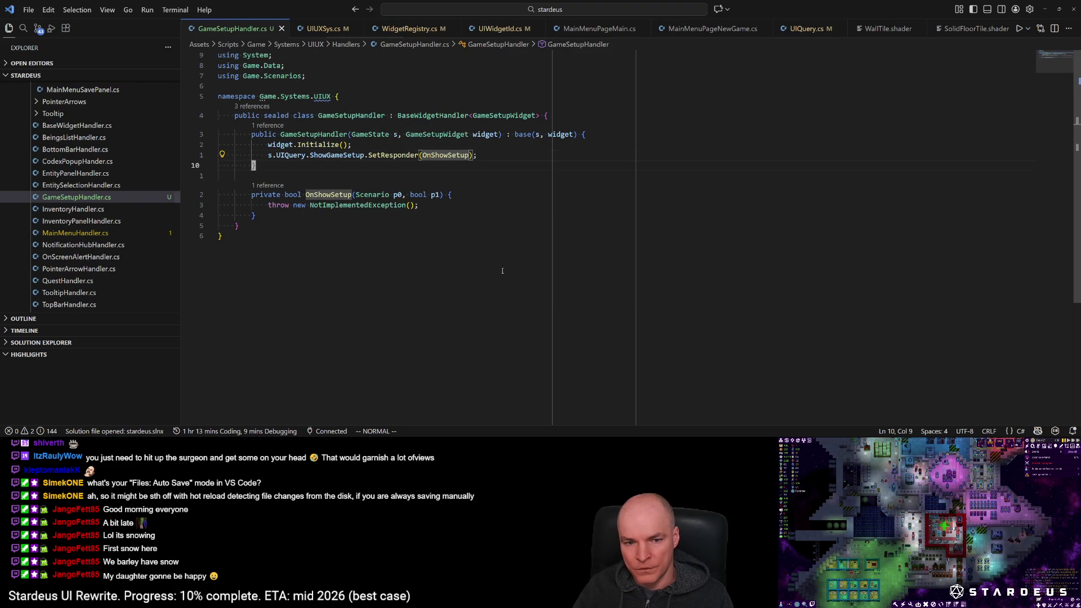
pyautogui.press('j')
pyautogui.press('j')
pyautogui.press('j')
pyautogui.write('ciw')
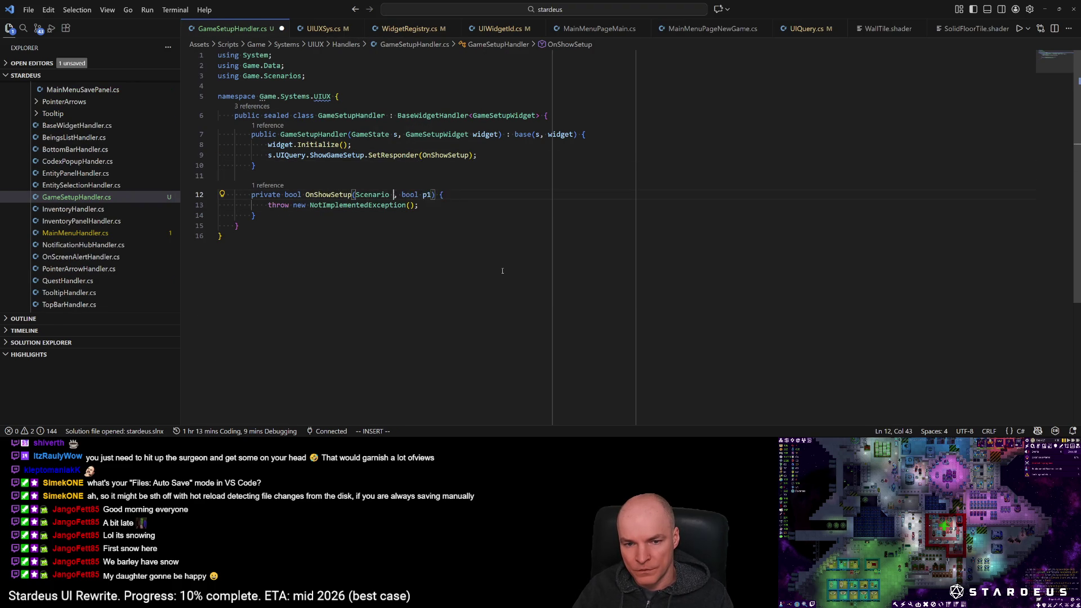
pyautogui.write('scena')
pyautogui.press('Return')
pyautogui.press('Escape')
pyautogui.press('w')
pyautogui.press('w')
pyautogui.press('w')
pyautogui.press('c')
pyautogui.press('i')
pyautogui.press('w')
# Step: Replace the NotImplementedException throw with an if (show) block calling widget.Toggle
pyautogui.press('Escape')
pyautogui.press('j')
pyautogui.press('c')
pyautogui.press('c')
pyautogui.write('if (show) {')
pyautogui.press('Return')
pyautogui.write('widget.Toggle')
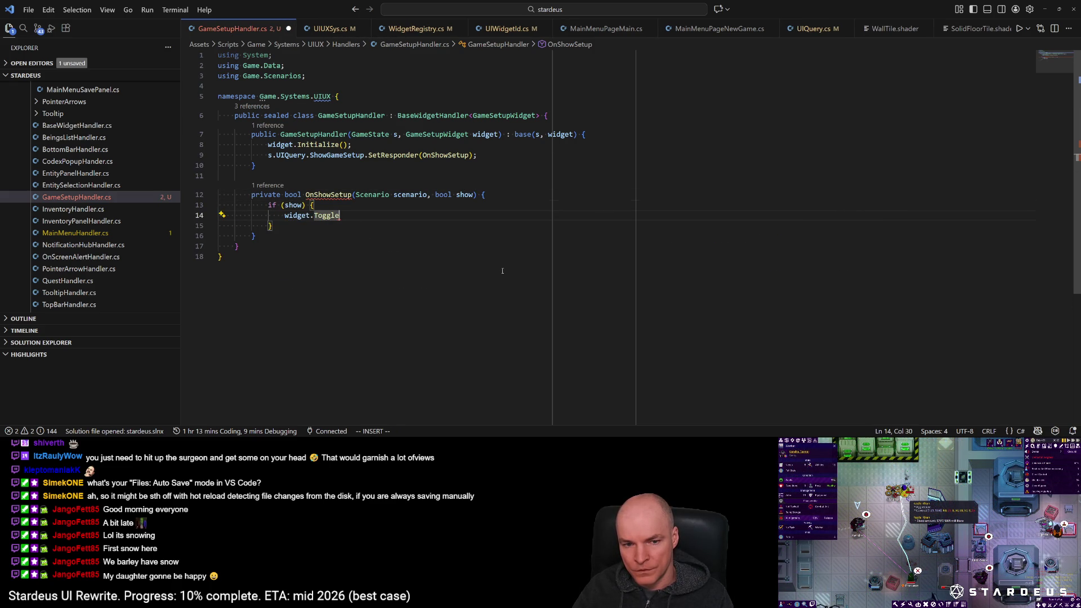
pyautogui.write('(sho2')
pyautogui.press('Escape')
# Step: Remove the if wrapper, correct the call to widget.Toggle(show), and save
pyautogui.press('k')
pyautogui.press('k')
pyautogui.press('j')
pyautogui.press('d')
pyautogui.press('d')
pyautogui.press('j')
pyautogui.press('d')
pyautogui.press('d')
pyautogui.press('k')
pyautogui.press('less')
pyautogui.press('less')
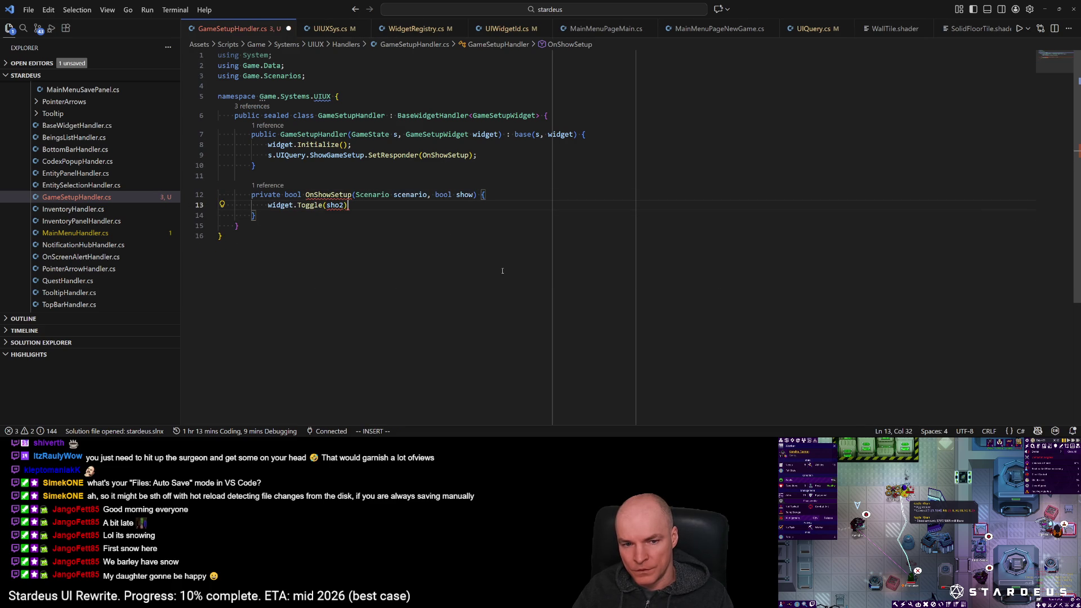
pyautogui.press('BackSpace')
pyautogui.write('w)')
pyautogui.hotkey('ctrl', 's')
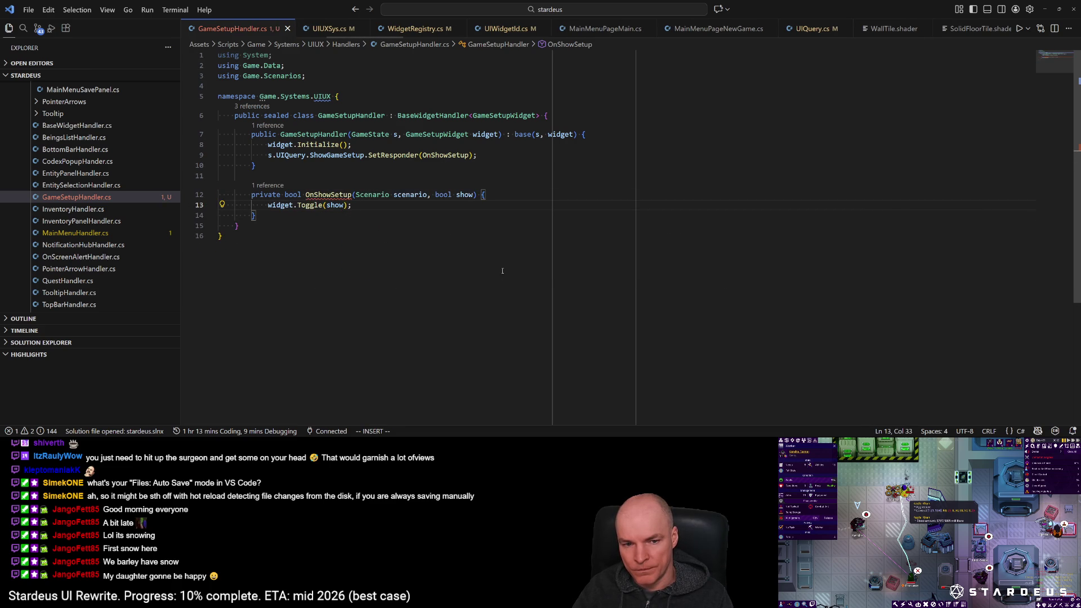
# Step: Add return true; after the Toggle call and check BaseWidget's Toggle(bool show) overload
pyautogui.write('oreturn true;')
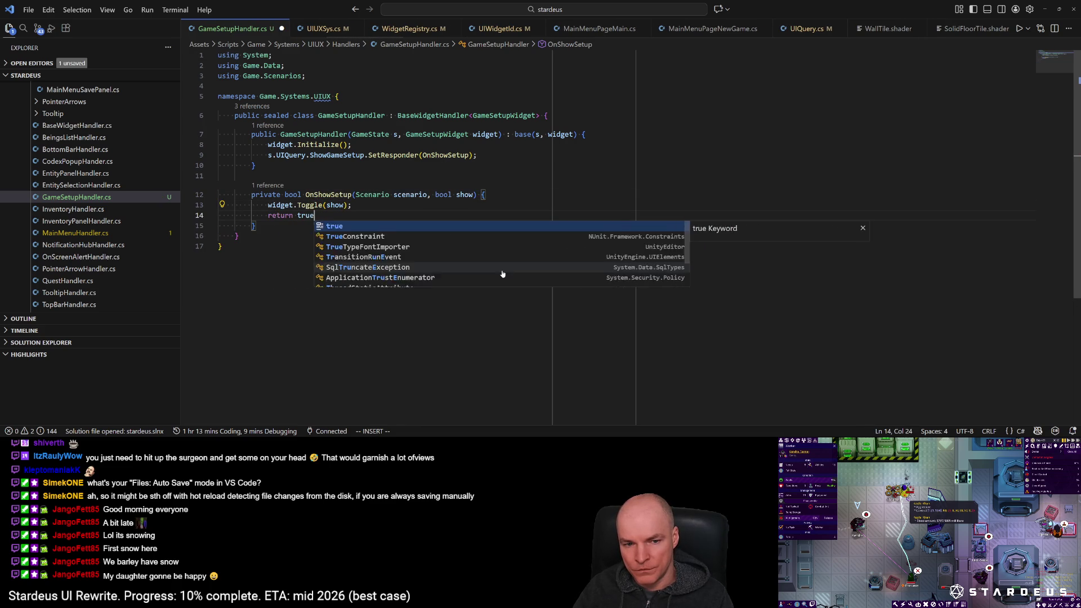
pyautogui.press('Escape')
pyautogui.press('k')
pyautogui.press('g')
pyautogui.press('d')
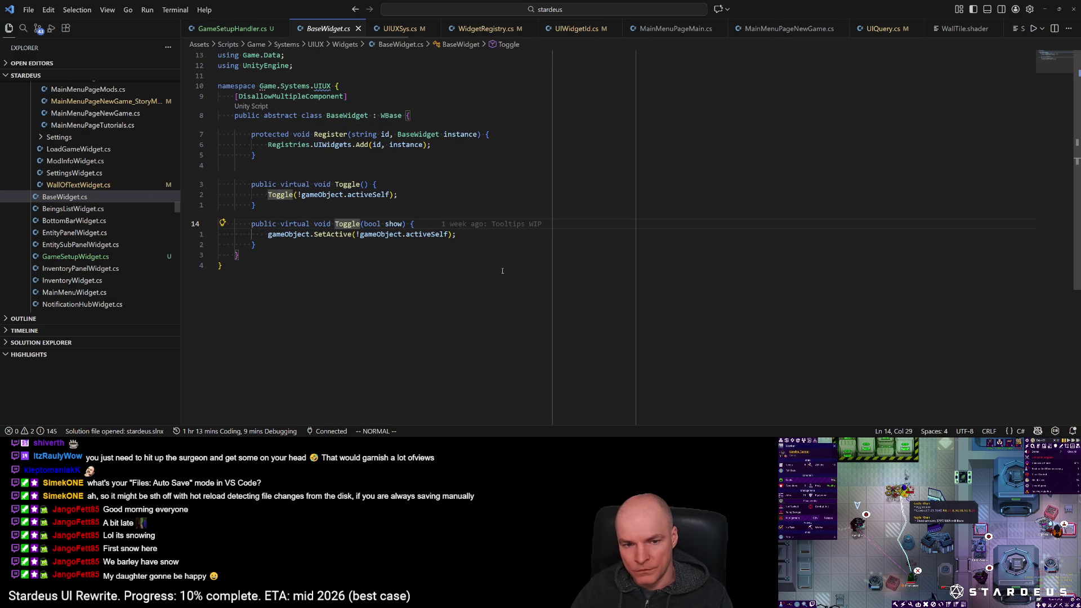
pyautogui.hotkey('ctrl', 'o')
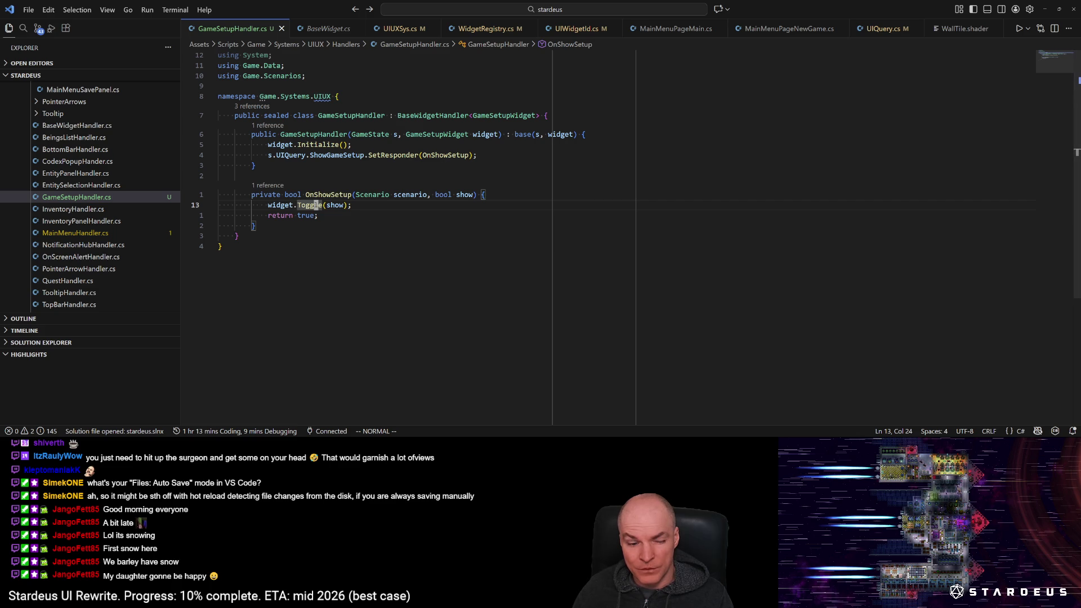
pyautogui.hotkey('alt', 'Tab')
# Step: Clear the Unity console and enter play mode to load the Stardeus main menu
pyautogui.click(774, 298)
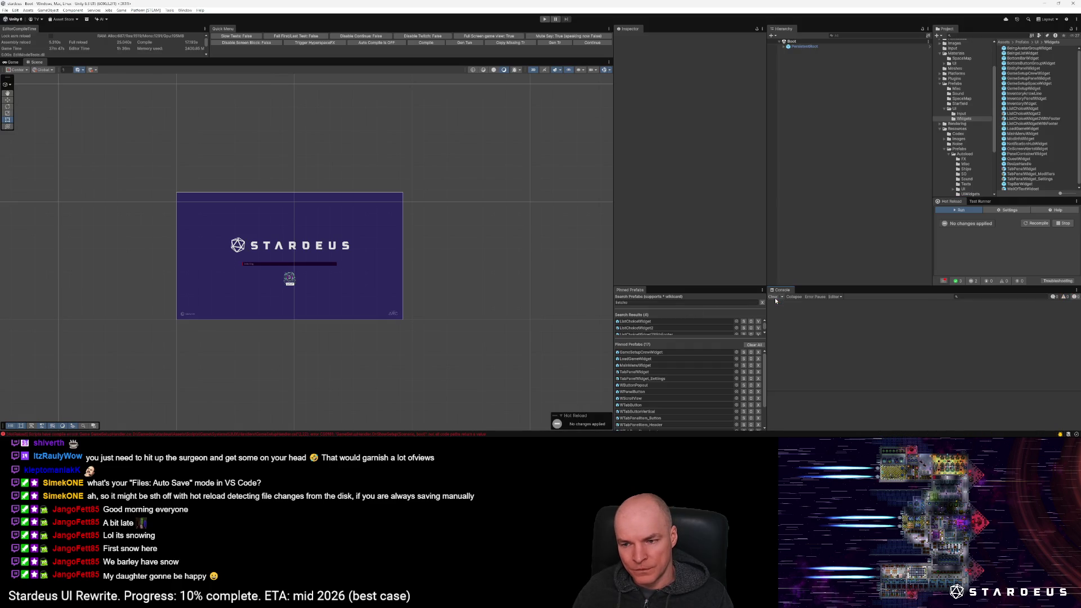
pyautogui.click(584, 43)
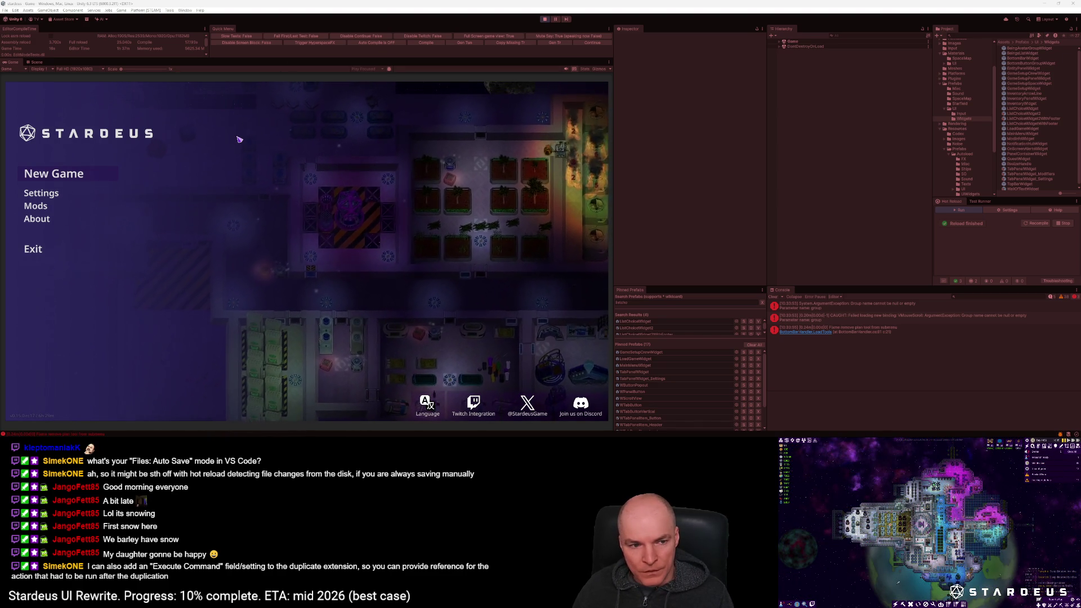
# Step: Go to New Game > Story Mode in the game menu, then stop play mode
pyautogui.click(52, 175)
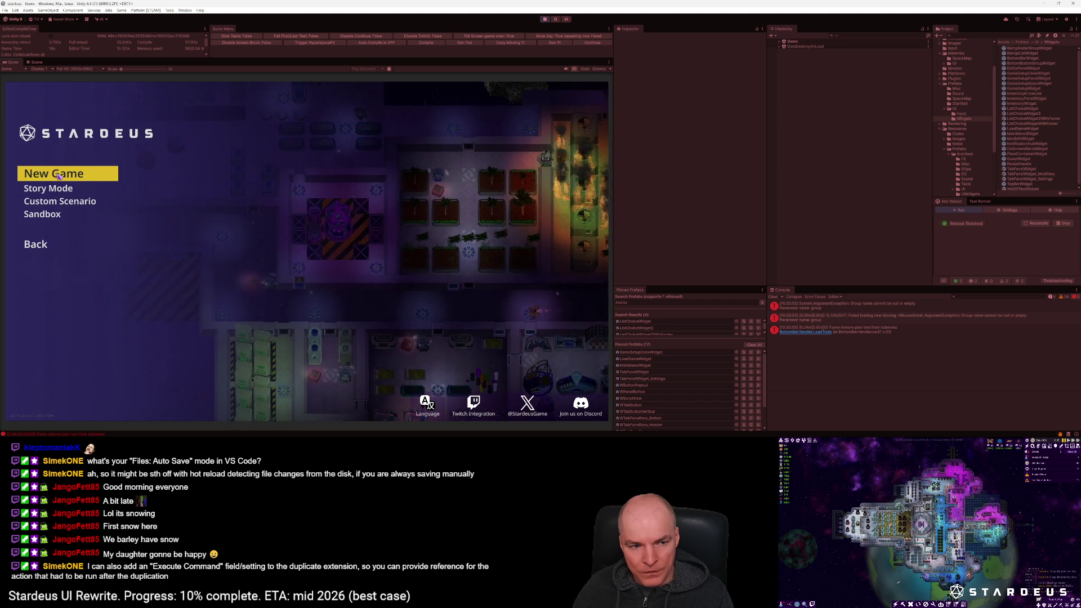
pyautogui.click(56, 193)
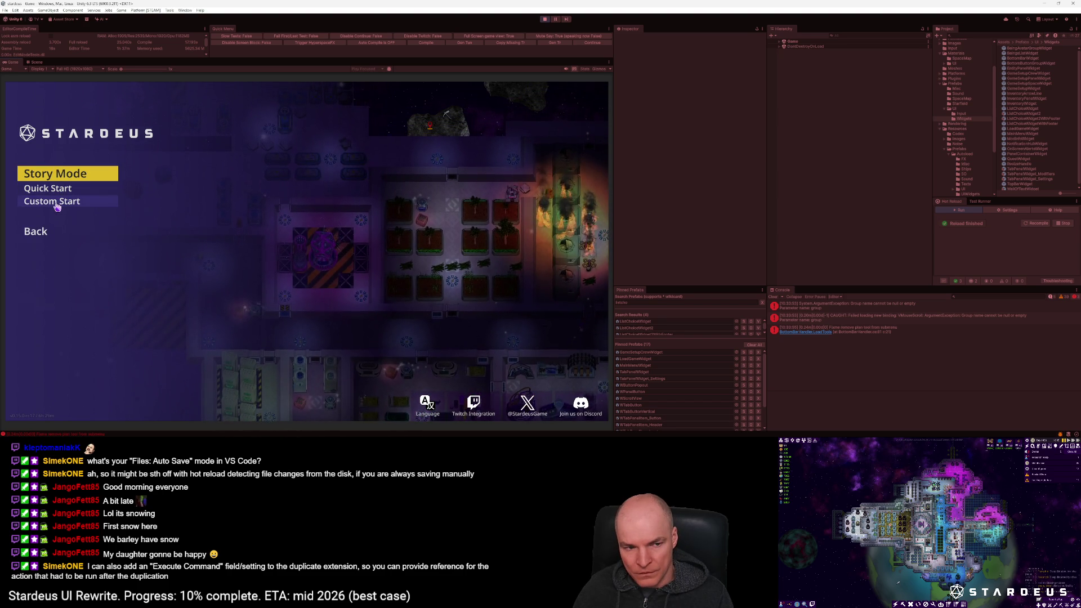
pyautogui.moveTo(136, 437)
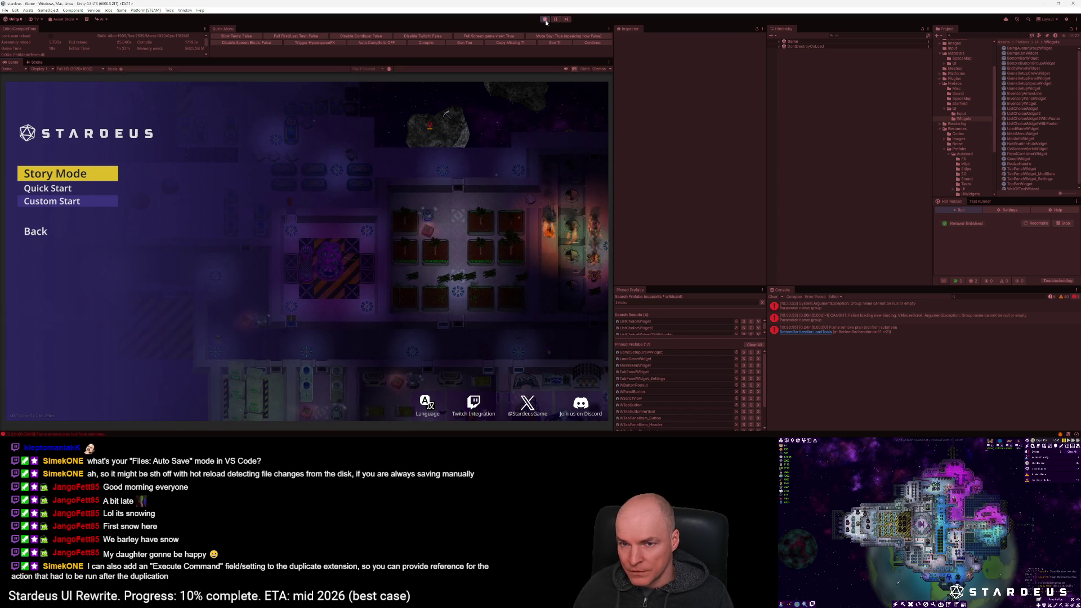
pyautogui.click(558, 120)
pyautogui.hotkey('ctrl', 'p')
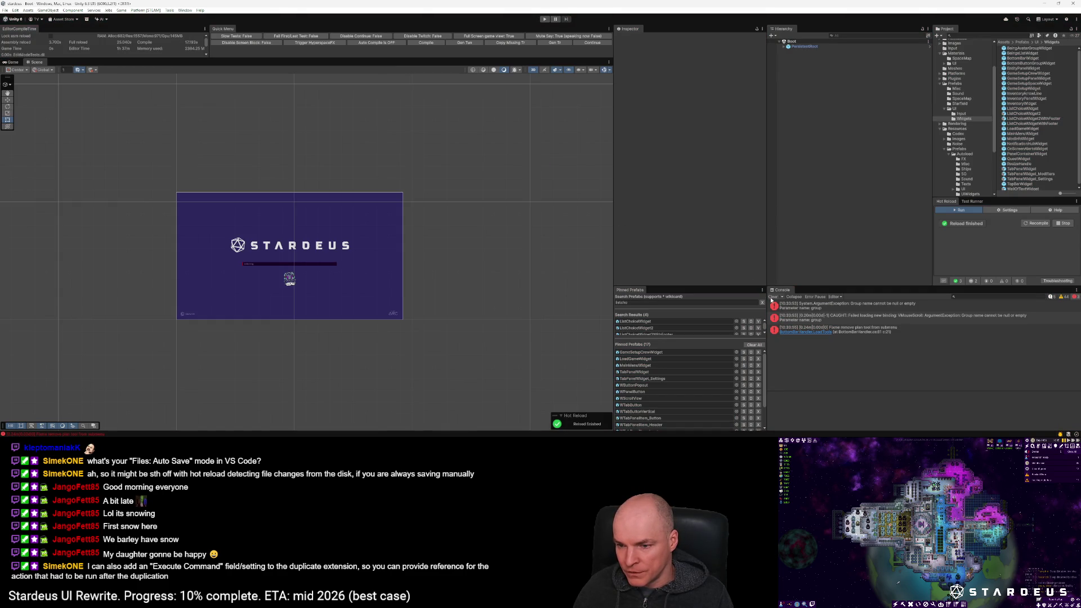
# Step: Clear the console, recompile with Hot Reload, and return to MainMenuPageNewGame_StoryMode.cs in VS Code
pyautogui.click(772, 297)
pyautogui.click(1037, 225)
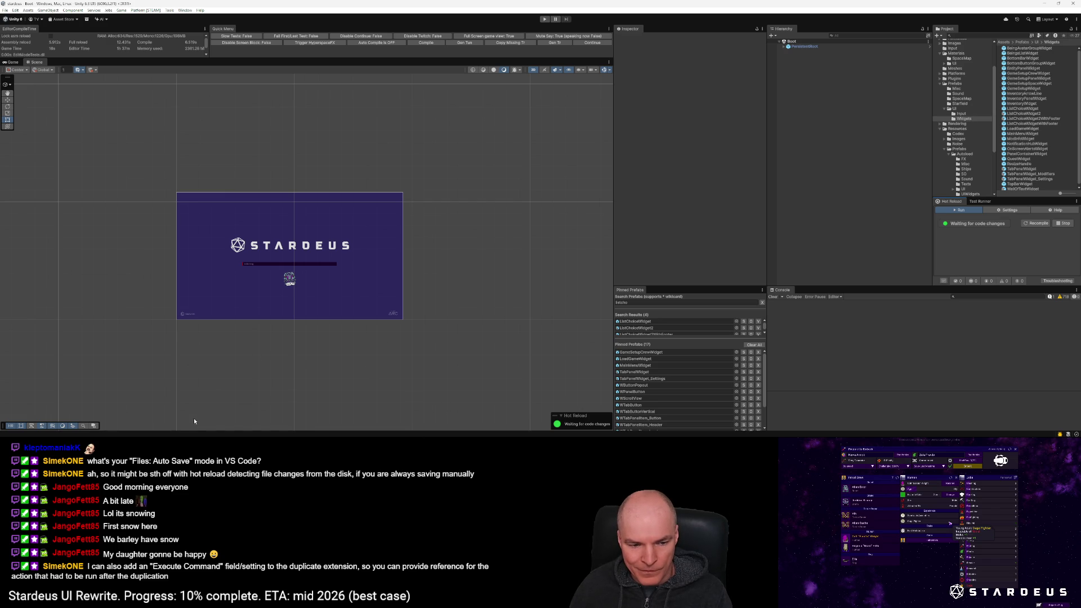
pyautogui.scroll(3, 287, 287)
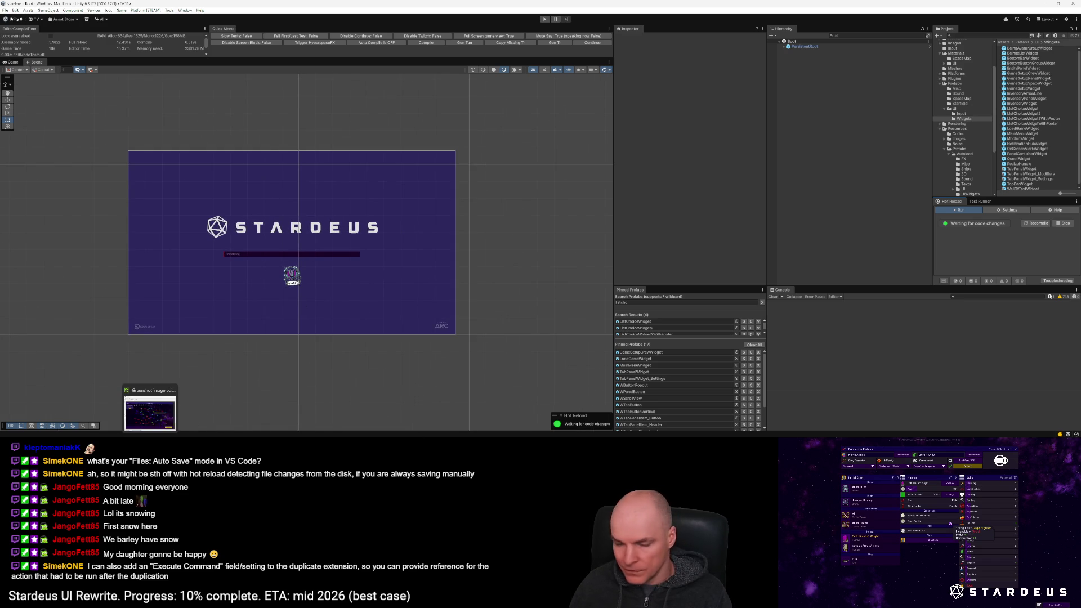
pyautogui.hotkey('alt', 'Tab')
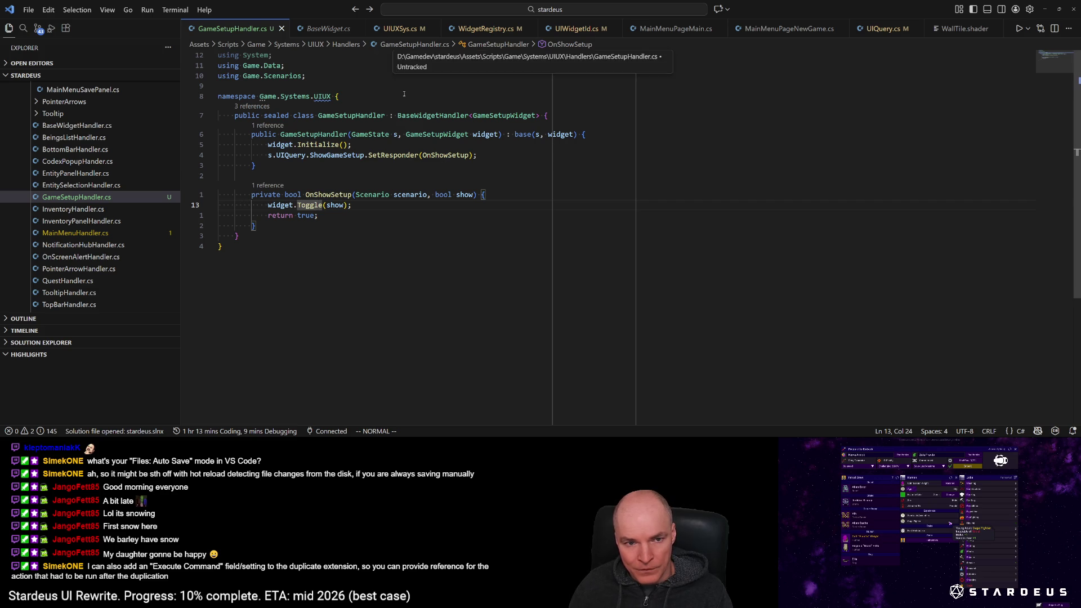
pyautogui.hotkey('ctrl', 'Tab')
pyautogui.hotkey('ctrl', 'Tab')
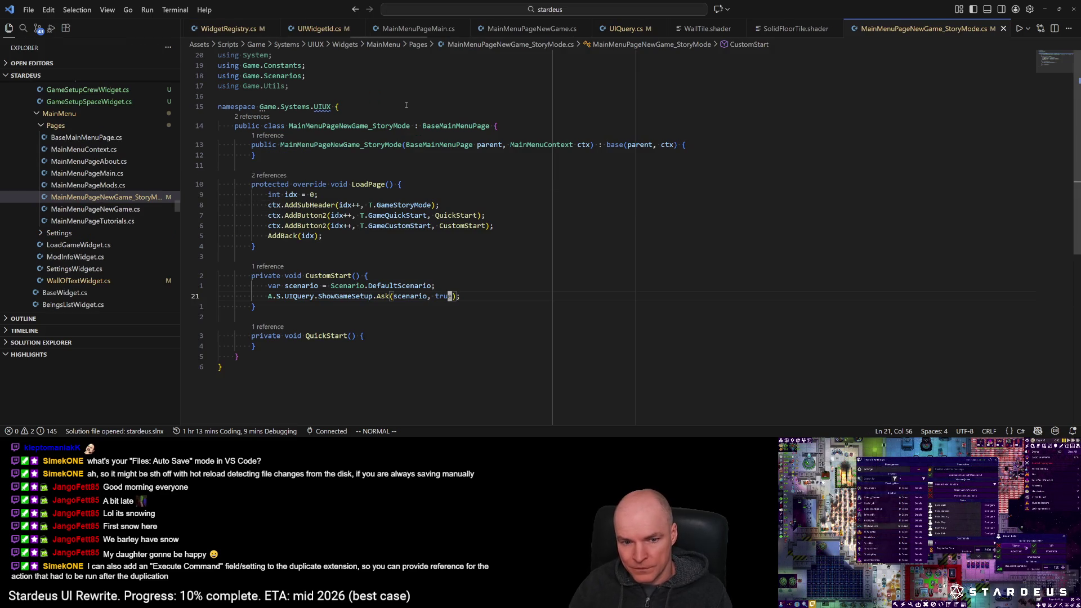
# Step: Set a breakpoint on the ShowGameSetup.Ask call at line 21, check the CustomStart reference, and show Run and Debug
pyautogui.click(186, 296)
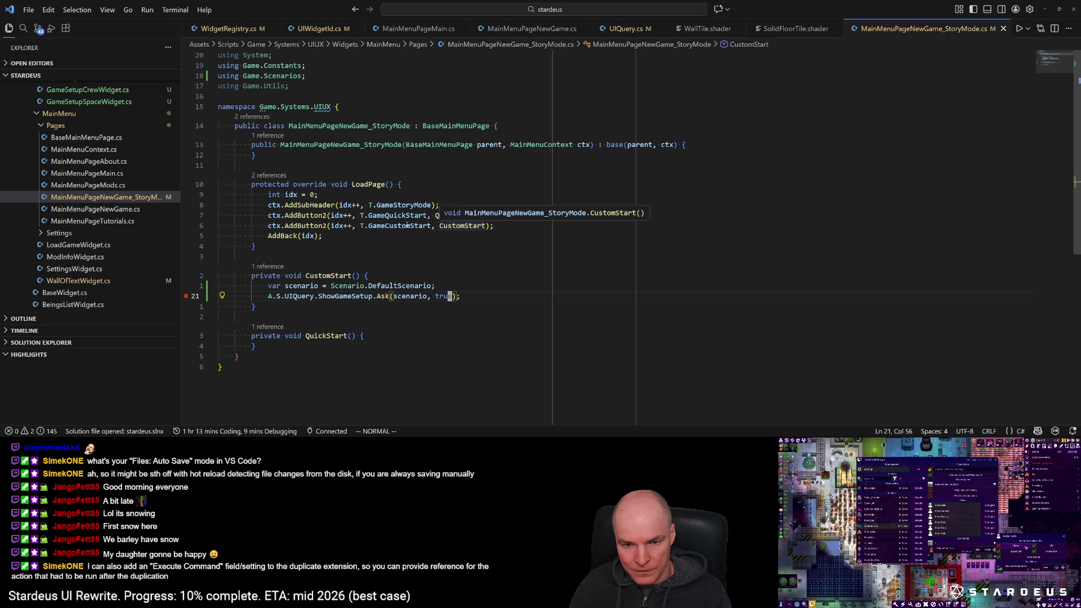
pyautogui.click(314, 225)
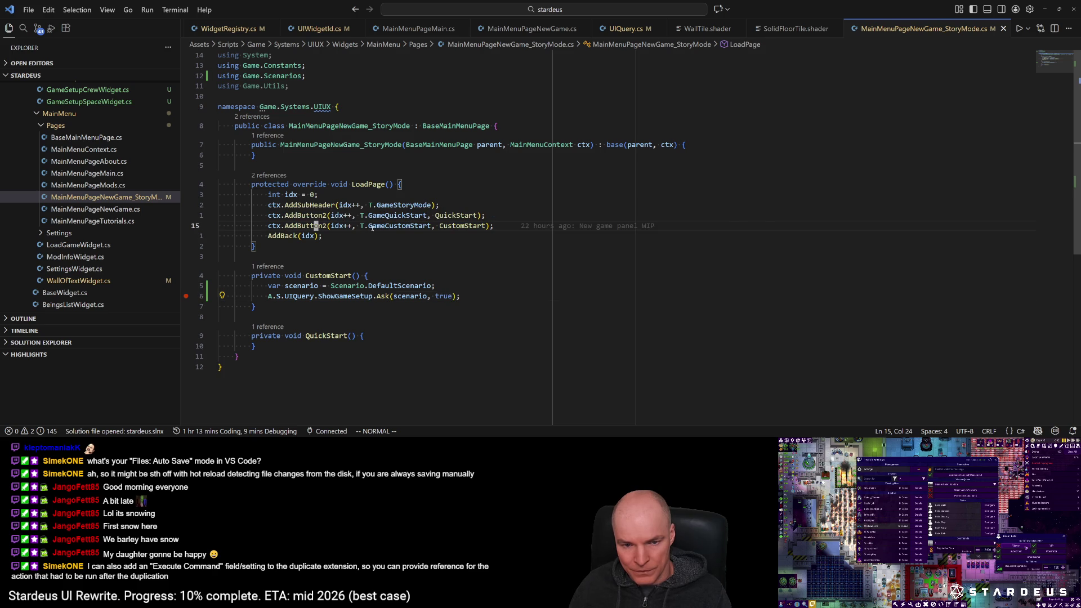
pyautogui.click(457, 225)
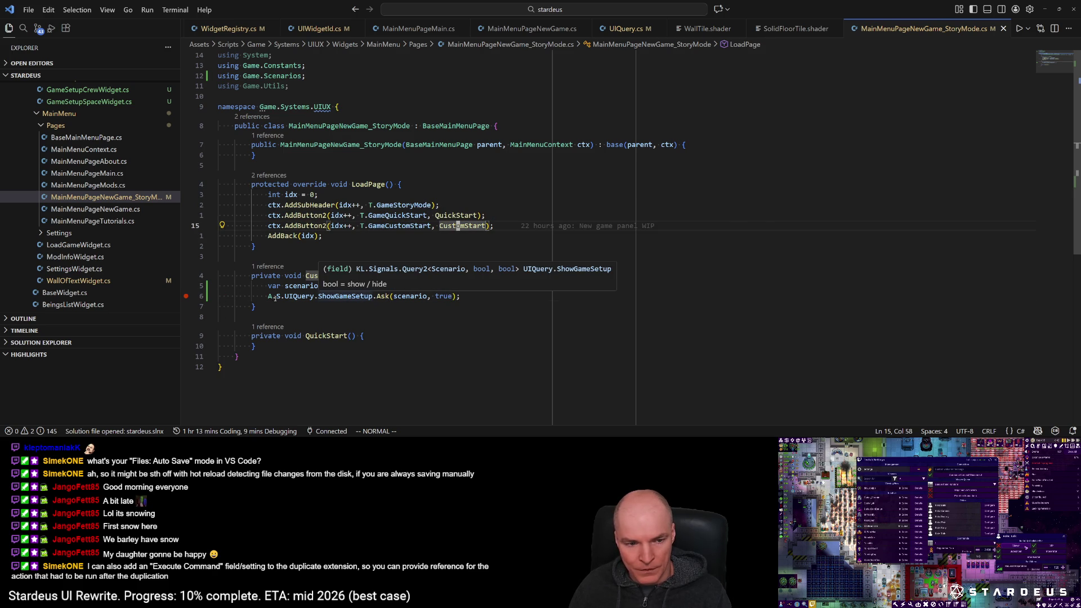
pyautogui.click(51, 28)
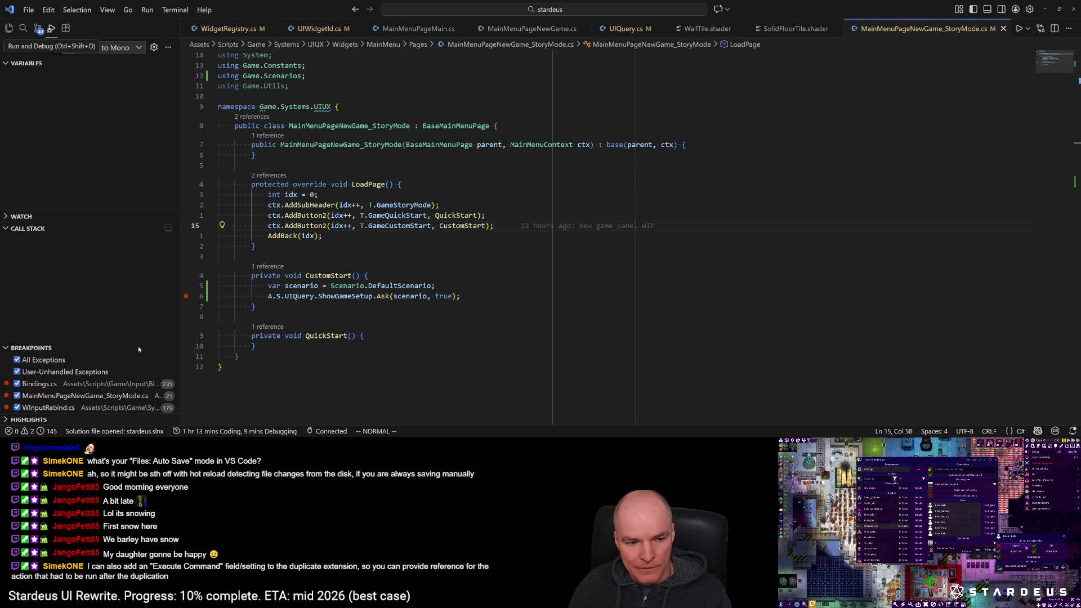
# Step: Add a breakpoint on the scenario line, enter Unity play mode, and attach the debugger to the Unity Editor
pyautogui.click(187, 286)
pyautogui.hotkey('ctrl', 'shift', 'p')
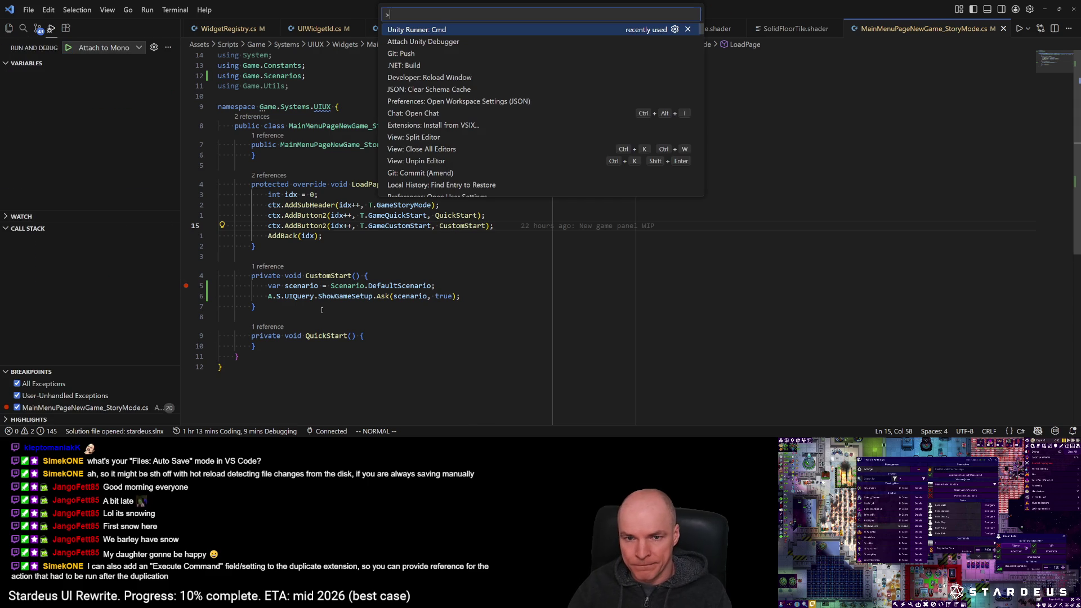
pyautogui.press('Return')
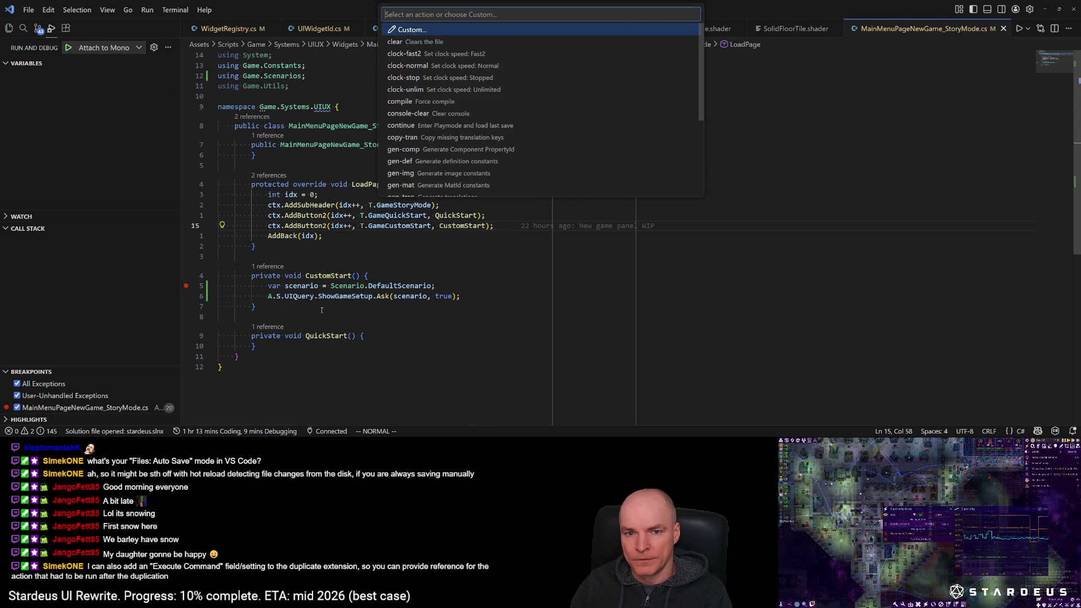
pyautogui.write('cont')
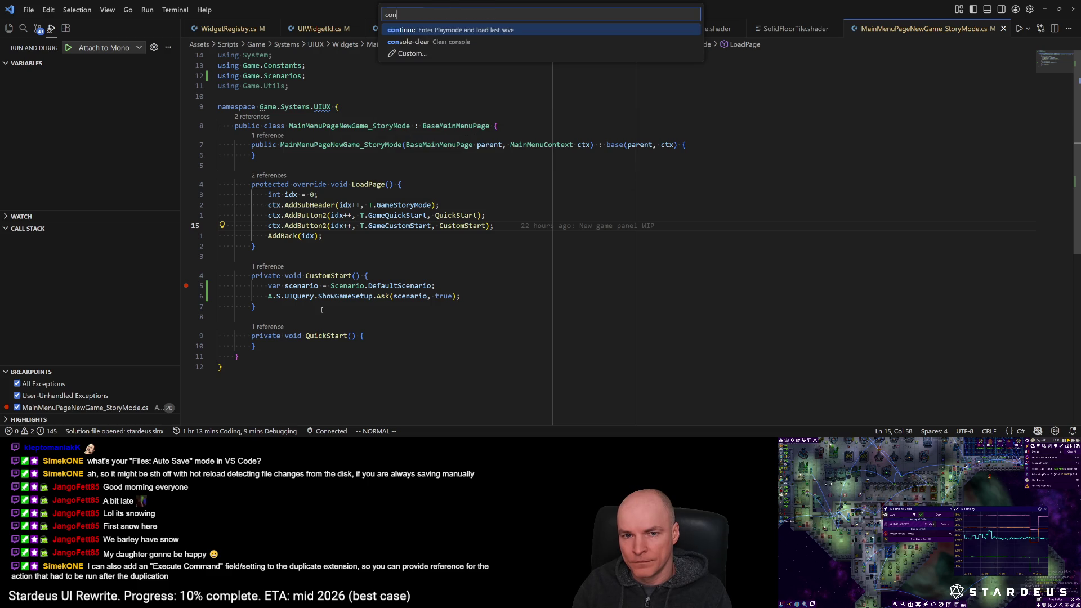
pyautogui.press('Return')
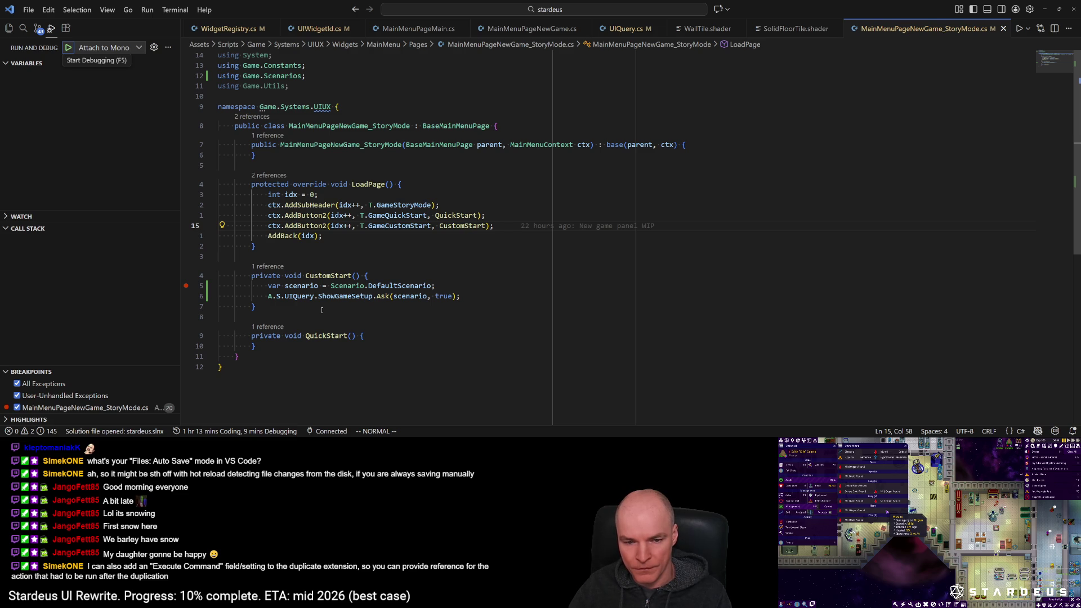
pyautogui.press('F5')
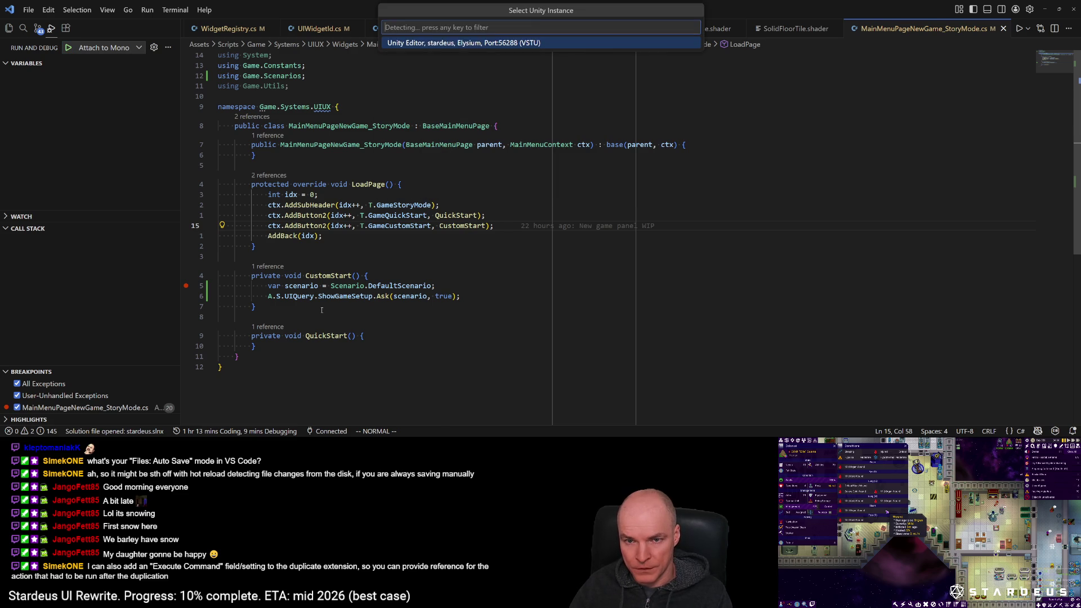
pyautogui.press('Return')
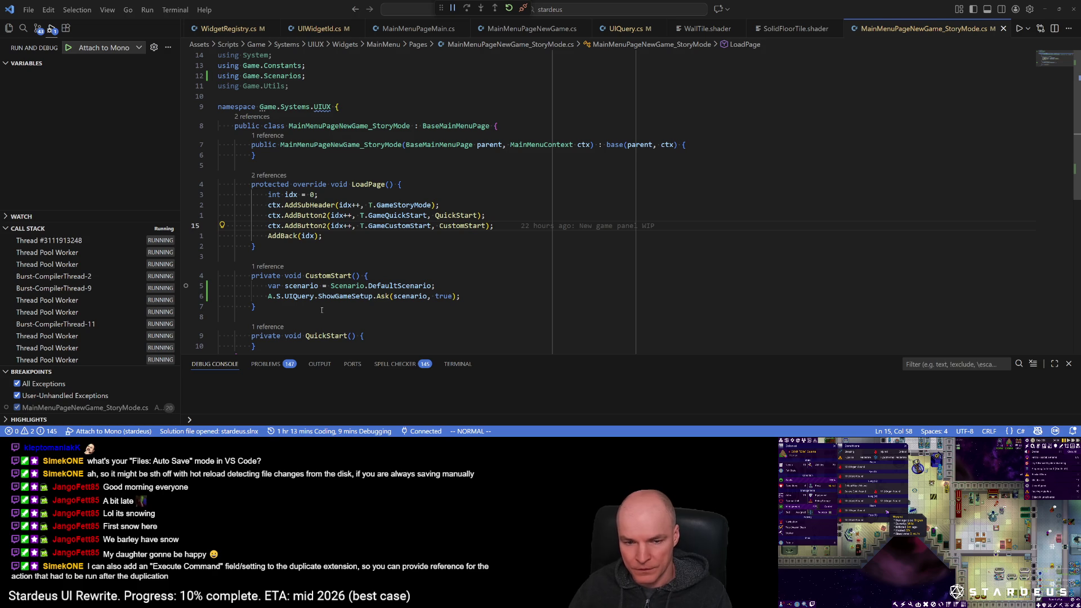
# Step: In the running game, choose New Game > Story Mode > Custom Start to hit the breakpoint
pyautogui.hotkey('alt', 'Tab')
pyautogui.hotkey('alt', 'Tab')
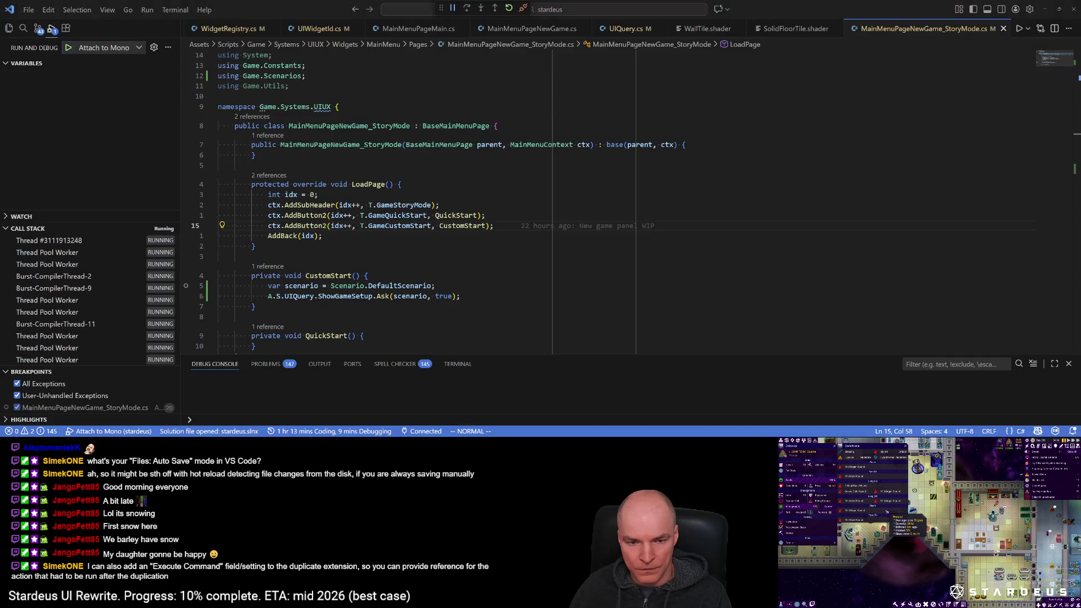
pyautogui.hotkey('alt', 'Tab')
pyautogui.click(66, 179)
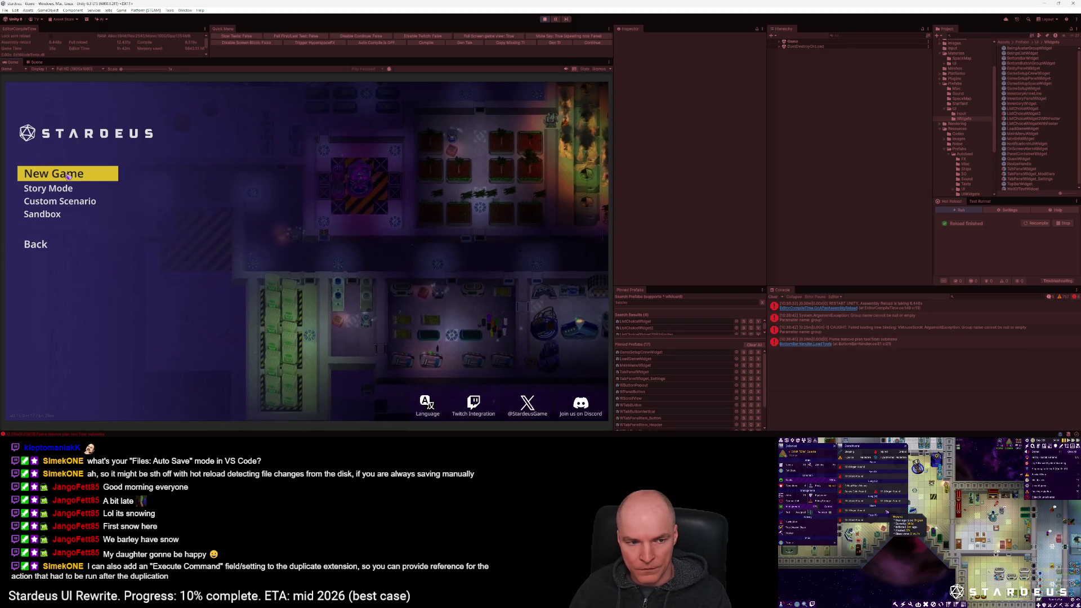
pyautogui.click(60, 189)
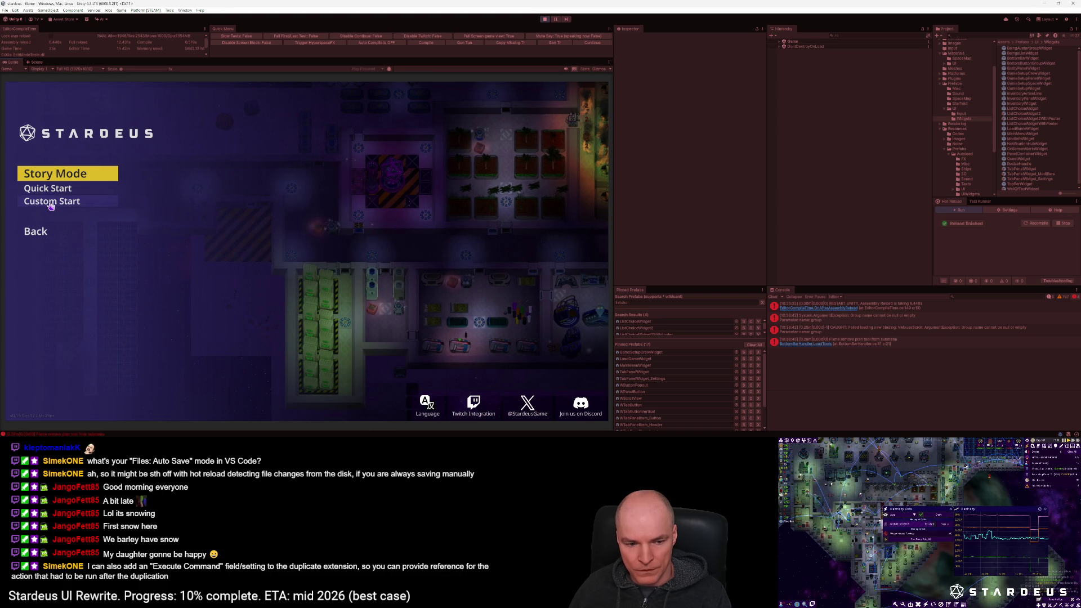
pyautogui.click(51, 206)
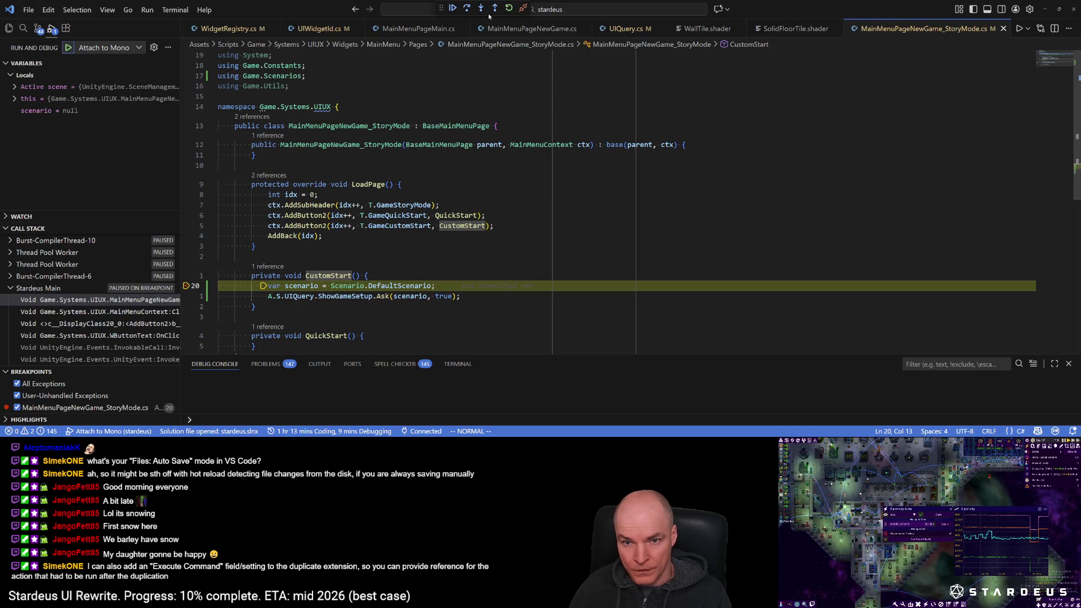
# Step: Step into Query2.Ask, GameSetupHandler.OnShowSetup and then BaseWidget.Toggle
pyautogui.click(472, 9)
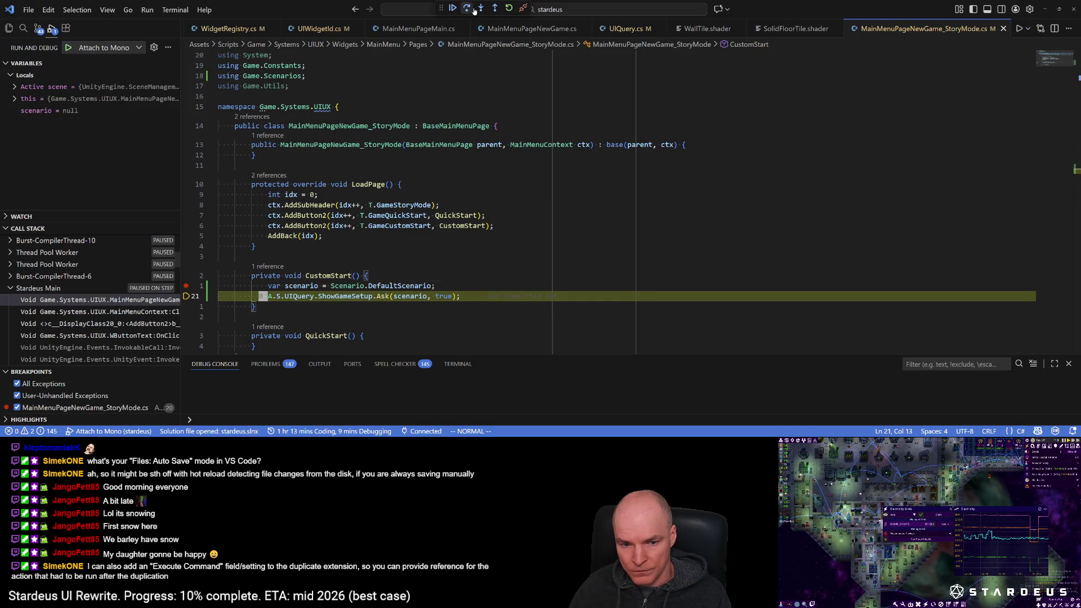
pyautogui.click(482, 9)
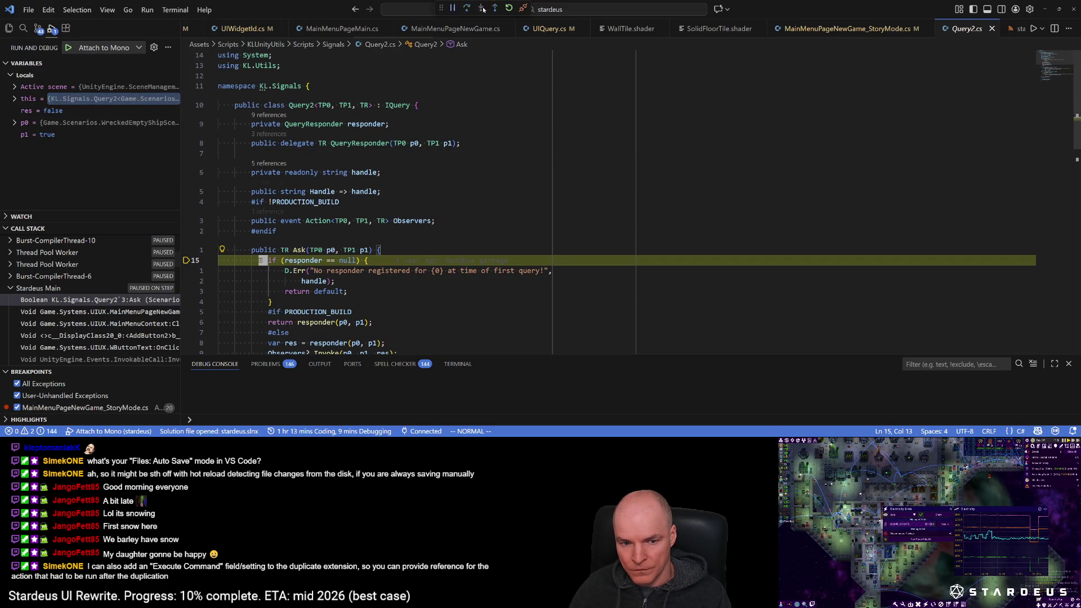
pyautogui.click(480, 9)
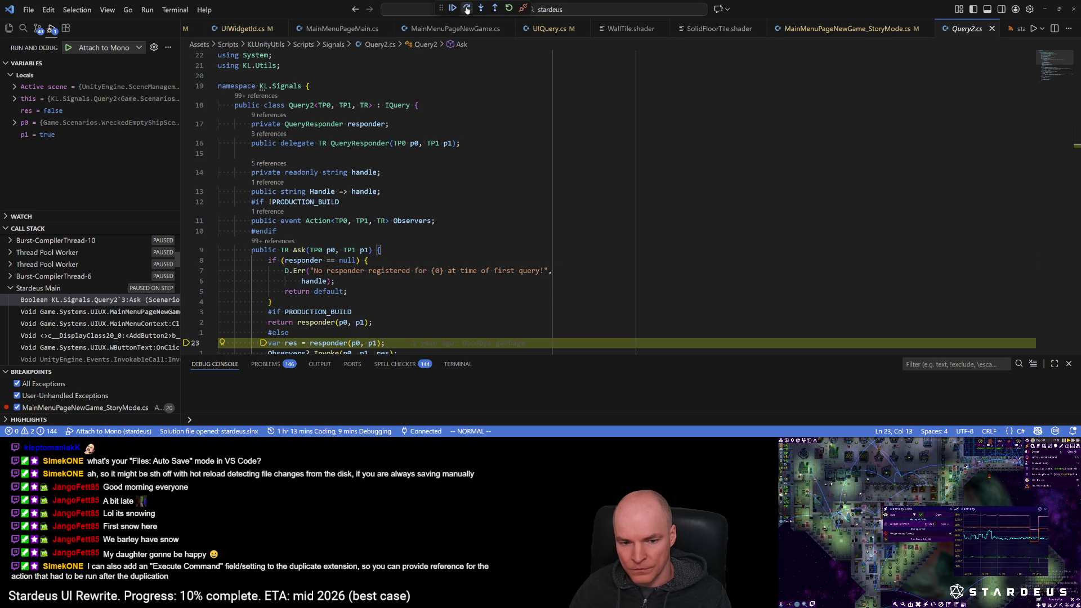
pyautogui.click(482, 9)
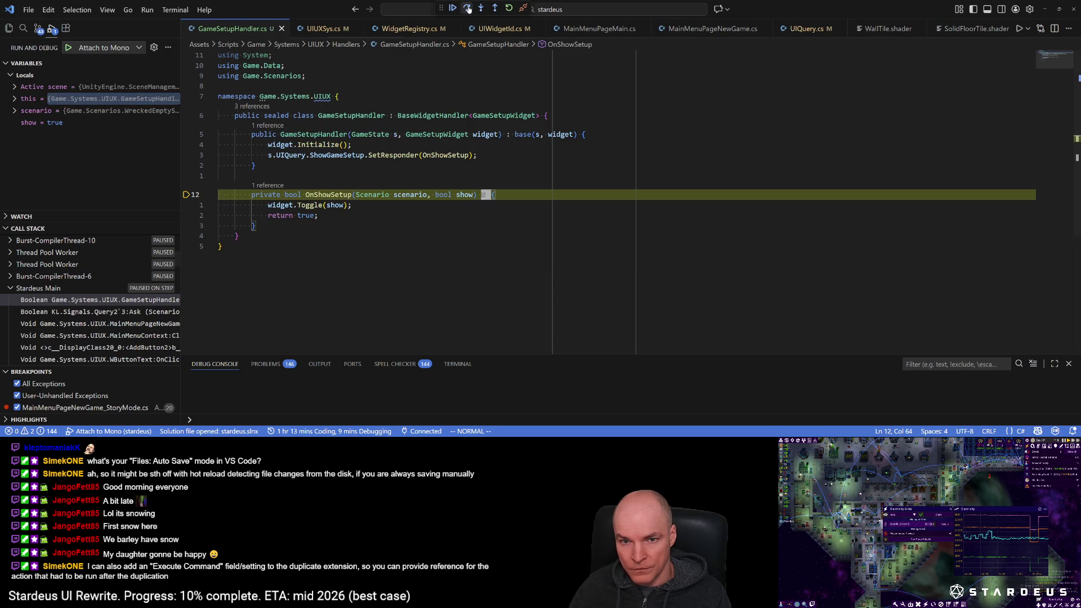
pyautogui.click(467, 8)
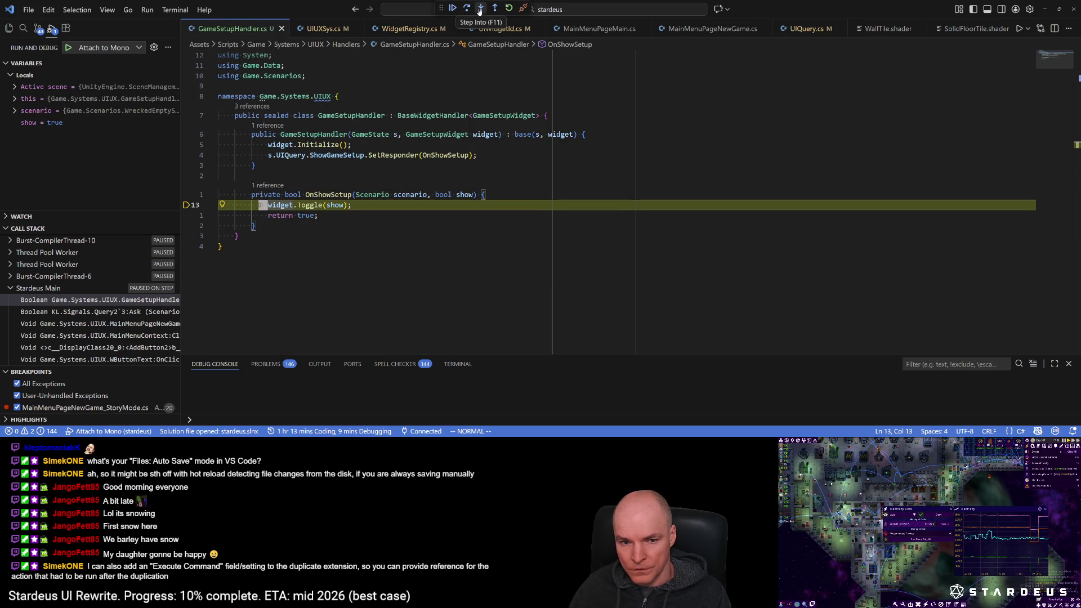
pyautogui.click(480, 9)
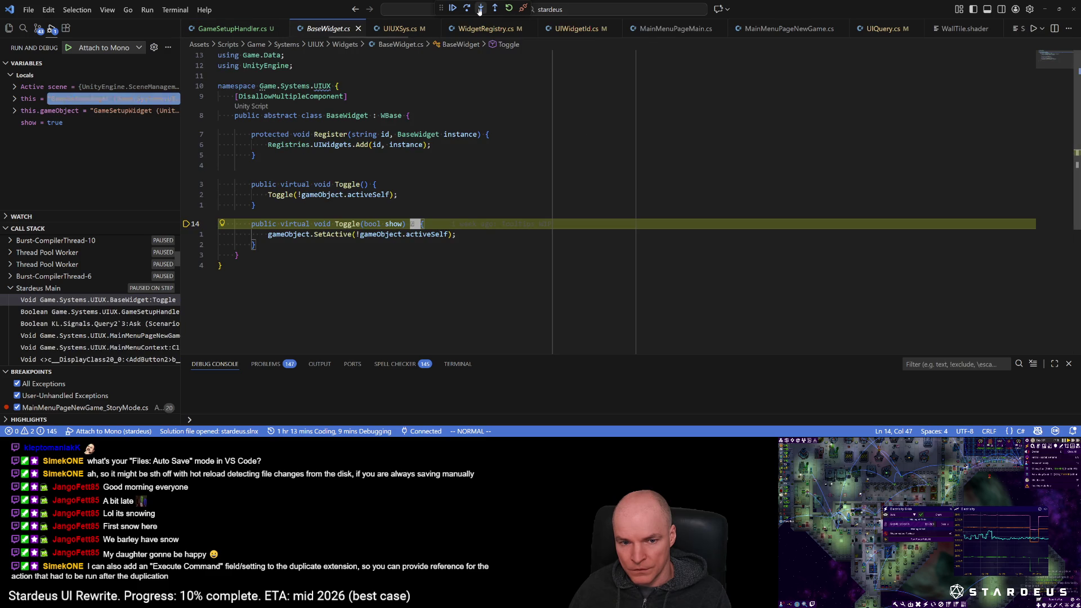
# Step: Step through Toggle, step out back to CustomStart, and disconnect the debugger
pyautogui.click(466, 8)
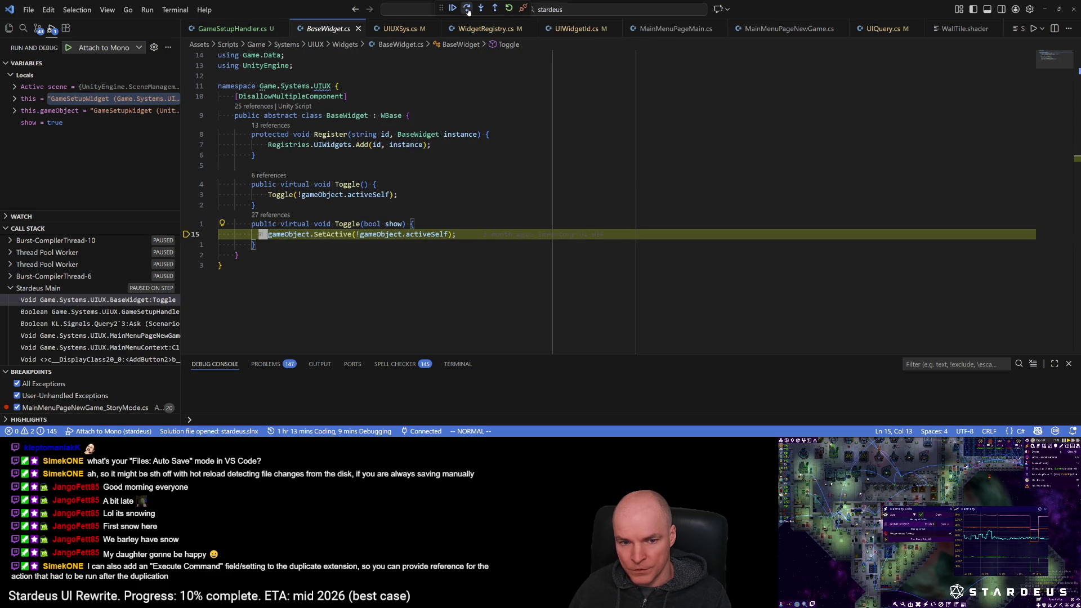
pyautogui.click(467, 9)
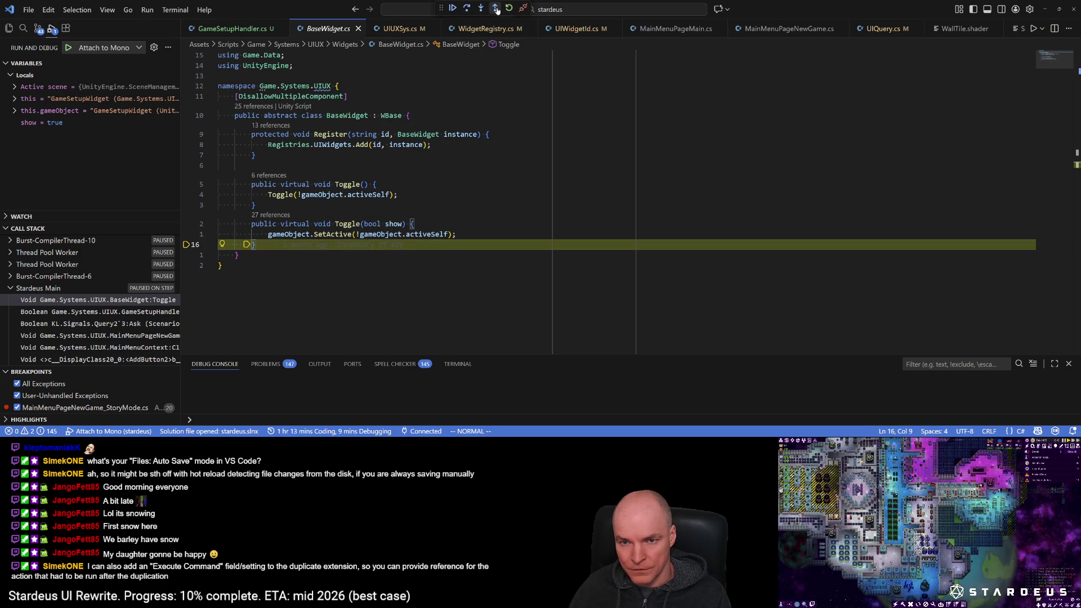
pyautogui.click(492, 8)
pyautogui.click(493, 8)
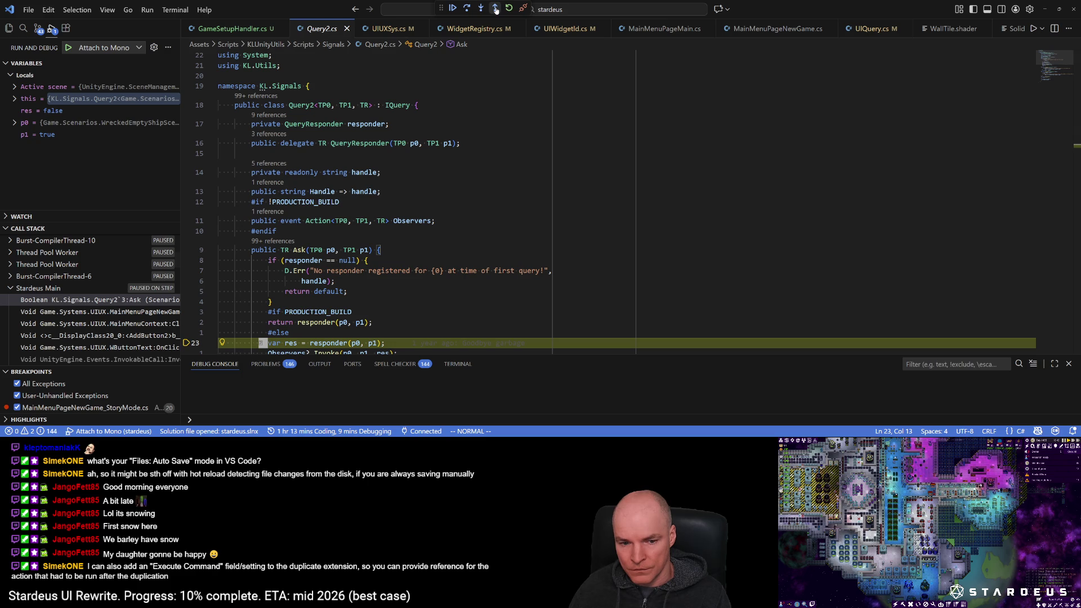
pyautogui.click(496, 9)
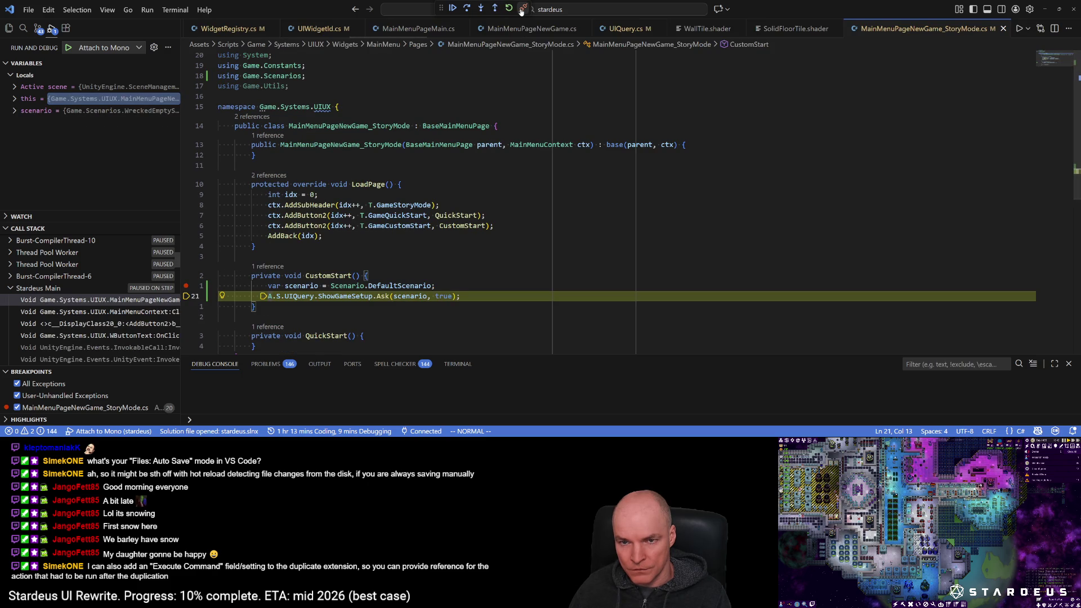
pyautogui.click(522, 11)
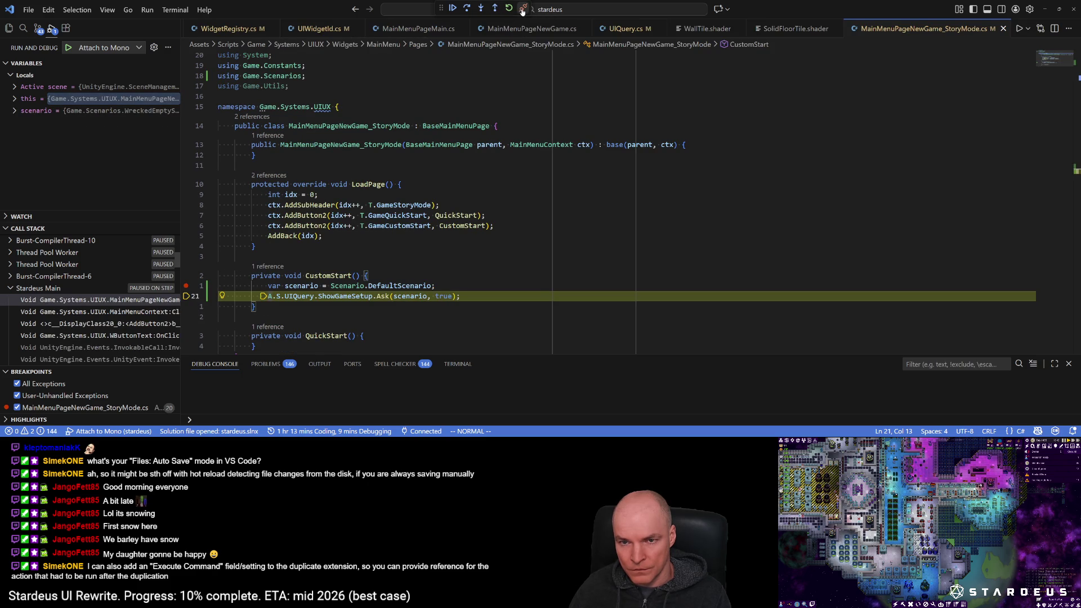
pyautogui.hotkey('alt', 'Tab')
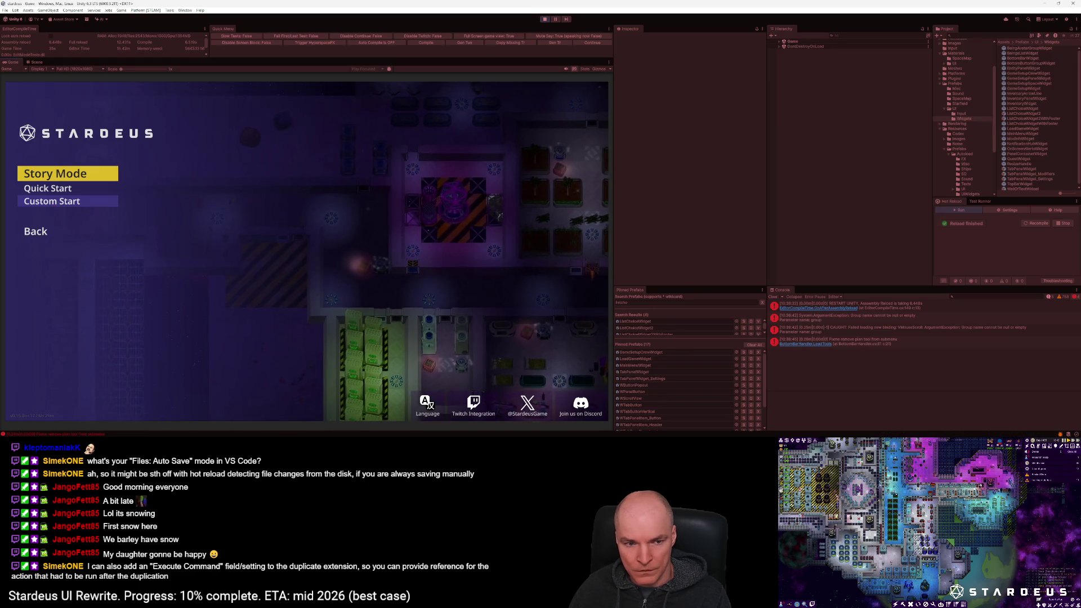
# Step: Search the Hierarchy for 'gamesetup', select GameSetupWidget, then expand it and select GameSetupCrewWidget
pyautogui.click(780, 42)
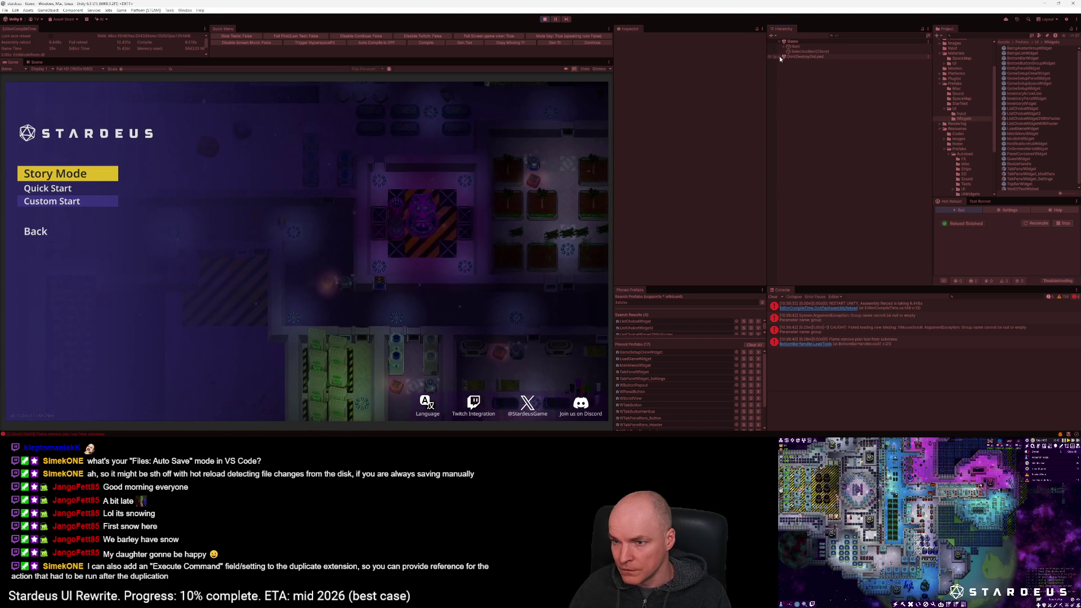
pyautogui.click(856, 33)
pyautogui.write('gamesetup')
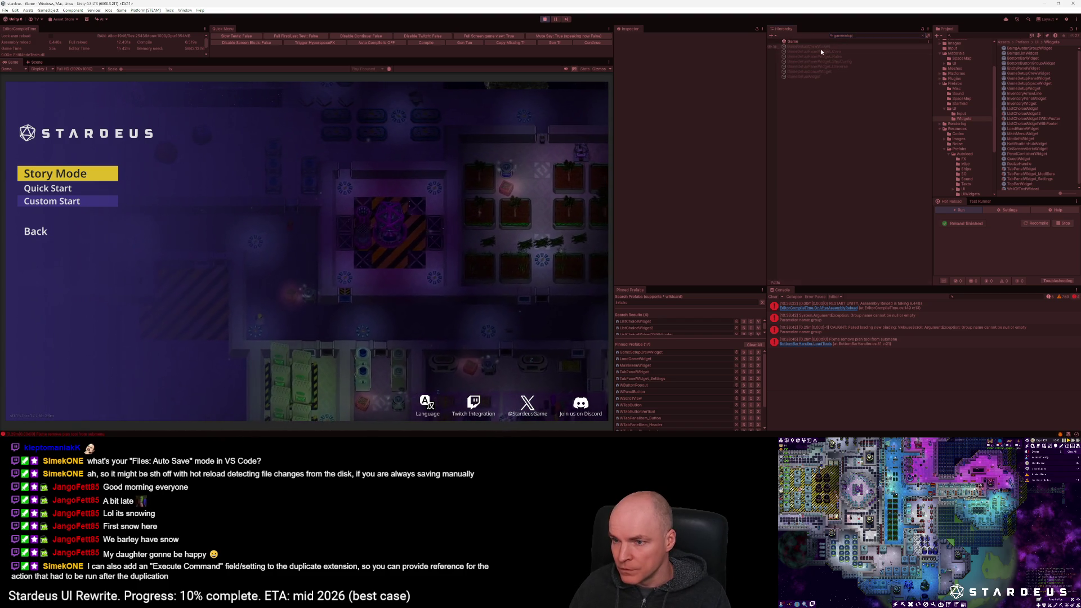
pyautogui.click(813, 77)
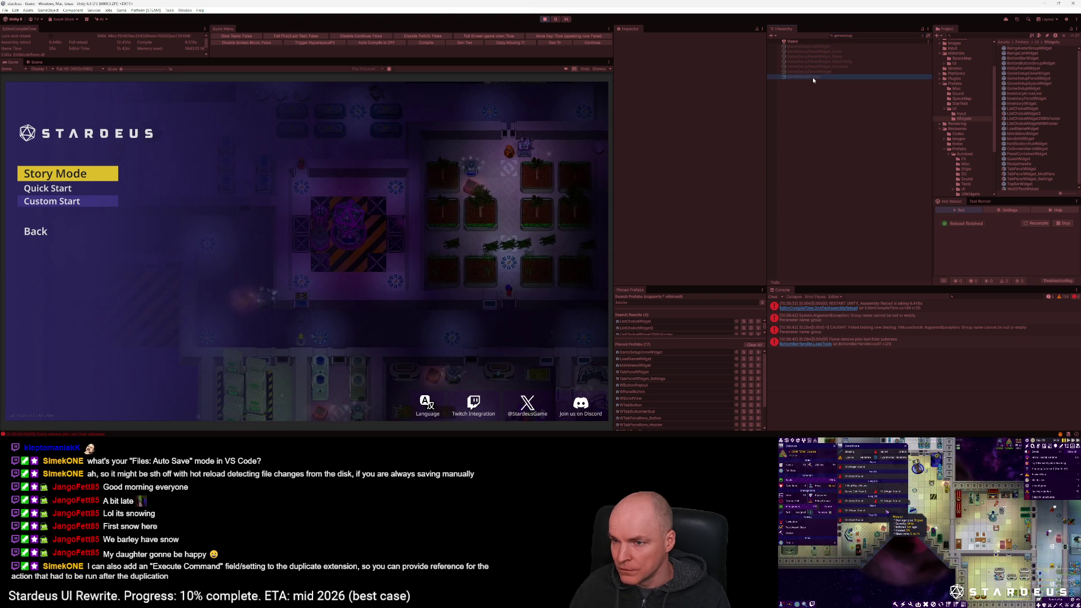
pyautogui.click(630, 40)
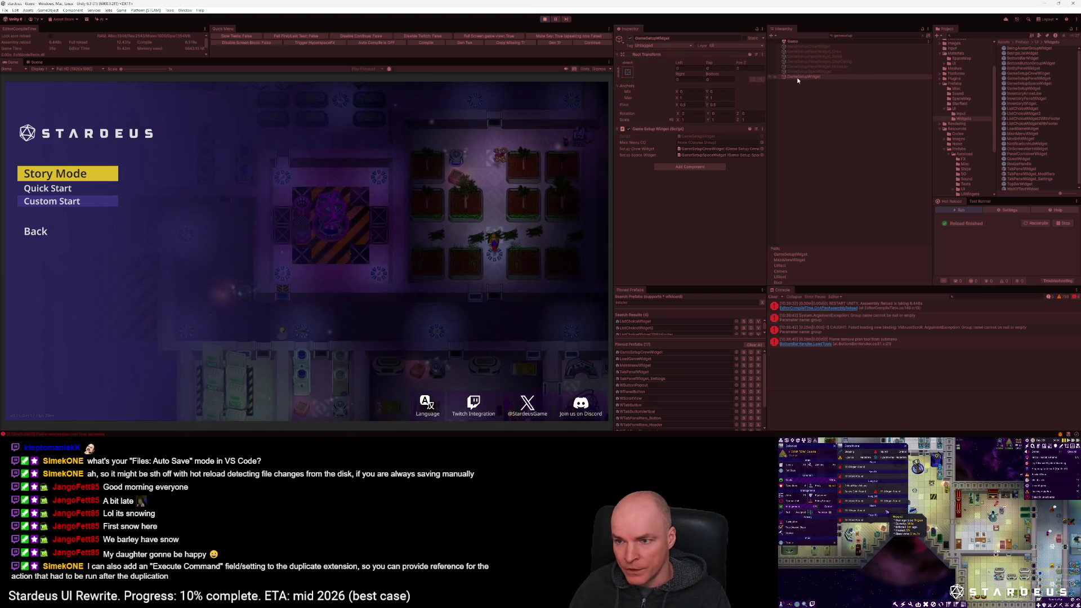
pyautogui.click(923, 35)
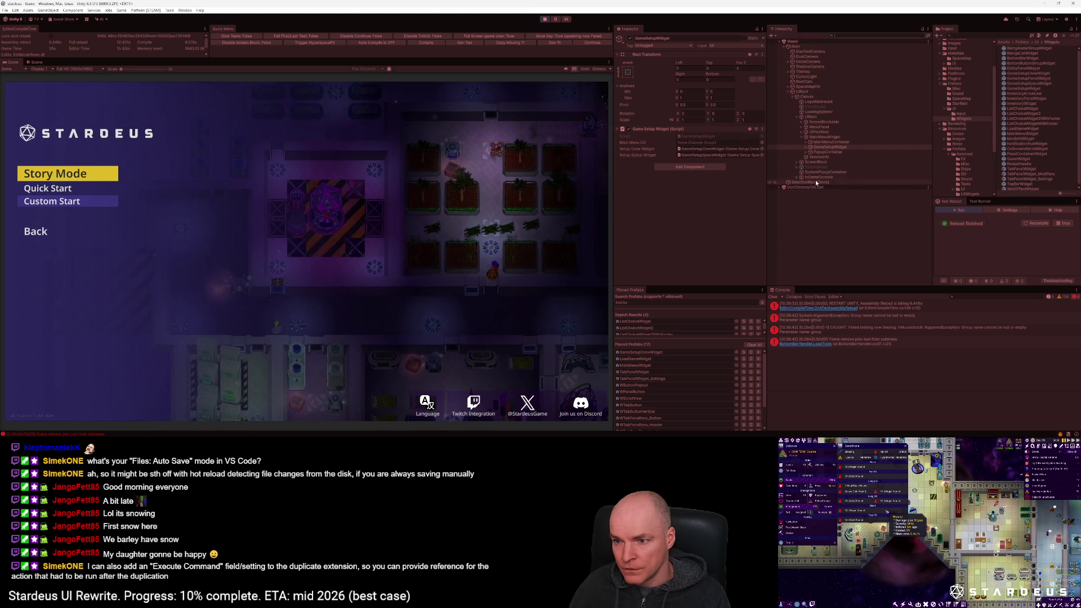
pyautogui.click(806, 147)
pyautogui.click(826, 152)
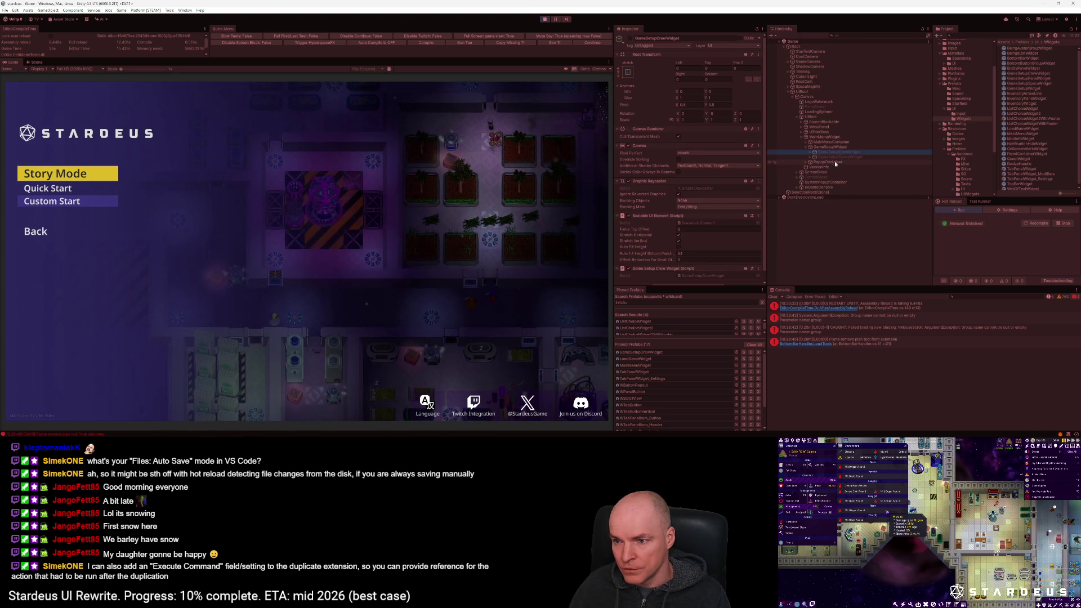
# Step: Toggle GameSetupCrewWidget on and off to preview the setup screen, then stop play mode
pyautogui.click(631, 39)
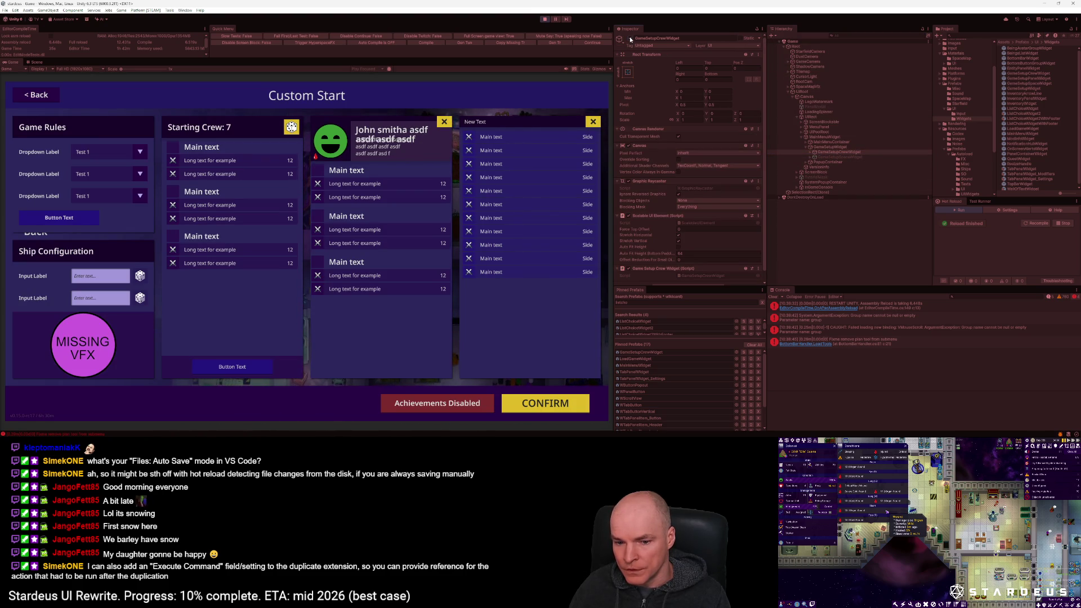
pyautogui.click(630, 38)
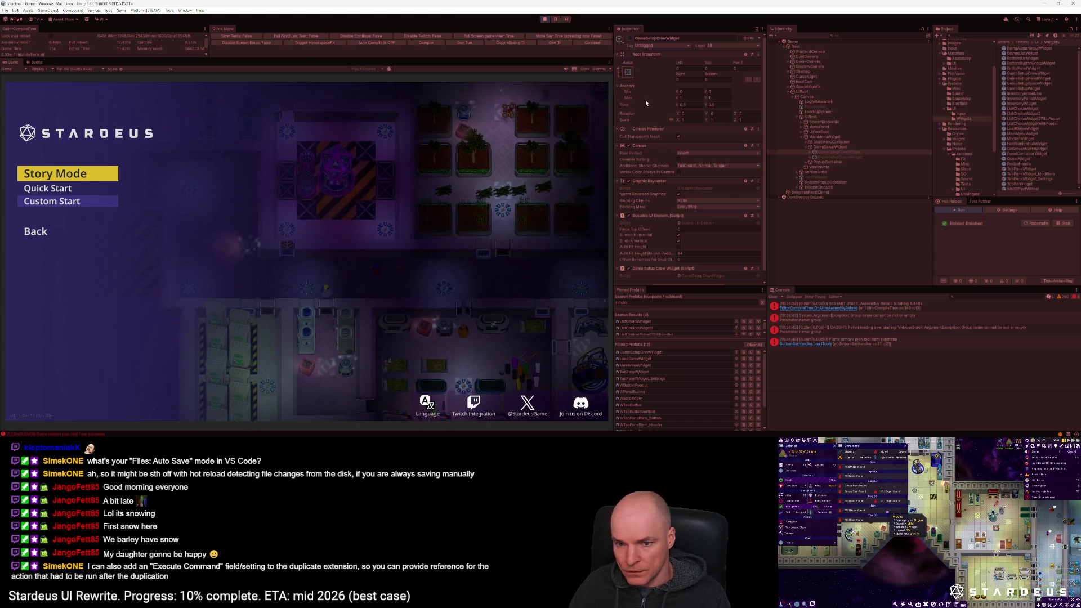
pyautogui.click(827, 147)
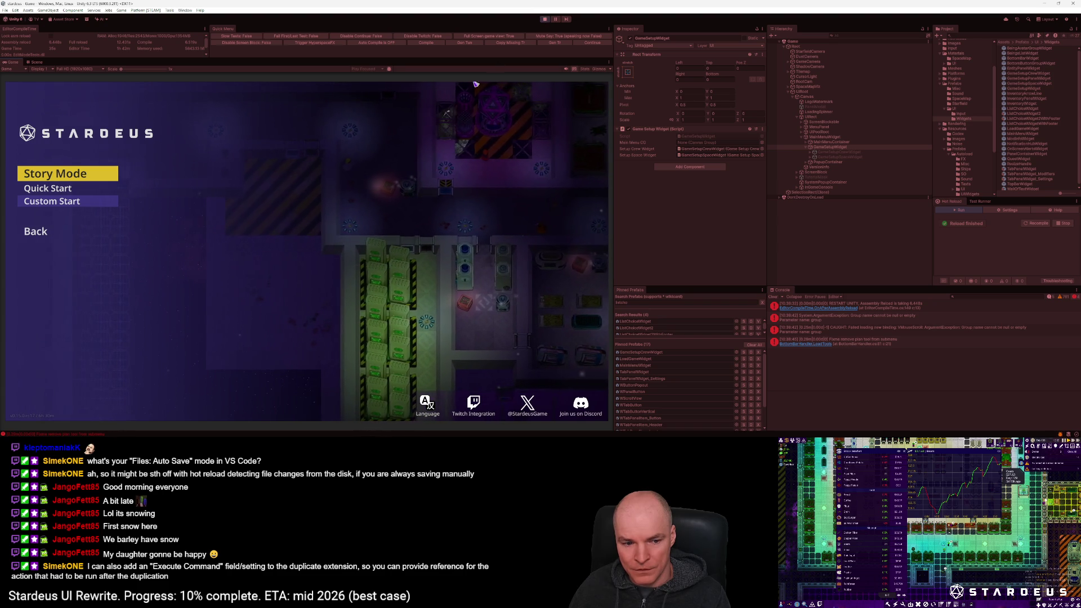
pyautogui.moveTo(137, 433)
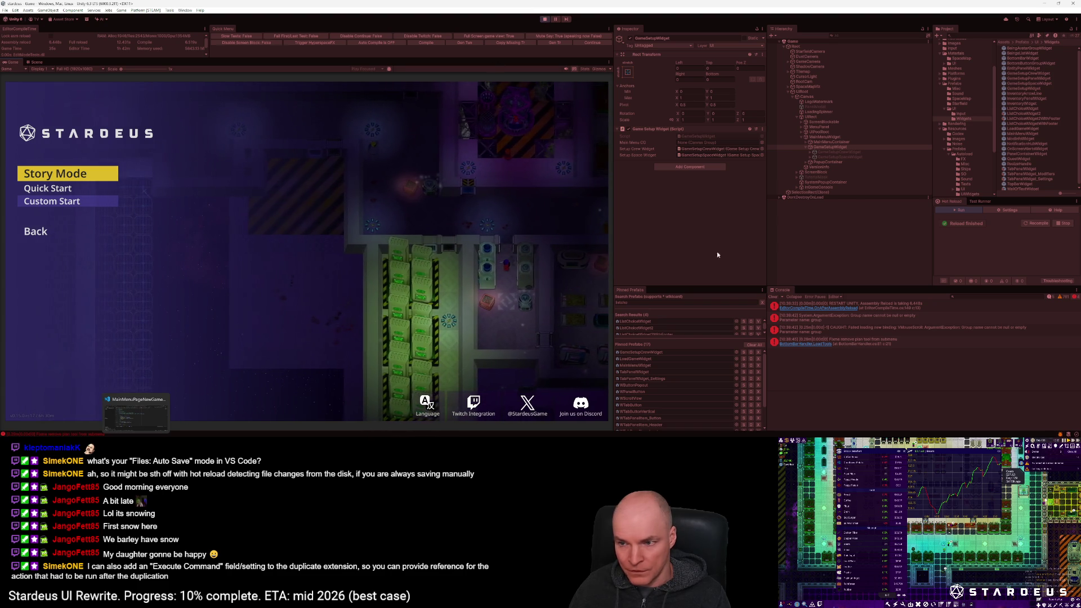
pyautogui.click(859, 152)
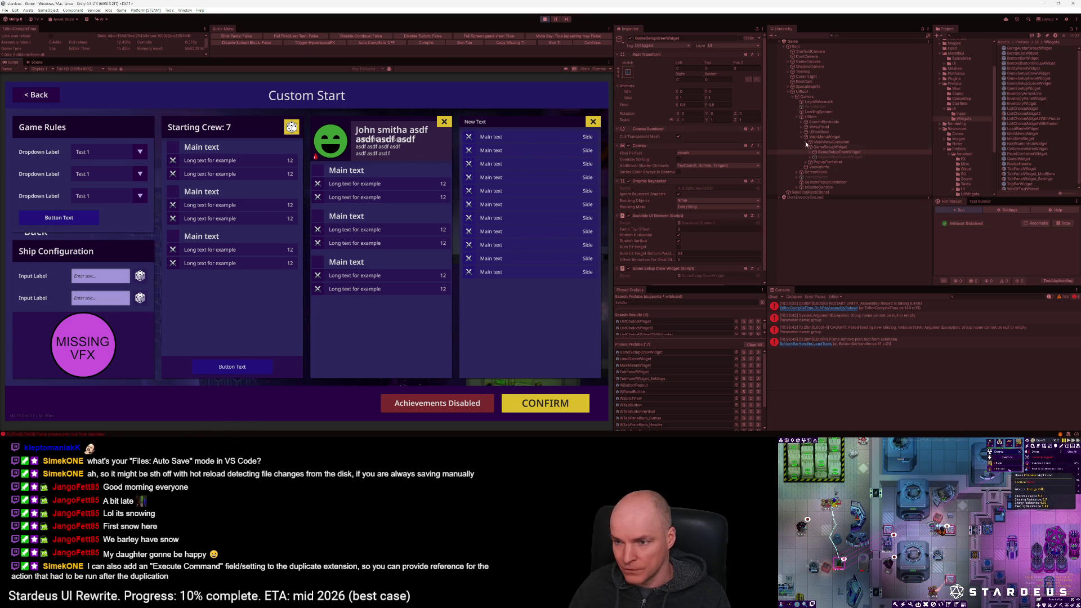
pyautogui.click(544, 19)
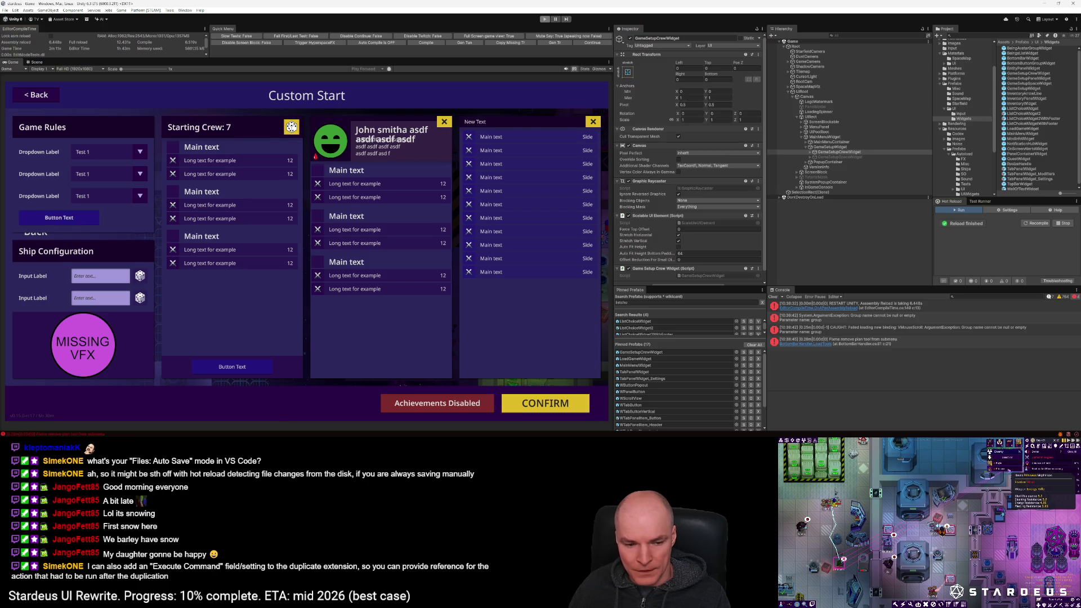
pyautogui.hotkey('alt', 'Tab')
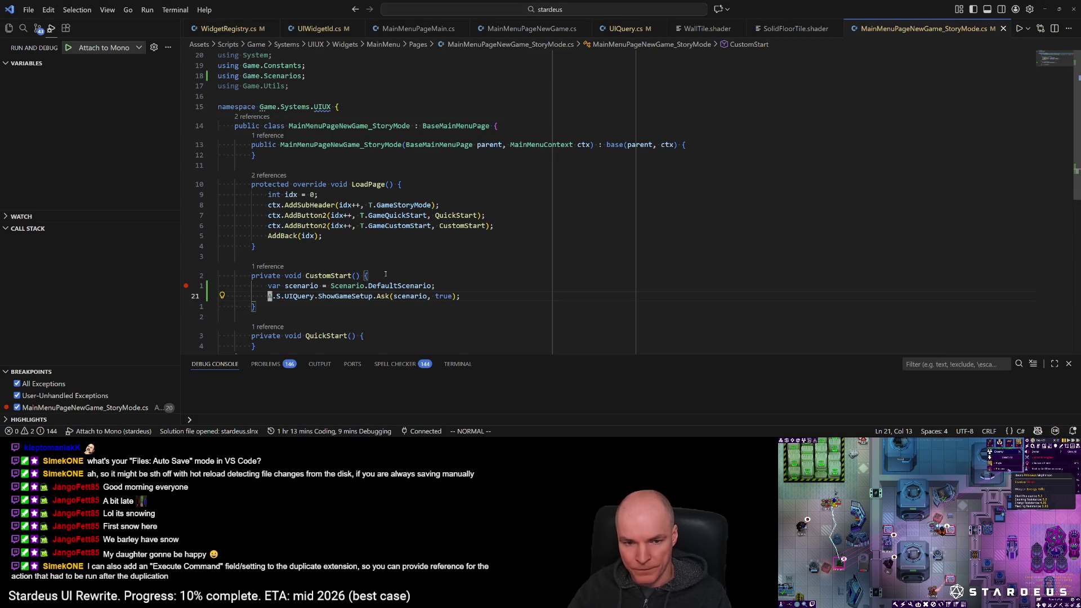
# Step: Open GameSetupWidget.cs from the recent files with Ctrl+P
pyautogui.hotkey('ctrl', 'p')
pyautogui.press('Down')
pyautogui.press('Down')
pyautogui.press('Down')
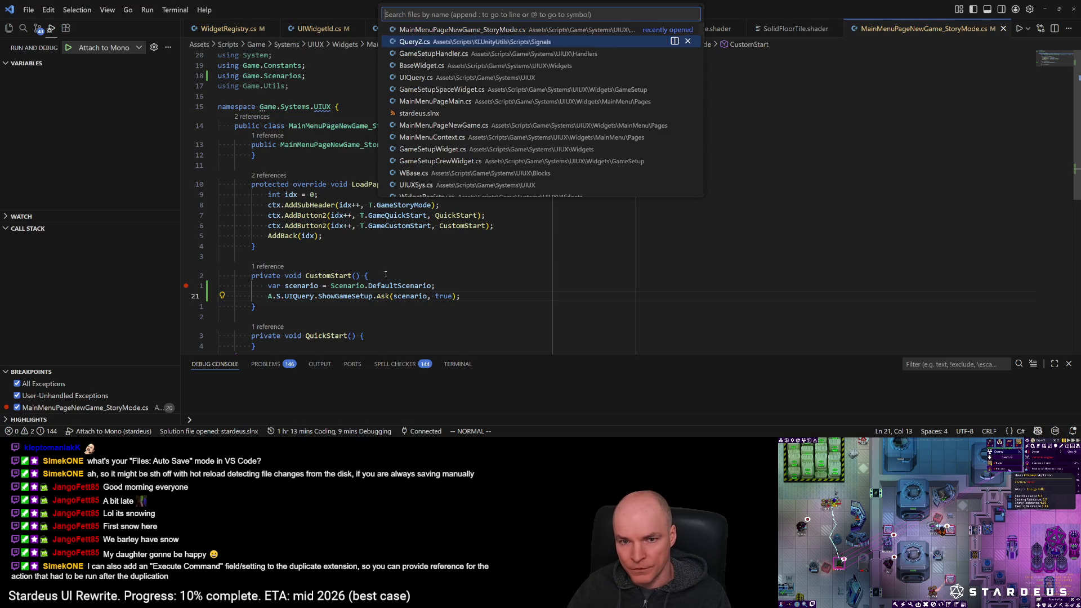
pyautogui.press('Up')
pyautogui.press('Up')
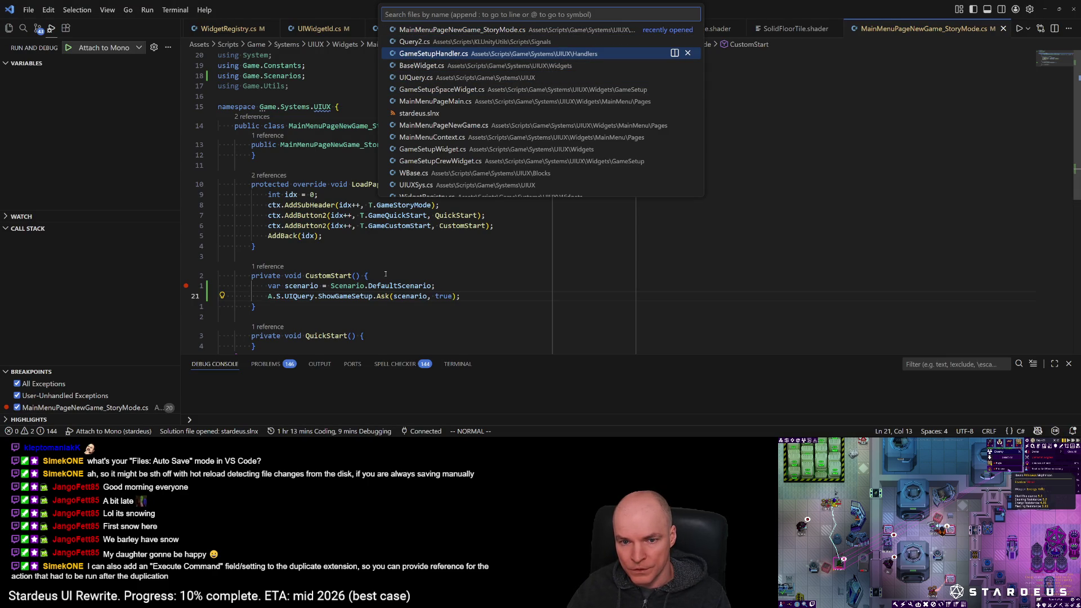
pyautogui.press('Down')
pyautogui.press('Down')
pyautogui.press('Down')
pyautogui.press('Up')
pyautogui.press('Return')
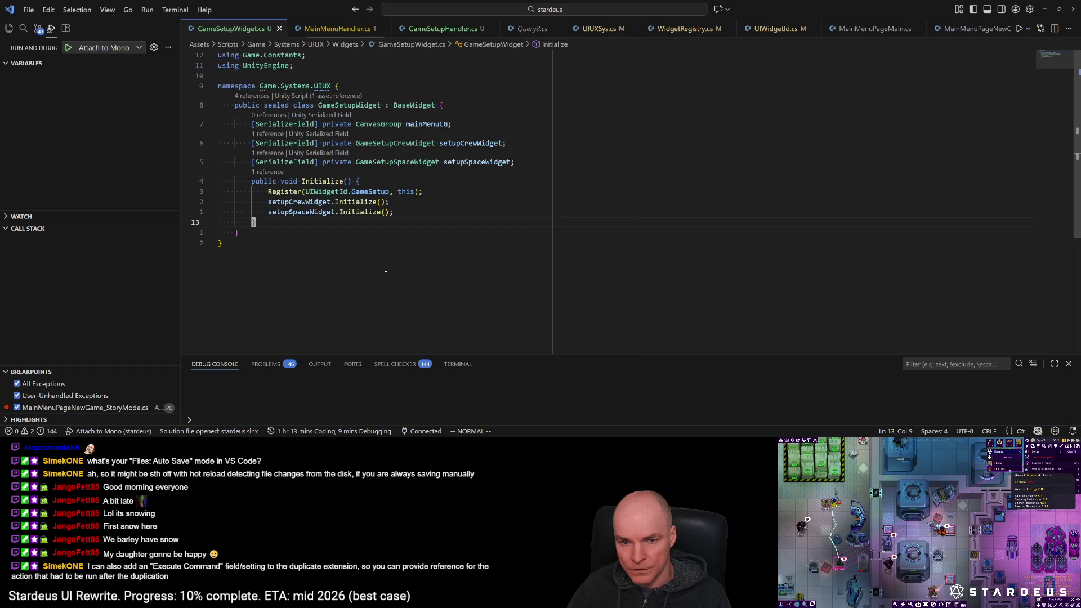
# Step: Add an empty public void BeginSetup(Scenario scenario) method and import Game.Scenarios
pyautogui.press('o')
pyautogui.press('Return')
pyautogui.write('public ')
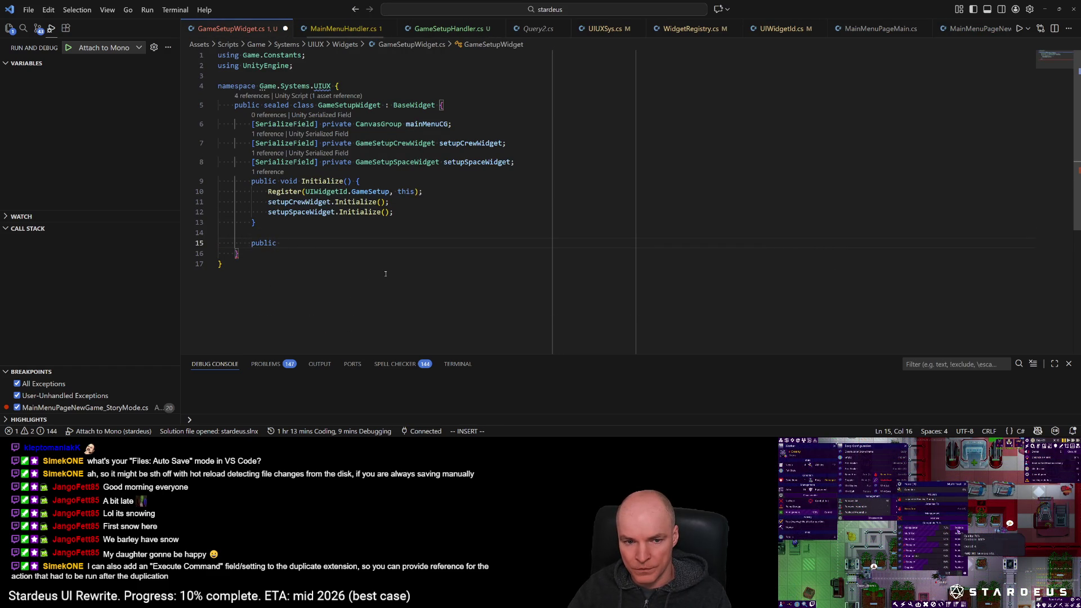
pyautogui.write('void')
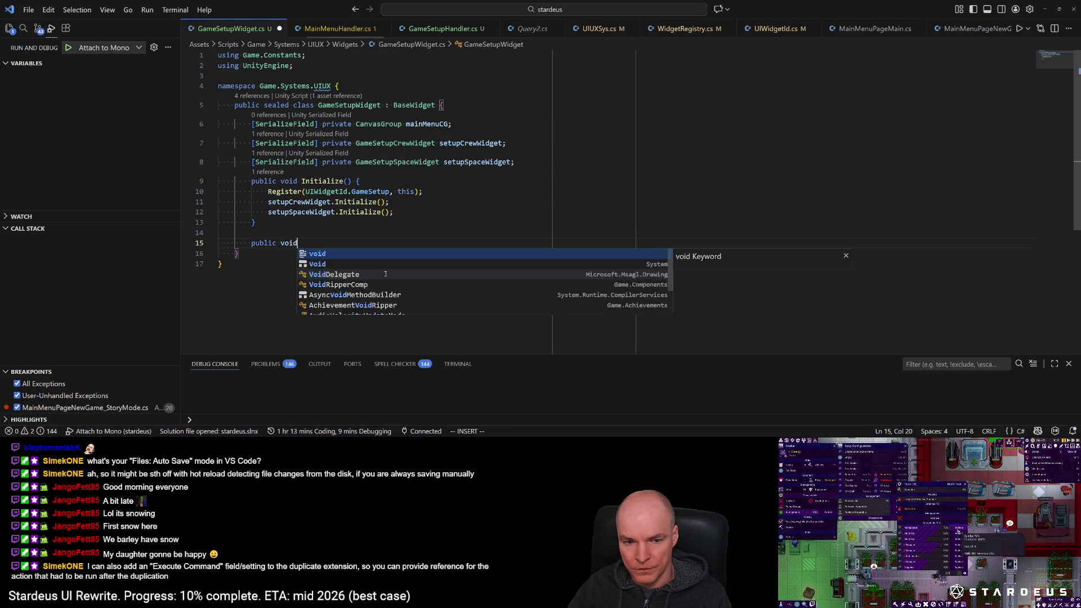
pyautogui.write(' StartSetup')
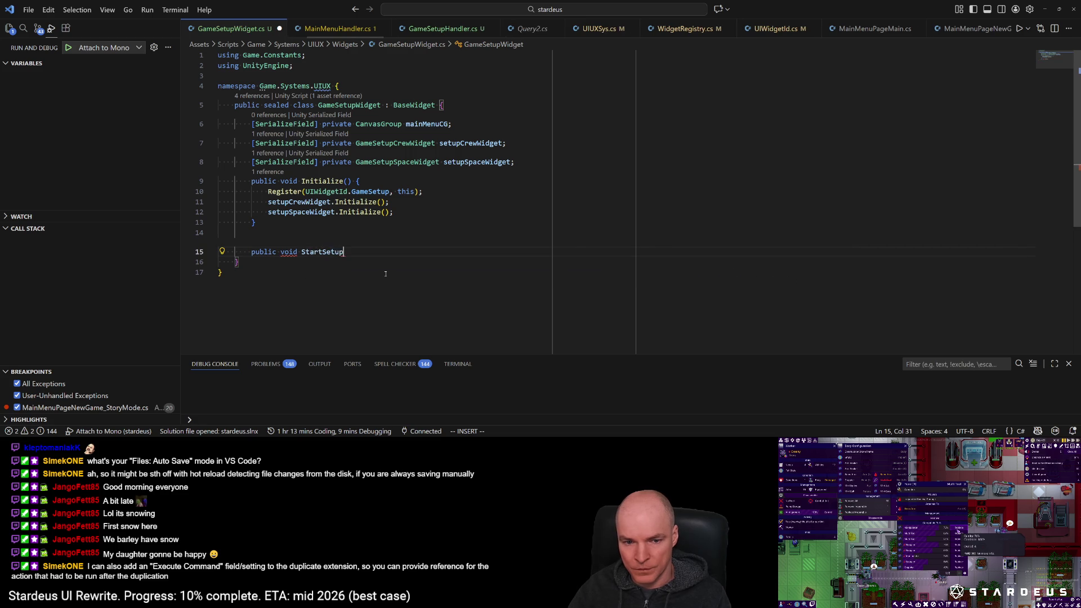
pyautogui.hotkey('ctrl', 'BackSpace')
pyautogui.write('BeginSetup(')
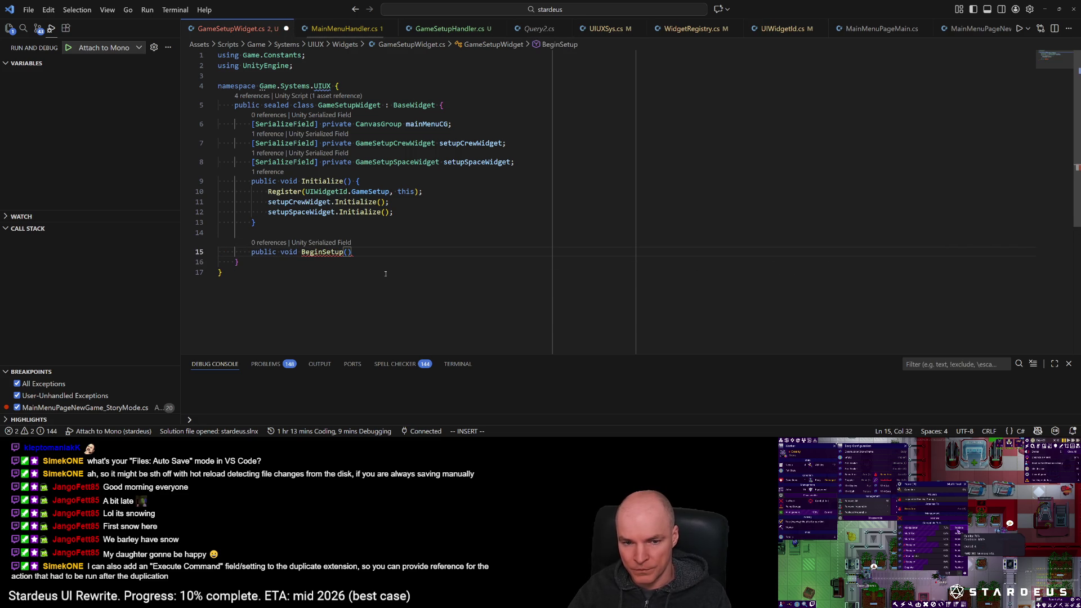
pyautogui.write('Scenario')
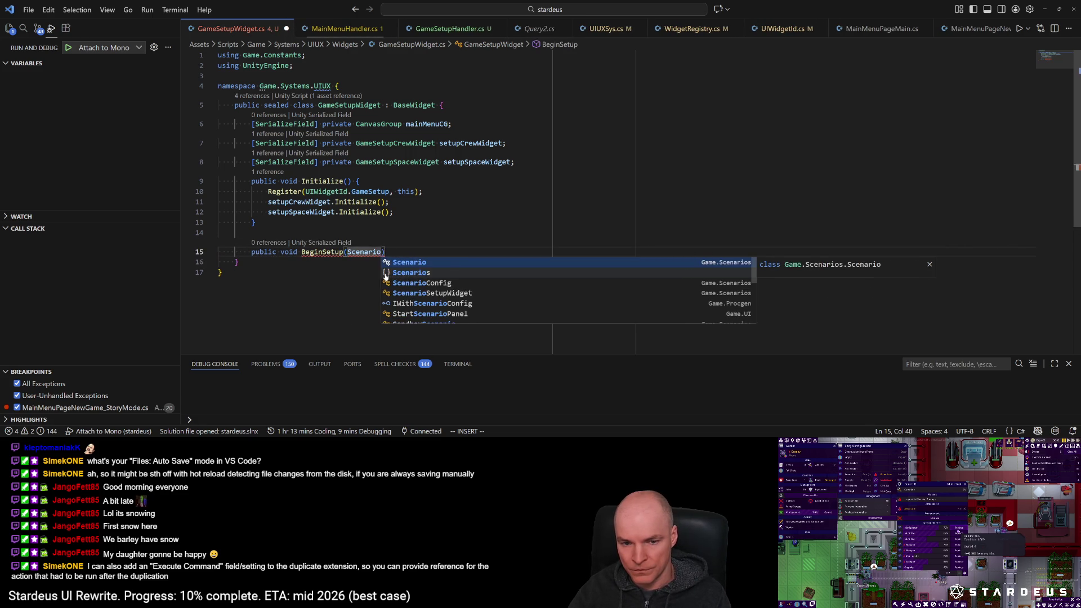
pyautogui.write(' scenario) {')
pyautogui.press('Return')
pyautogui.press('Escape')
pyautogui.press('k')
pyautogui.press('w')
pyautogui.press('w')
pyautogui.press('w')
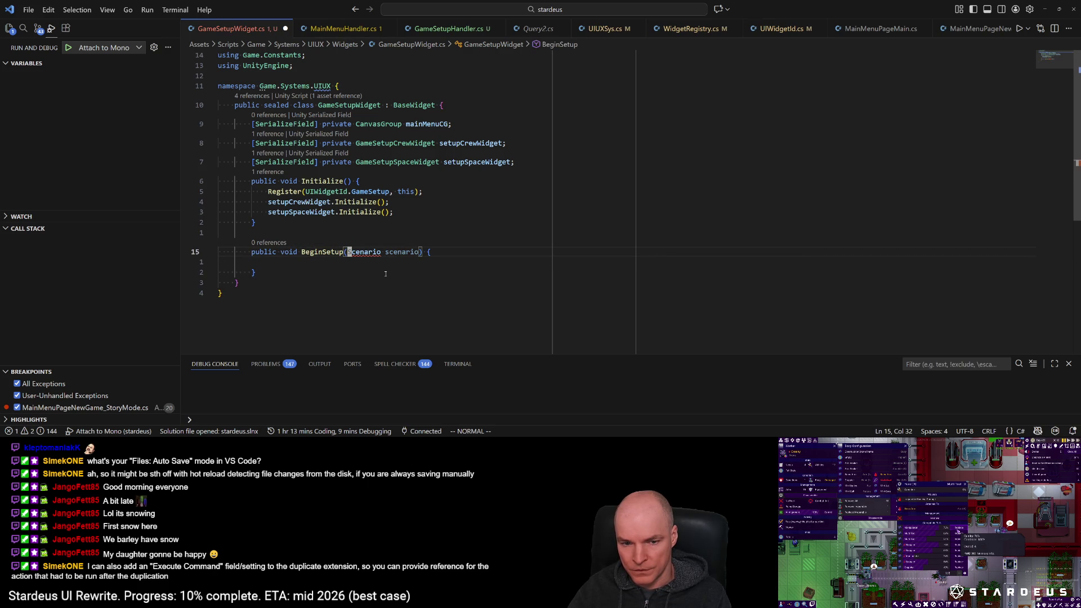
pyautogui.hotkey('ctrl', '.')
pyautogui.press('Return')
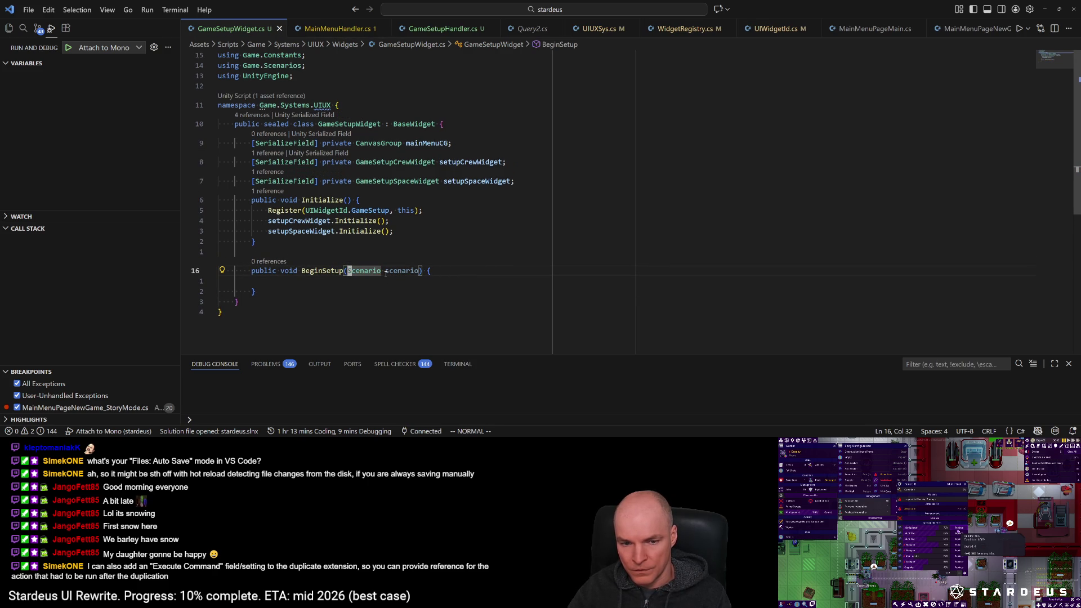
pyautogui.hotkey('alt', 'Tab')
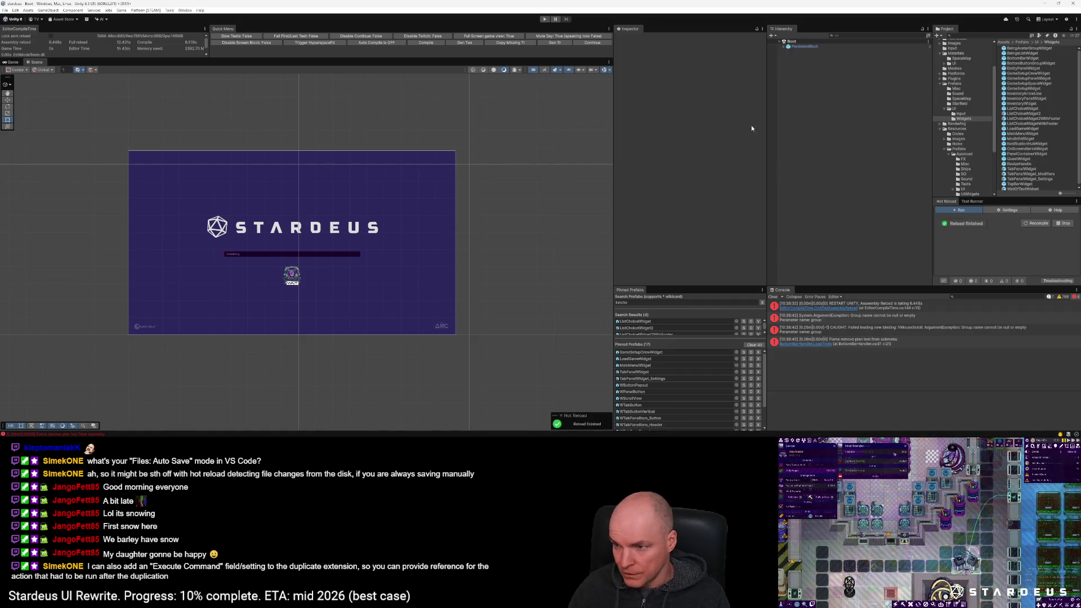
# Step: Check GameSetupWidget's Main Menu CG reference in the MainMenuWidget prefab, then exit prefab mode
pyautogui.doubleClick(643, 365)
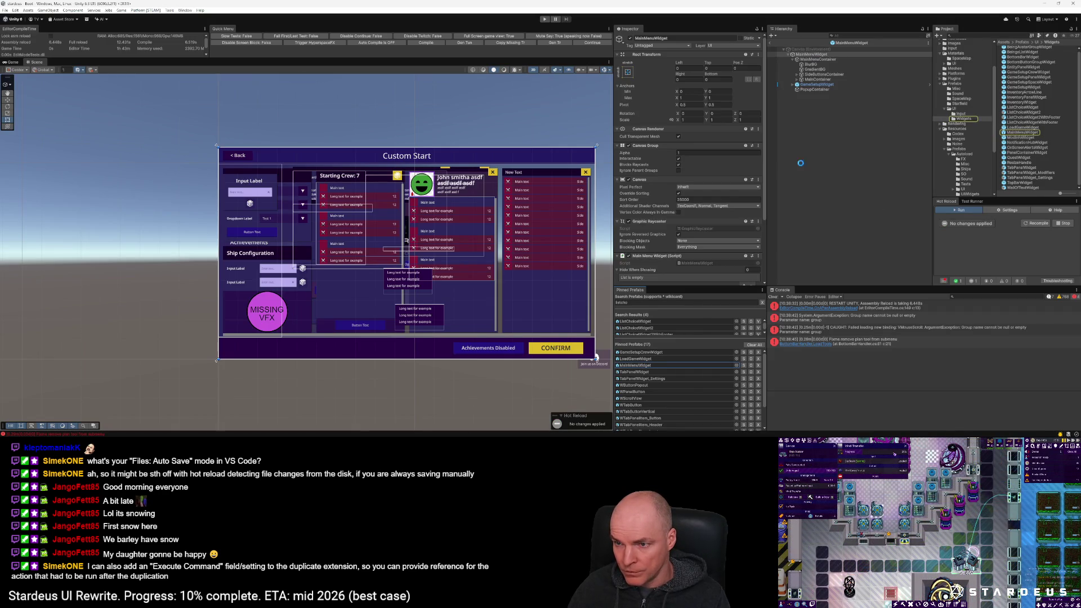
pyautogui.click(815, 84)
pyautogui.click(712, 160)
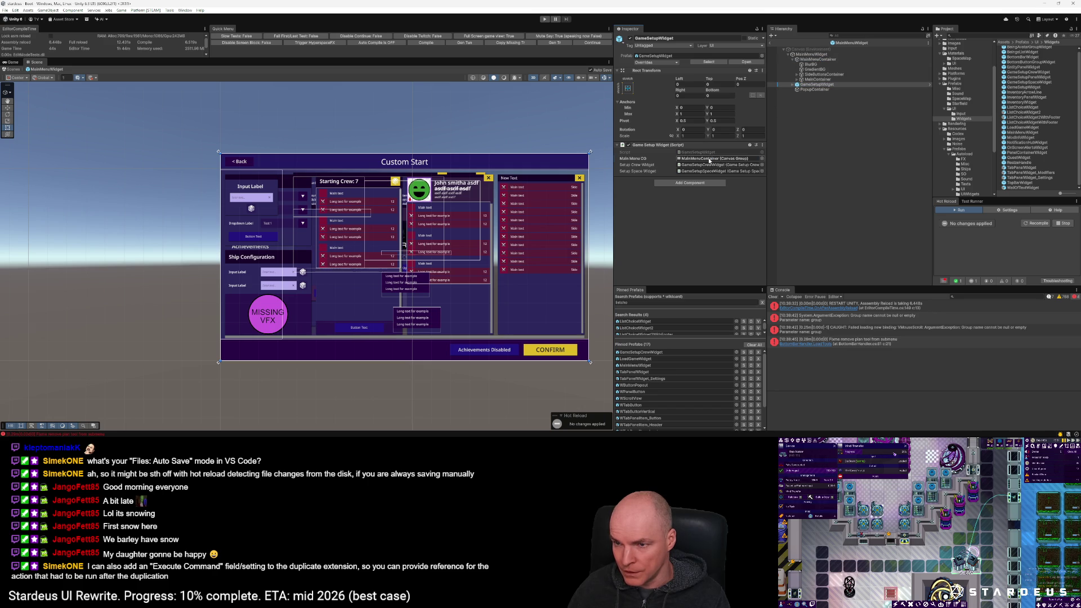
pyautogui.click(769, 44)
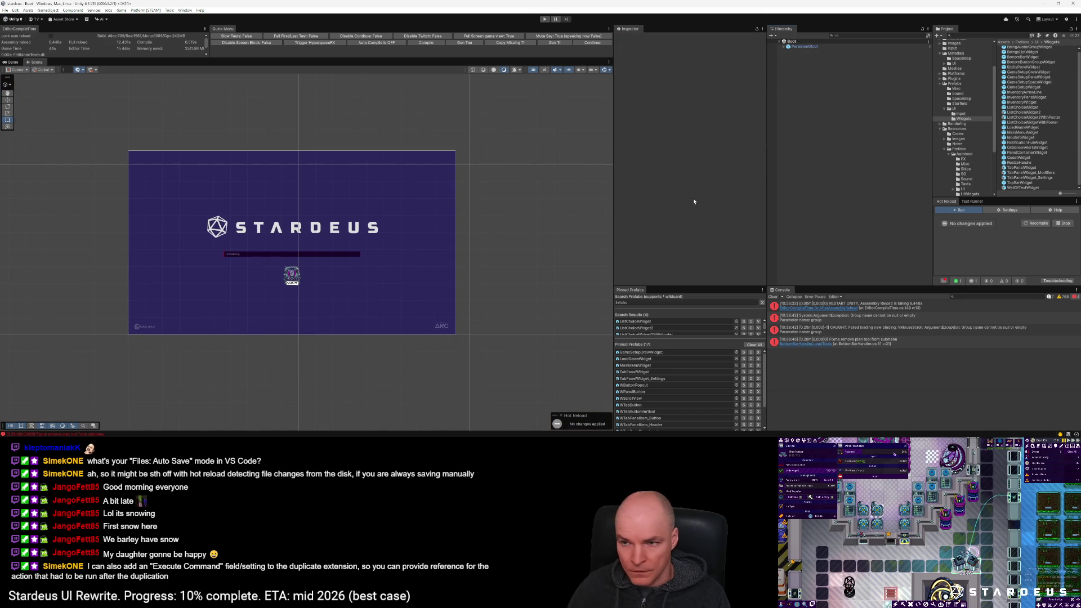
pyautogui.moveTo(136, 436)
pyautogui.click(136, 414)
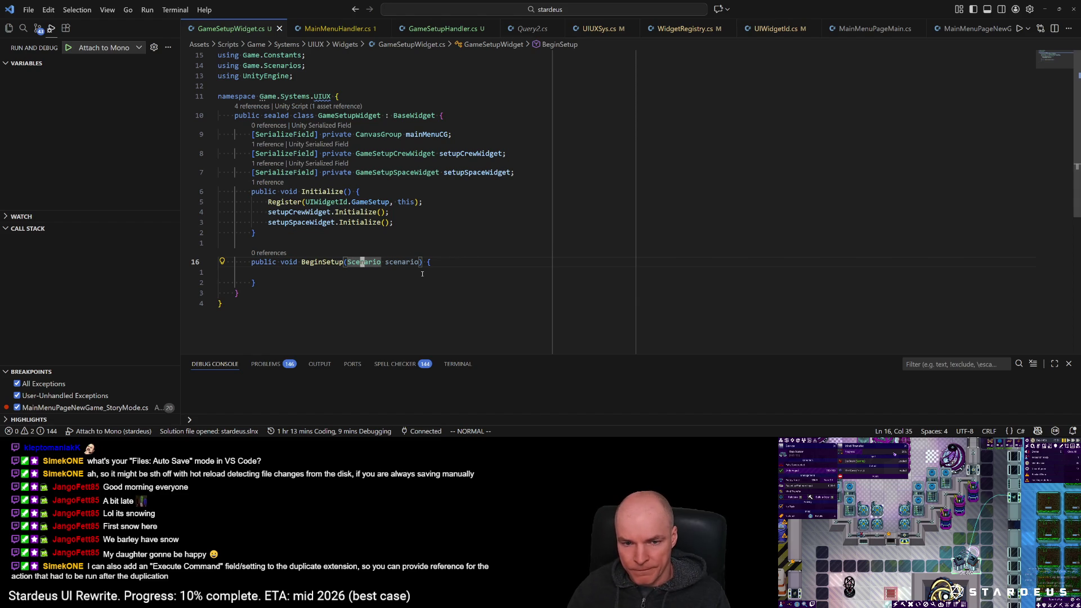
# Step: Add a private Scenario field, assign it in BeginSetup, call UIUtils.ToggleCG(mainMenuCG, false), and save
pyautogui.write('k6koprivate Scena')
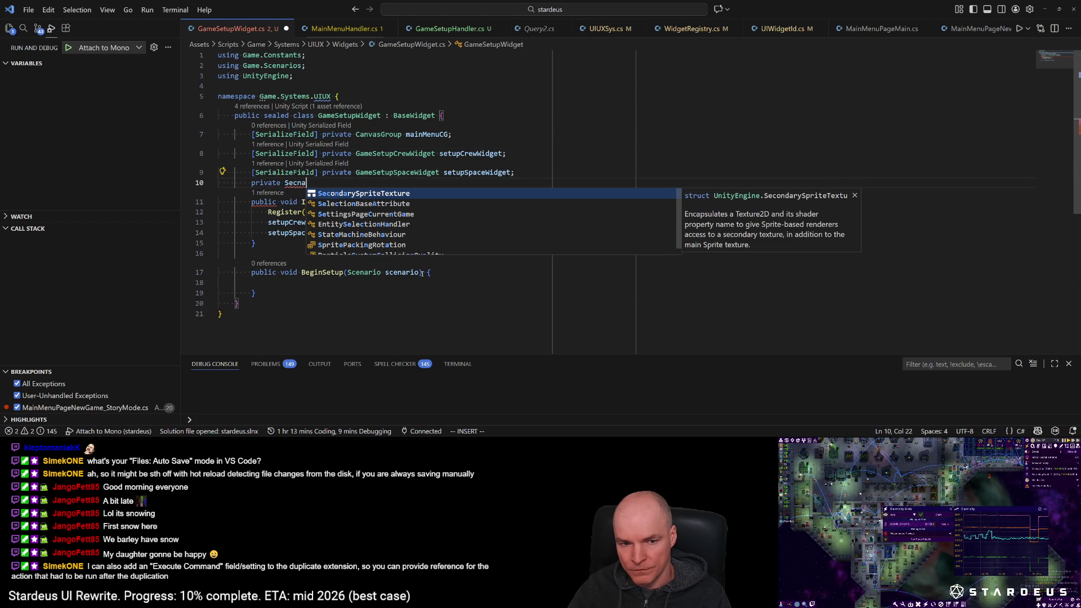
pyautogui.press('Tab')
pyautogui.write('scenario;')
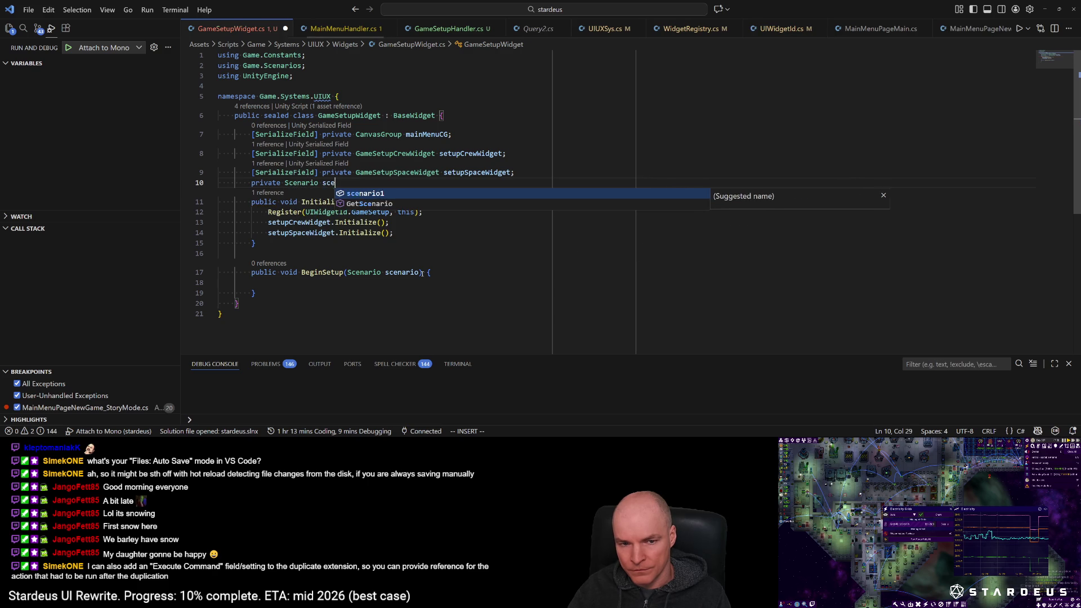
pyautogui.press('Escape')
pyautogui.write('7j')
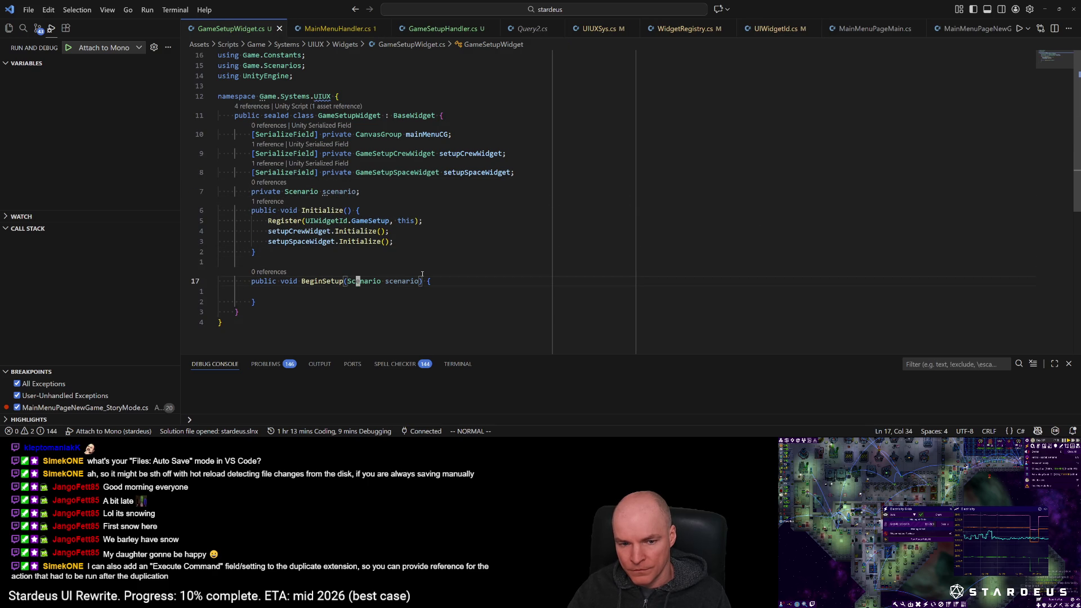
pyautogui.write('othis.scenario = scenario;')
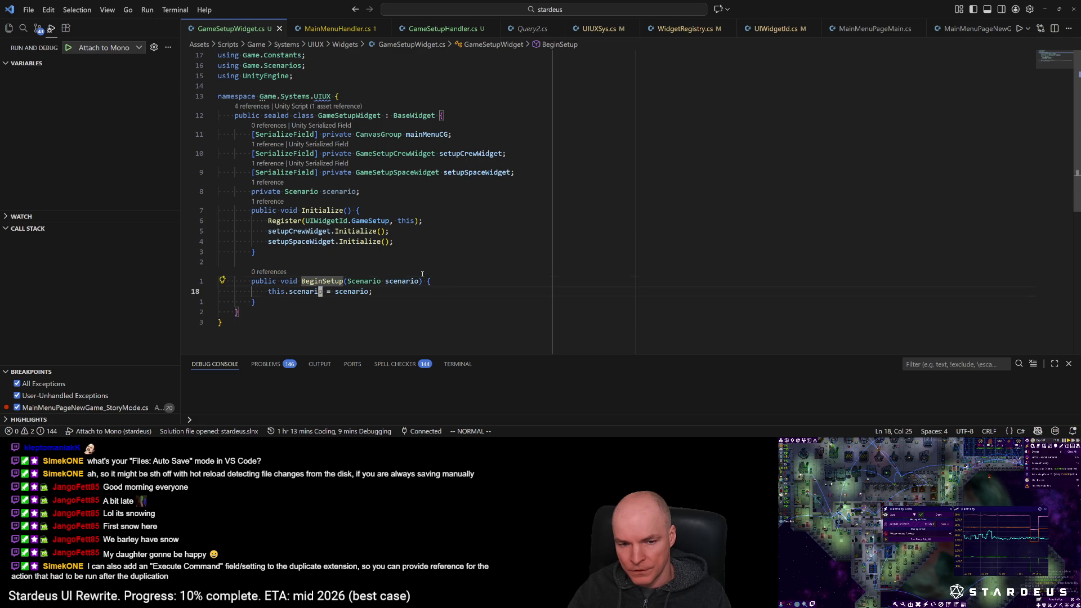
pyautogui.write('j')
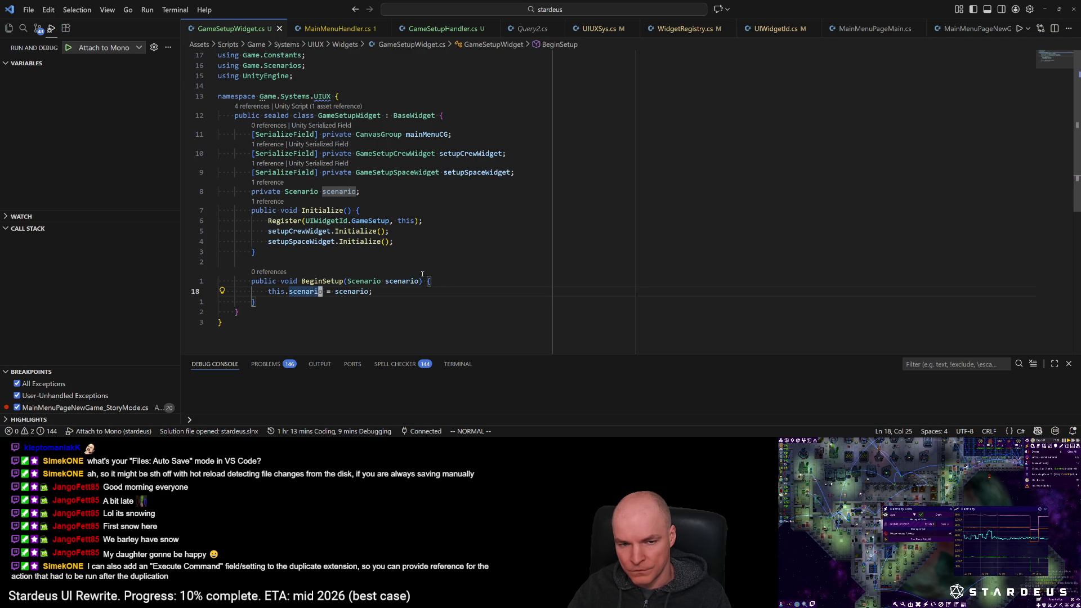
pyautogui.write('omain')
pyautogui.press('Tab')
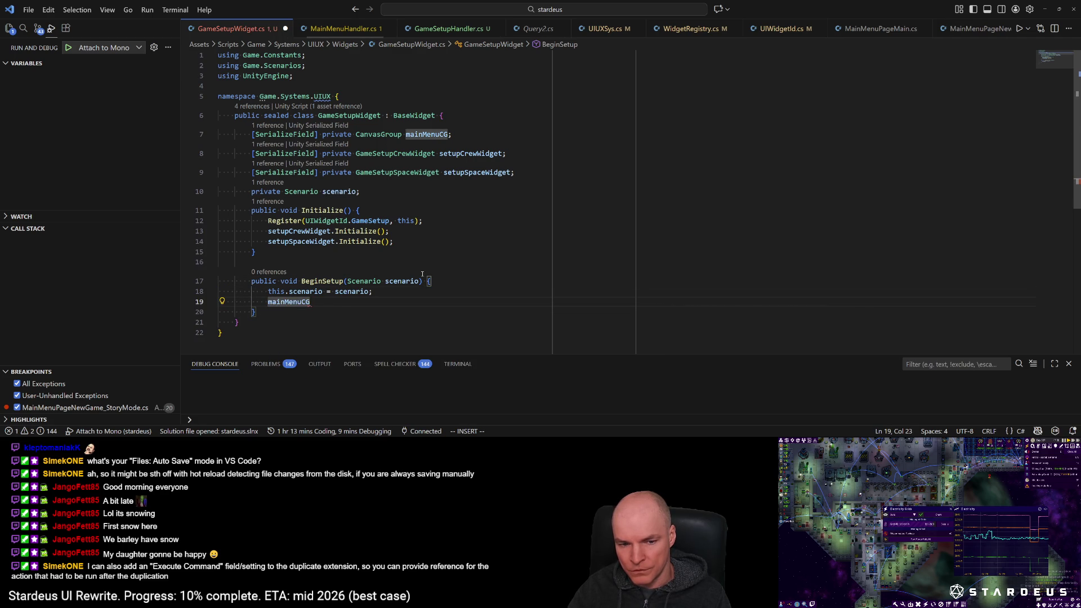
pyautogui.write('.')
pyautogui.press('BackSpace')
pyautogui.hotkey('ctrl', 'BackSpace')
pyautogui.write('UIUtils.ToggleCG(')
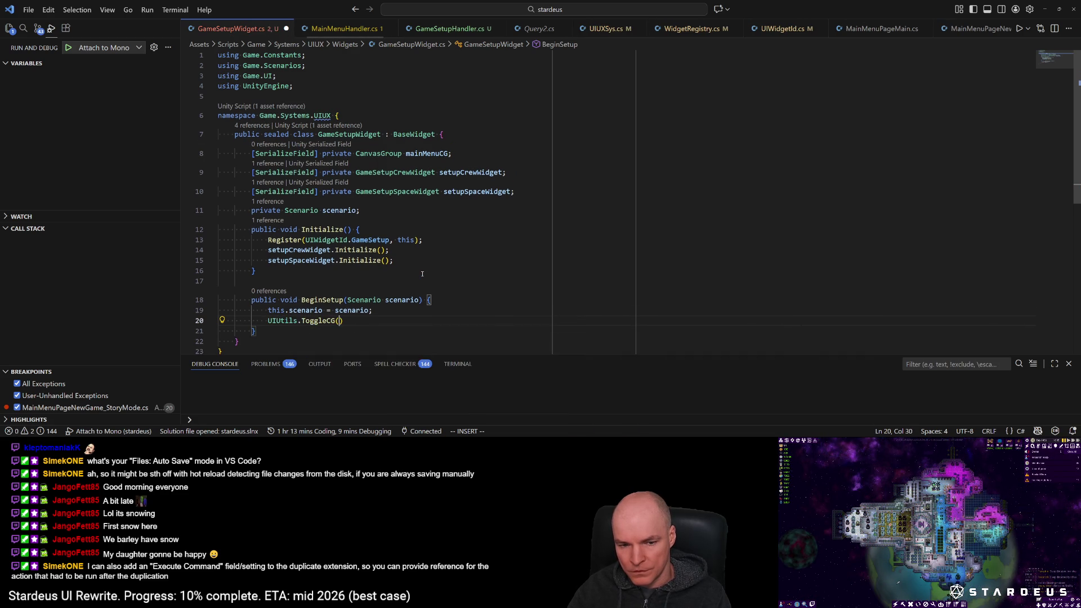
pyautogui.write('mainMenuCG, ')
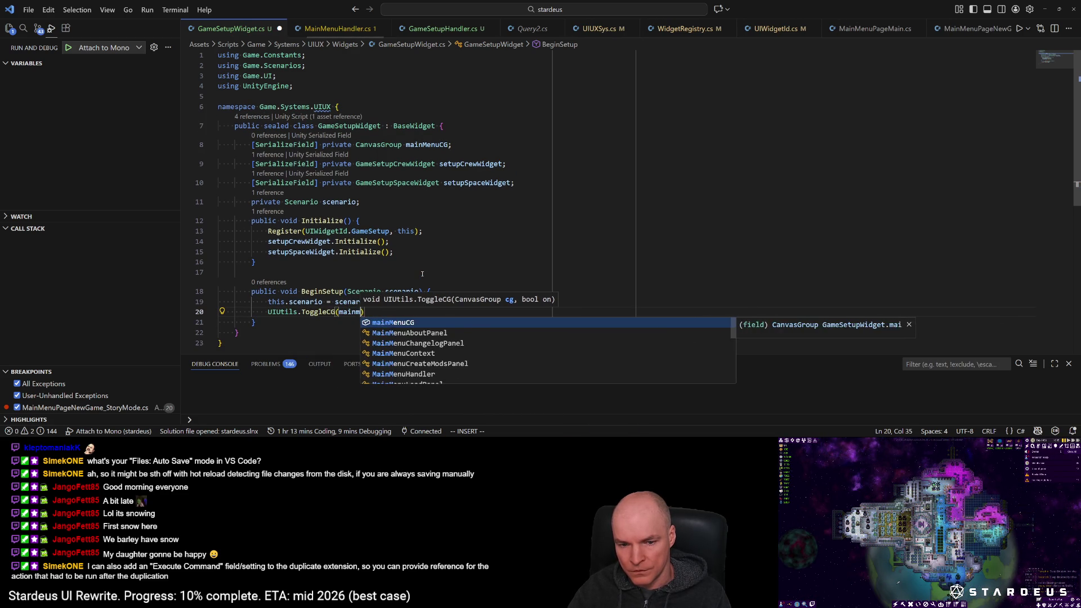
pyautogui.write('false);')
pyautogui.hotkey('ctrl', 's')
# Step: Add setupCrewWidget.Toggle(true) and Toggle(true) calls to BeginSetup and save
pyautogui.write('osetsc')
pyautogui.press('BackSpace')
pyautogui.press('BackSpace')
pyautogui.write('upcre')
pyautogui.press('Tab')
pyautogui.write('.')
pyautogui.press('Escape')
pyautogui.write('tog')
pyautogui.press('Tab')
pyautogui.write('(tru')
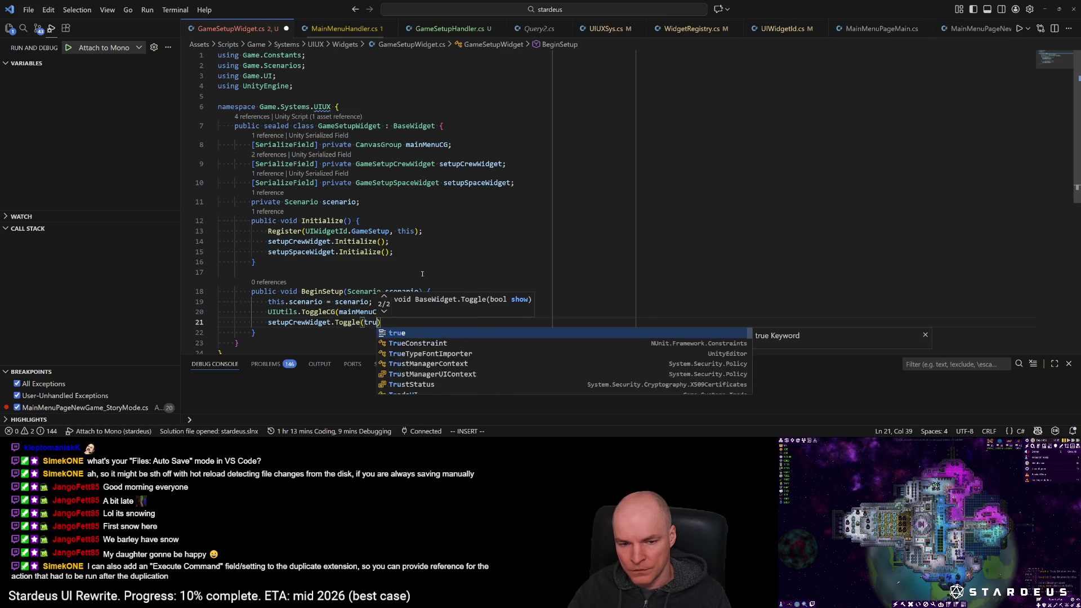
pyautogui.press('Tab')
pyautogui.write(');')
pyautogui.press('Escape')
pyautogui.hotkey('ctrl', 's')
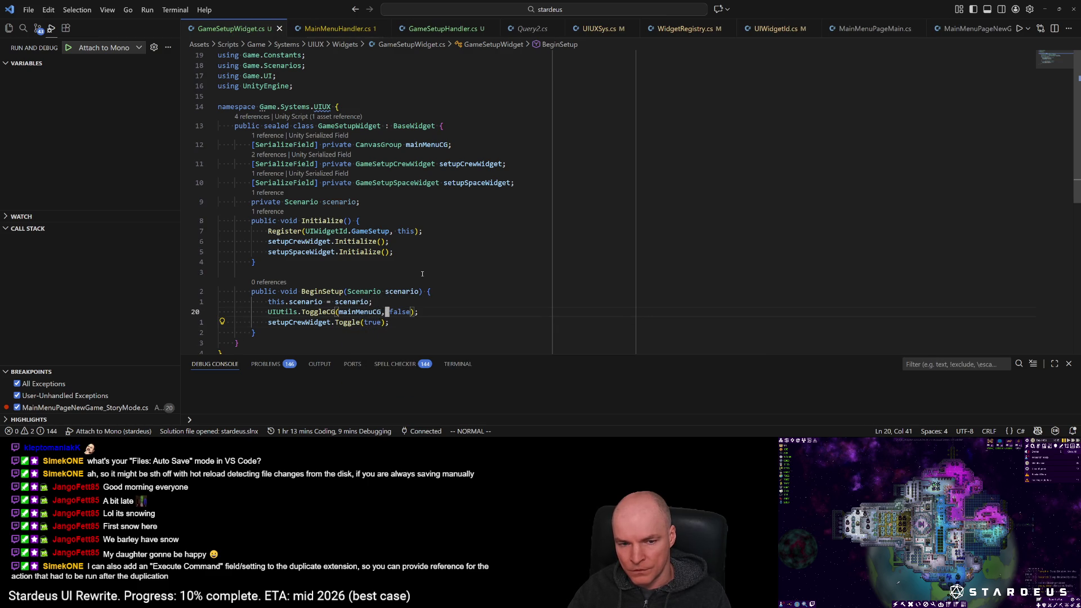
pyautogui.write('jo')
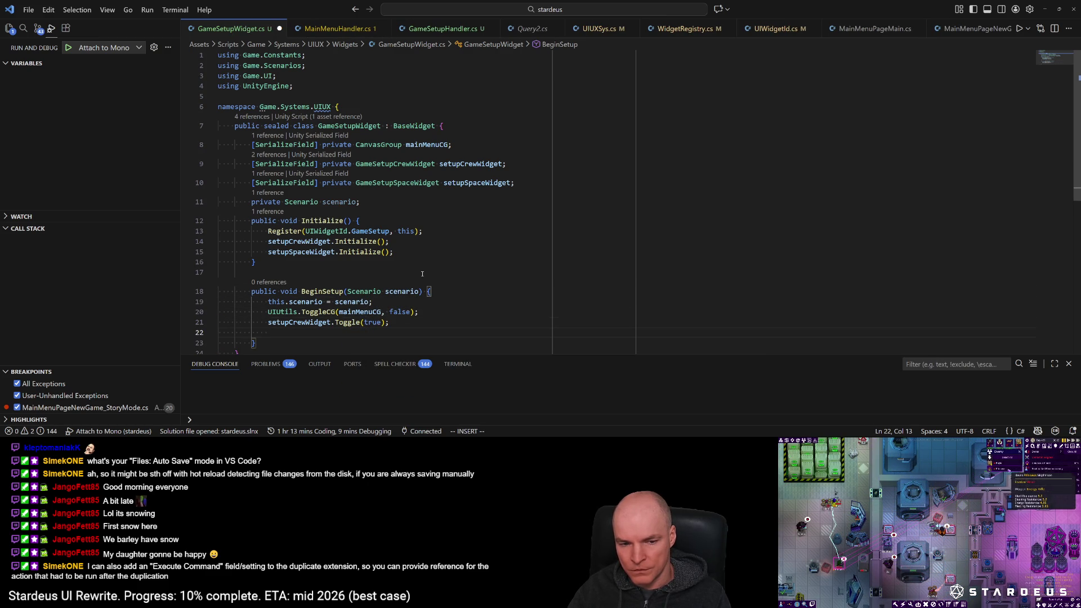
pyautogui.write('Toggle(true')
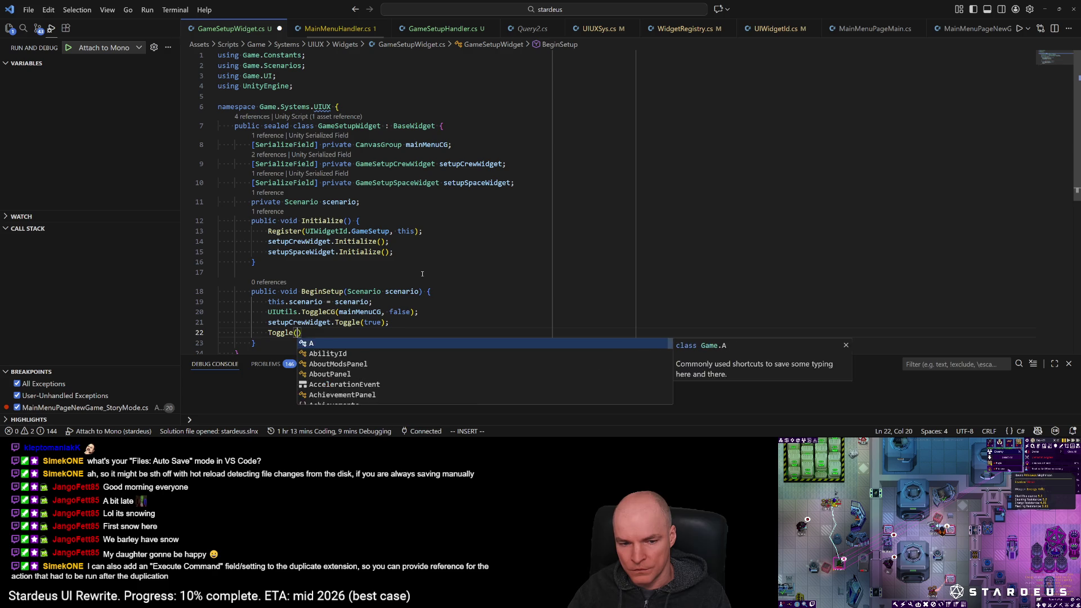
pyautogui.write(');')
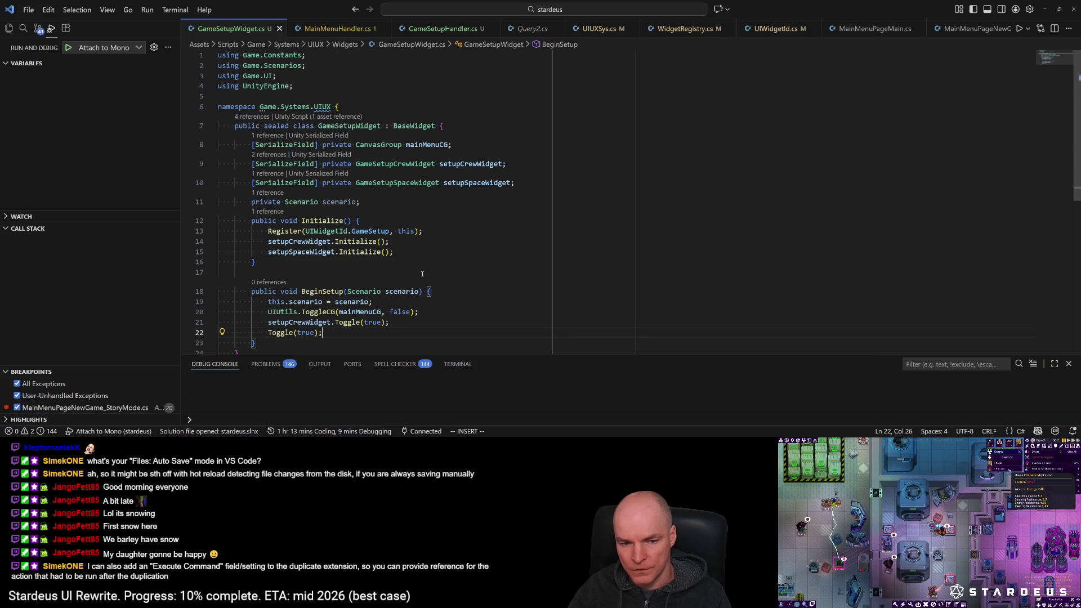
pyautogui.hotkey('ctrl', 'p')
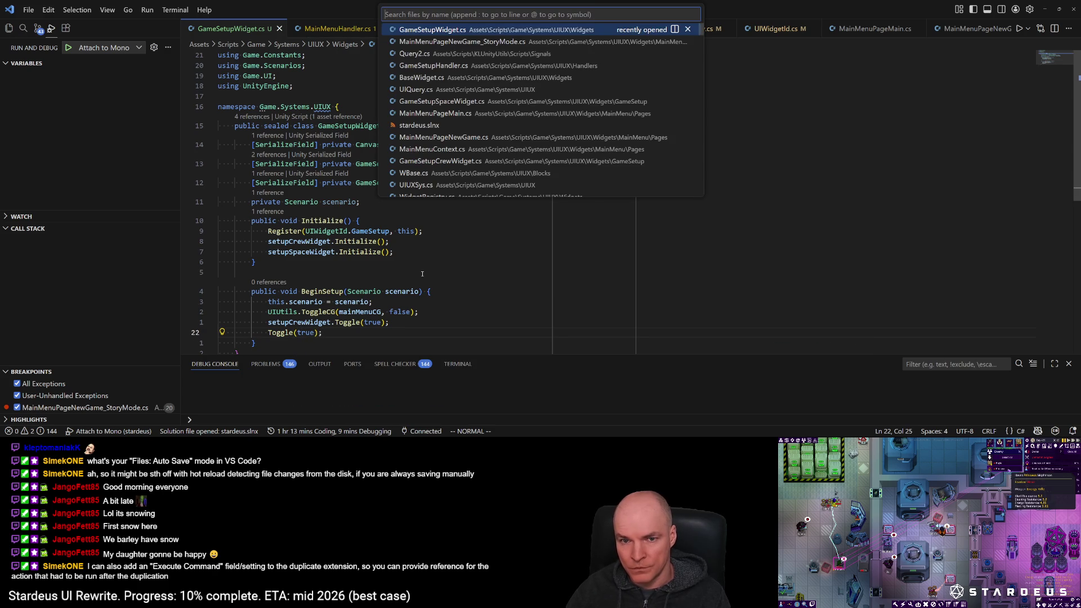
# Step: Open GameSetupHandler.cs and add a widget.BeginSetup(scenario) call in OnShowSetup
pyautogui.press('Down')
pyautogui.press('Down')
pyautogui.press('Return')
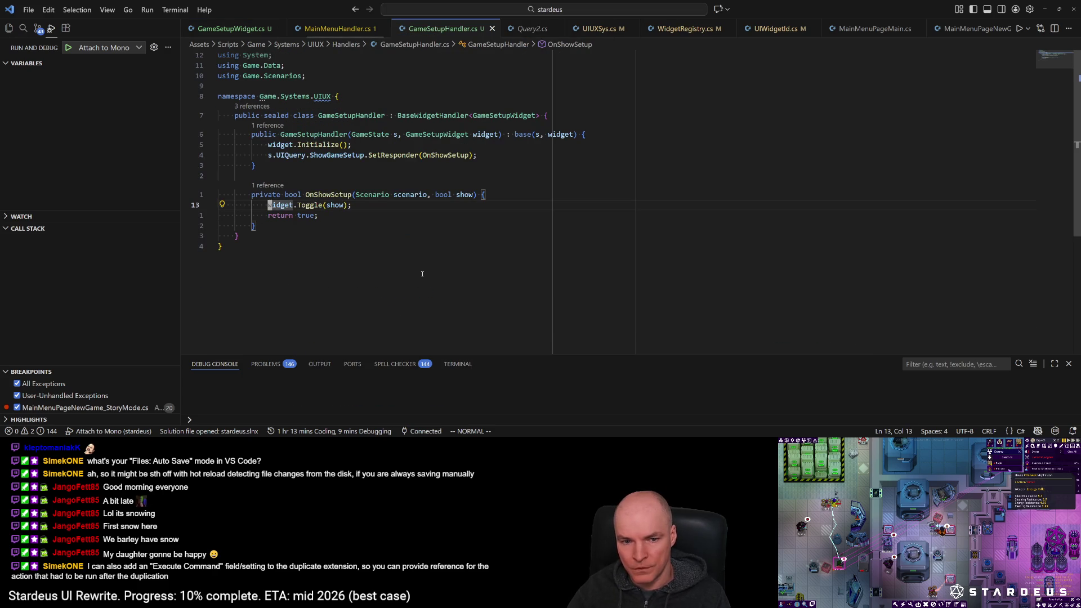
pyautogui.write('CBeginSetup(sc')
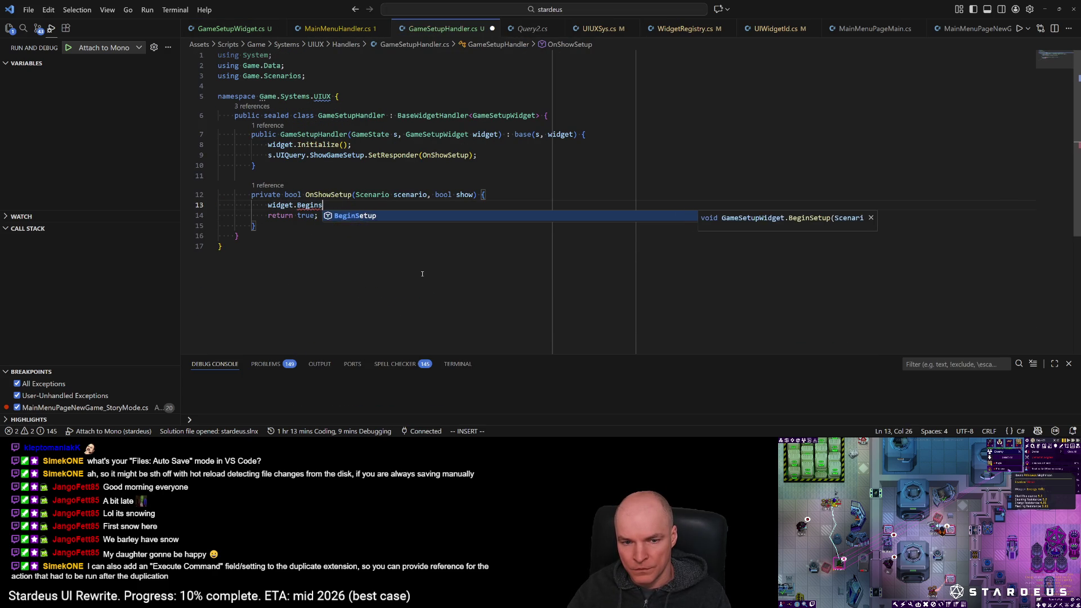
pyautogui.write('en')
pyautogui.press('Tab')
pyautogui.press('End')
pyautogui.write(';')
# Step: Wrap BeginSetup in if (show), call widget.CancelSetup() in an else branch, and generate the CancelSetup stub
pyautogui.press('Escape')
pyautogui.write('Oif (show) {')
pyautogui.press('Return')
pyautogui.press('d')
pyautogui.press('d')
pyautogui.press('k')
pyautogui.press('k')
pyautogui.write('Pi')
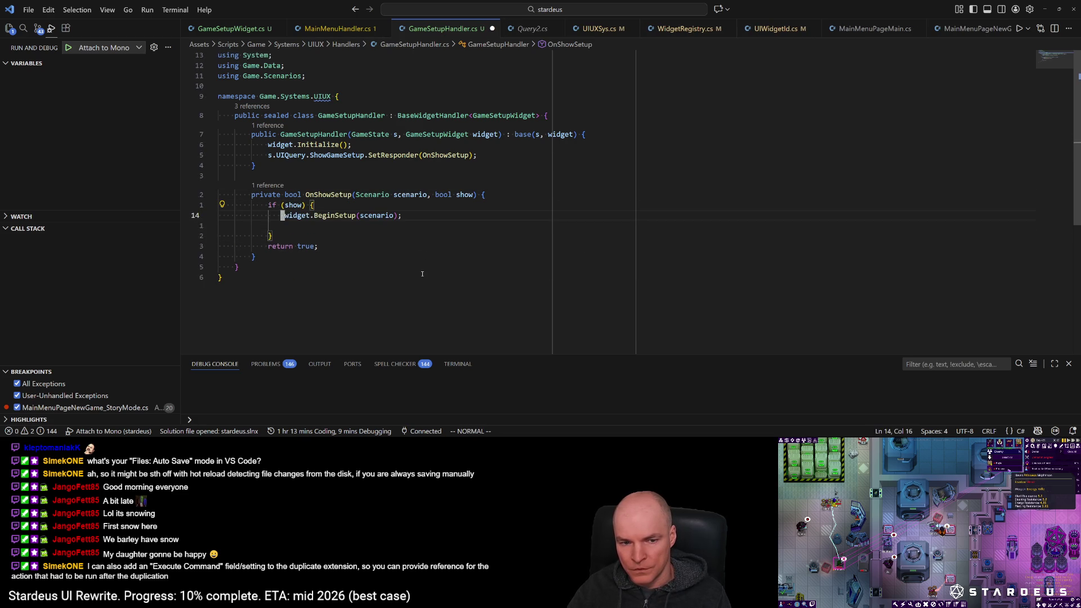
pyautogui.write('A else {')
pyautogui.press('Return')
pyautogui.write('idget.')
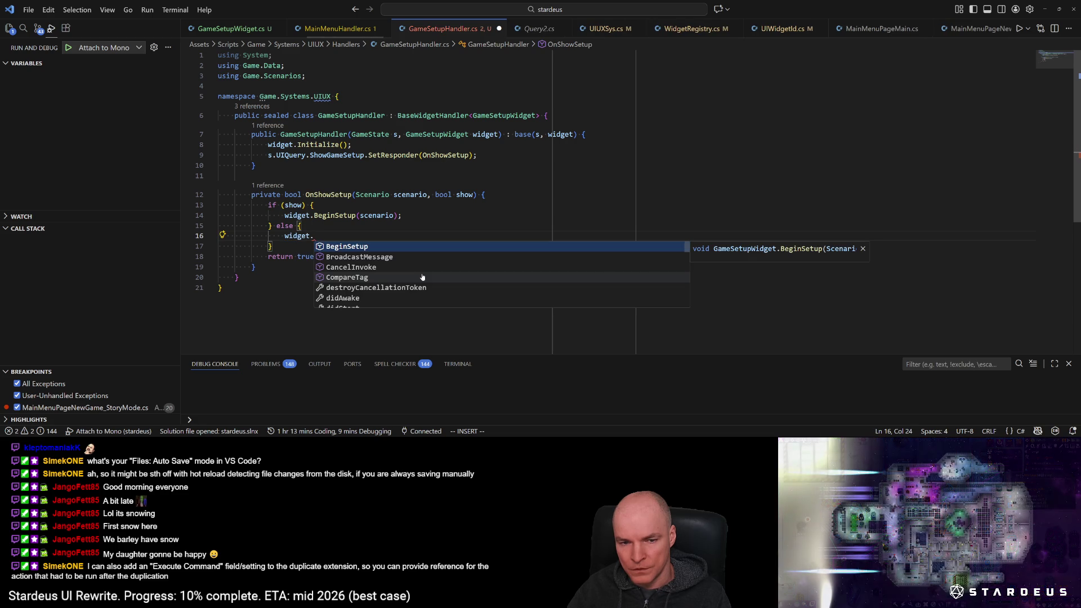
pyautogui.write('Cancels')
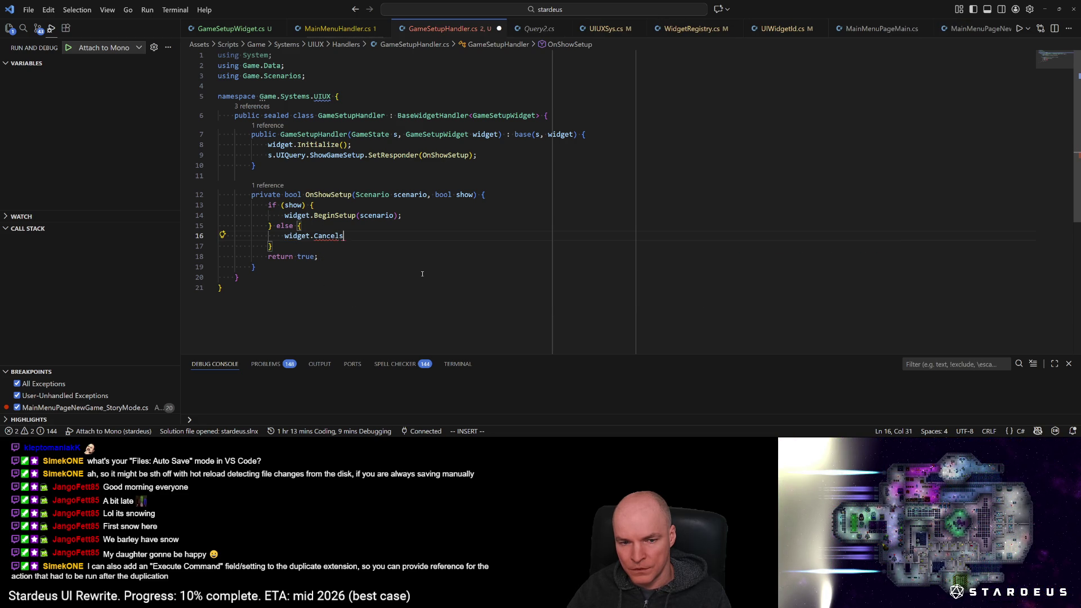
pyautogui.write('etup();')
pyautogui.press('Escape')
pyautogui.hotkey('ctrl', '.')
pyautogui.press('Return')
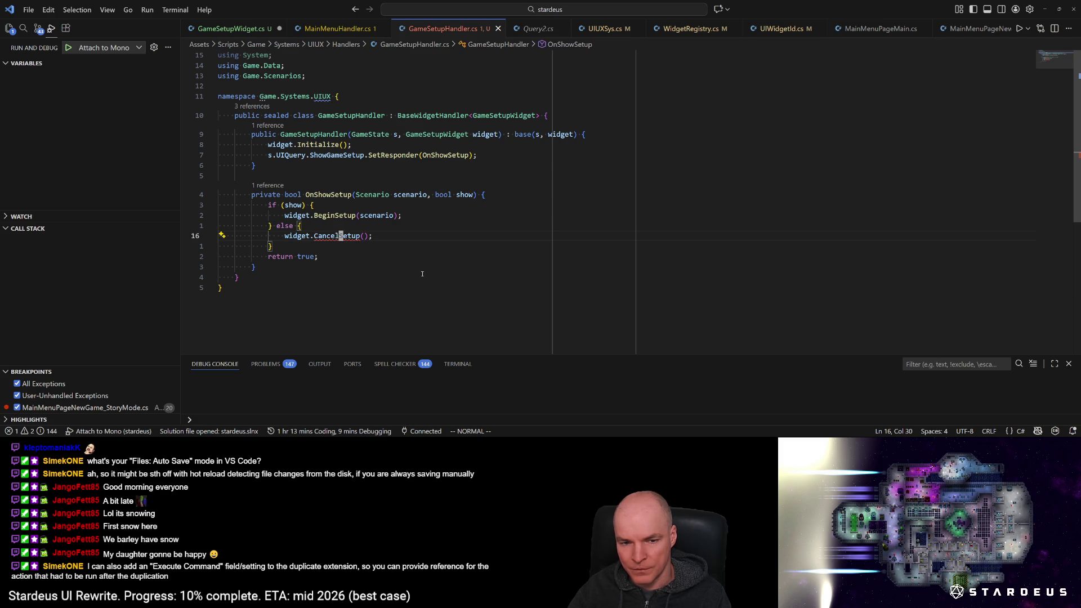
pyautogui.press('j')
pyautogui.press('j')
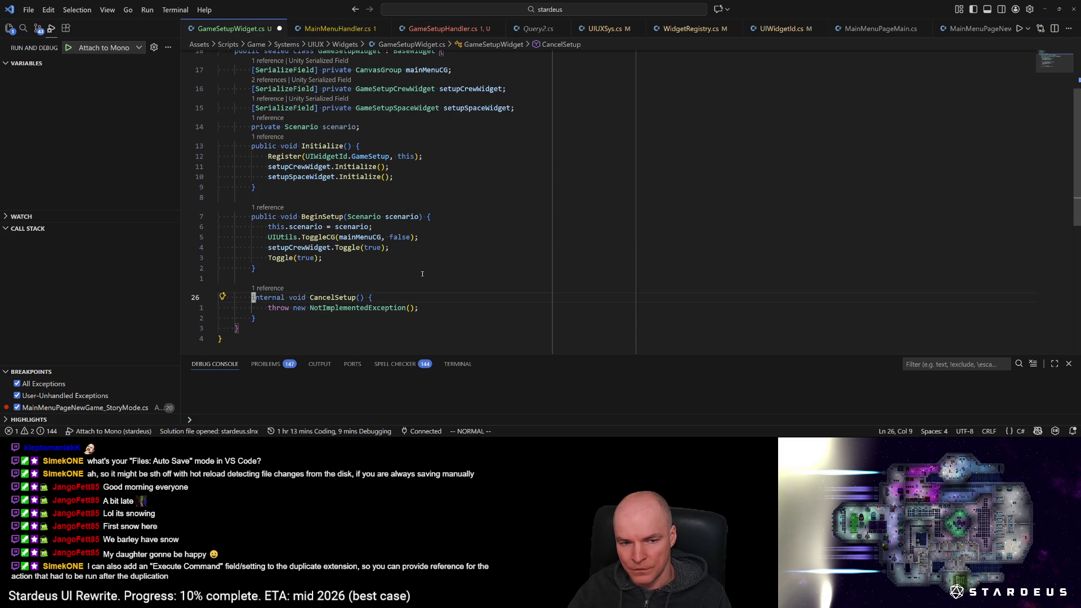
# Step: Make CancelSetup public and replace the throw with scenario = null and setupCrewWidget.Toggle(false)
pyautogui.write('cwpublic')
pyautogui.press('Escape')
pyautogui.press('c')
pyautogui.press('c')
pyautogui.write('scenario = null;')
pyautogui.press('Escape')
pyautogui.write('ko')
pyautogui.write('setupCrewWidget.Toggle(')
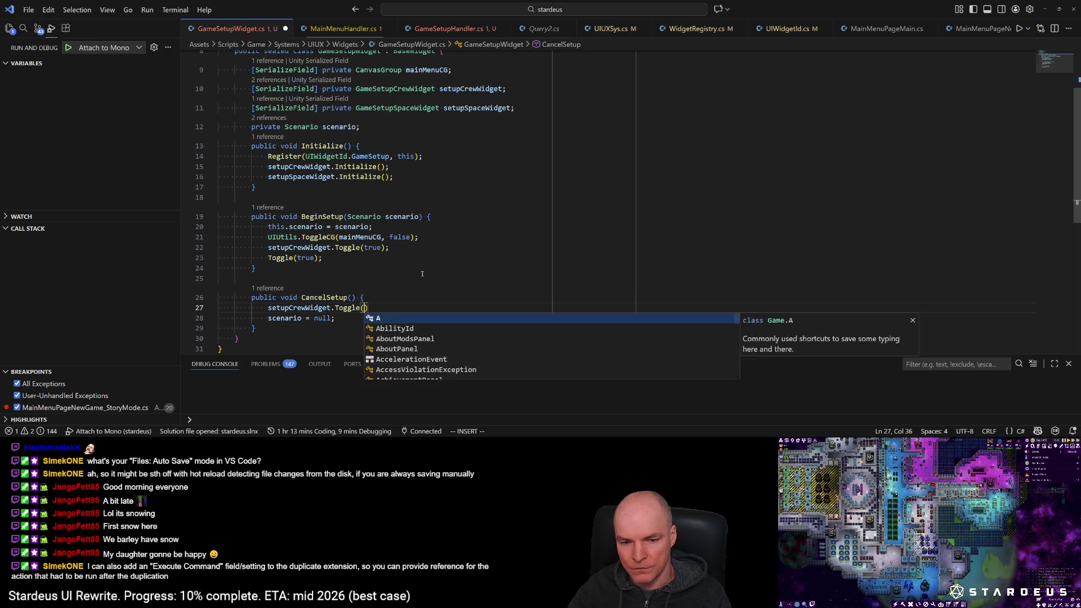
pyautogui.write('false)')
pyautogui.write('A;')
pyautogui.press('Return')
pyautogui.press('Return')
# Step: Add a setupSpaceWidget.Toggle(false) line to CancelSetup
pyautogui.write('setspa')
pyautogui.press('Tab')
pyautogui.write('.tog')
pyautogui.press('Tab')
pyautogui.write('(false')
pyautogui.press('Escape')
pyautogui.write('A;')
pyautogui.press('Escape')
pyautogui.press('j')
pyautogui.press('d')
pyautogui.press('d')
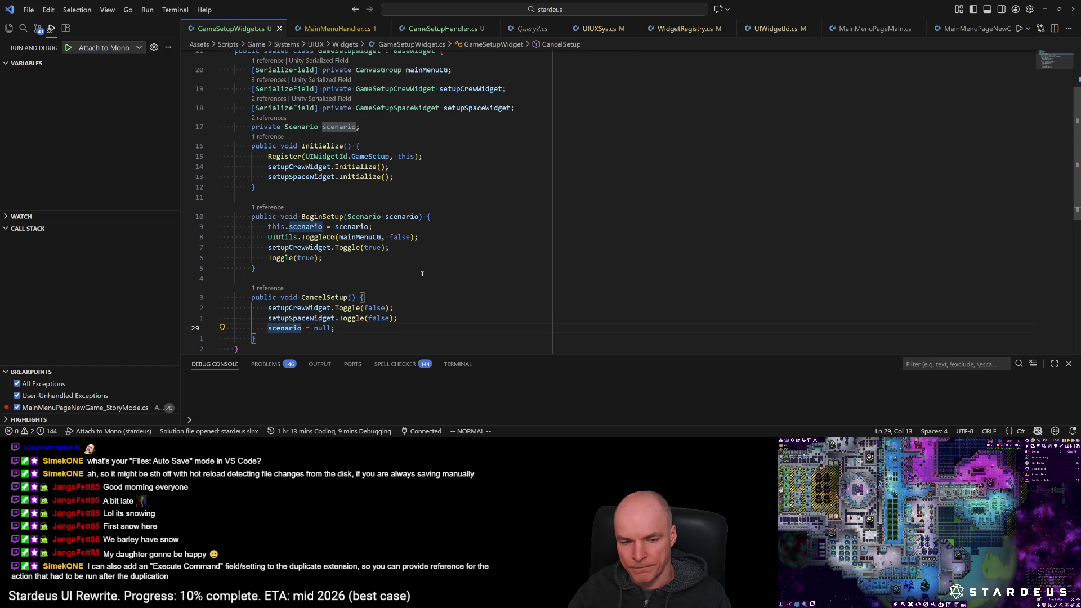
# Step: Add a Toggle(false) call and move it to the top of CancelSetup
pyautogui.write('otog')
pyautogui.press('Tab')
pyautogui.write('(f')
pyautogui.press('Escape')
pyautogui.press('d')
pyautogui.press('d')
pyautogui.press('k')
pyautogui.press('k')
pyautogui.press('k')
pyautogui.hotkey('shift', 'p')
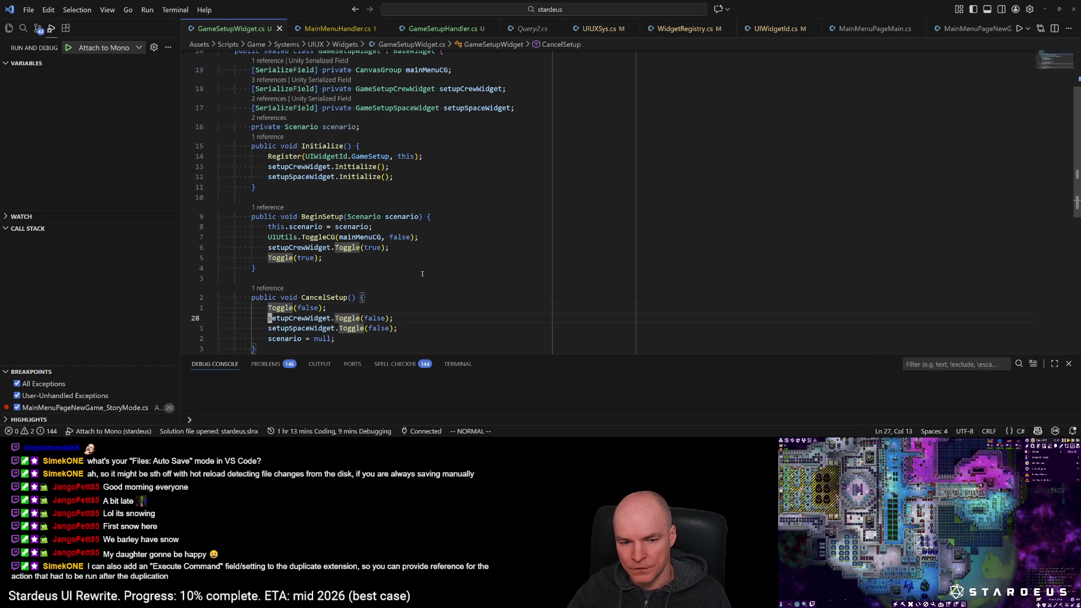
pyautogui.press('j')
pyautogui.press('j')
pyautogui.press('j')
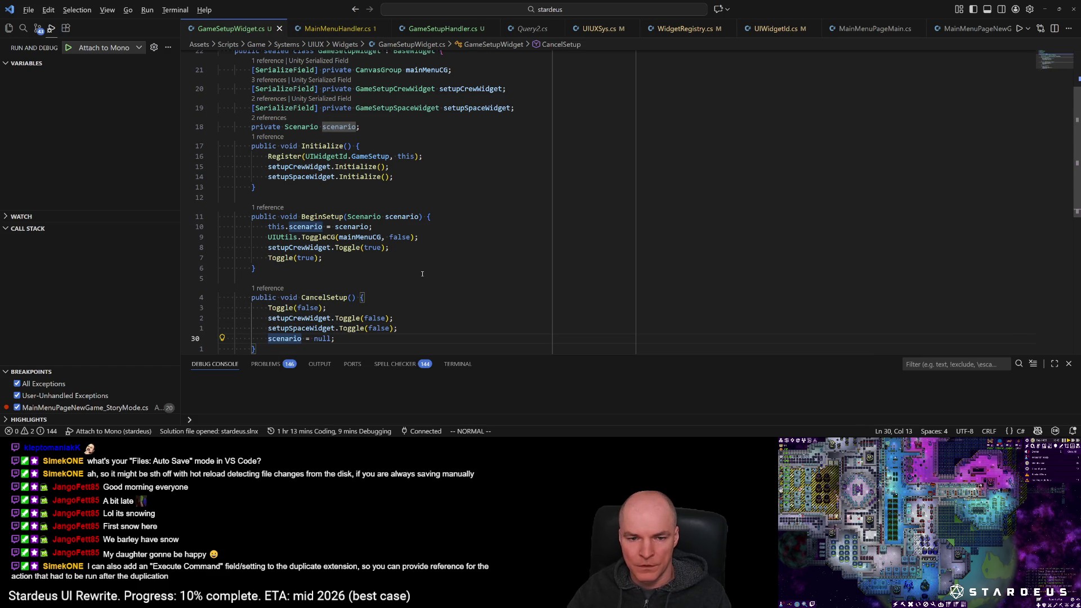
pyautogui.hotkey('alt', 'Tab')
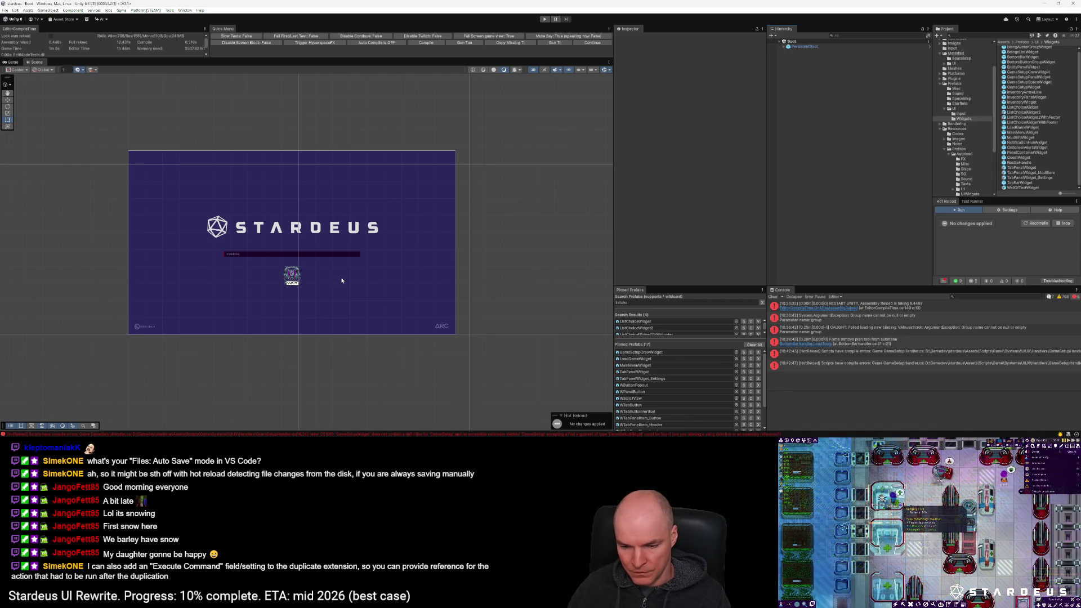
pyautogui.hotkey('alt', 'Tab')
pyautogui.scroll(2, 334, 293)
pyautogui.scroll(1, 334, 293)
pyautogui.click(449, 186)
pyautogui.press('y')
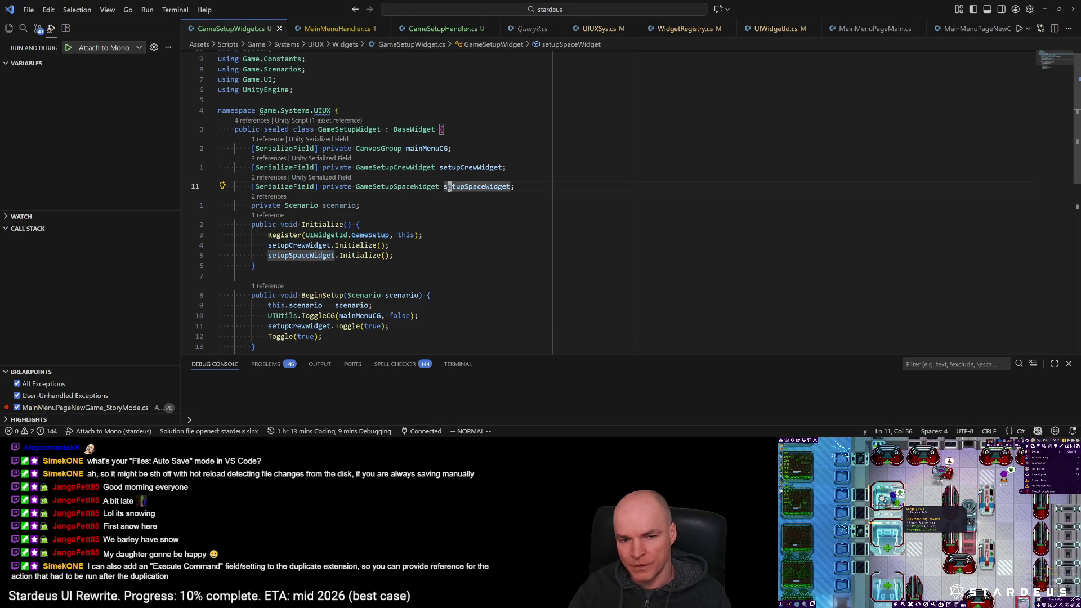
pyautogui.press('y')
pyautogui.press('p')
pyautogui.press('w')
pyautogui.press('w')
pyautogui.press('w')
pyautogui.write('cw')
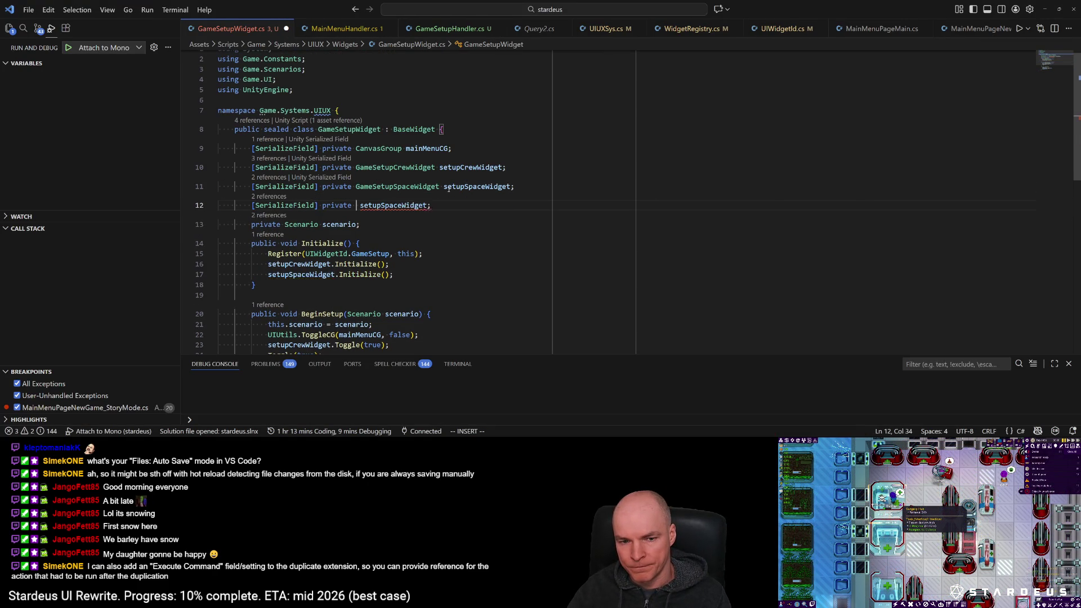
pyautogui.write('WButtonText')
pyautogui.press('Escape')
pyautogui.write('wcwbackButton')
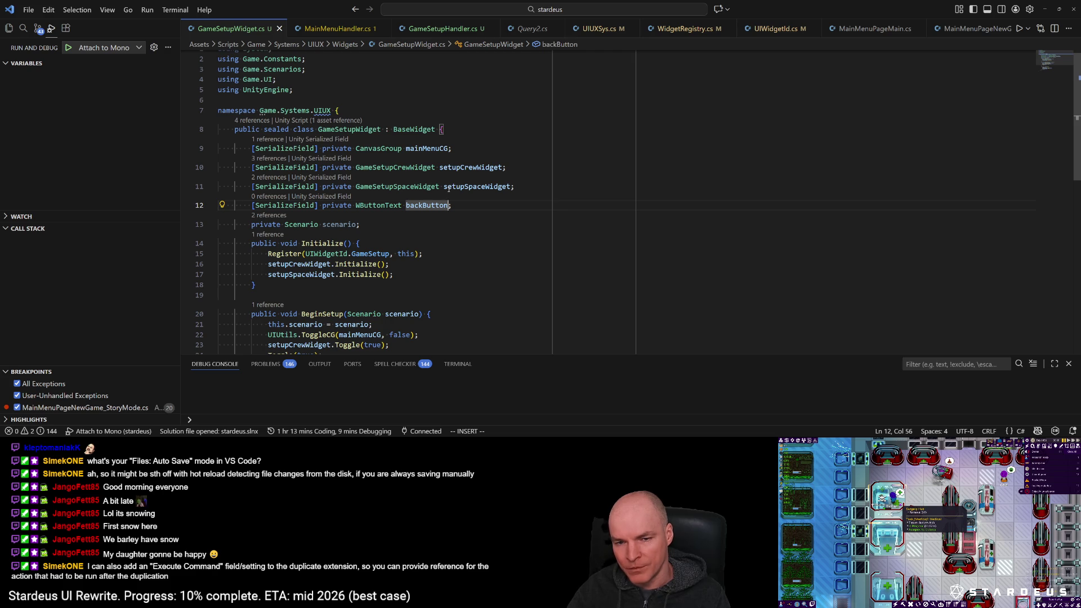
pyautogui.press('d')
pyautogui.press('d')
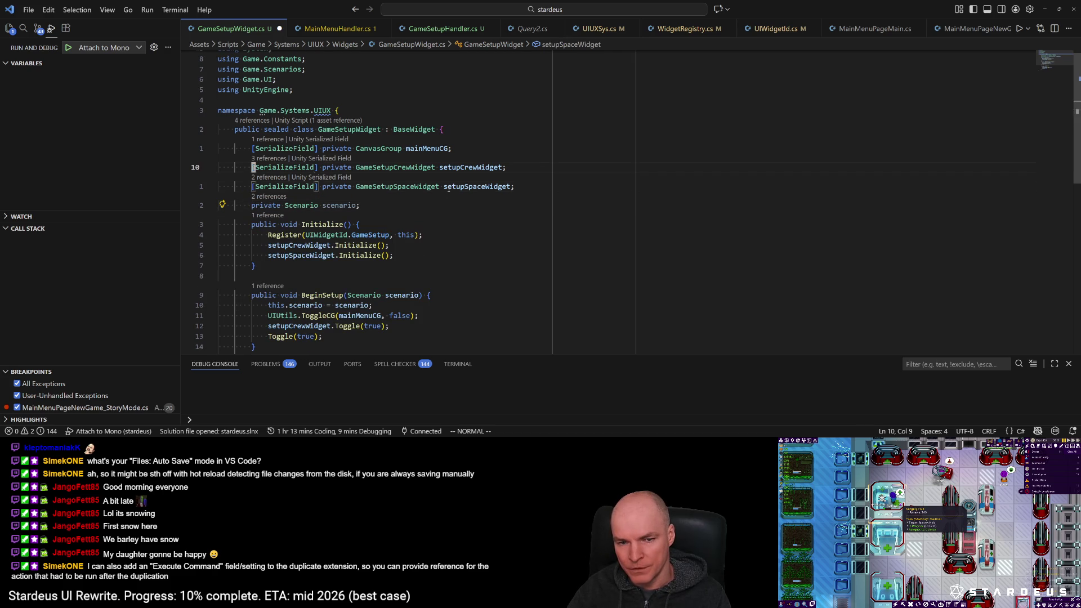
pyautogui.press('k')
pyautogui.press('k')
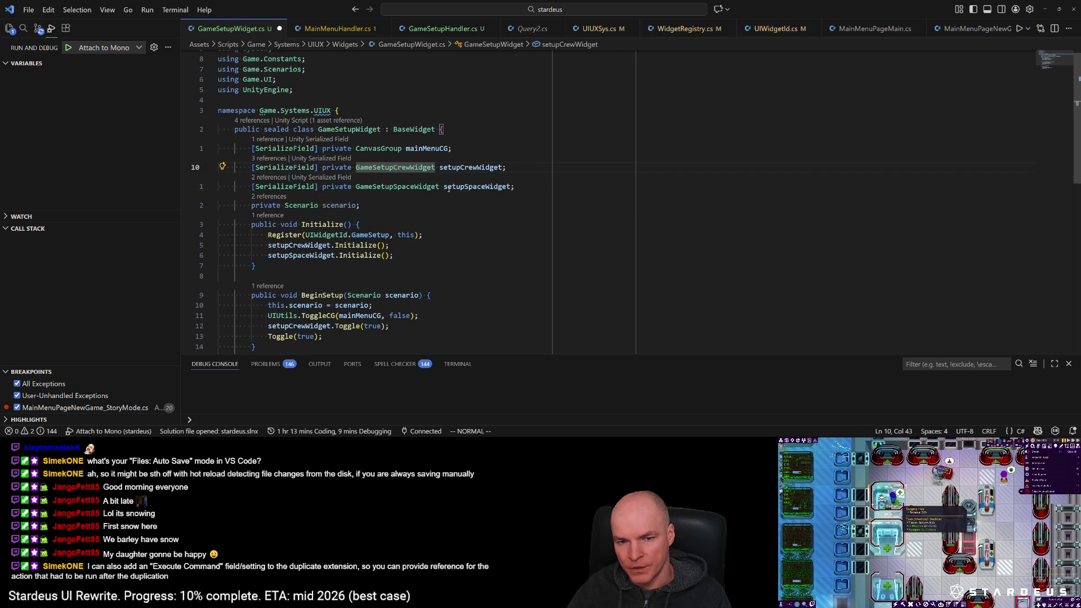
pyautogui.press('j')
pyautogui.press('k')
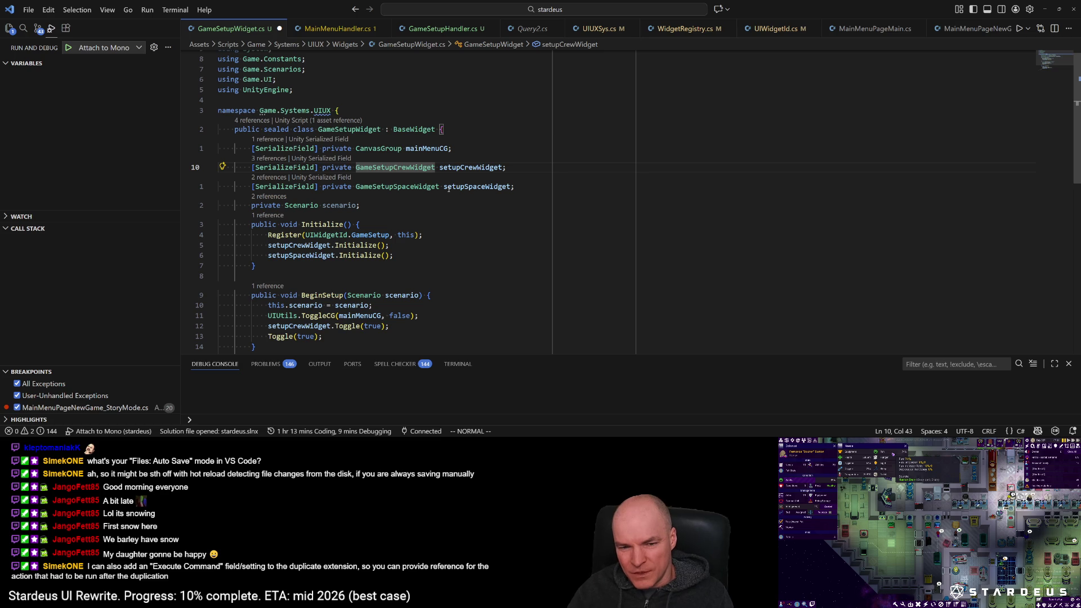
pyautogui.press('j')
pyautogui.press('j')
pyautogui.press('j')
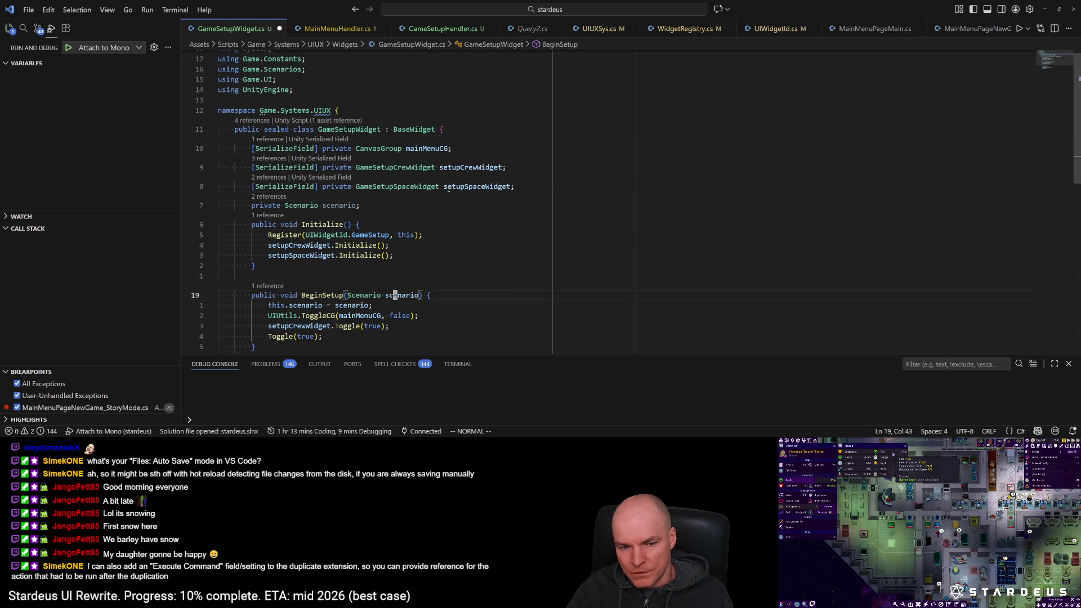
pyautogui.press('1')
pyautogui.press('9')
pyautogui.press('k')
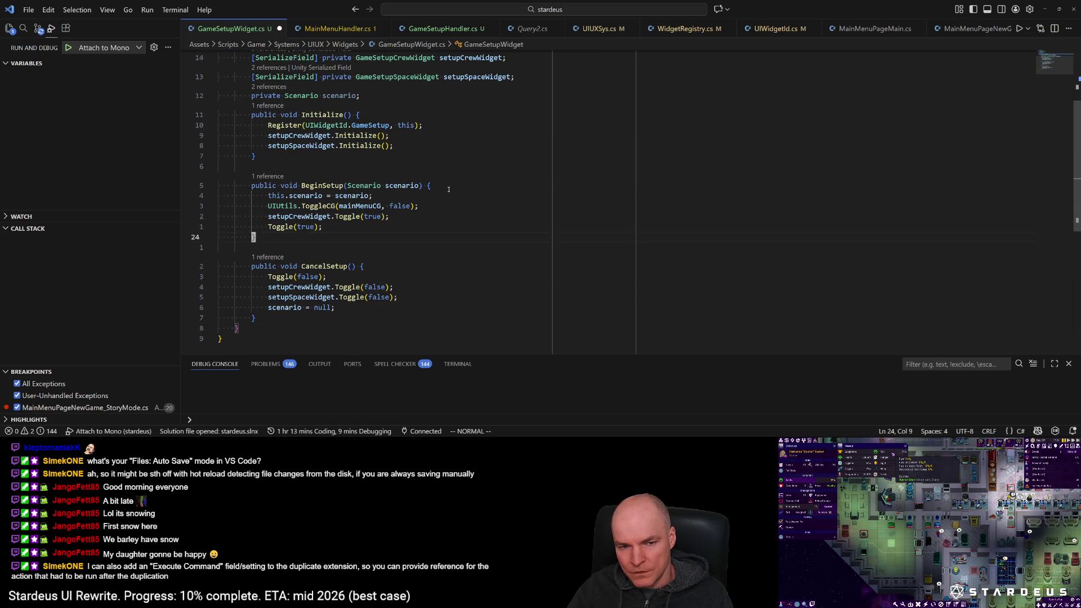
pyautogui.press('1')
pyautogui.press('7')
pyautogui.press('j')
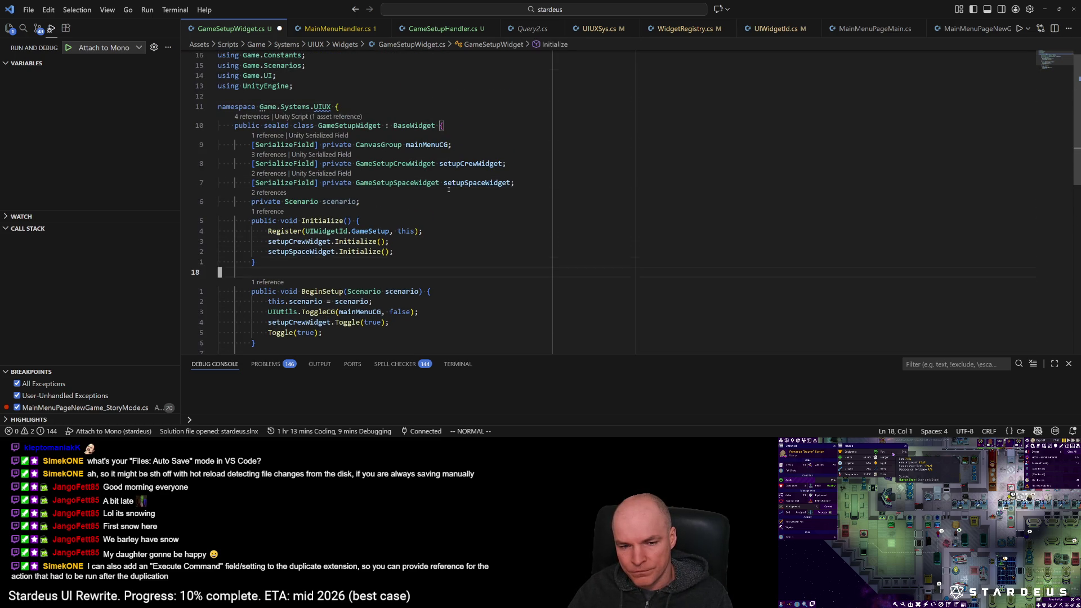
pyautogui.press('j')
pyautogui.press('j')
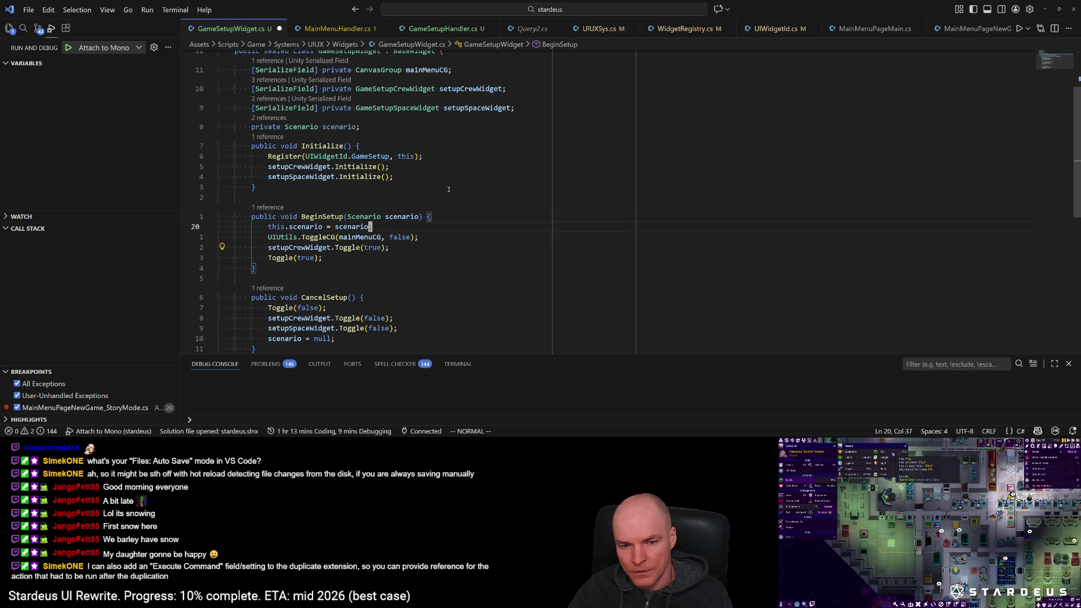
pyautogui.press('k')
pyautogui.hotkey('alt', 'Tab')
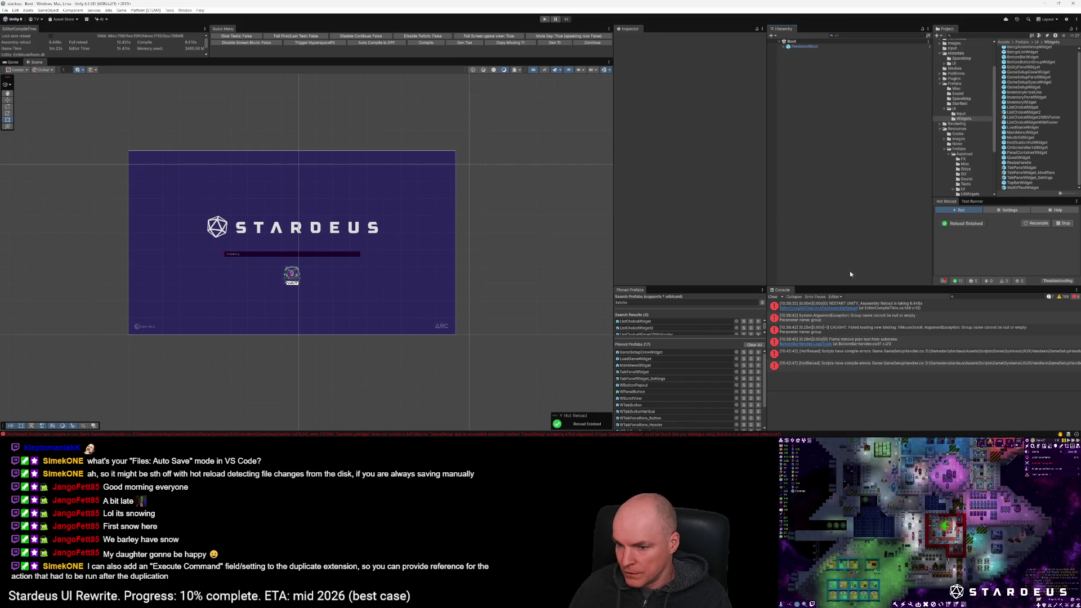
pyautogui.click(593, 44)
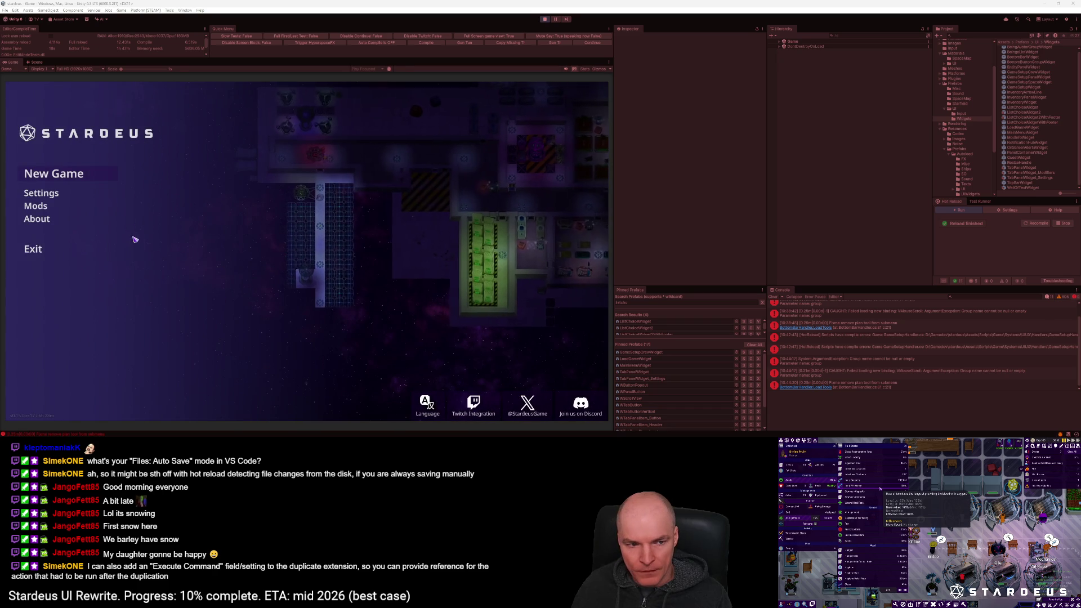
pyautogui.click(56, 173)
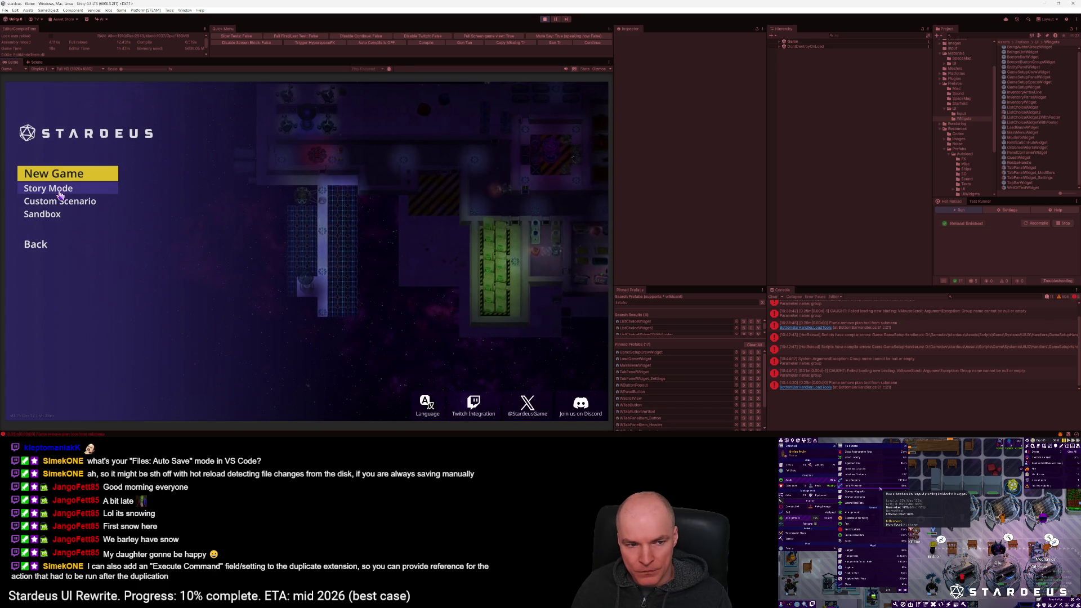
pyautogui.click(60, 192)
pyautogui.click(59, 203)
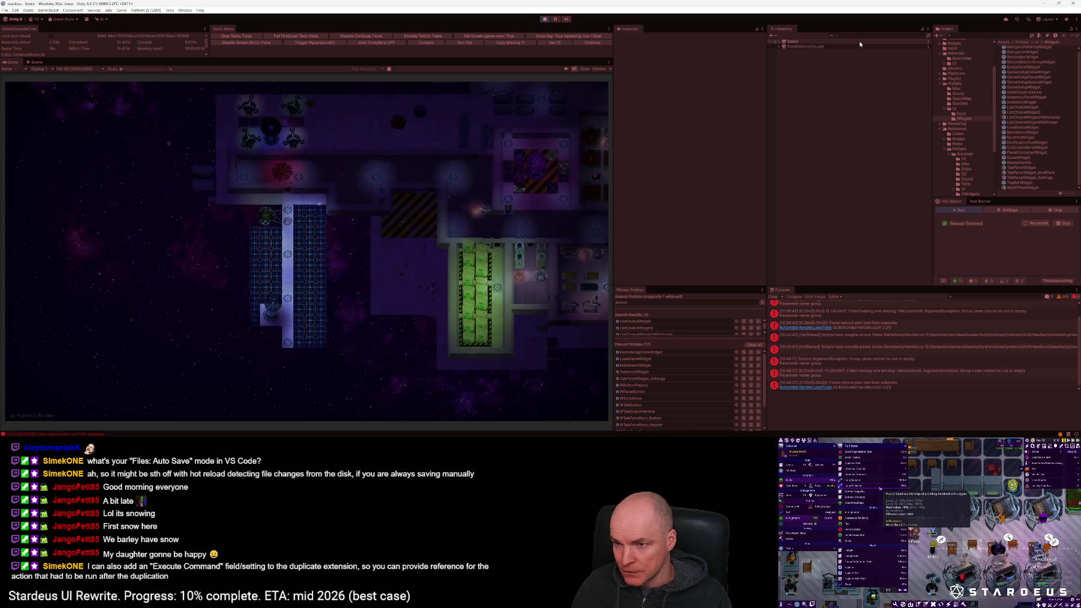
pyautogui.write('gamesetup')
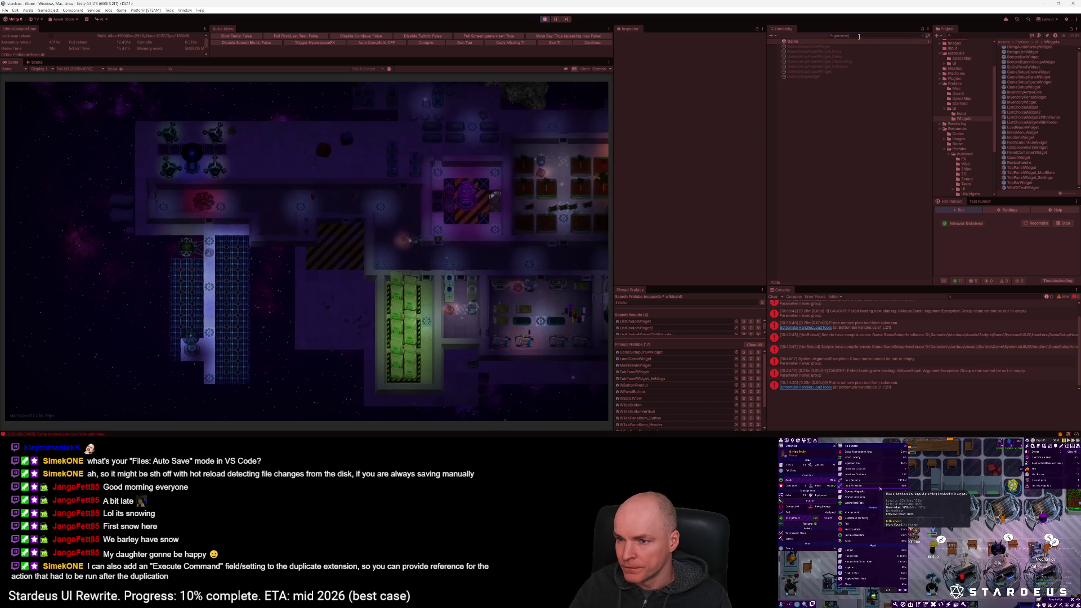
pyautogui.click(816, 76)
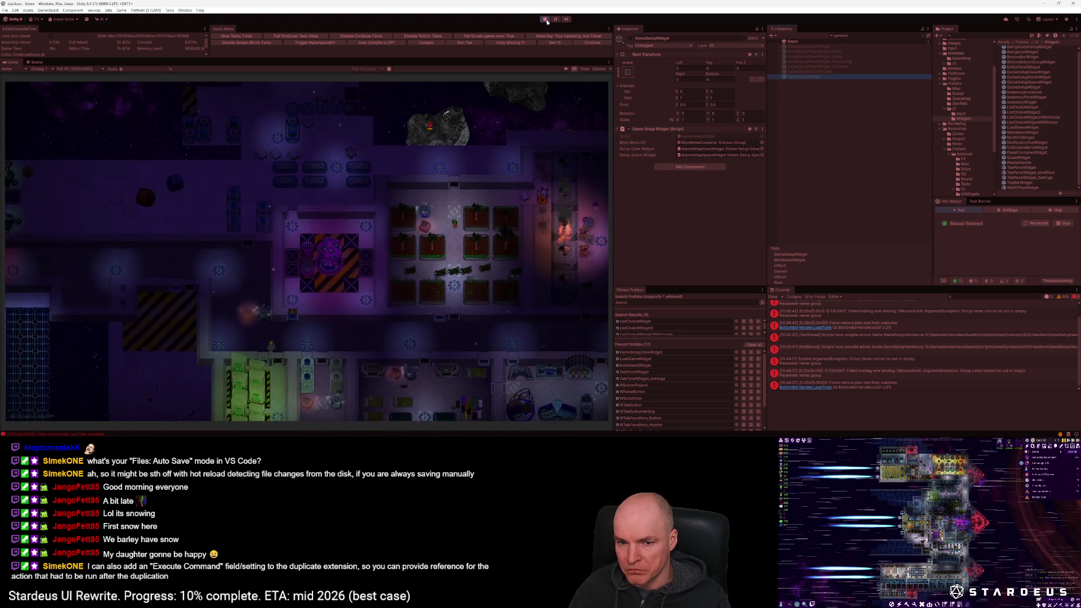
pyautogui.click(545, 19)
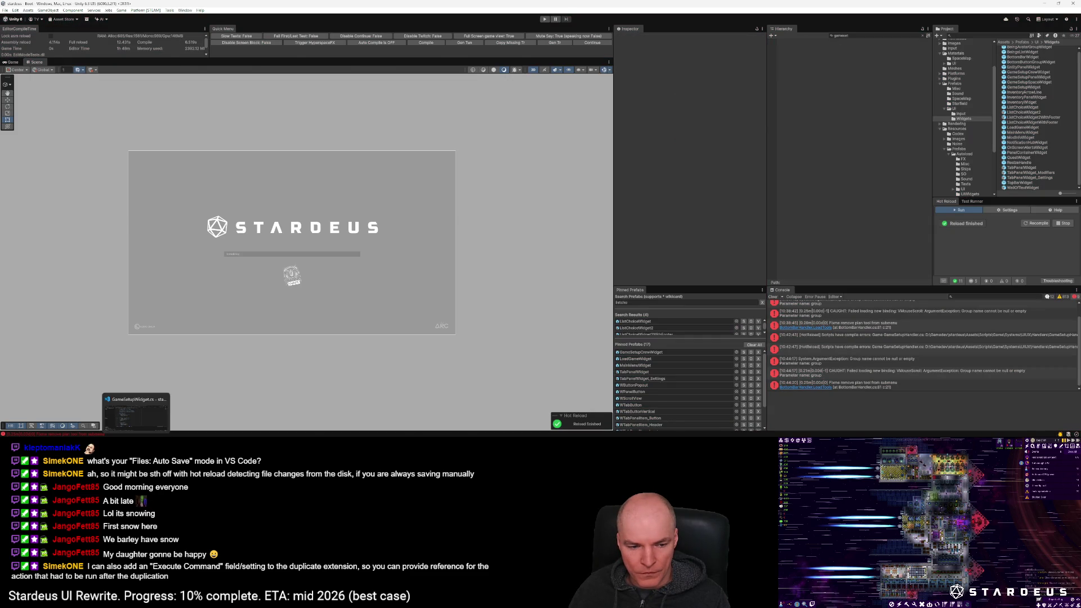
pyautogui.hotkey('alt', 'Tab')
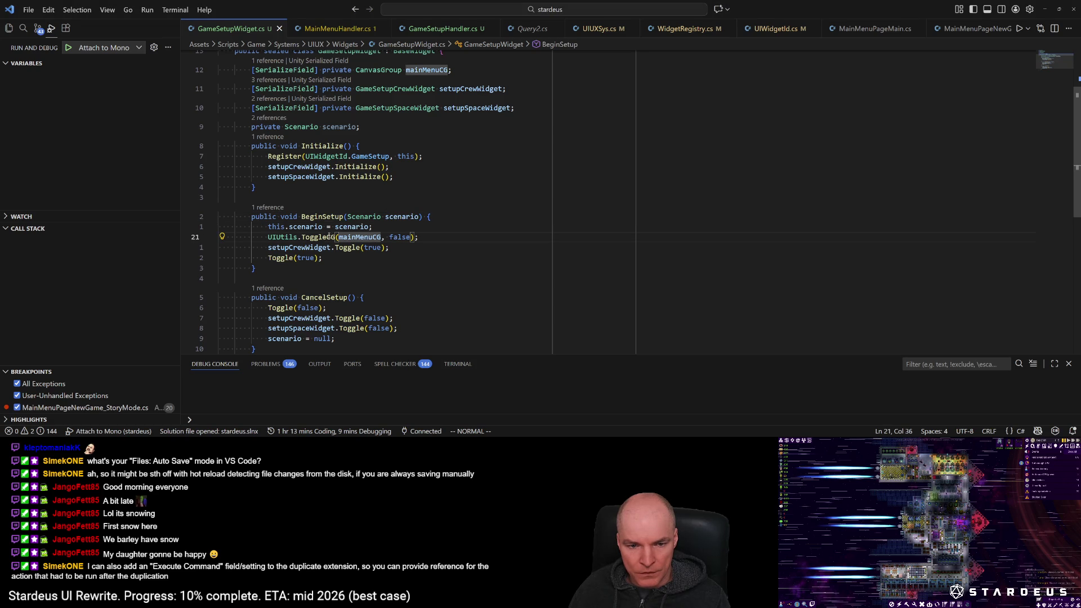
# Step: In BaseWidget's Toggle method, replace SetActive's inverted activeSelf argument with show
pyautogui.click(354, 248)
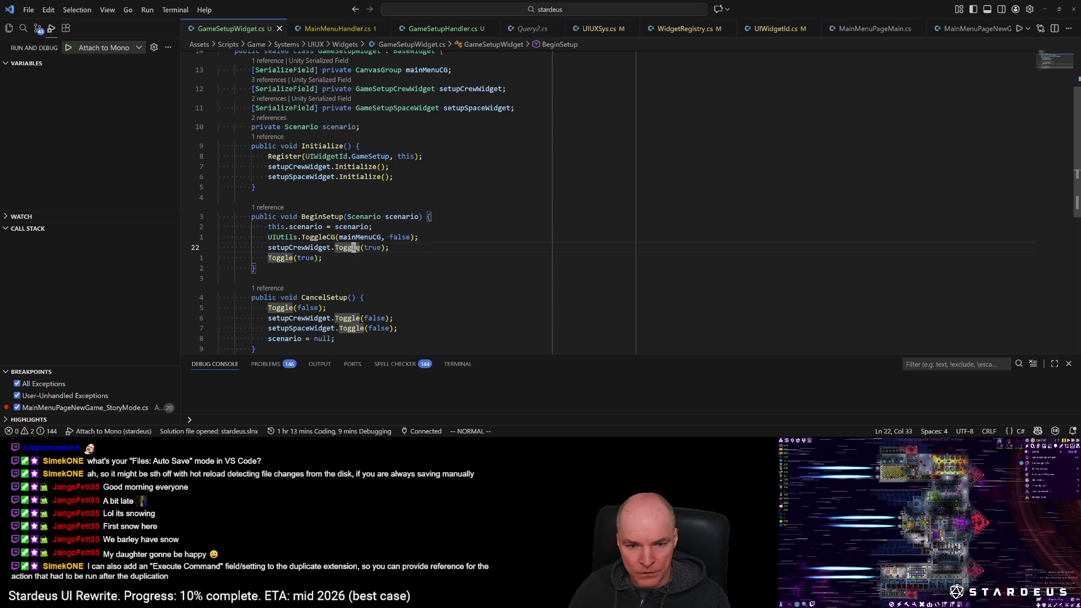
pyautogui.press('F12')
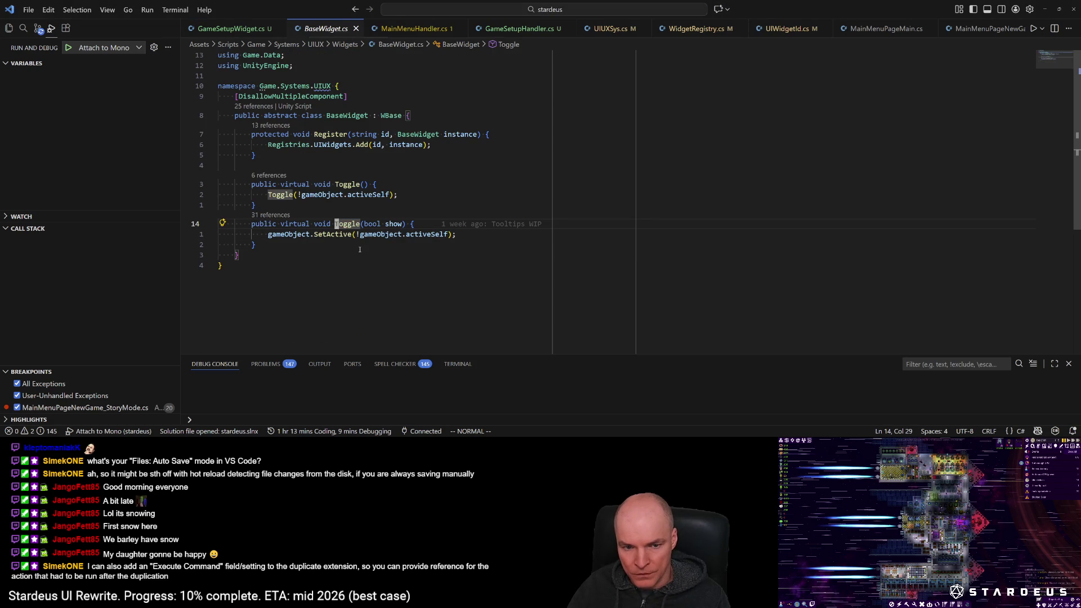
pyautogui.press('j')
pyautogui.press('f')
pyautogui.press('m')
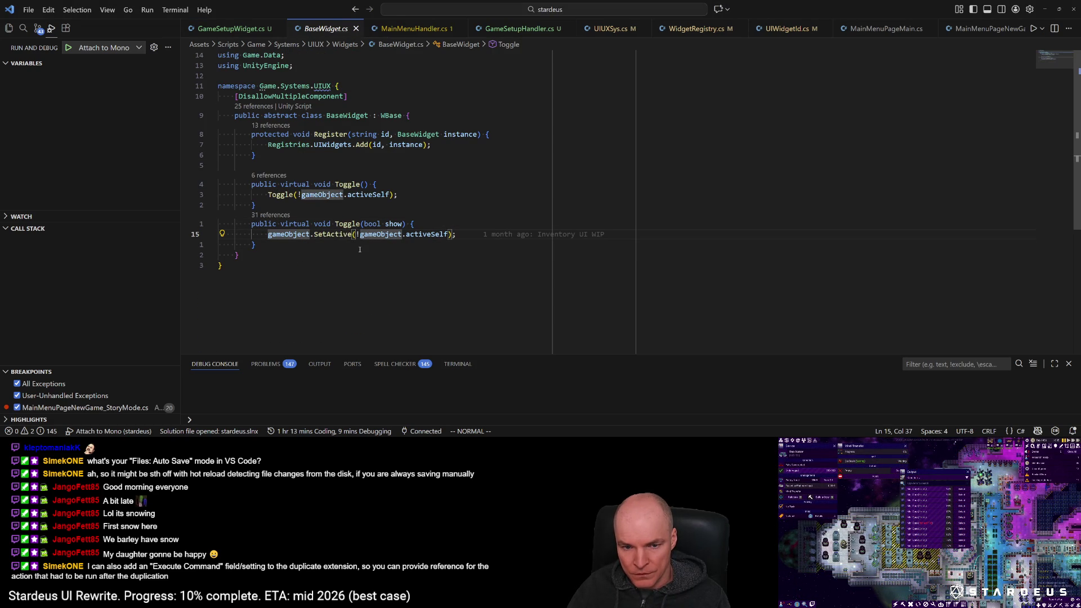
pyautogui.press('h')
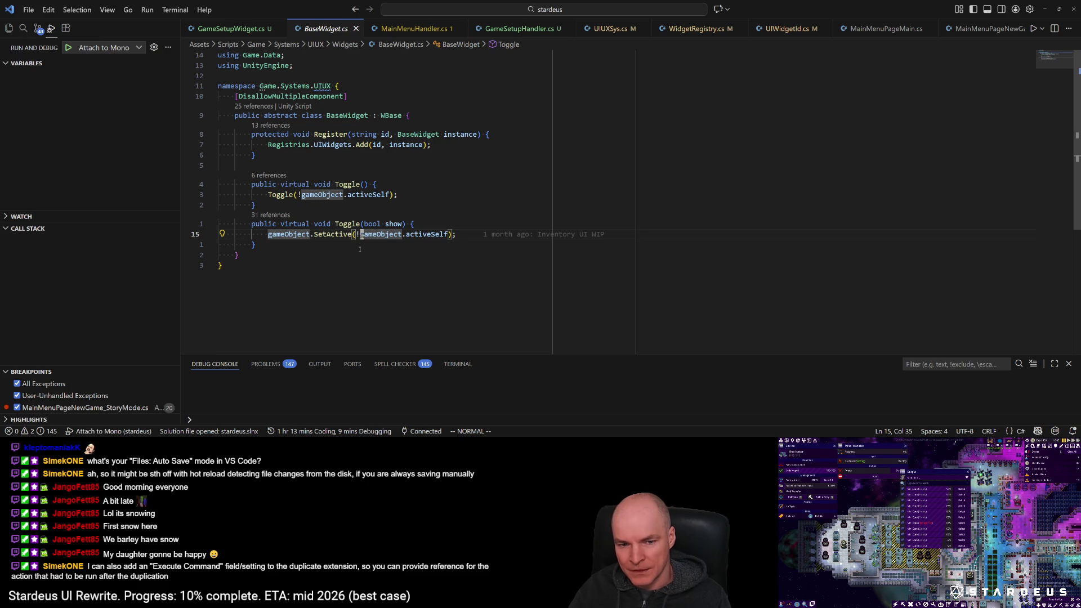
pyautogui.press('h')
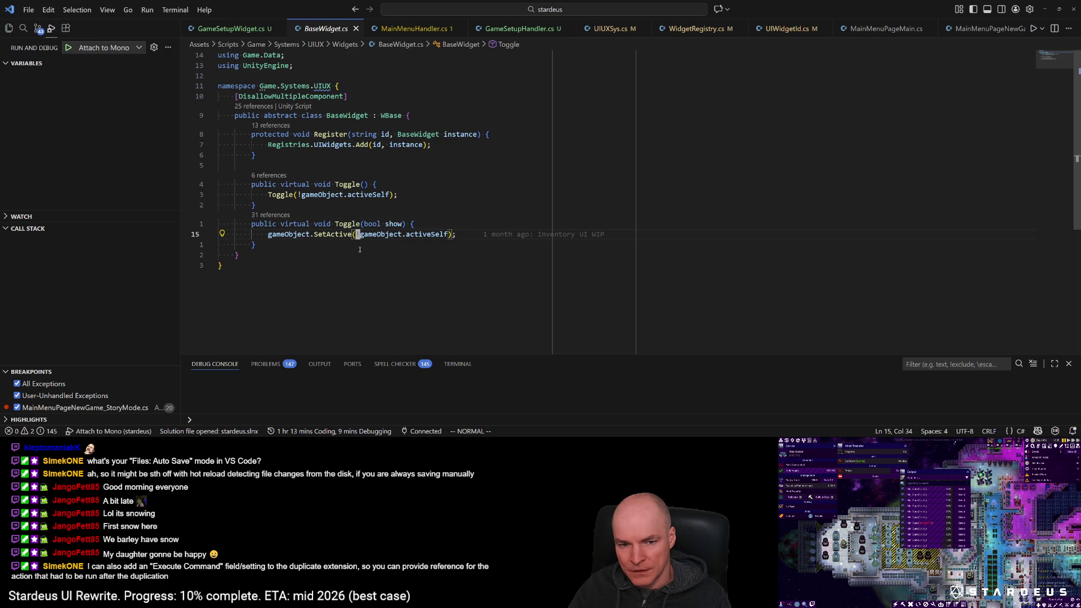
pyautogui.press('k')
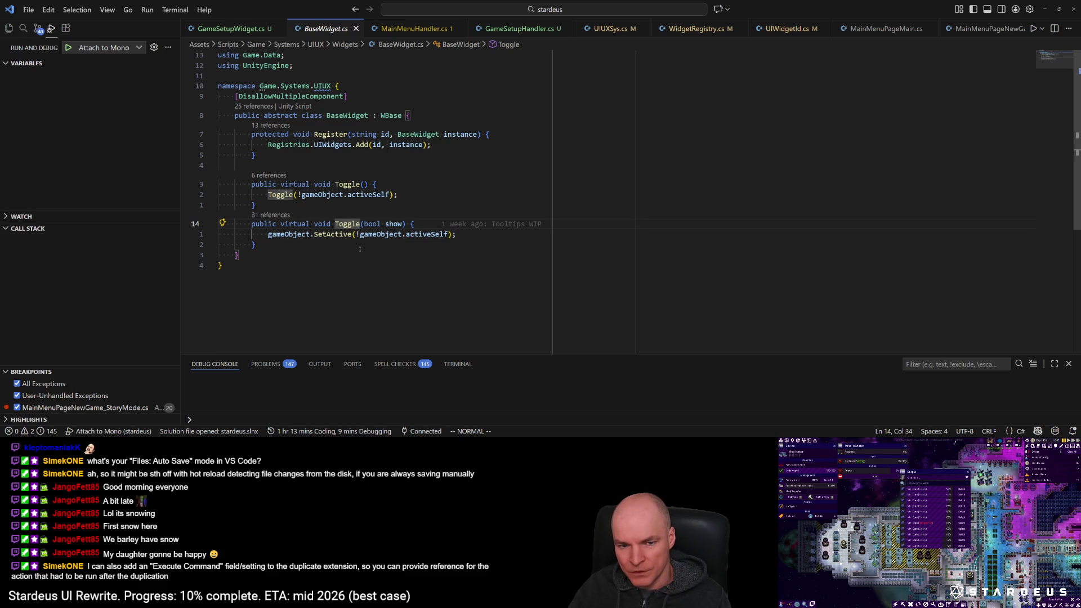
pyautogui.press('j')
pyautogui.press('h')
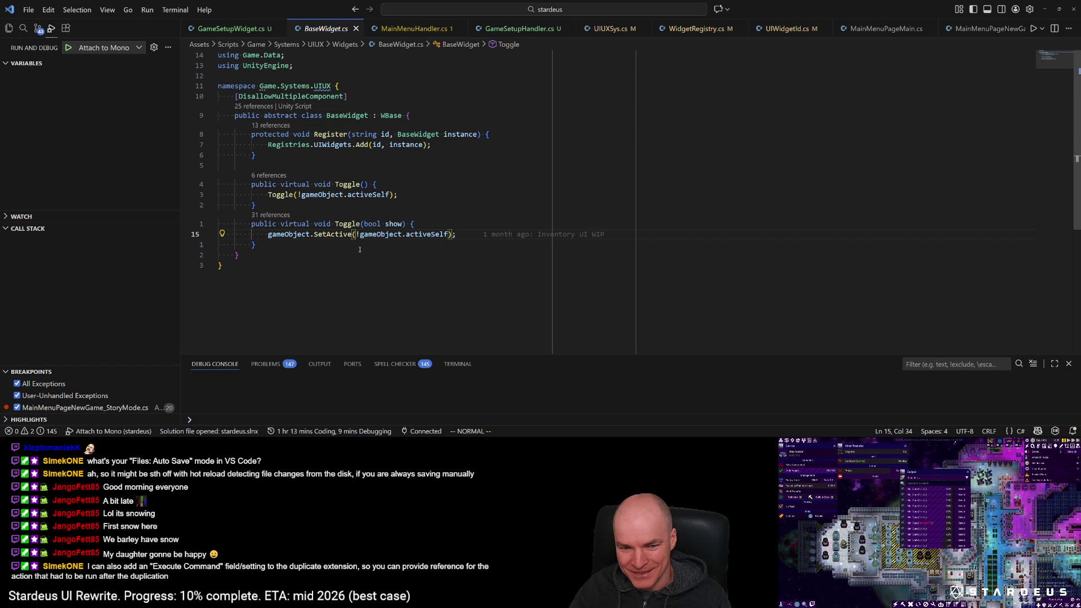
pyautogui.press('c')
pyautogui.press('t')
pyautogui.press(')')
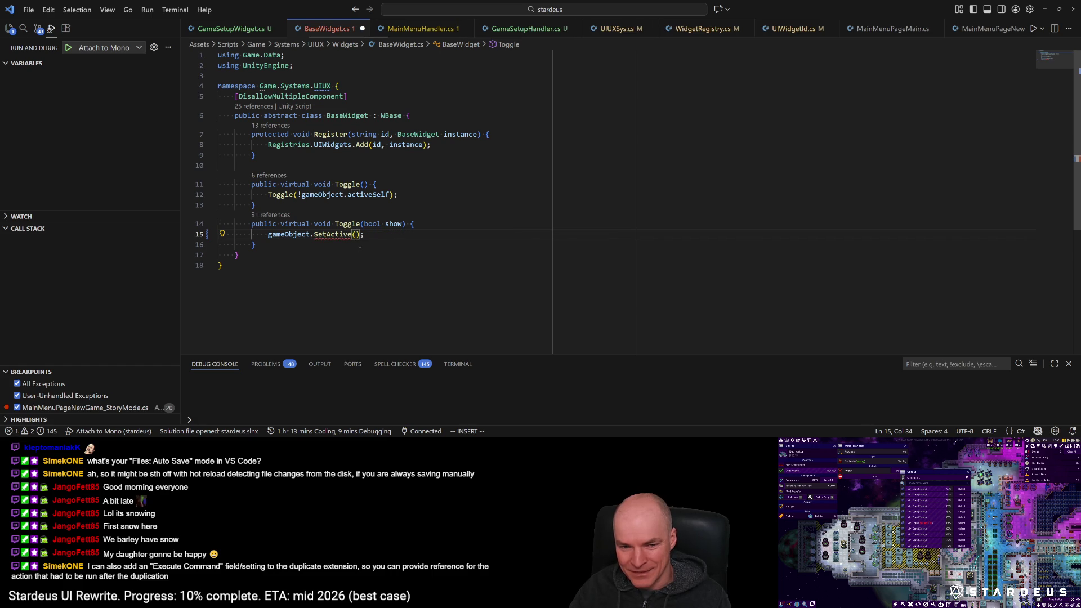
pyautogui.write('show')
pyautogui.press('Escape')
# Step: Change the call to SetActiveFast(show) via autocomplete, which imports KL.Utils
pyautogui.write('h')
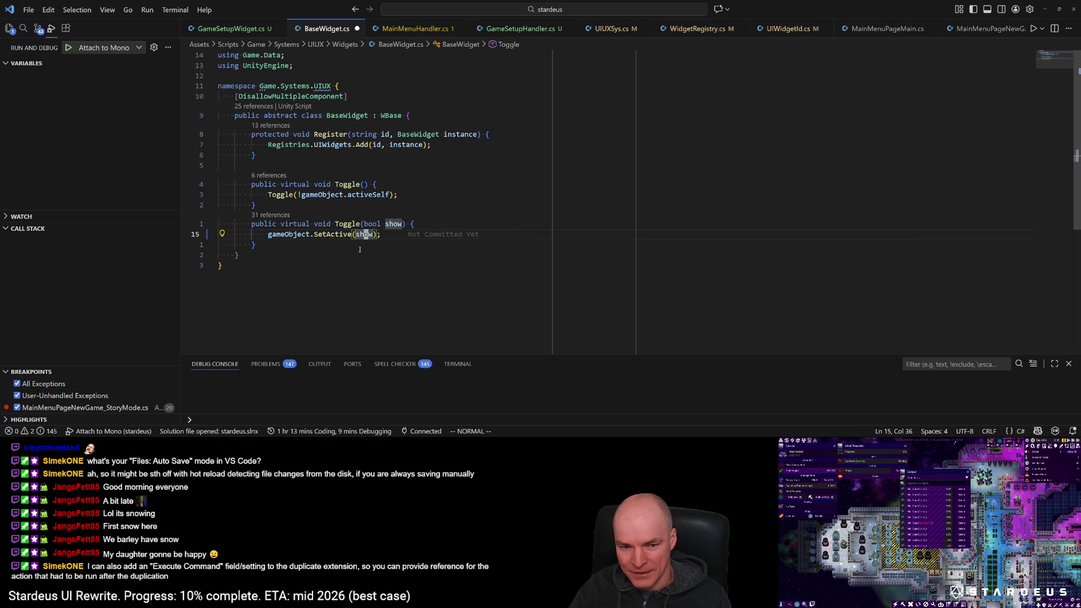
pyautogui.write('iFa')
pyautogui.press('Return')
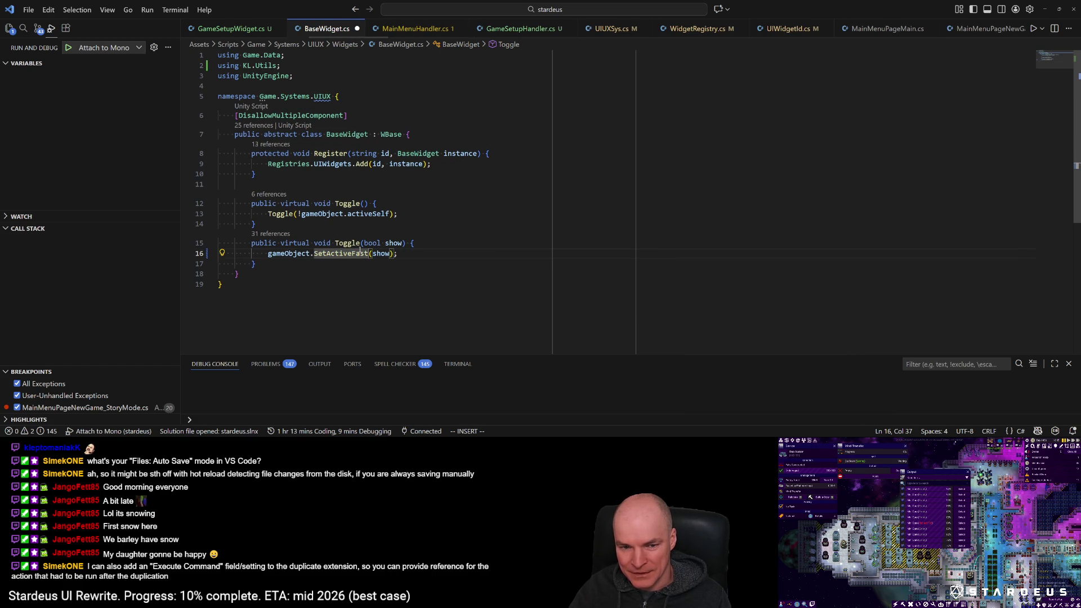
pyautogui.press('Escape')
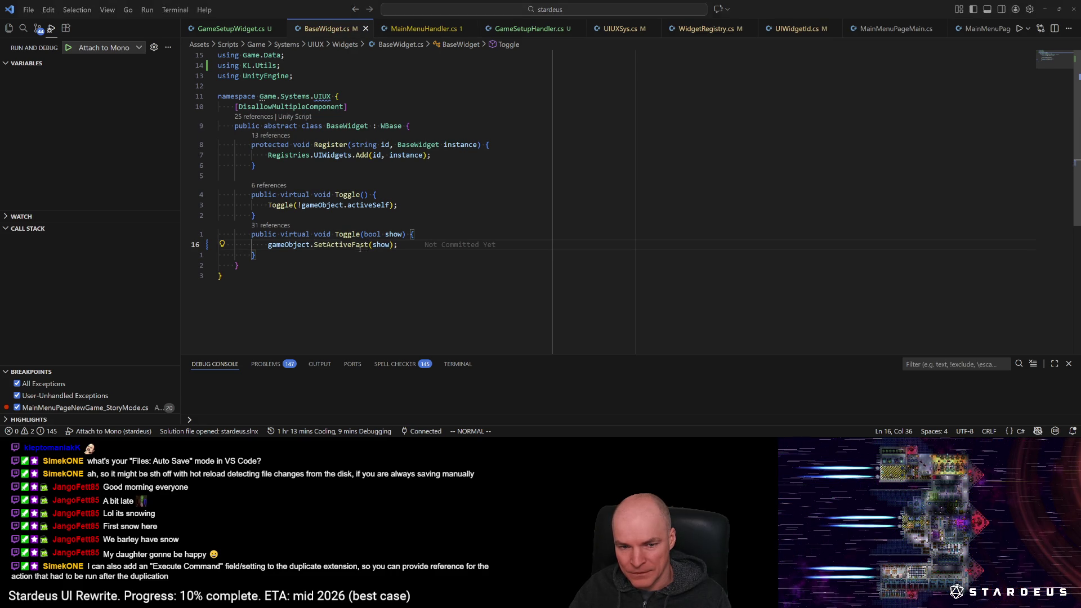
pyautogui.hotkey('alt', 'Tab')
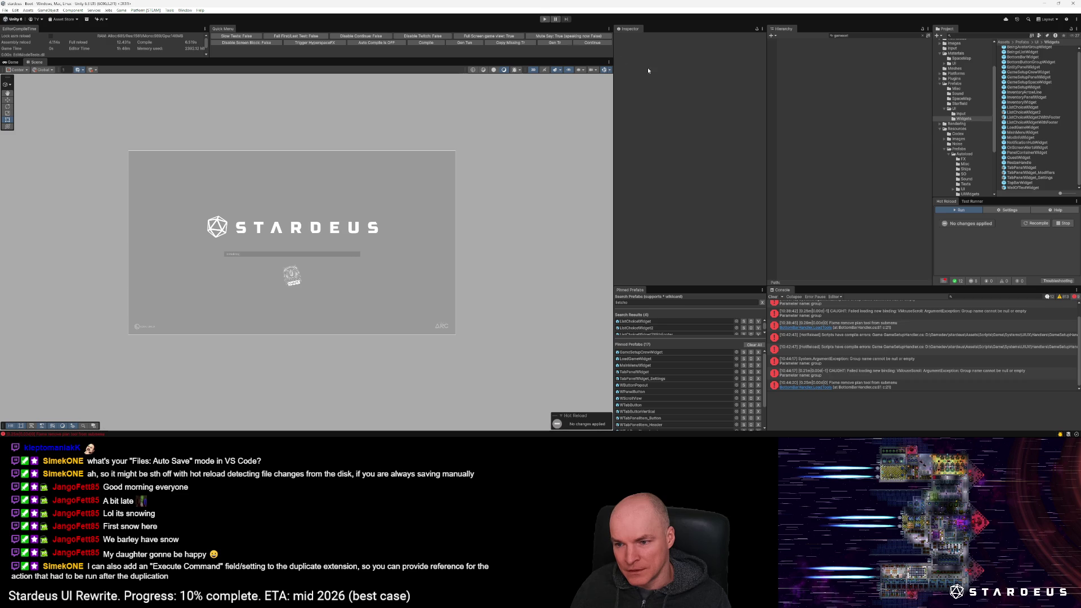
# Step: Clear the Unity console, enter play mode, and open New Game > Story Mode > Custom Start
pyautogui.click(773, 296)
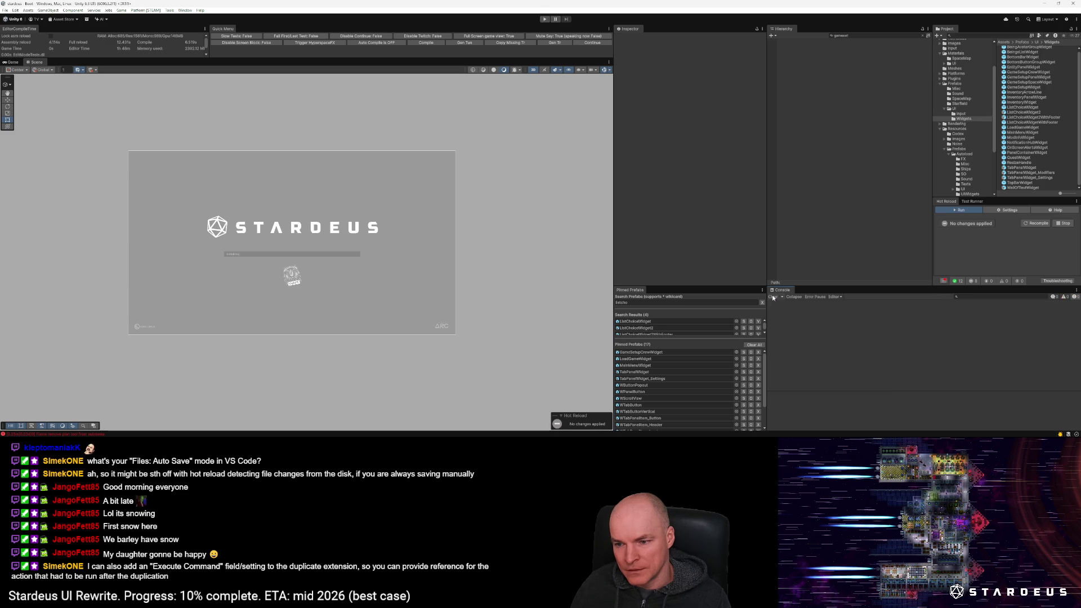
pyautogui.click(589, 43)
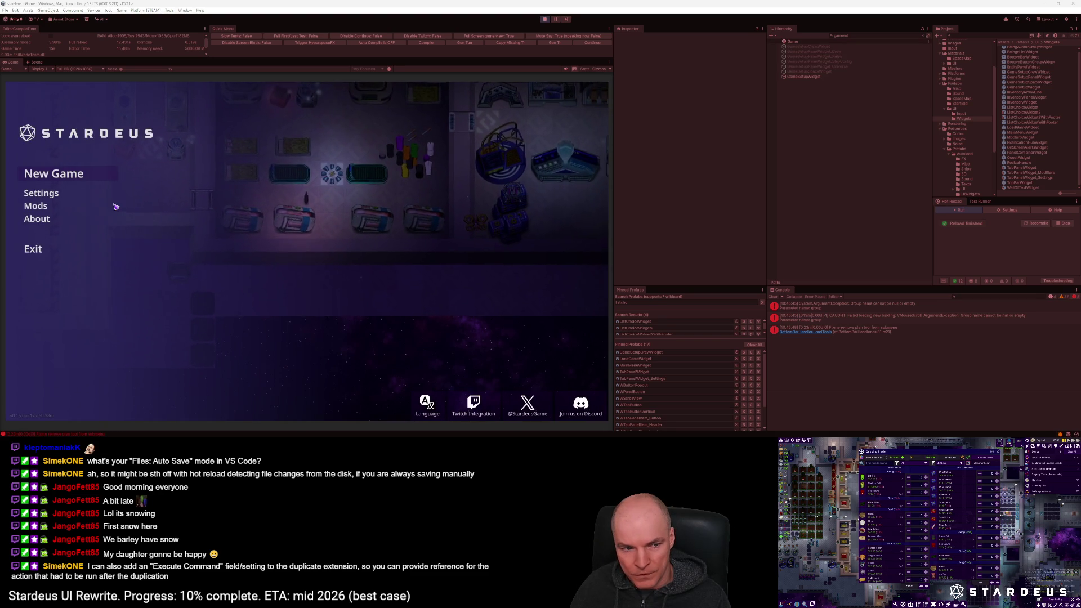
pyautogui.click(83, 178)
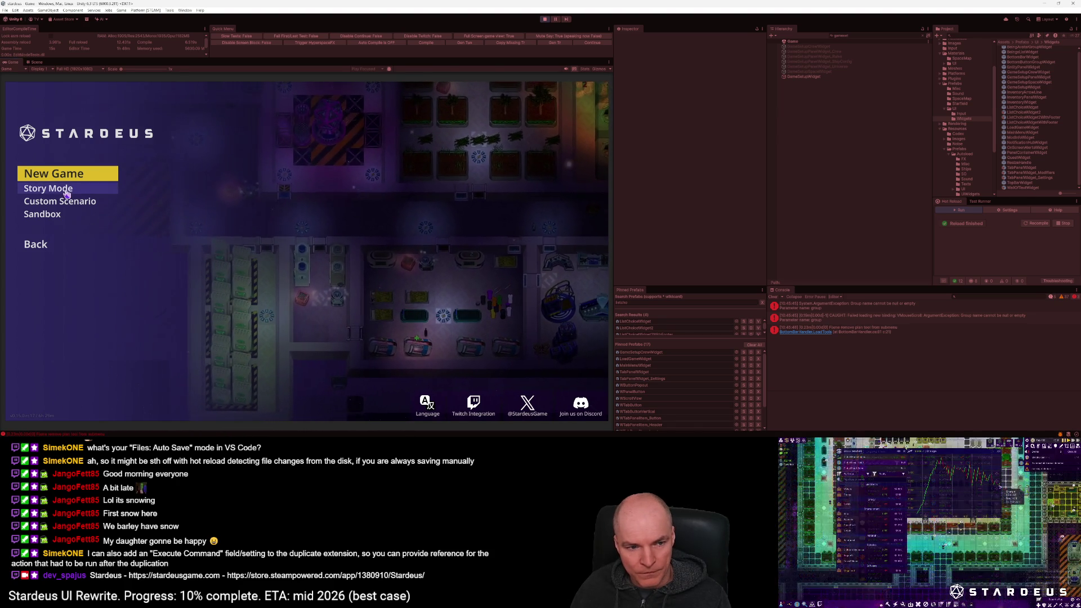
pyautogui.click(52, 204)
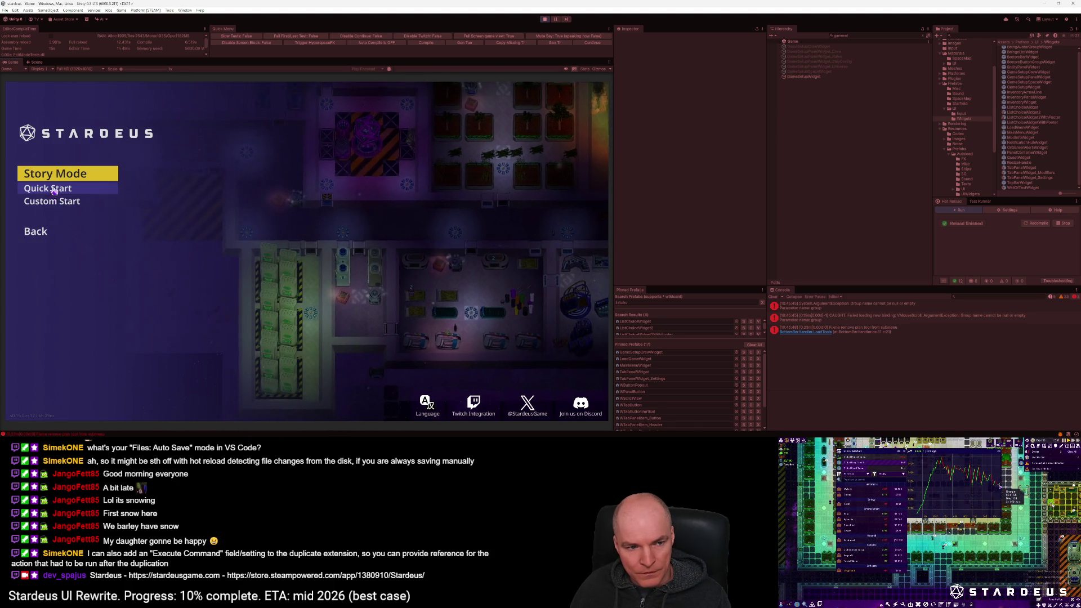
pyautogui.click(52, 204)
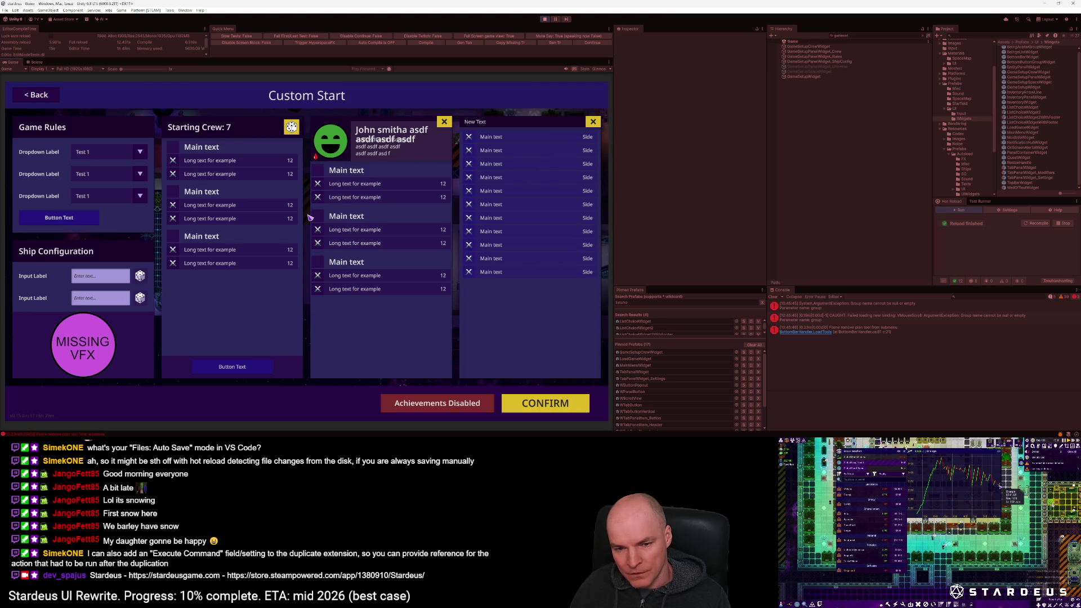
pyautogui.hotkey('alt', 'Tab')
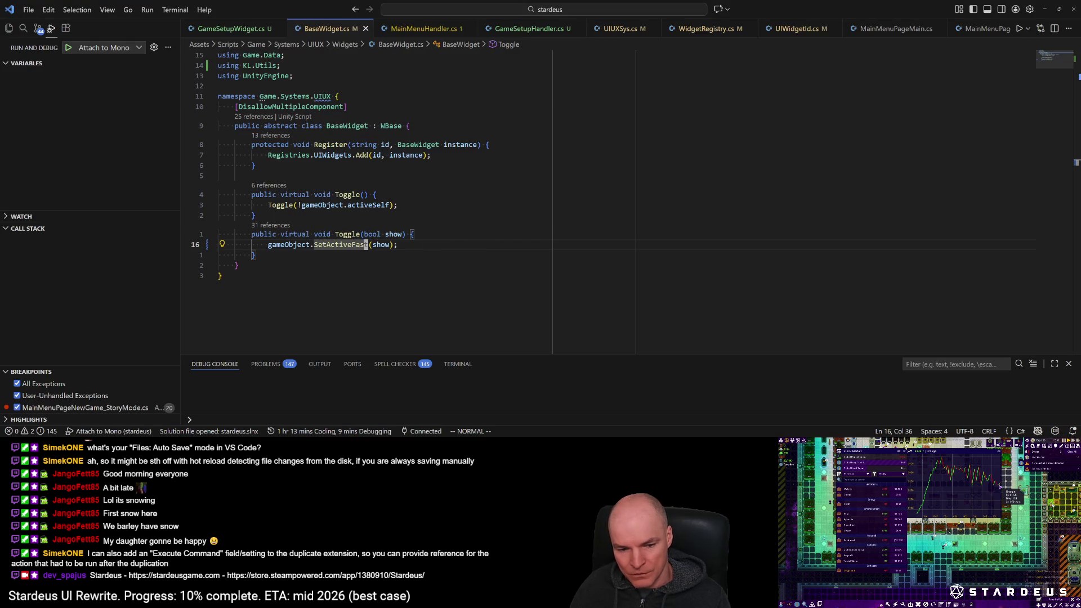
# Step: Open UIShowing.cs and inspect the UIShowingFlags definition
pyautogui.hotkey('ctrl', 'p')
pyautogui.write('uishowing')
pyautogui.press('Return')
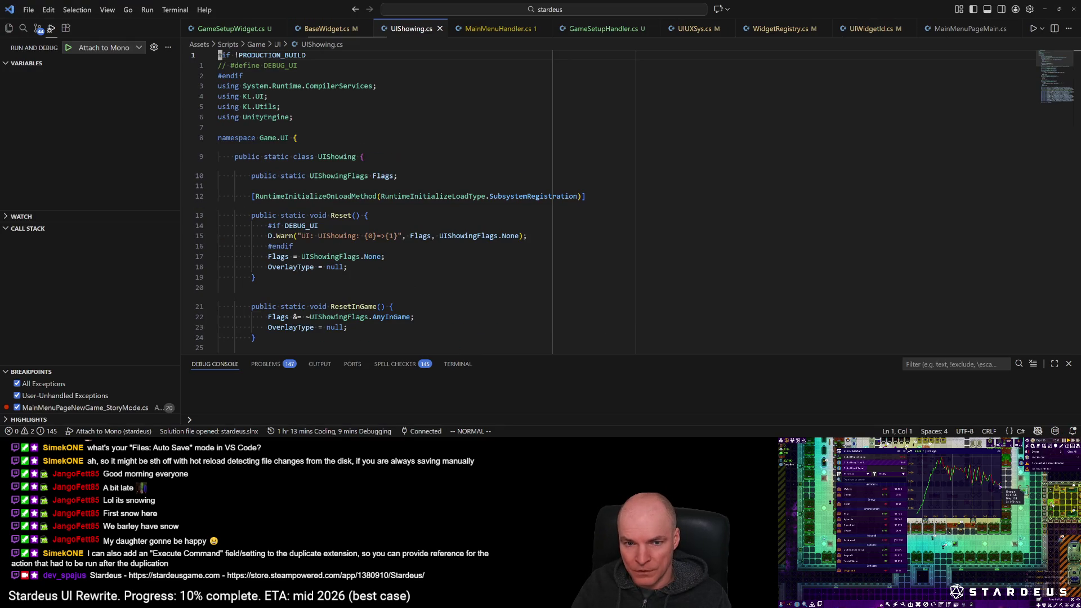
pyautogui.keyDown('ctrl'); pyautogui.click(356, 173); pyautogui.keyUp('ctrl')
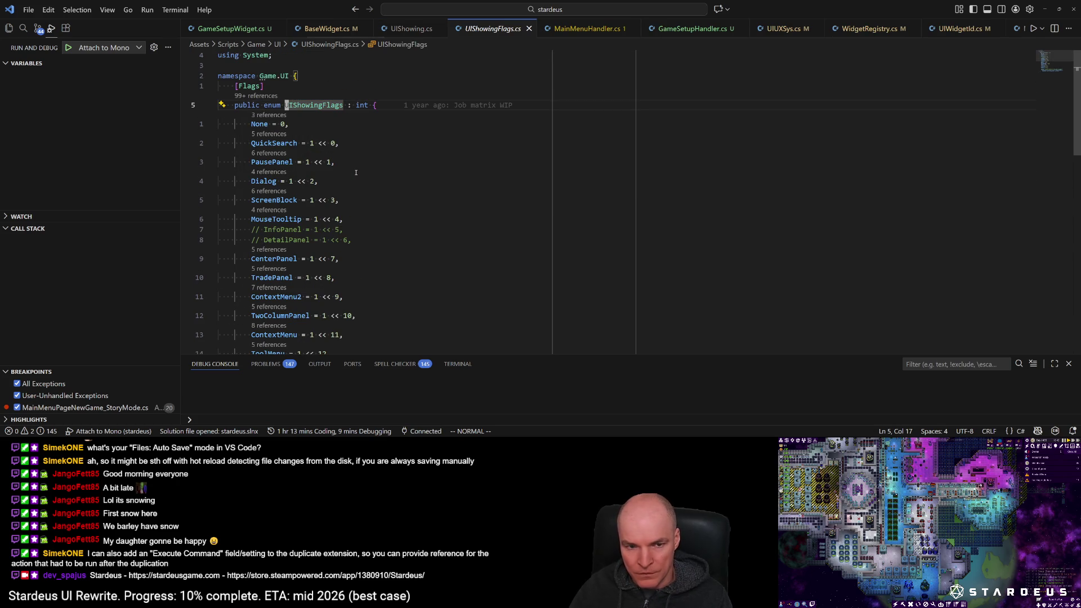
pyautogui.scroll(-5, 336, 181)
pyautogui.scroll(-4, 337, 180)
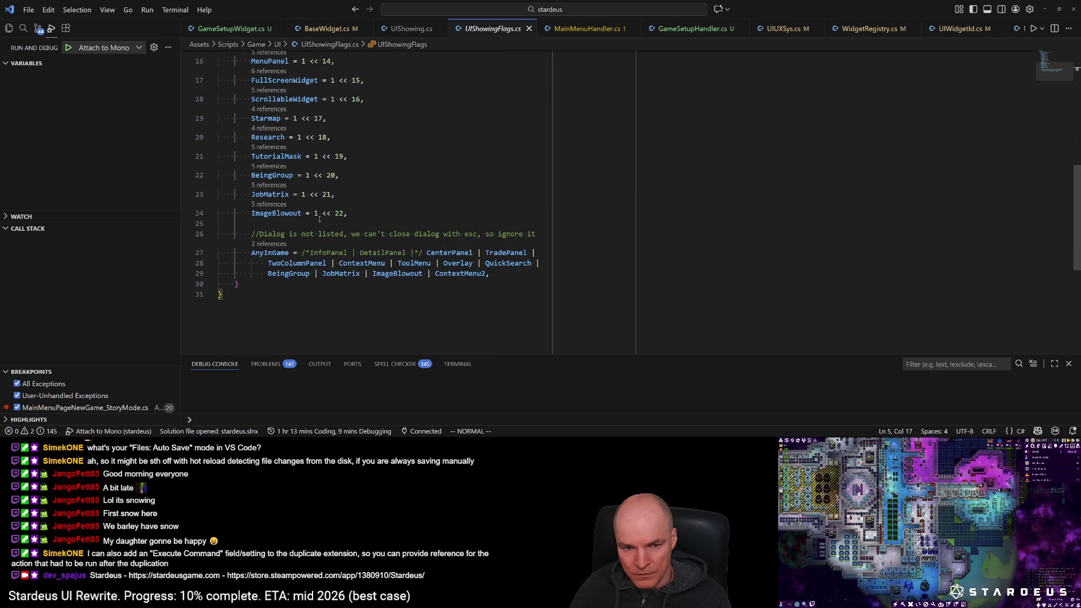
pyautogui.scroll(5, 336, 214)
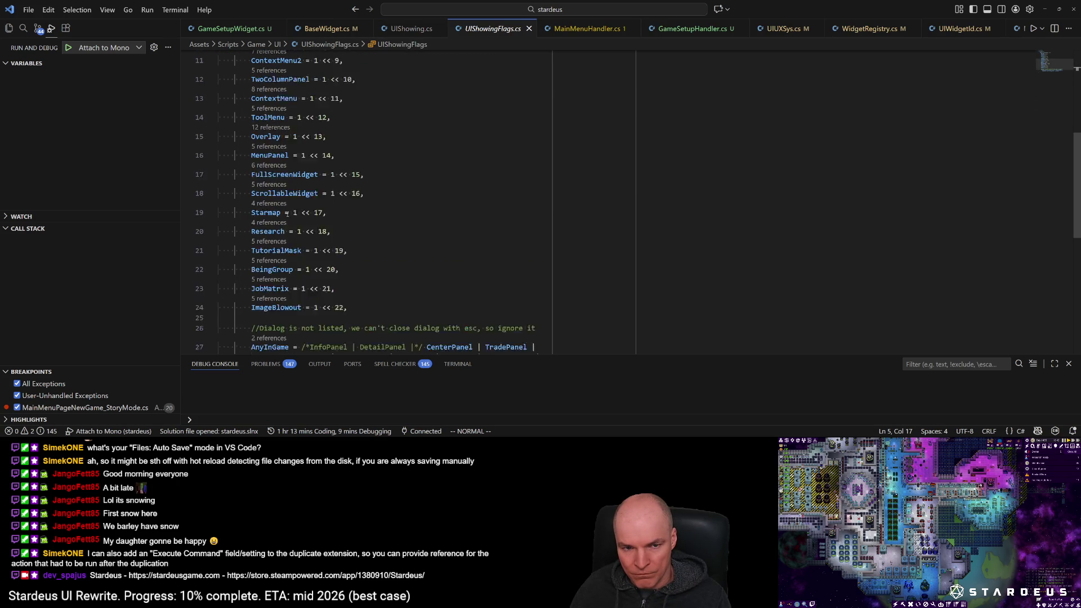
pyautogui.hotkey('alt', 'Tab')
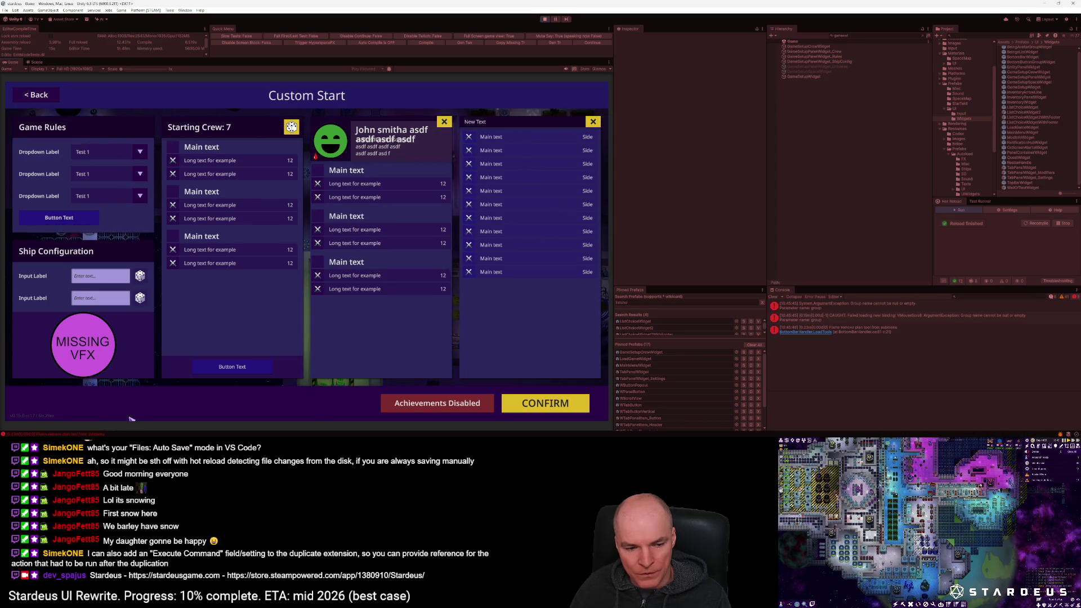
pyautogui.hotkey('alt', 'Tab')
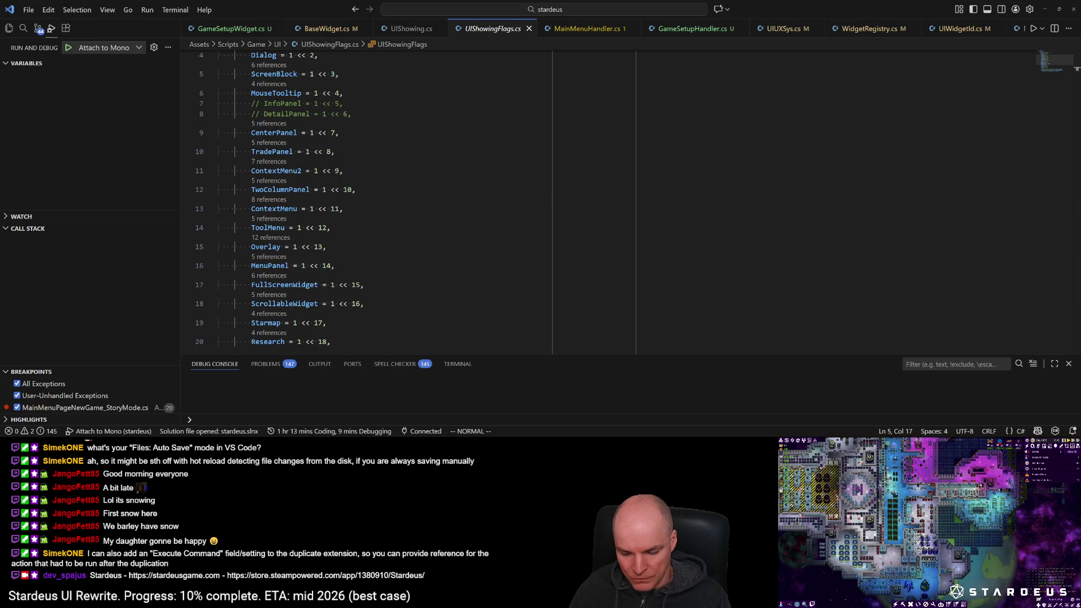
# Step: Open DetailBlockResearchTreeWidget.cs at its OnOpen method
pyautogui.hotkey('ctrl', 'p')
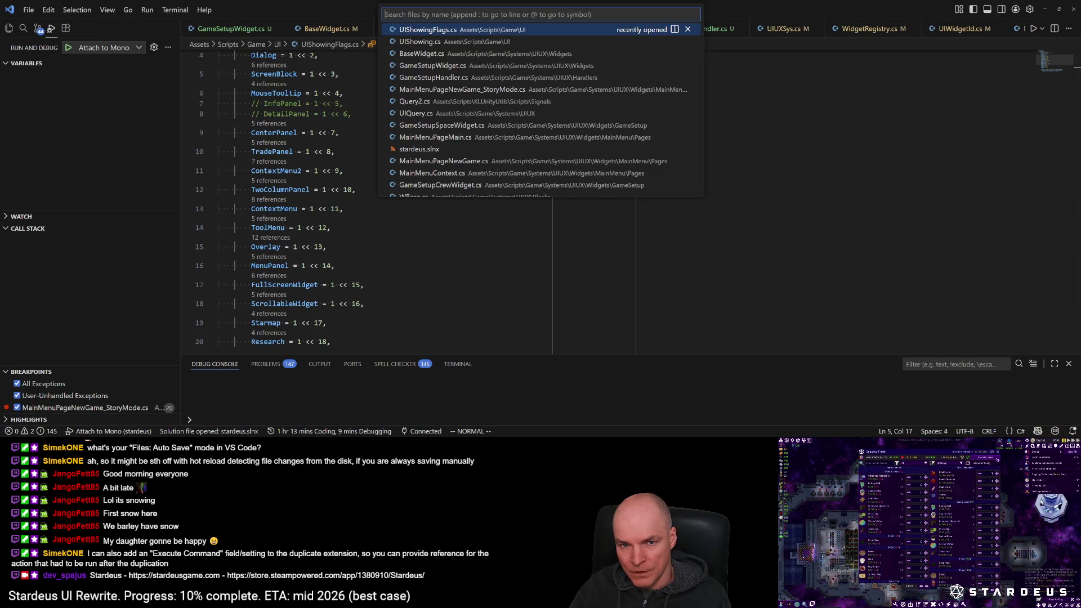
pyautogui.write('researchtre')
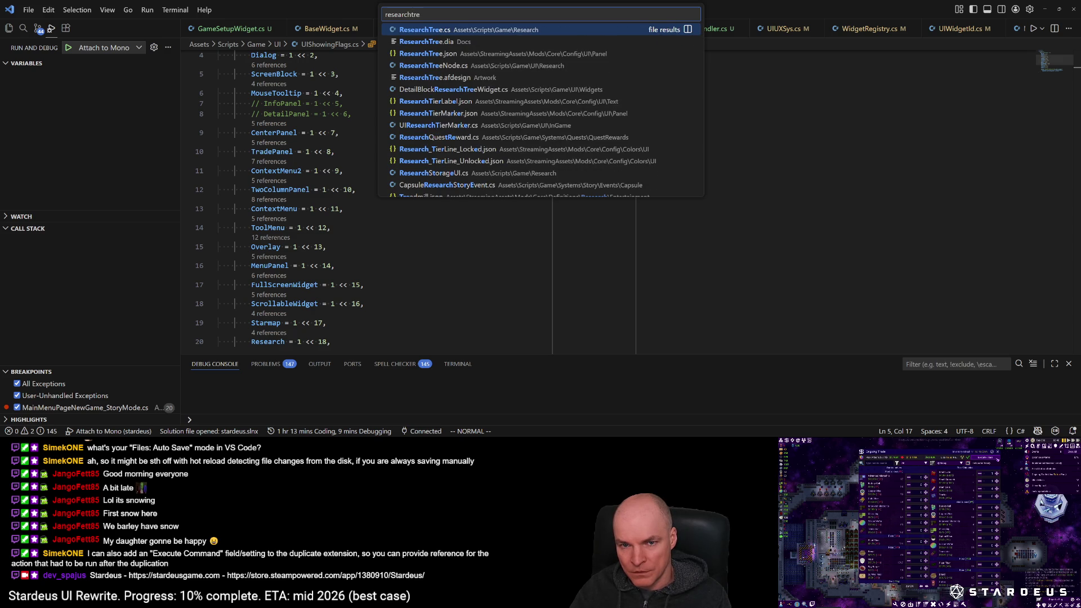
pyautogui.press('Down')
pyautogui.press('Down')
pyautogui.press('Down')
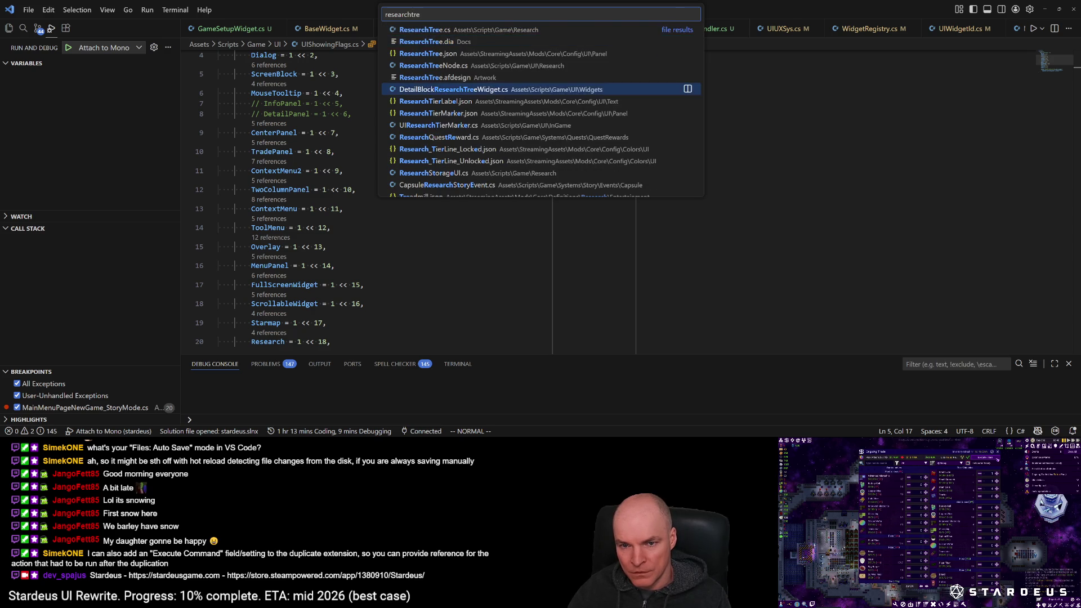
pyautogui.press('Return')
pyautogui.hotkey('ctrl', 'shift', 'o')
pyautogui.write('open')
pyautogui.press('Return')
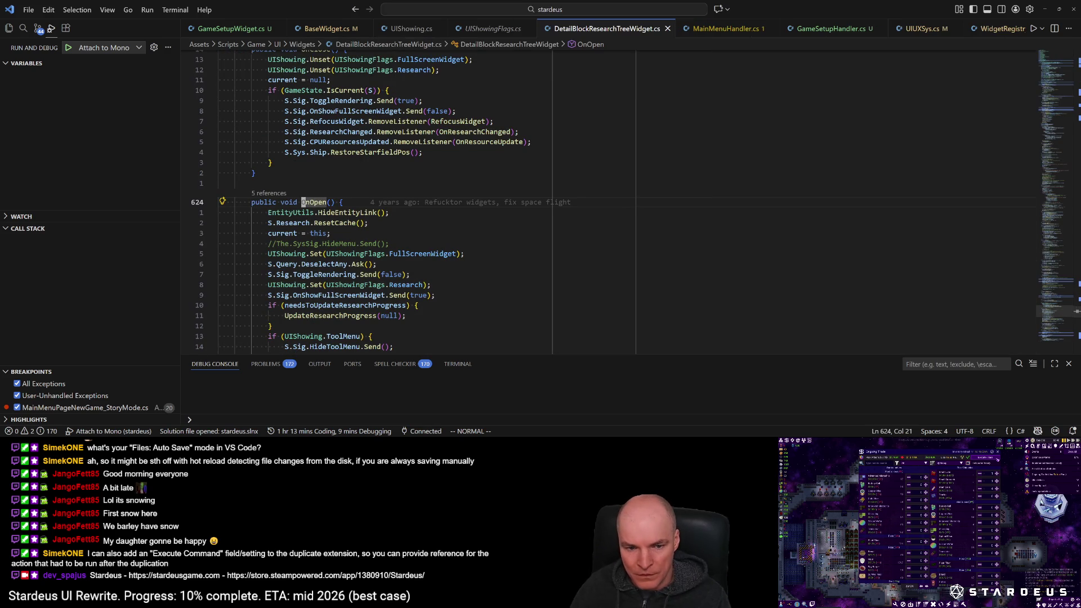
# Step: Copy OnOpen's UIShowing.Set, DeselectAny and ToggleRendering lines
pyautogui.click(341, 274)
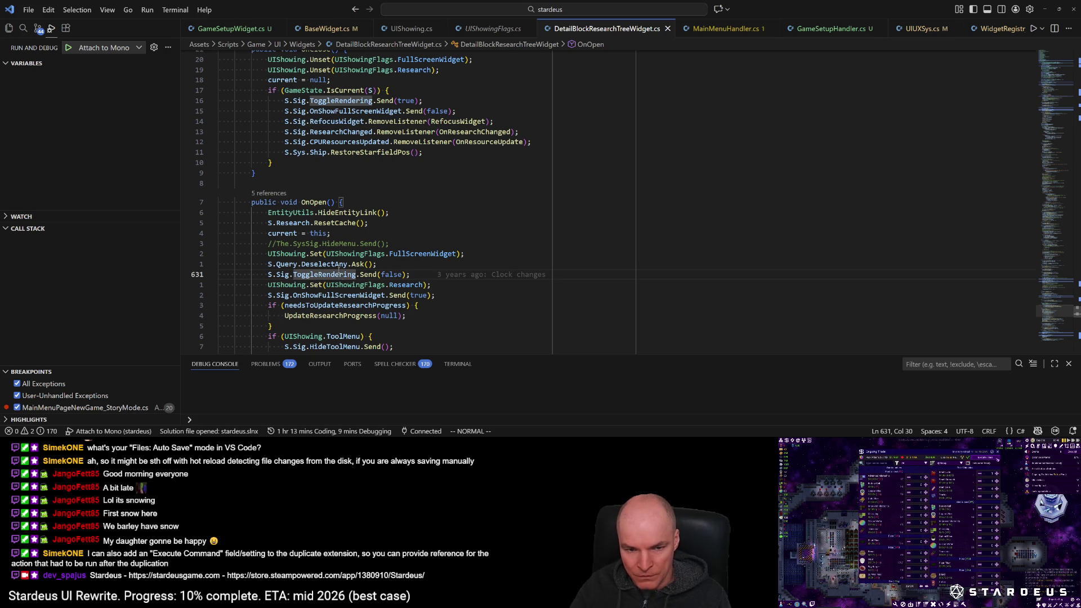
pyautogui.scroll(-2, 337, 318)
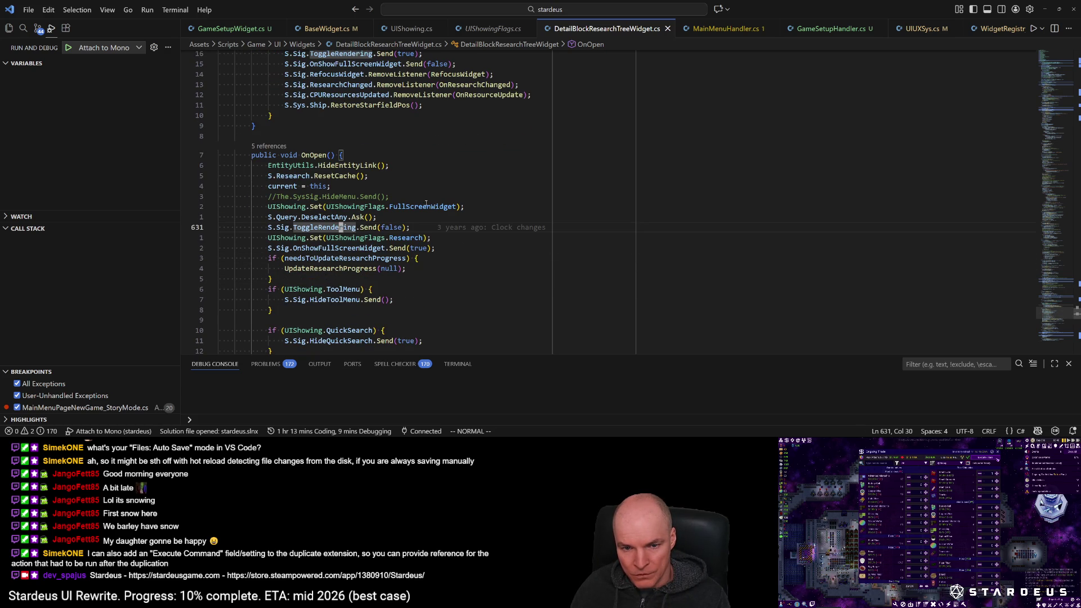
pyautogui.moveTo(338, 228)
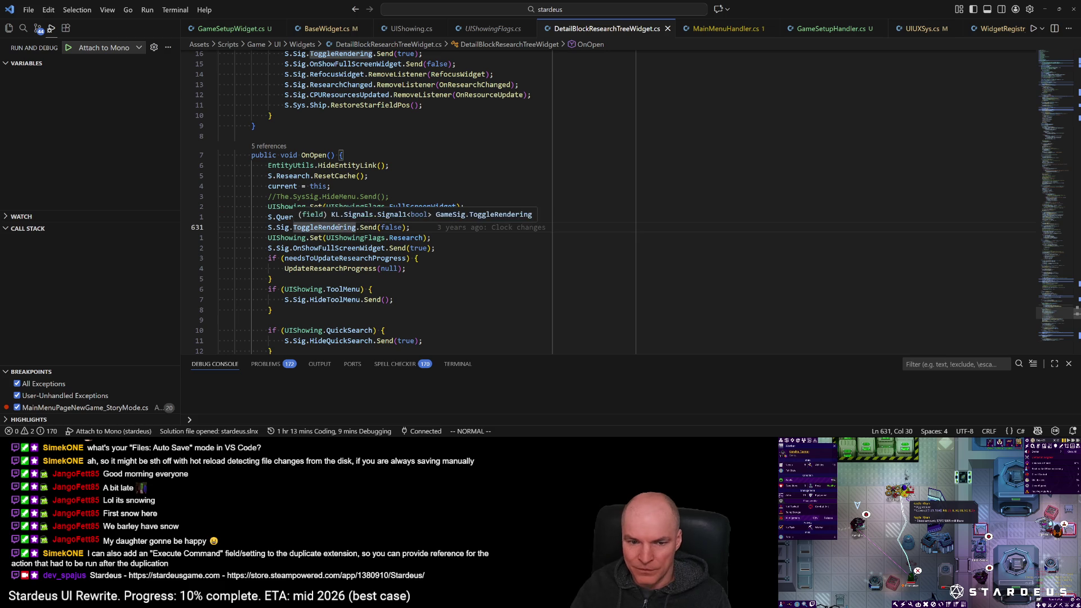
pyautogui.hotkey('ctrl', 'p')
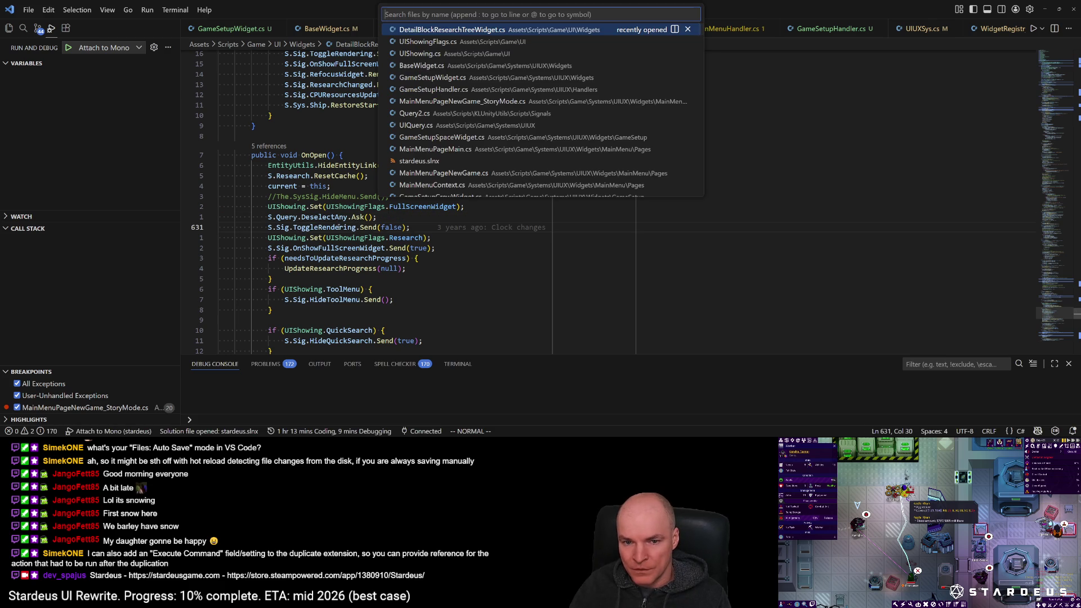
pyautogui.press('Escape')
pyautogui.press('k')
pyautogui.press('k')
pyautogui.hotkey('shift', 'v')
pyautogui.press('j')
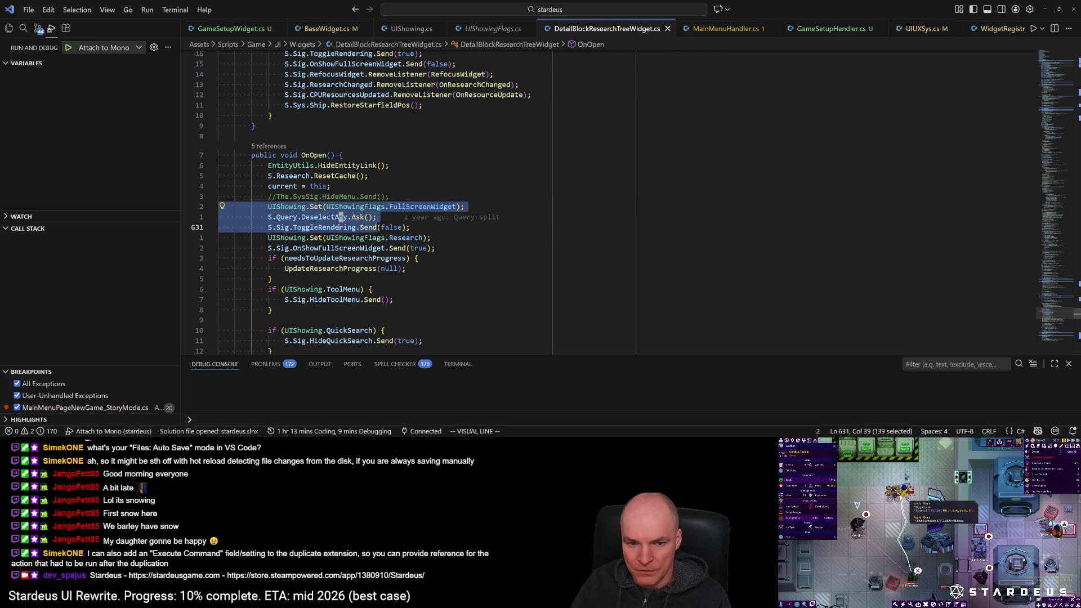
pyautogui.press('y')
# Step: Switch to GameSetupWidget.cs from the recent files list
pyautogui.hotkey('ctrl', 'p')
pyautogui.press('Down')
pyautogui.press('Down')
pyautogui.press('Down')
pyautogui.press('Down')
pyautogui.press('Return')
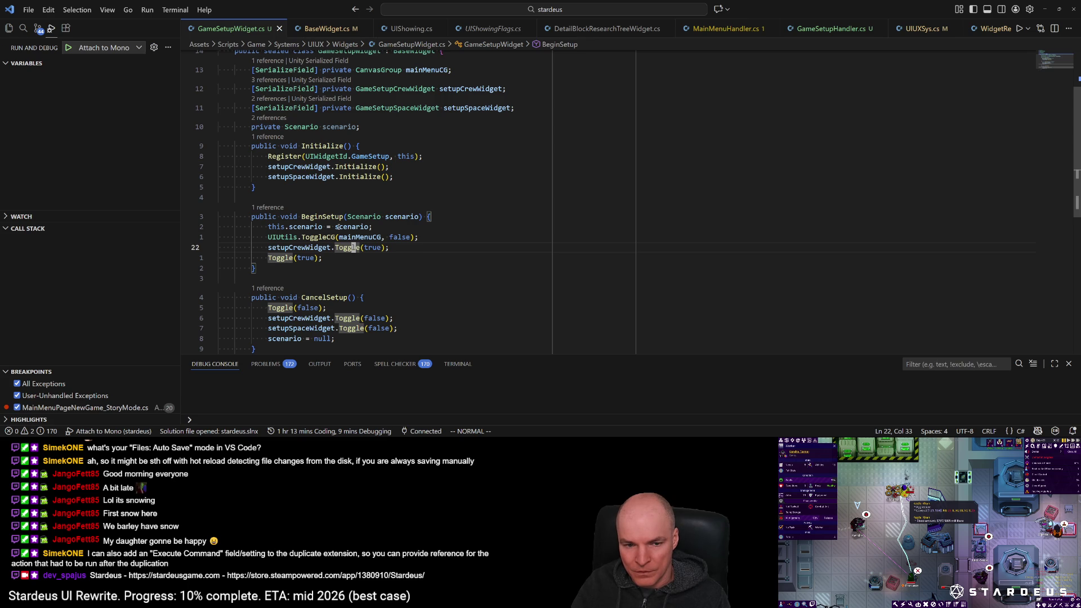
# Step: Paste the copied lines into BeginSetup, dropping DeselectAny and prefixing the rendering call with A
pyautogui.press('j')
pyautogui.press('P')
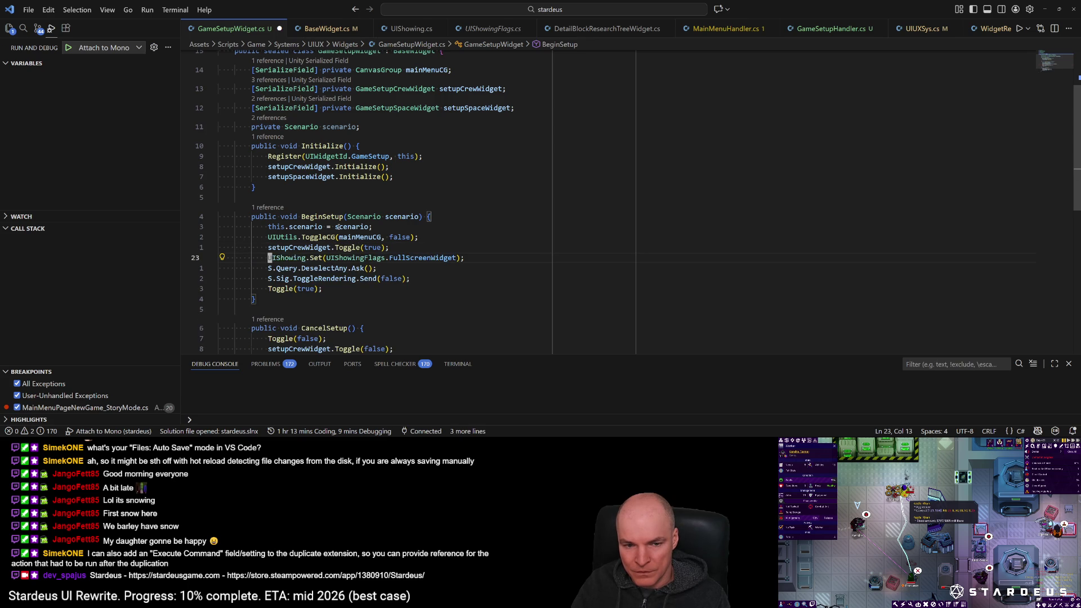
pyautogui.write('j')
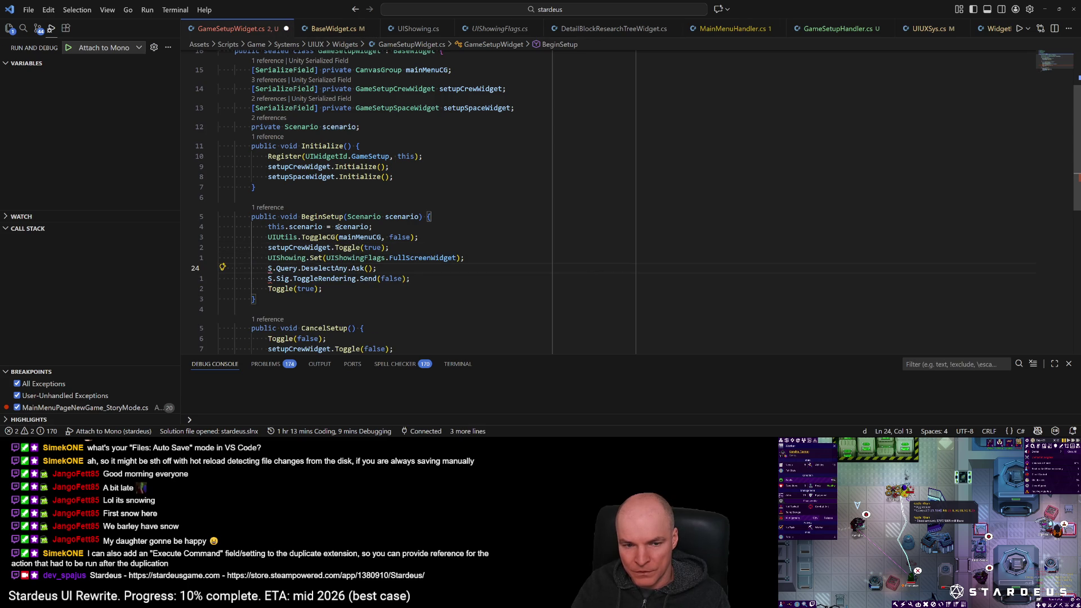
pyautogui.write('diA')
pyautogui.press('Escape')
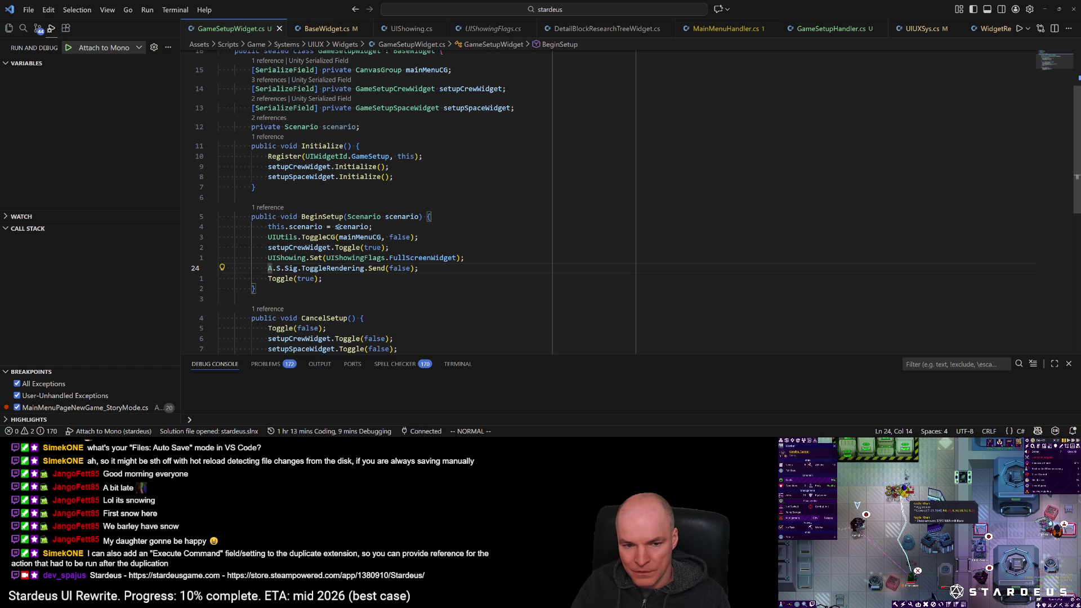
# Step: Copy the flag and rendering lines into CancelSetup below scenario = null
pyautogui.press('V')
pyautogui.press('k')
pyautogui.press('y')
pyautogui.press('G')
pyautogui.press('k')
pyautogui.press('k')
pyautogui.press('k')
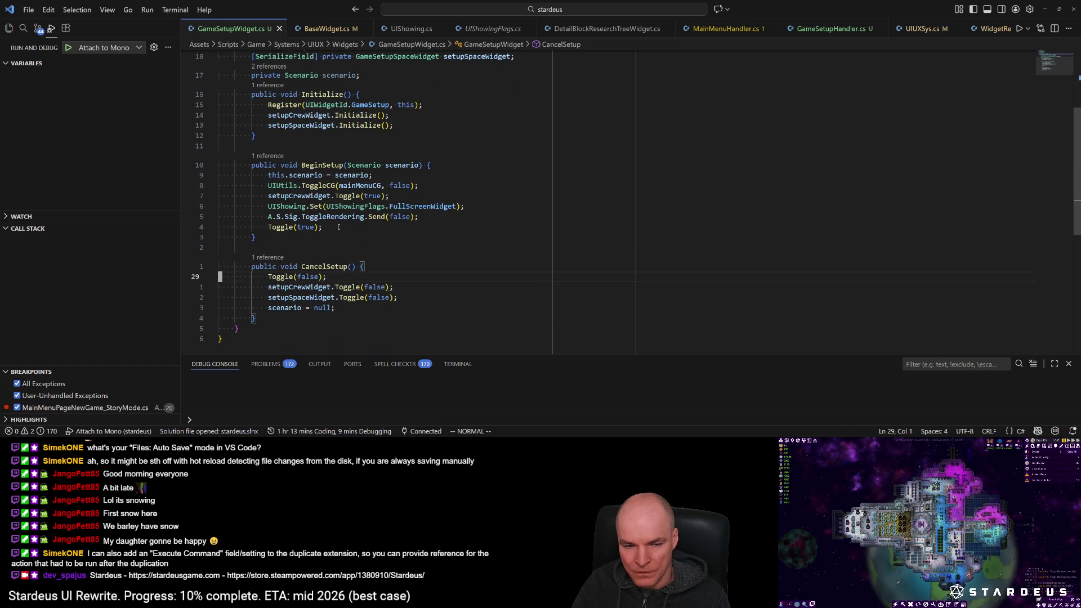
pyautogui.press('j')
pyautogui.press('p')
# Step: In CancelSetup, change Set to Unset and Send(false) to Send(true), then stop the game
pyautogui.press('w')
pyautogui.press('w')
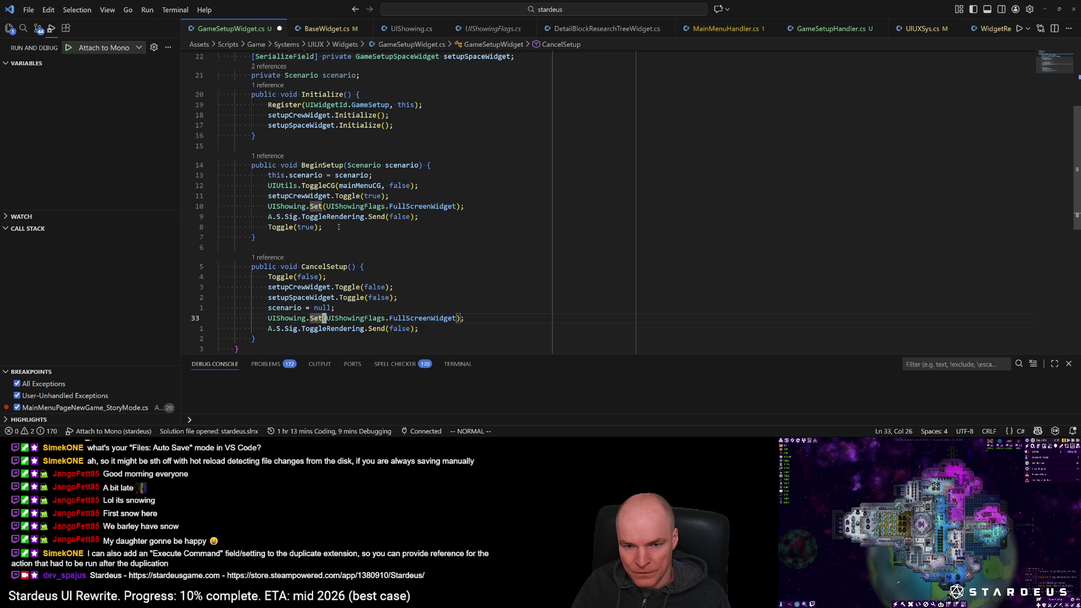
pyautogui.press('BackSpace')
pyautogui.press('BackSpace')
pyautogui.press('BackSpace')
pyautogui.write('Unset')
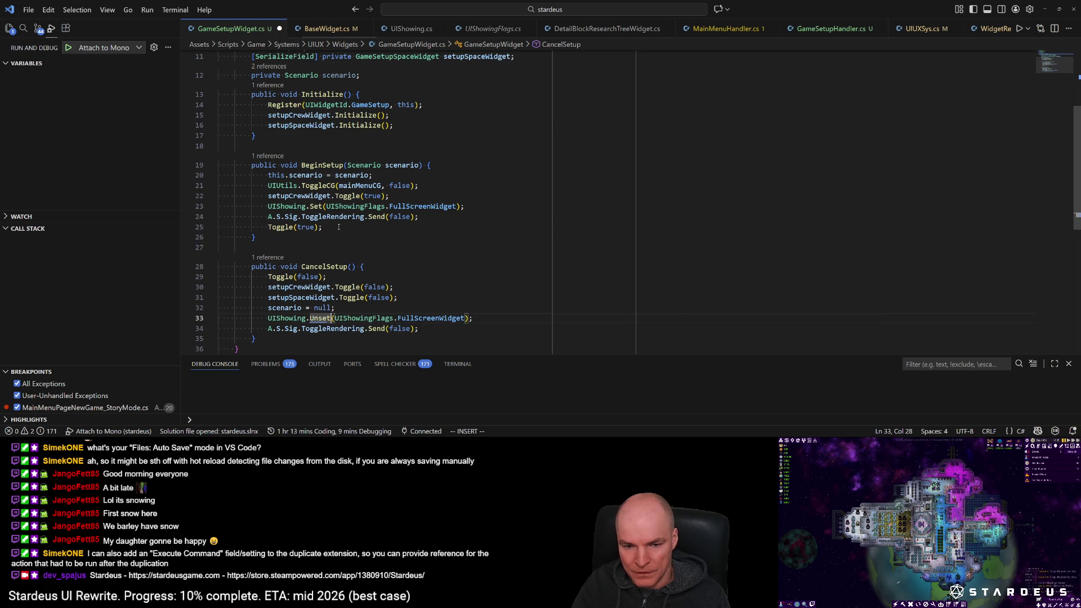
pyautogui.press('w')
pyautogui.press('w')
pyautogui.press('w')
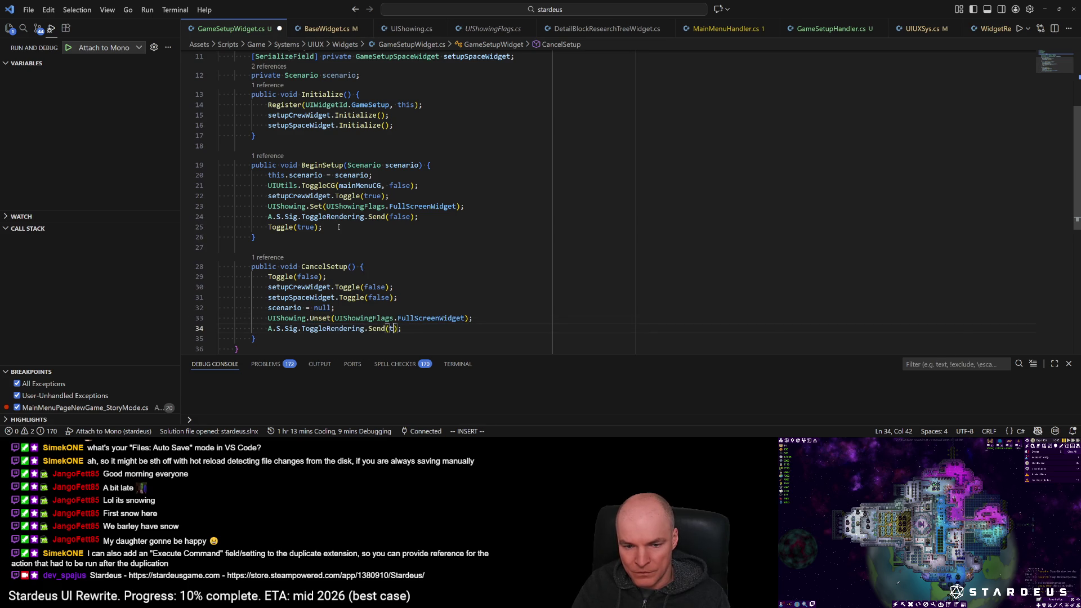
pyautogui.write('true')
pyautogui.press('Escape')
pyautogui.hotkey('alt', 'Tab')
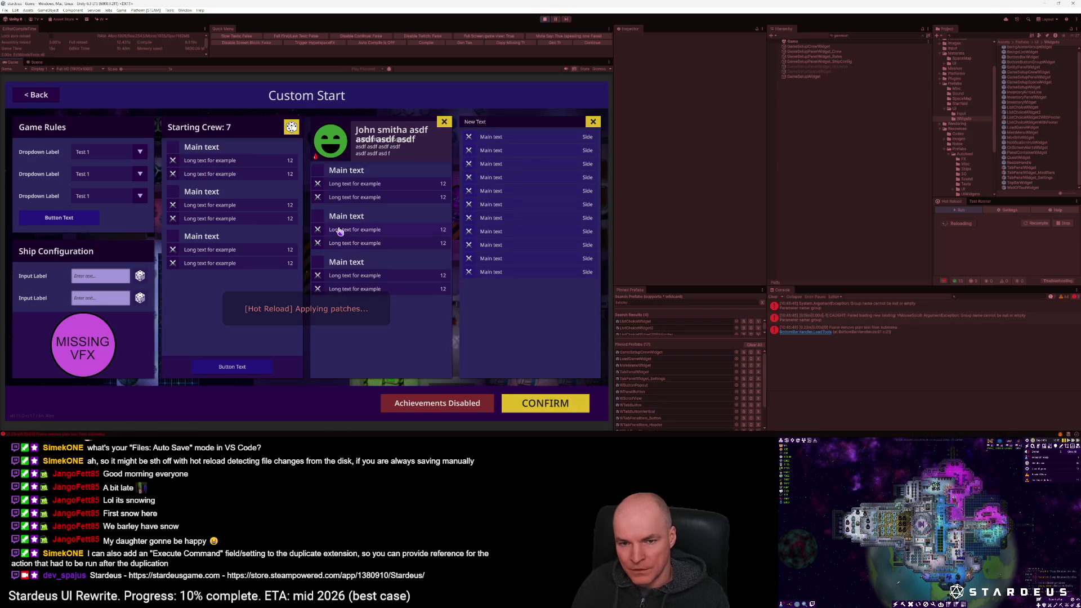
pyautogui.click(545, 19)
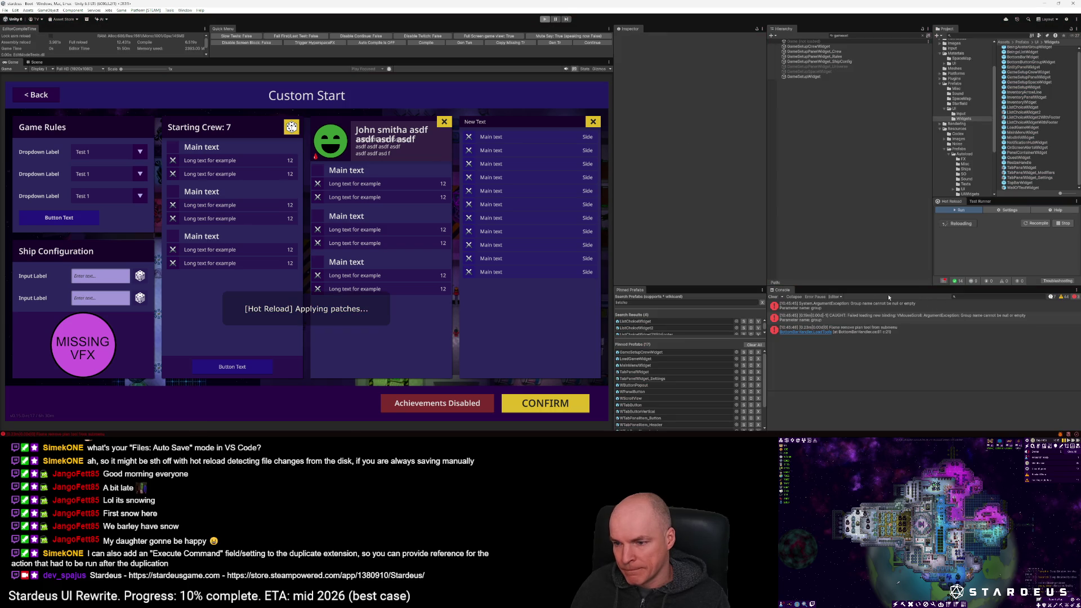
# Step: Apply the Hot Reload patches, restart play mode, and open New Game > Story Mode > Custom Start
pyautogui.click(774, 297)
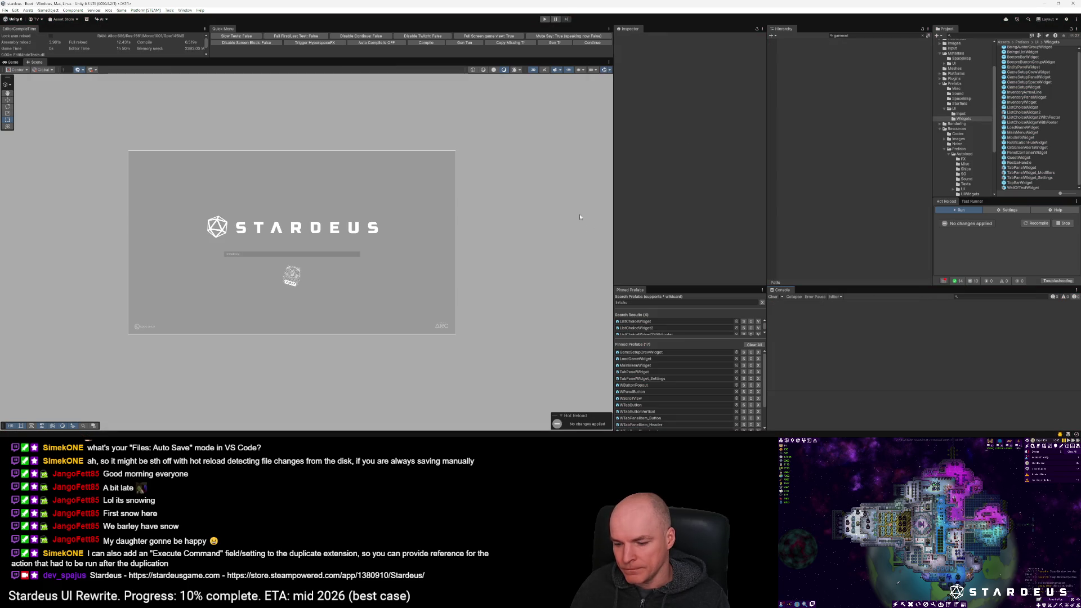
pyautogui.click(593, 43)
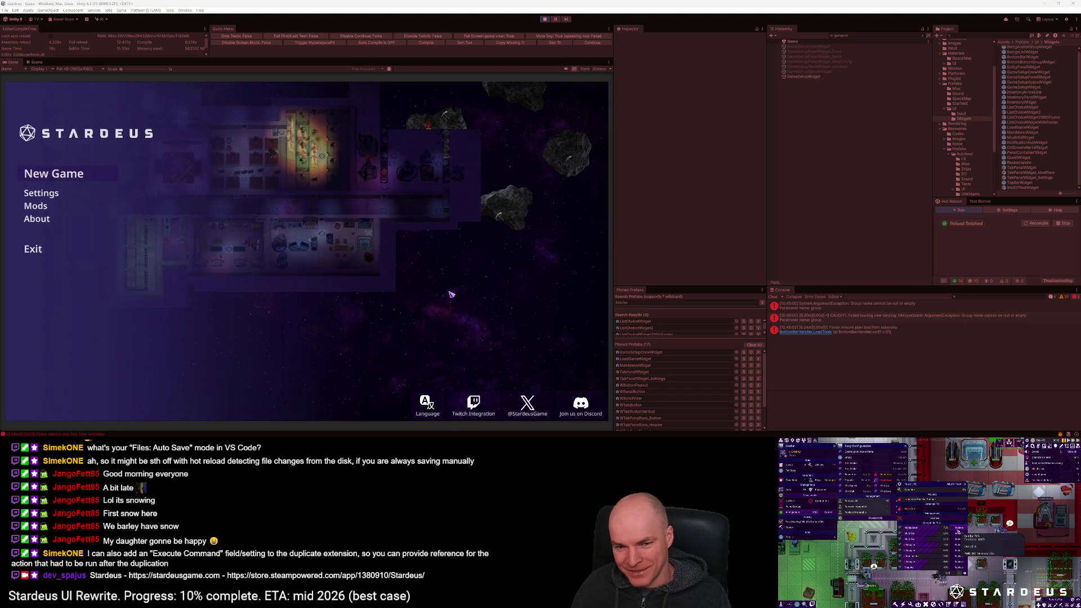
pyautogui.click(78, 176)
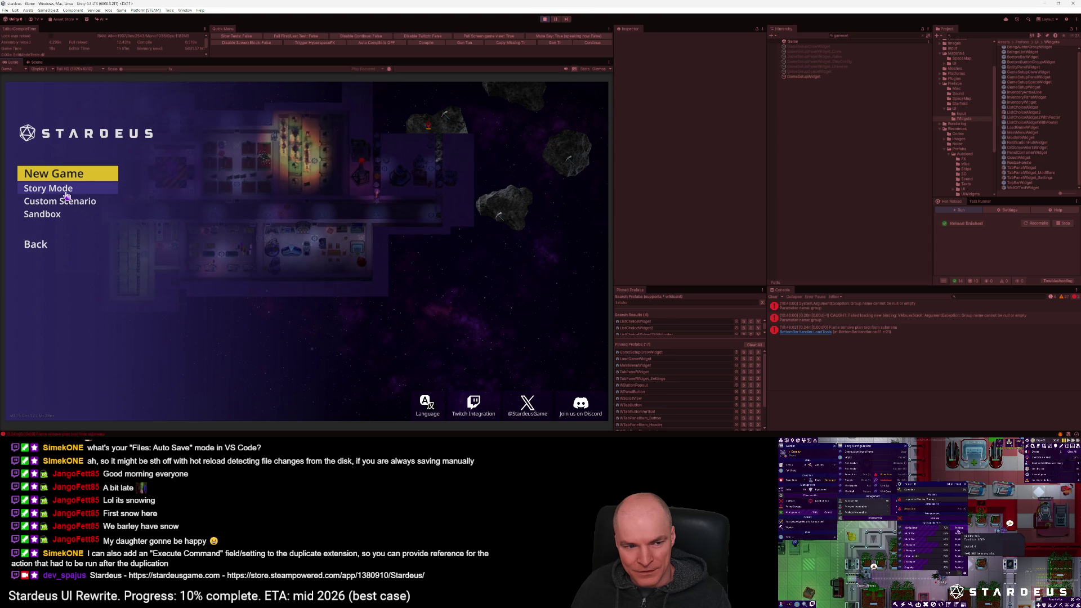
pyautogui.click(66, 192)
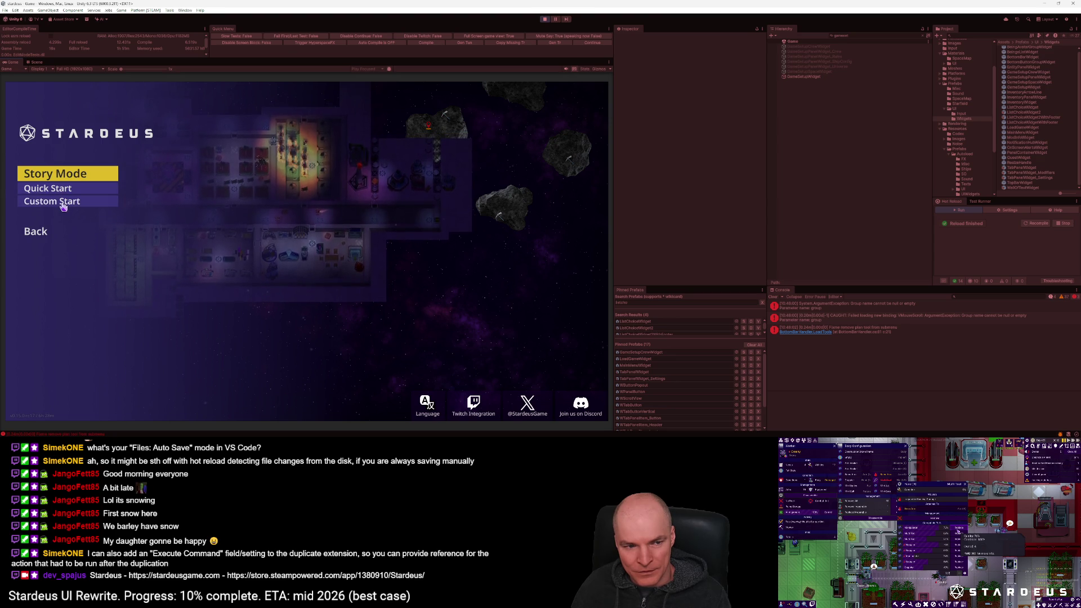
pyautogui.click(64, 201)
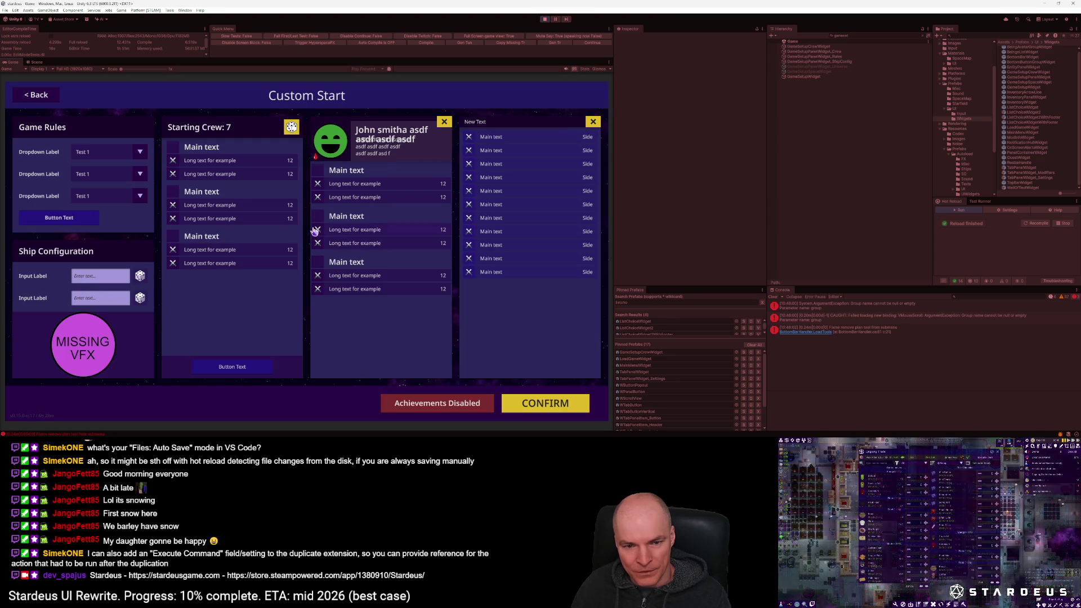
# Step: Expand GameSetupWidget down to Content and deactivate Block_2, Block_3 and Block_4
pyautogui.click(814, 78)
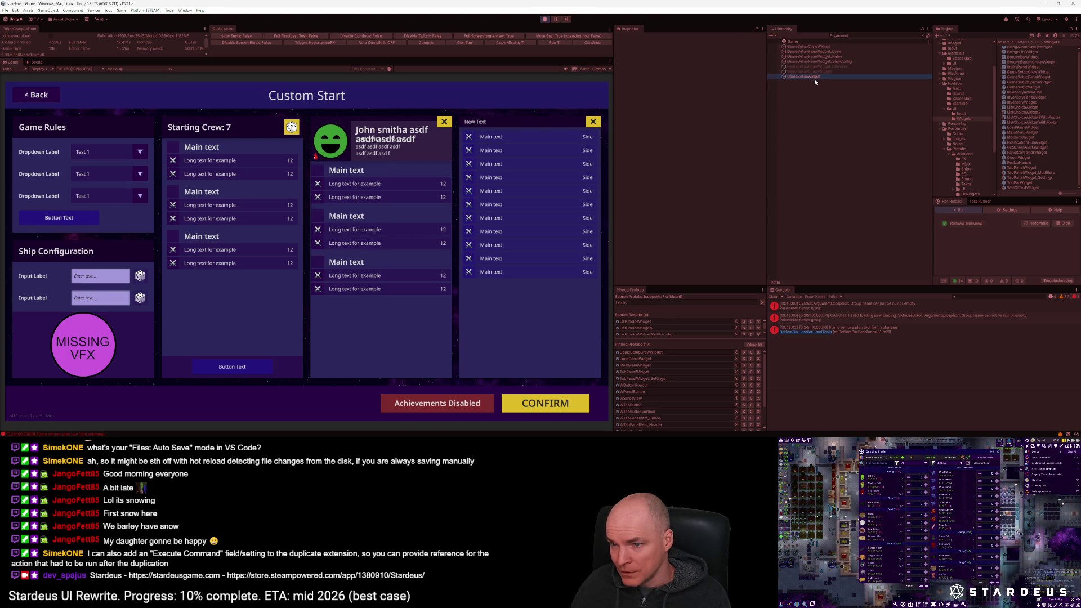
pyautogui.click(922, 37)
pyautogui.click(806, 147)
pyautogui.click(810, 152)
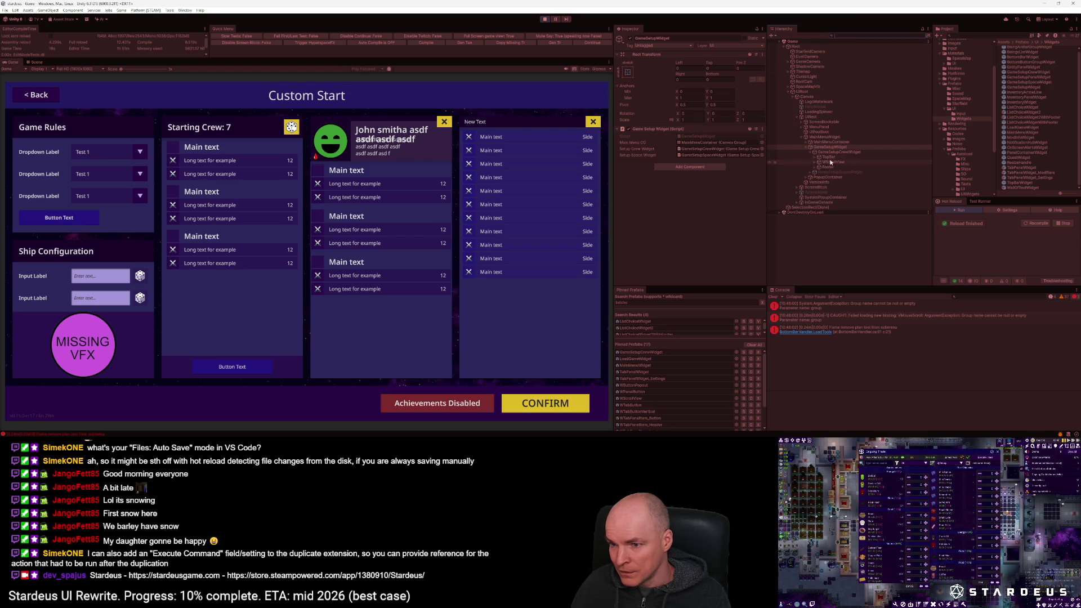
pyautogui.click(815, 162)
pyautogui.click(818, 172)
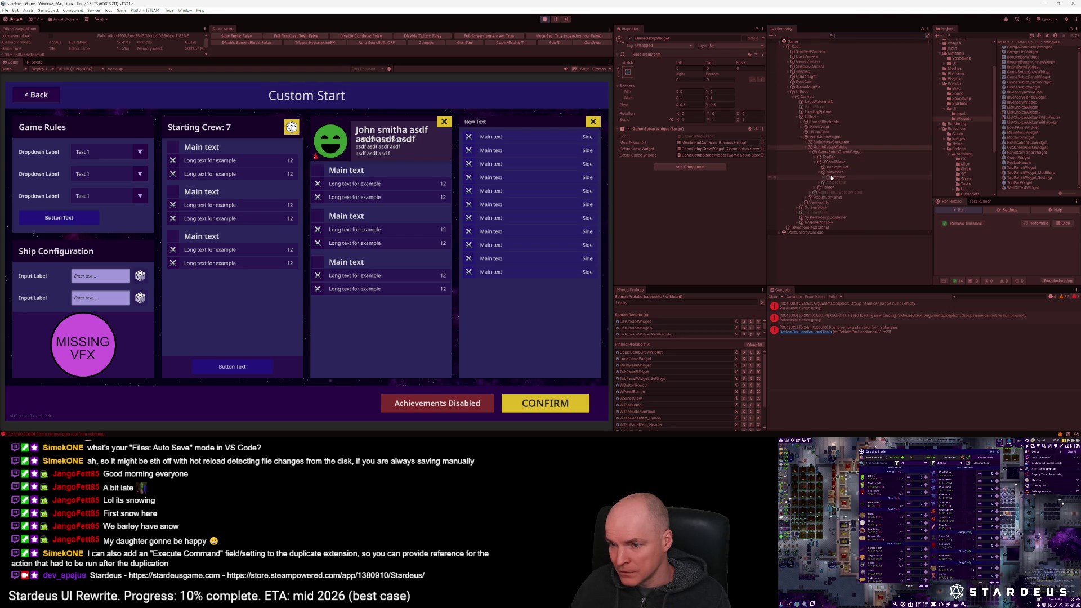
pyautogui.click(832, 178)
pyautogui.click(824, 178)
pyautogui.click(841, 182)
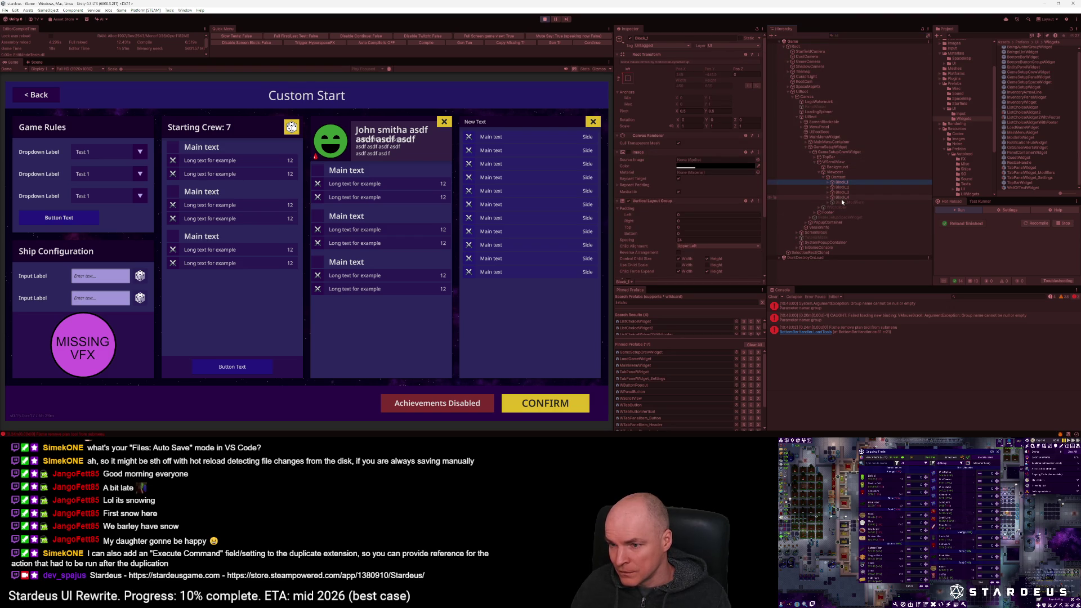
pyautogui.click(844, 188)
pyautogui.keyDown('shift'); pyautogui.click(842, 197); pyautogui.keyUp('shift')
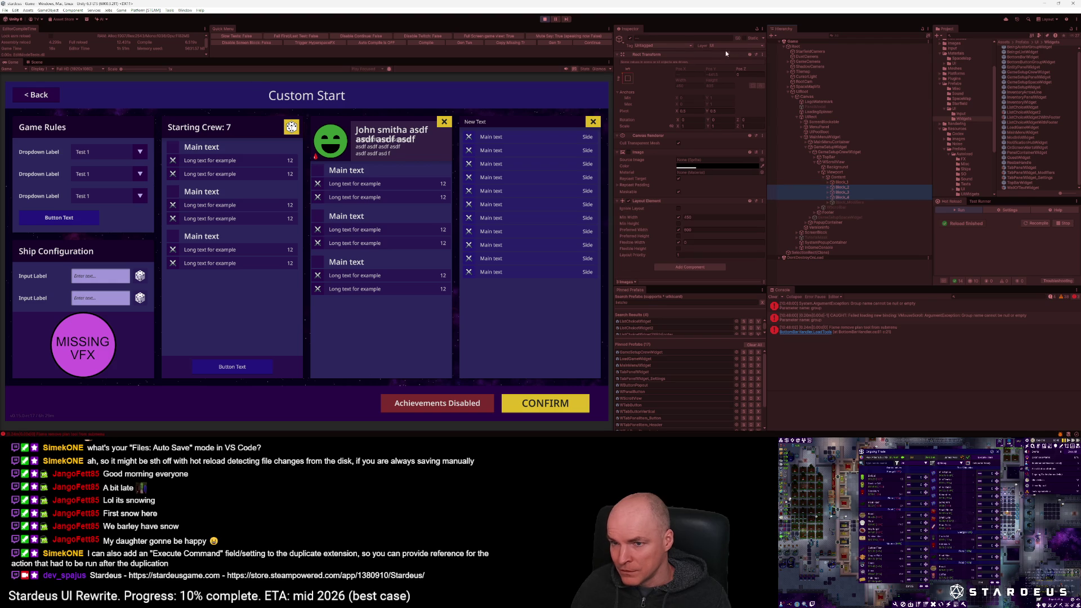
pyautogui.click(629, 39)
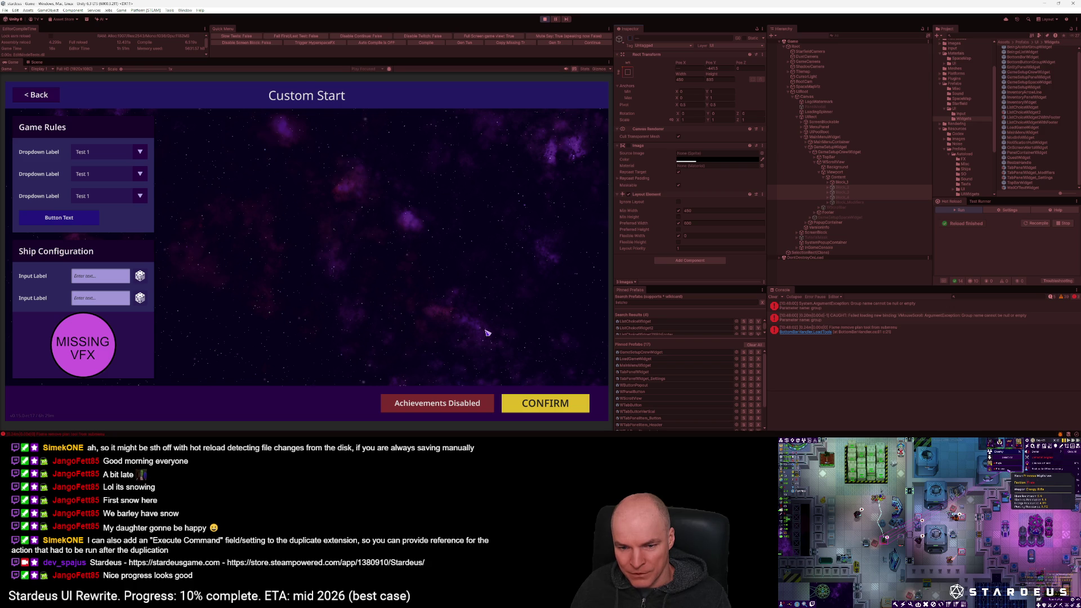
# Step: Zoom the Game view, test the Back button, then reactivate Block_2 to show Starting Crew: 7
pyautogui.moveTo(125, 71); pyautogui.dragTo(176, 77)
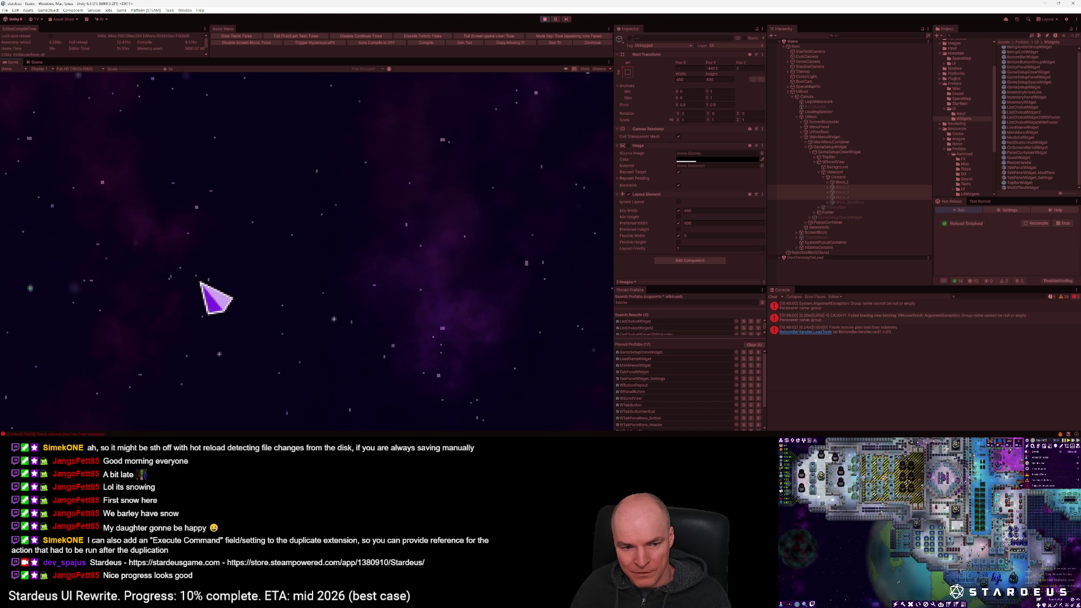
pyautogui.scroll(-5, 112, 76)
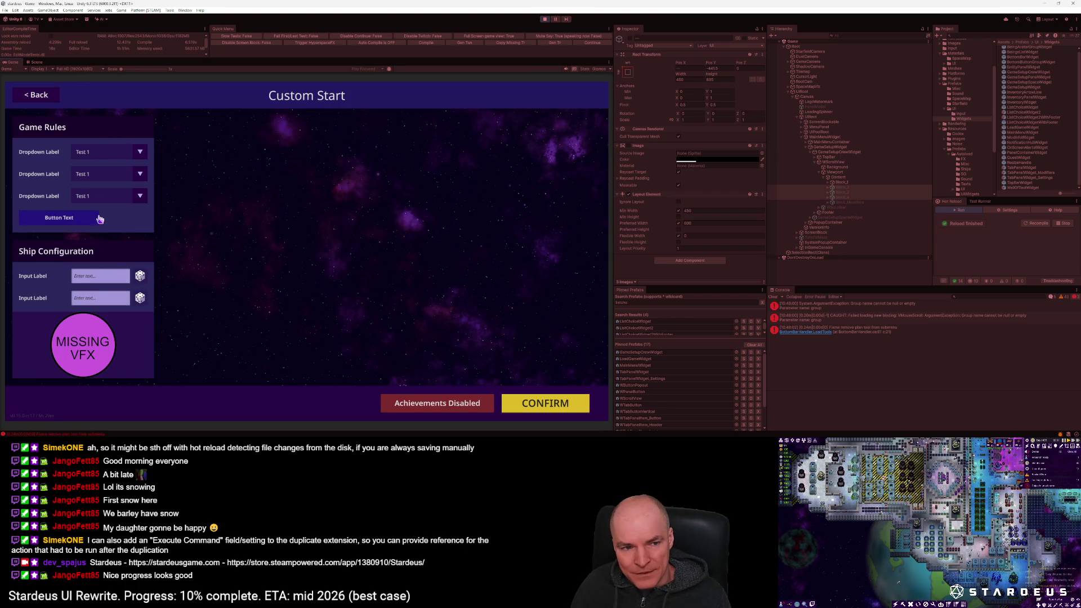
pyautogui.click(43, 97)
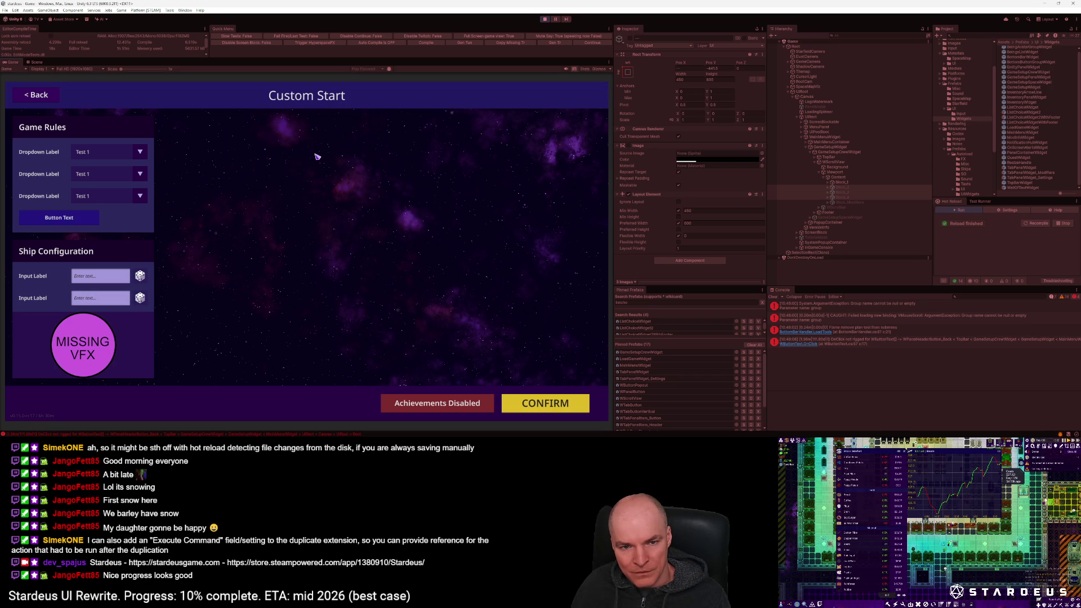
pyautogui.click(846, 188)
pyautogui.hotkey('alt', 'shift', 'a')
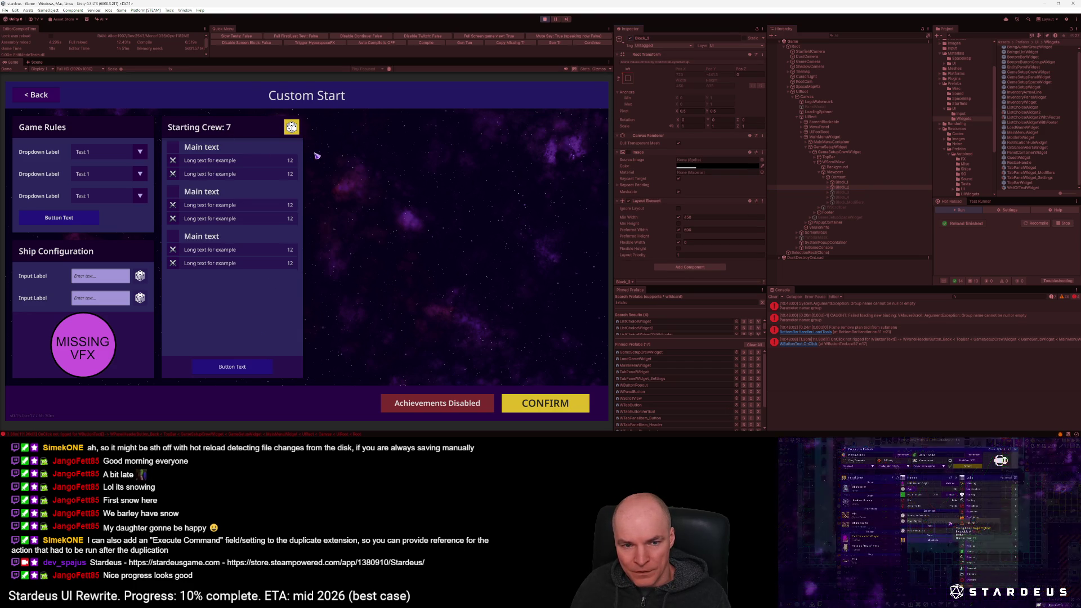
# Step: Test the crew randomize button and click several starting crew rows
pyautogui.click(293, 130)
pyautogui.click(293, 131)
pyautogui.click(293, 131)
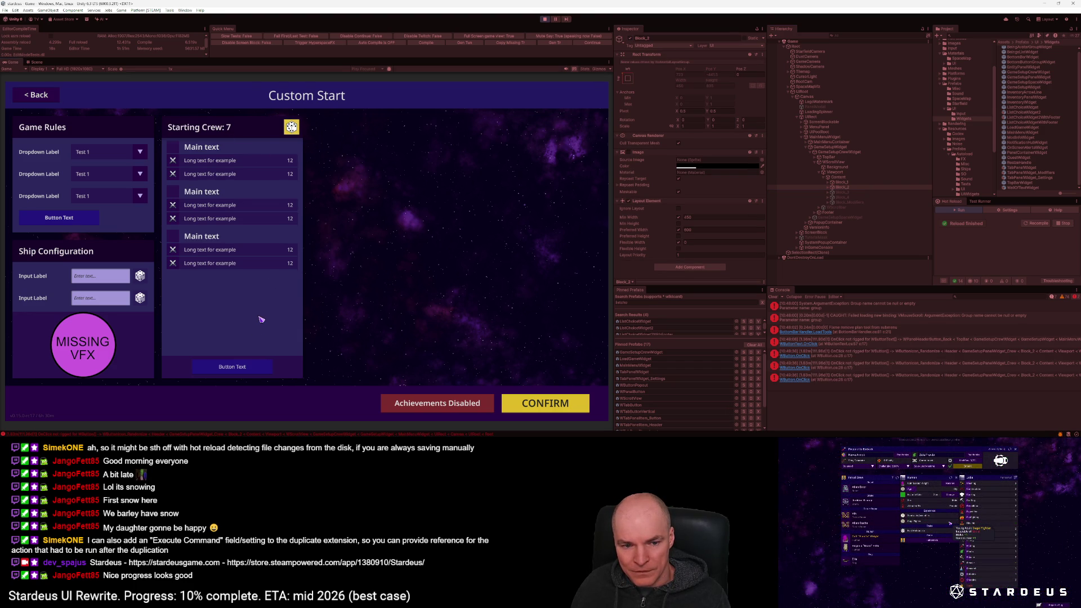
pyautogui.click(246, 214)
pyautogui.click(242, 225)
pyautogui.click(236, 212)
pyautogui.click(234, 217)
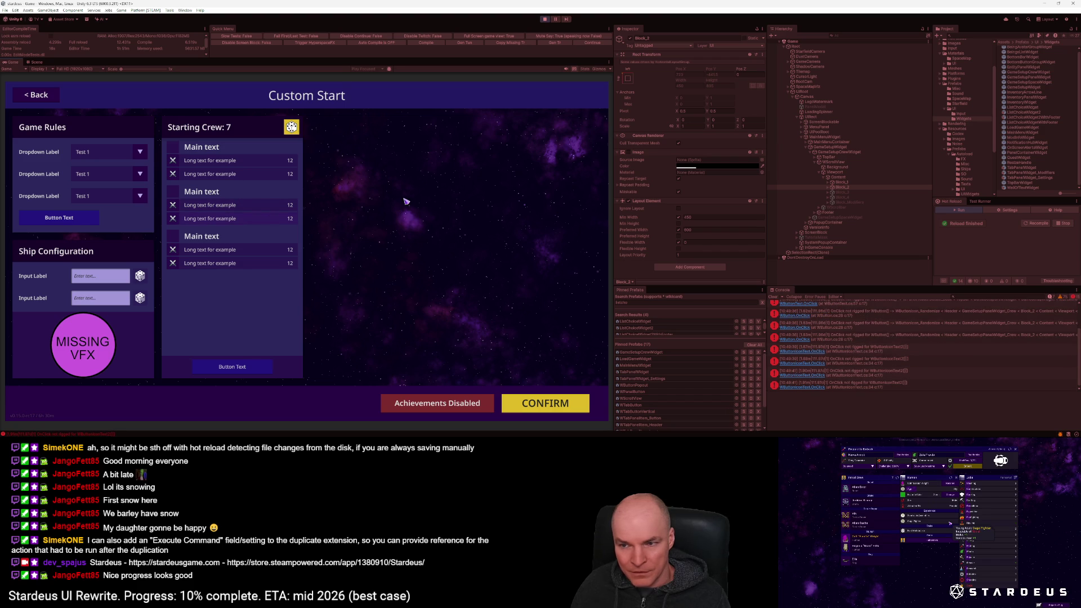
# Step: Reactivate Block_3 and Block_4 to show the crew panel and New Text list
pyautogui.click(844, 195)
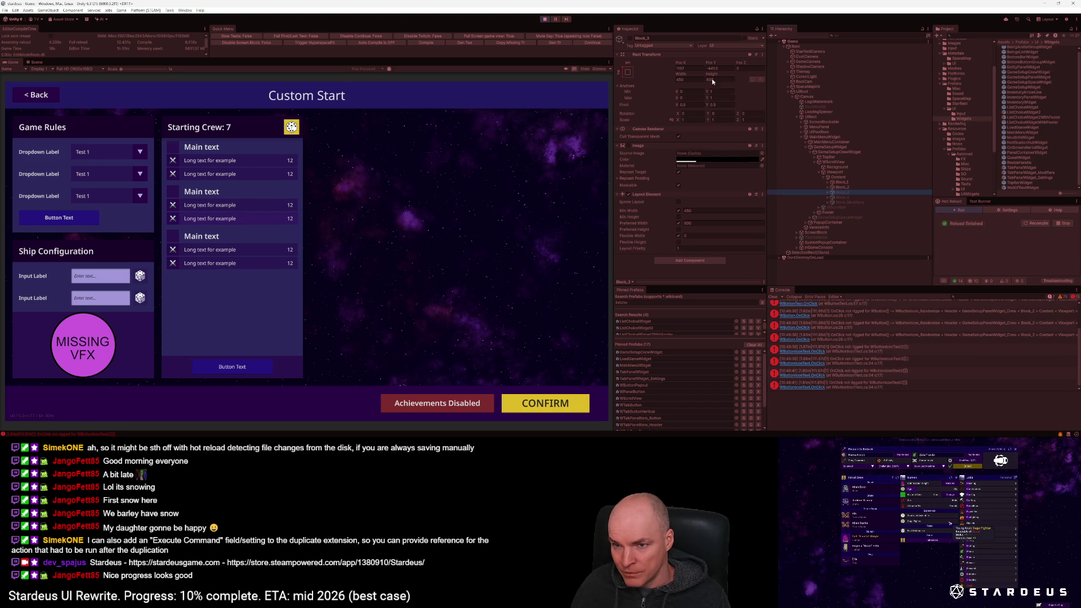
pyautogui.click(630, 38)
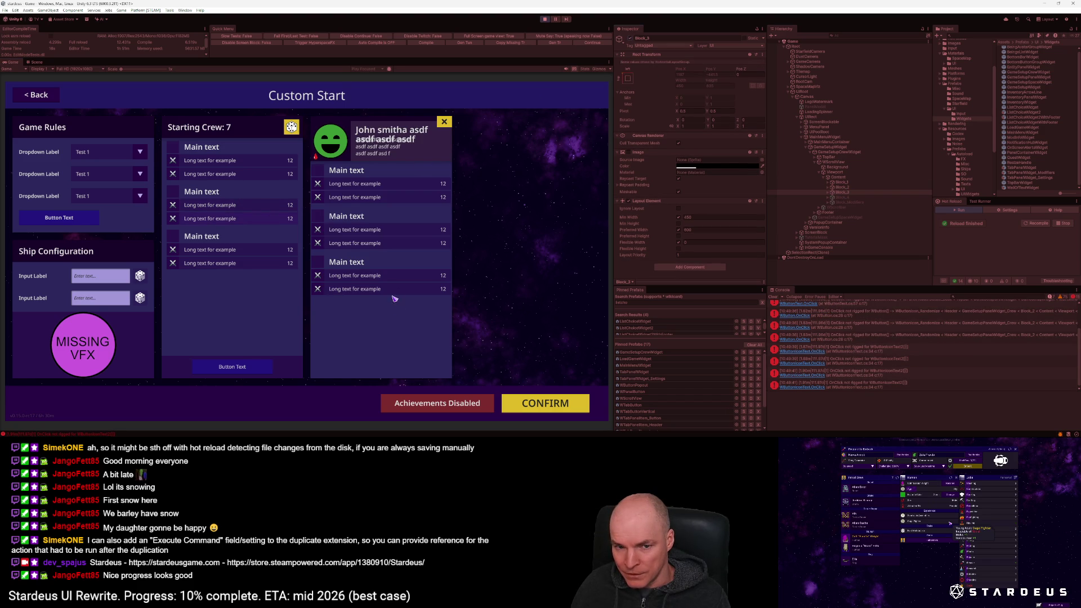
pyautogui.click(239, 369)
pyautogui.click(846, 197)
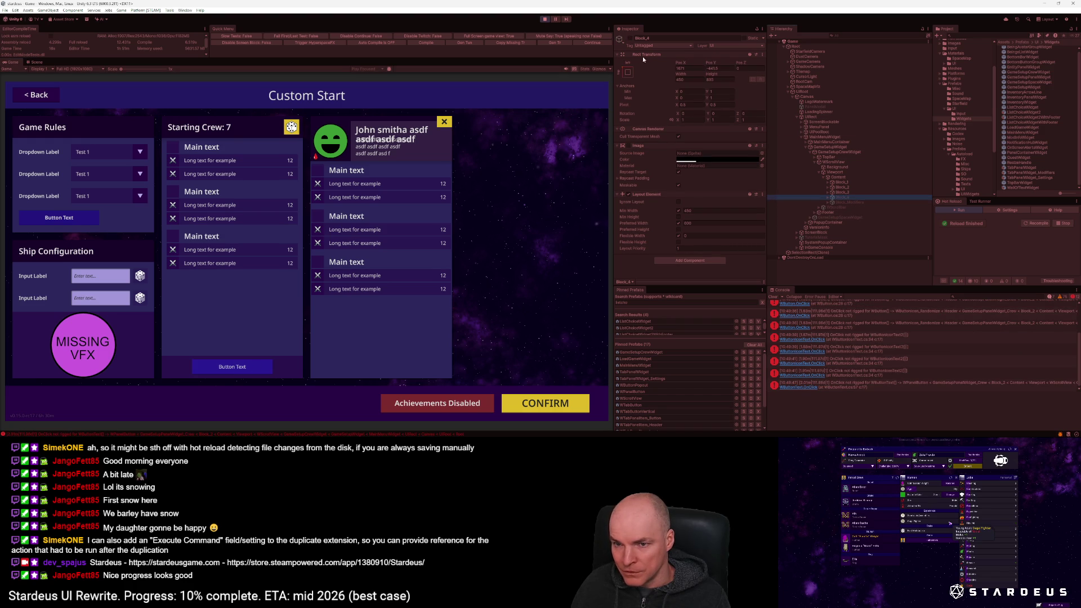
pyautogui.click(629, 38)
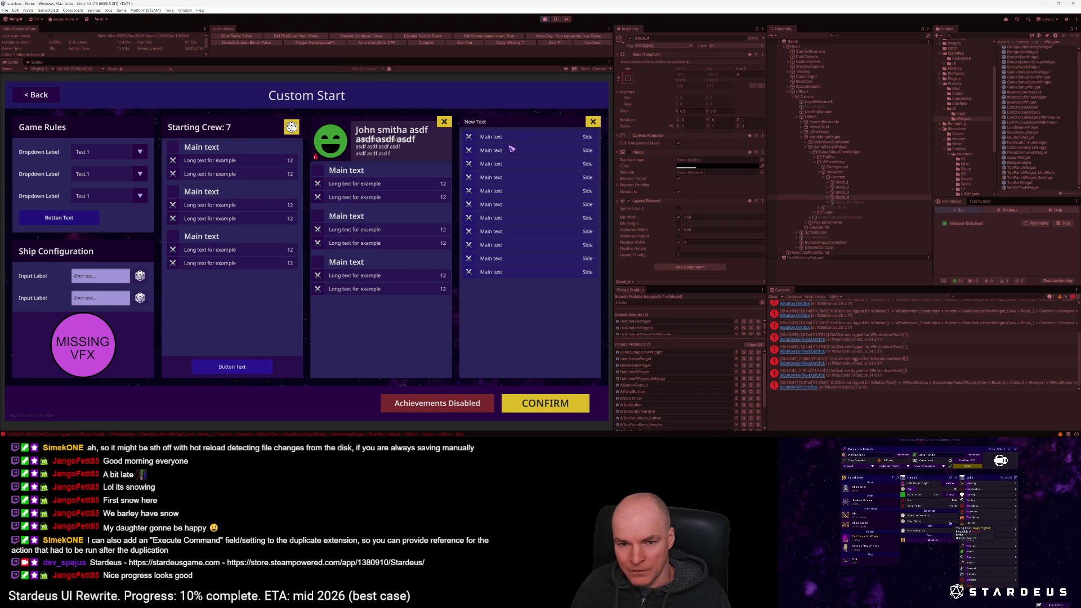
# Step: Expand Block_3 and repeatedly toggle its active state to test the panel layout
pyautogui.click(846, 192)
pyautogui.press('Right')
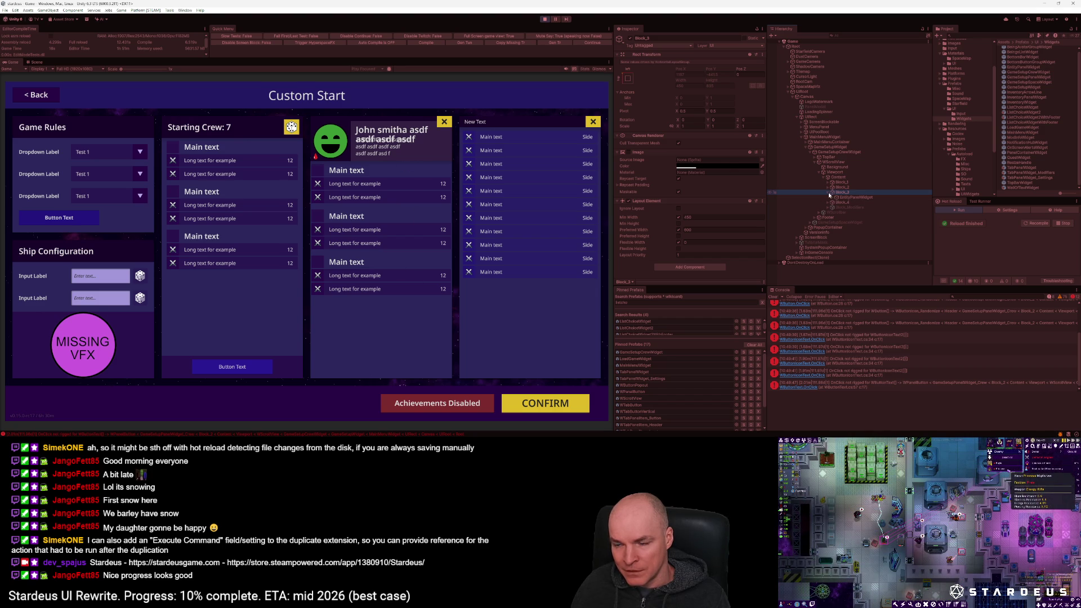
pyautogui.click(842, 197)
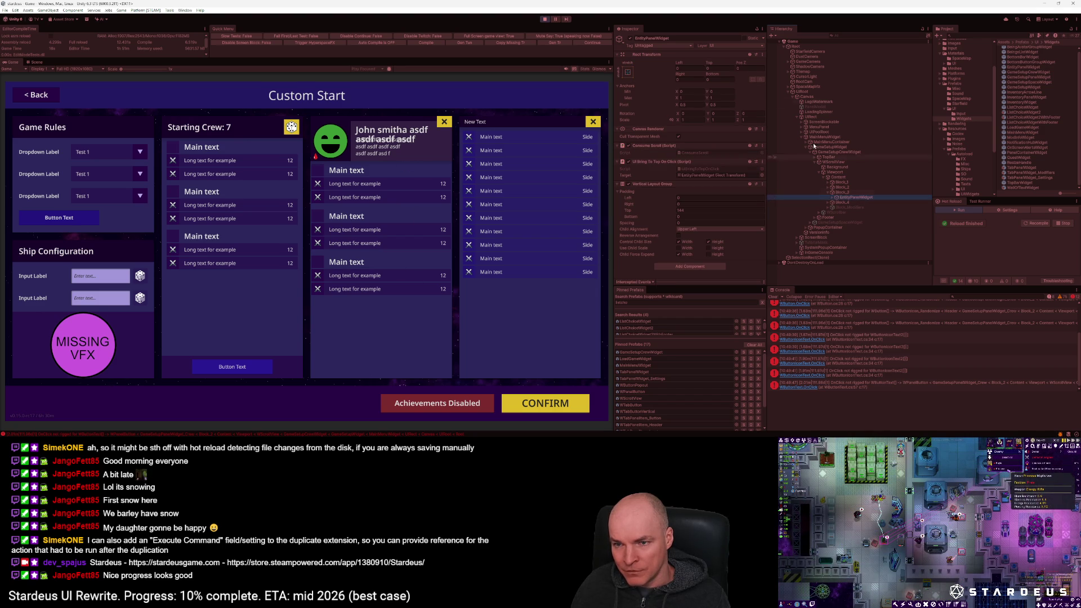
pyautogui.click(629, 38)
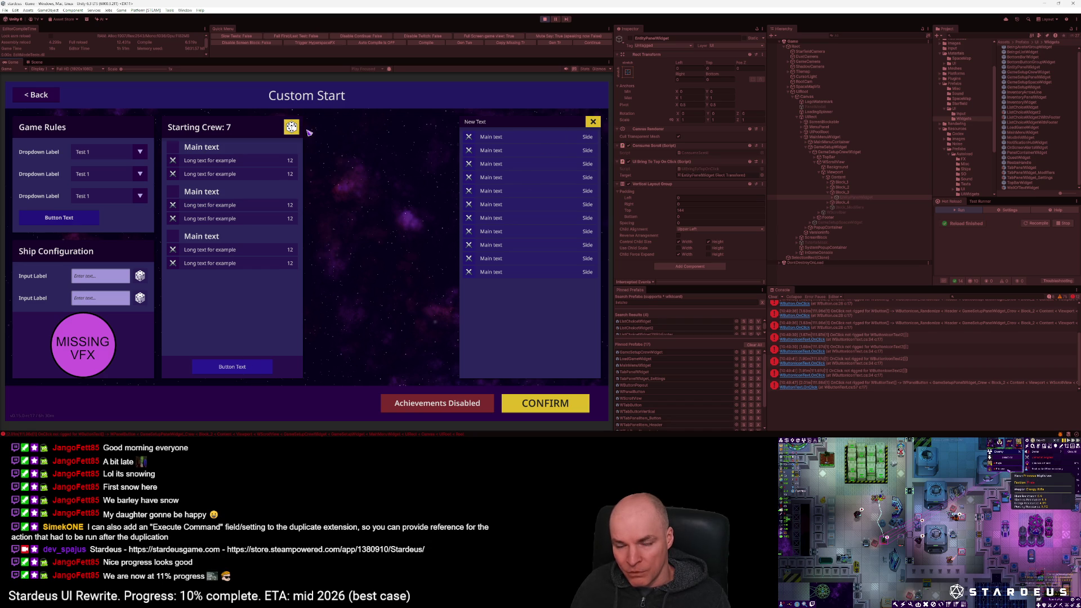
pyautogui.click(844, 197)
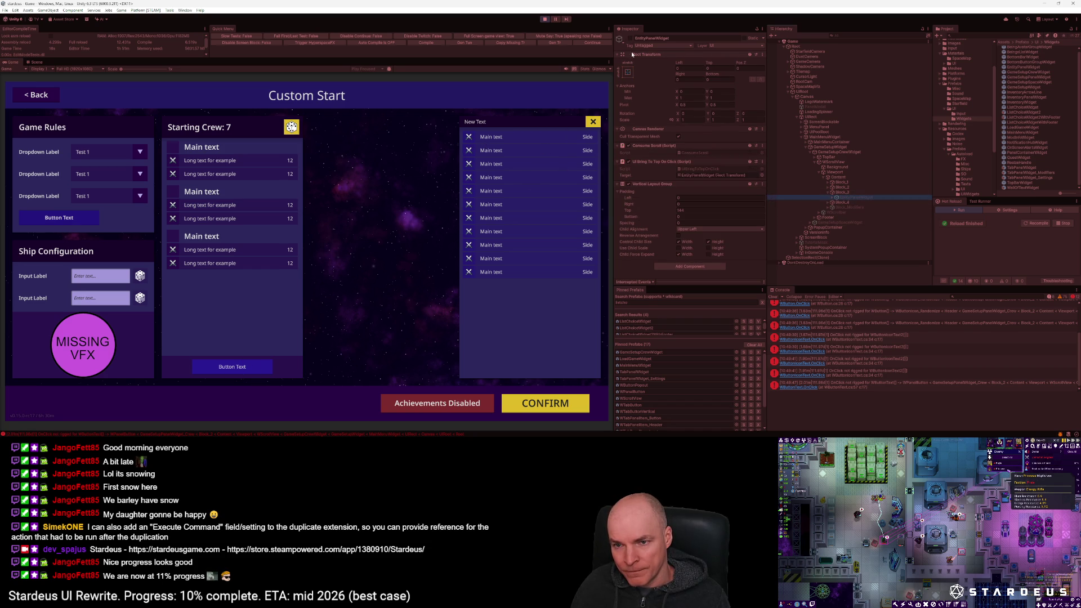
pyautogui.click(630, 38)
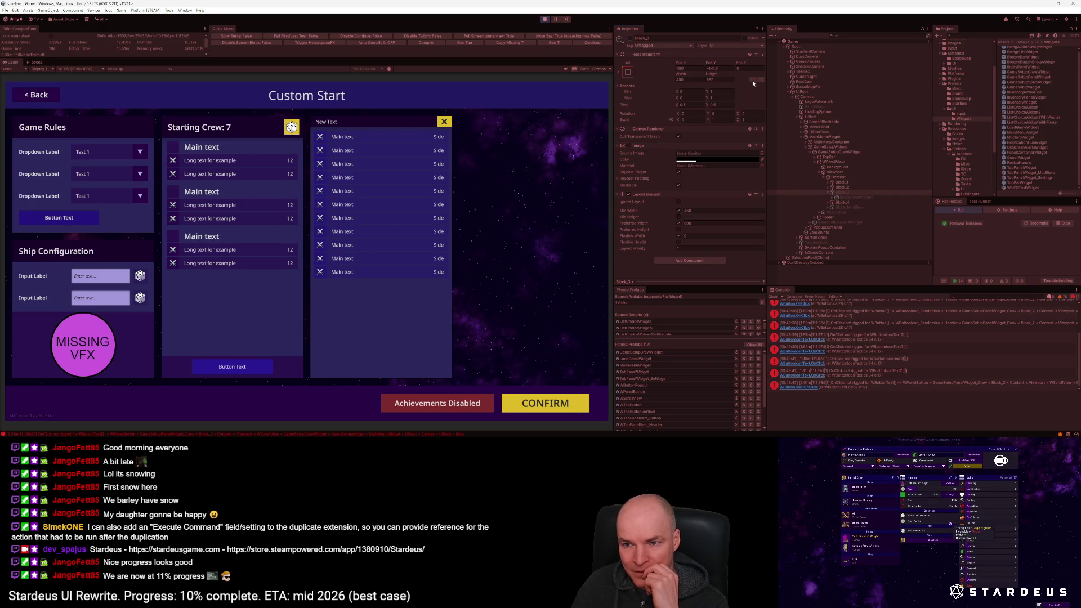
pyautogui.click(630, 38)
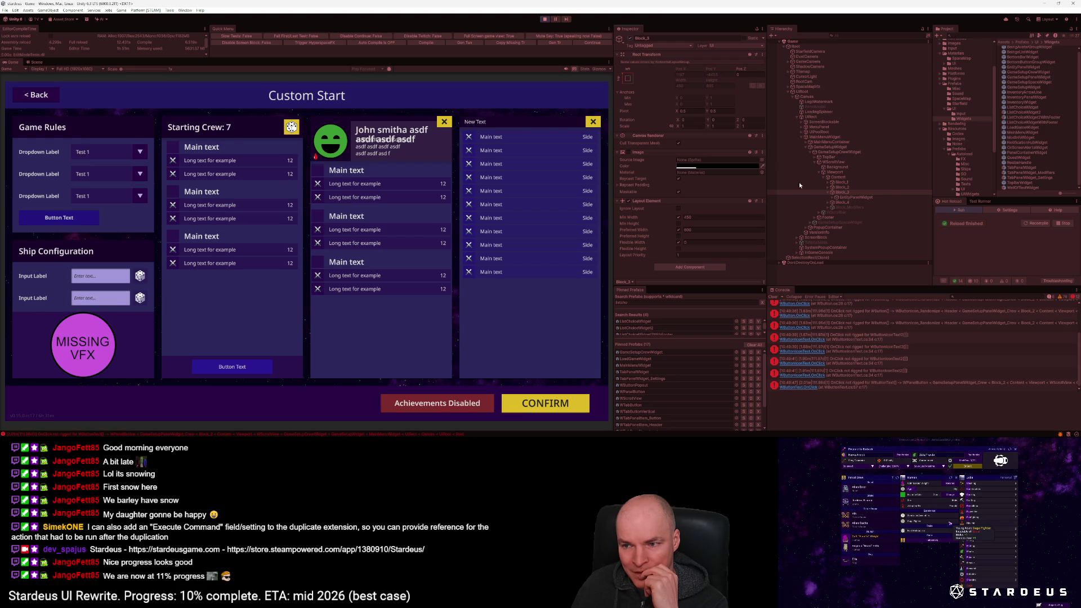
pyautogui.click(630, 38)
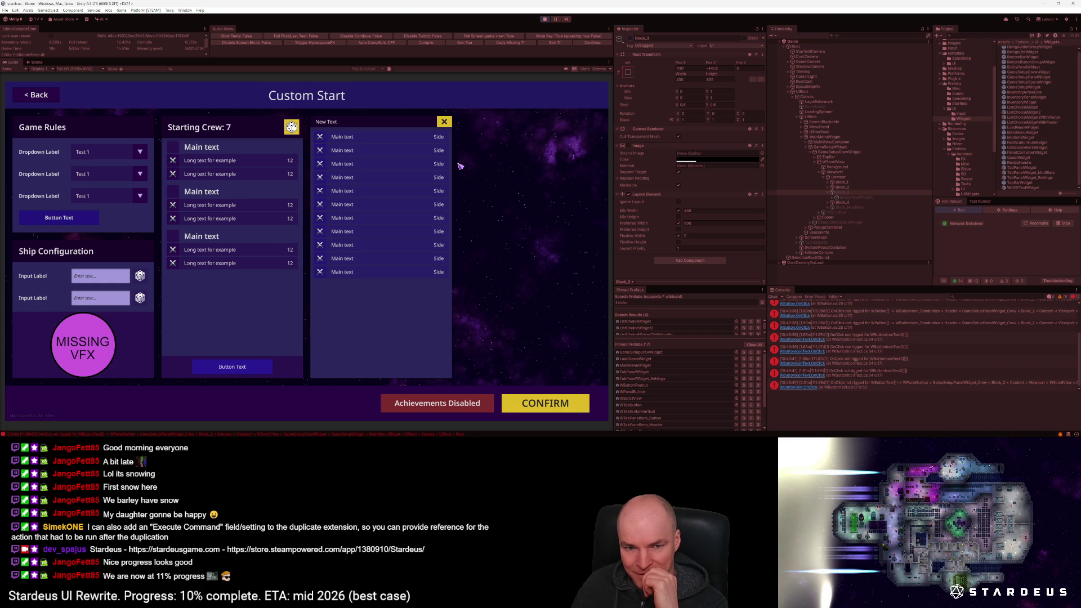
pyautogui.click(630, 38)
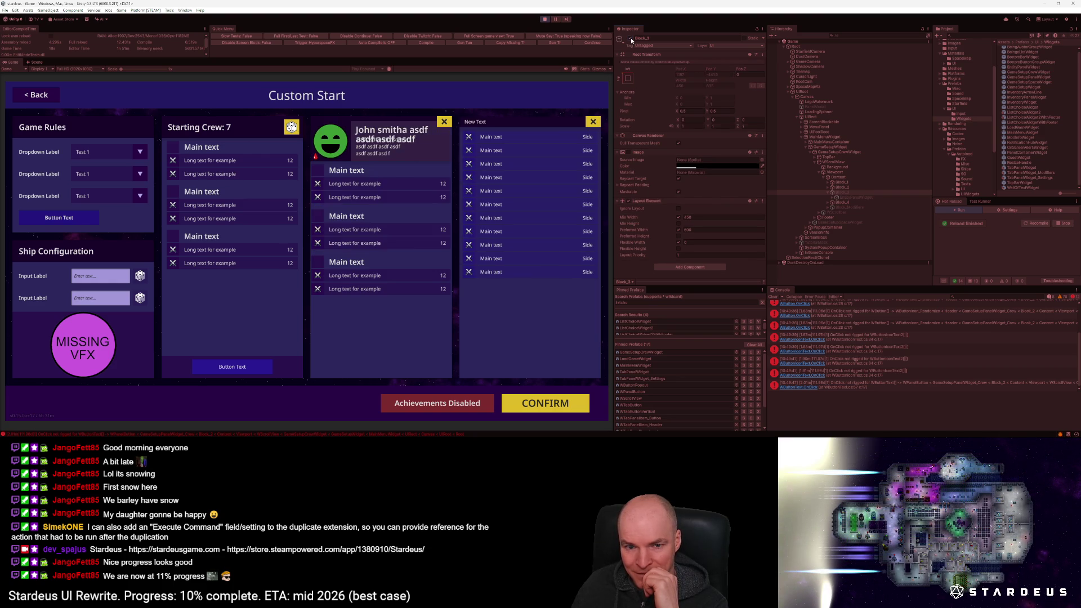
pyautogui.click(631, 38)
pyautogui.click(631, 39)
pyautogui.click(631, 38)
pyautogui.click(631, 38)
pyautogui.click(631, 38)
pyautogui.click(631, 38)
pyautogui.click(631, 38)
pyautogui.click(631, 39)
pyautogui.click(631, 38)
pyautogui.click(631, 38)
pyautogui.click(631, 39)
pyautogui.click(631, 38)
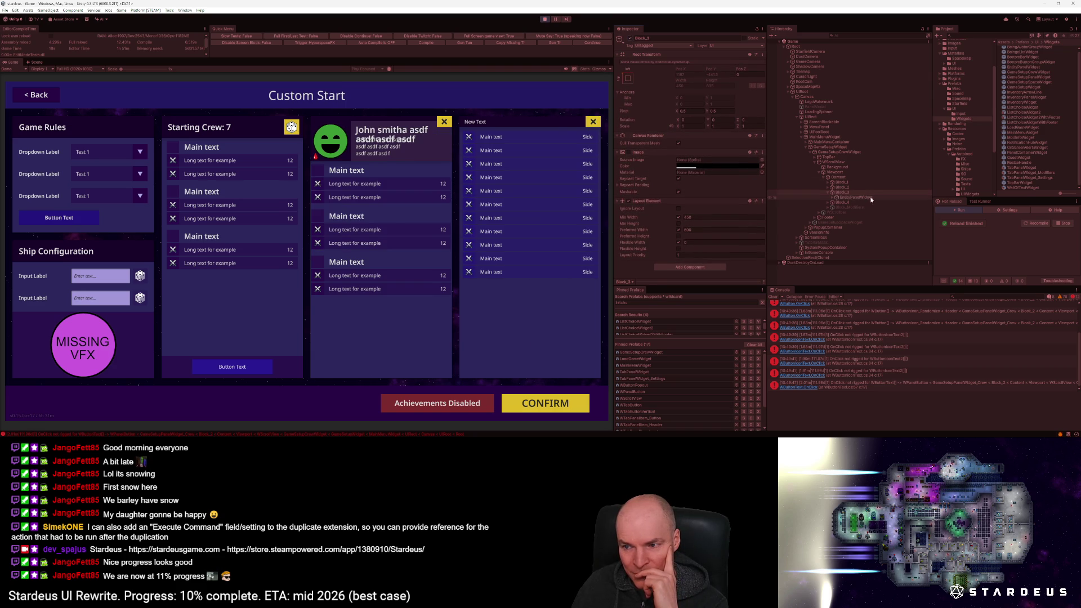
# Step: Toggle the EntityPanelWidget under Block_3 on and off to compare the layout
pyautogui.click(873, 198)
pyautogui.click(631, 38)
pyautogui.click(631, 39)
pyautogui.click(631, 38)
pyautogui.click(631, 38)
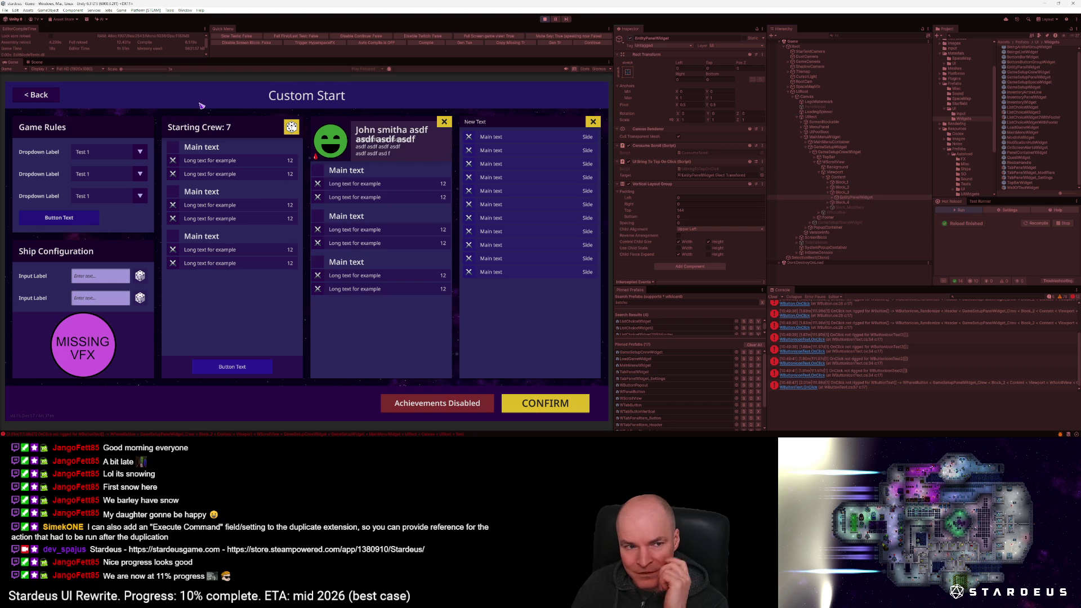
pyautogui.click(76, 69)
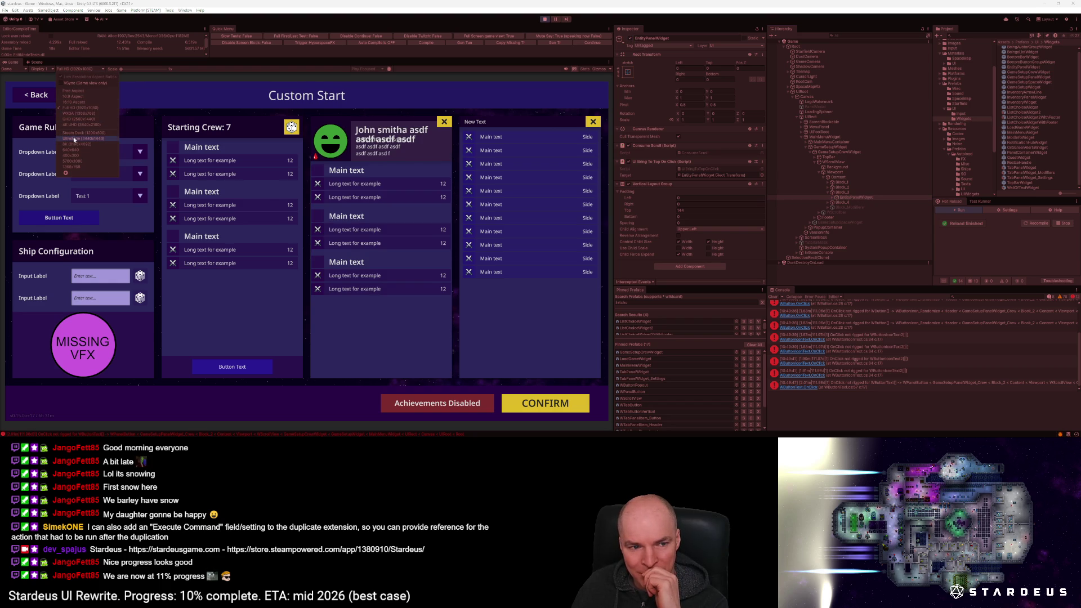
# Step: Preview the Custom Start screen at UltraWide 3440x1440 and toggle the crew panel off and on
pyautogui.click(78, 138)
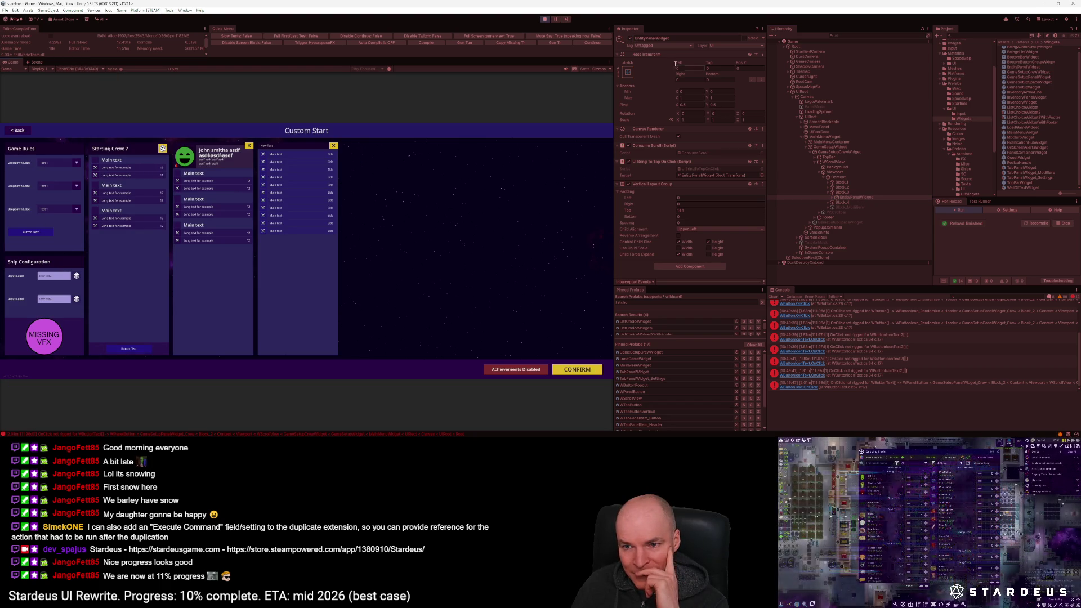
pyautogui.click(631, 38)
pyautogui.click(630, 38)
pyautogui.click(630, 38)
pyautogui.click(631, 38)
pyautogui.click(630, 38)
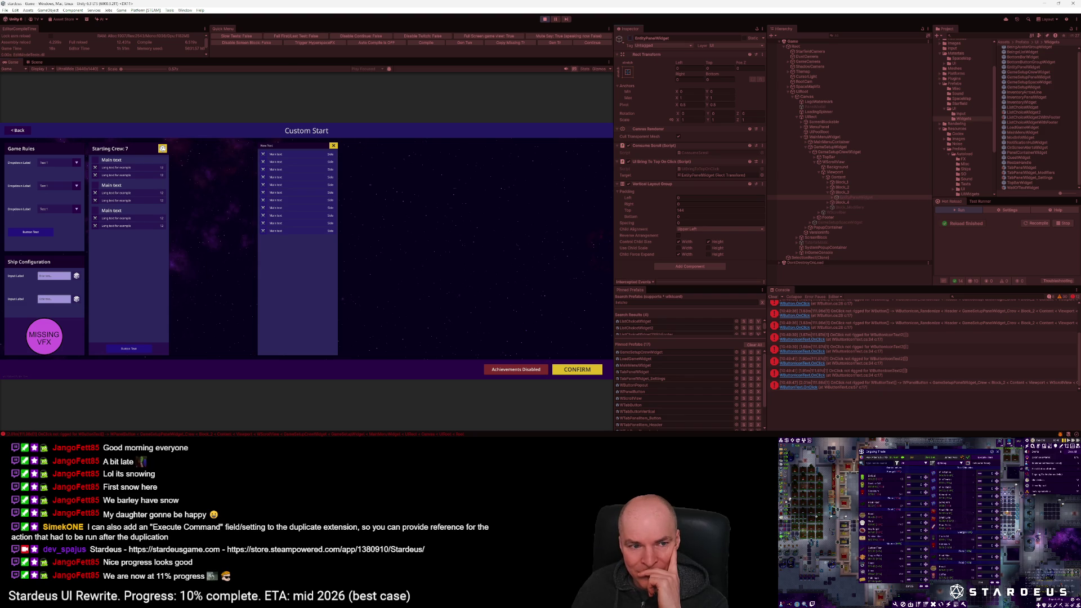
# Step: Switch the Game view to Steam Deck (1280x800) and toggle Block_3 off and on to check the layout
pyautogui.click(79, 68)
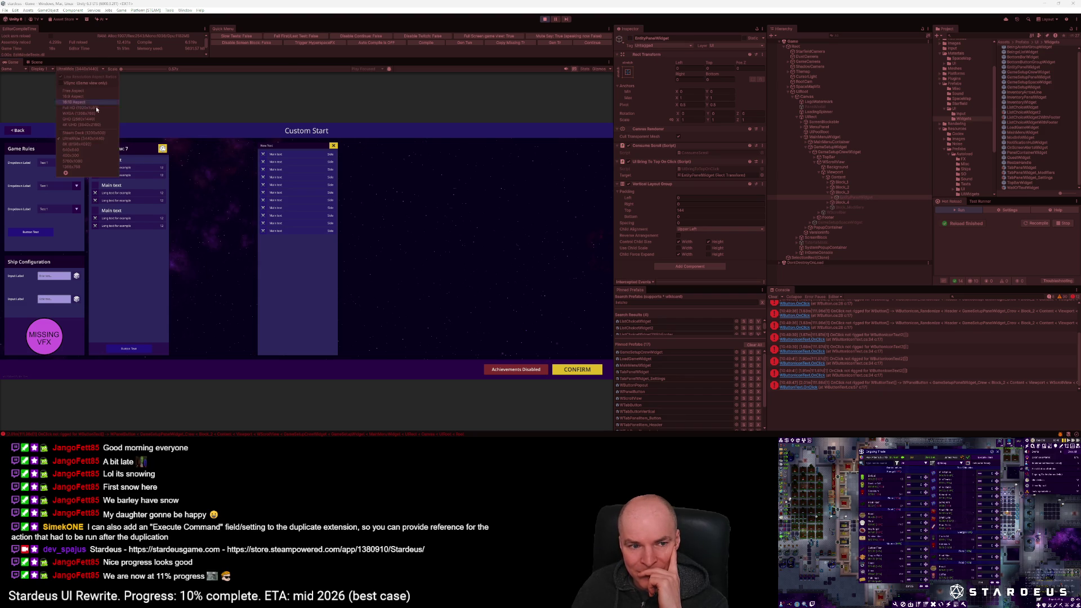
pyautogui.click(84, 136)
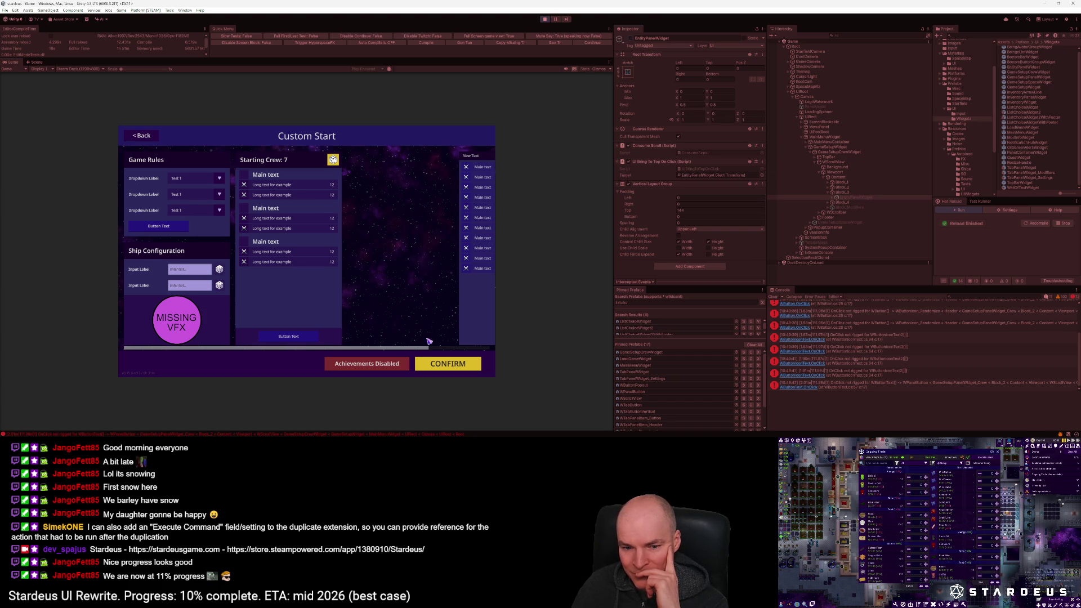
pyautogui.moveTo(411, 351); pyautogui.dragTo(451, 352)
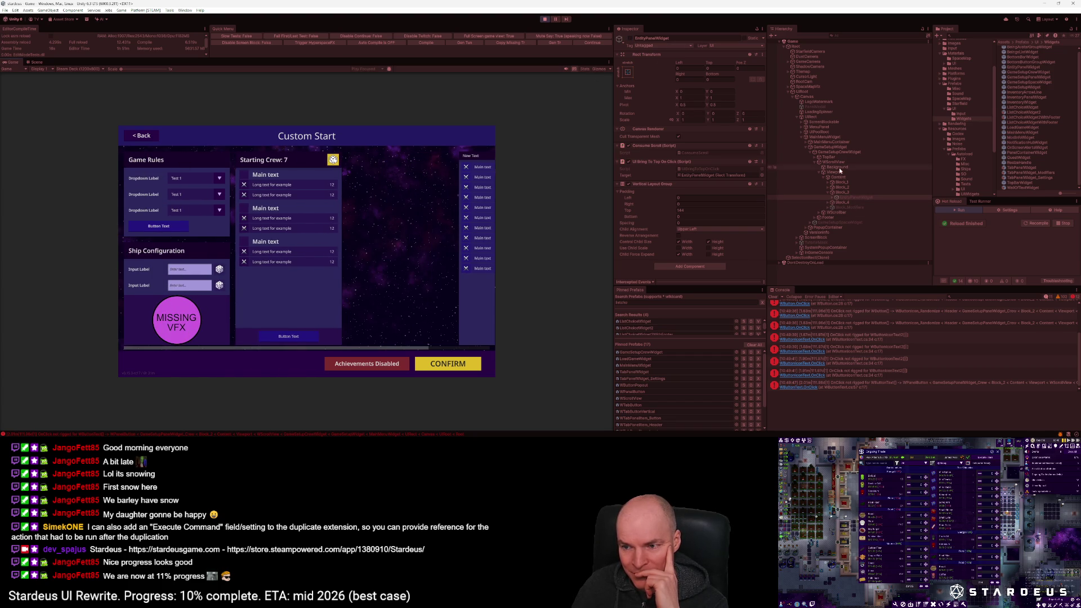
pyautogui.click(842, 192)
pyautogui.click(629, 39)
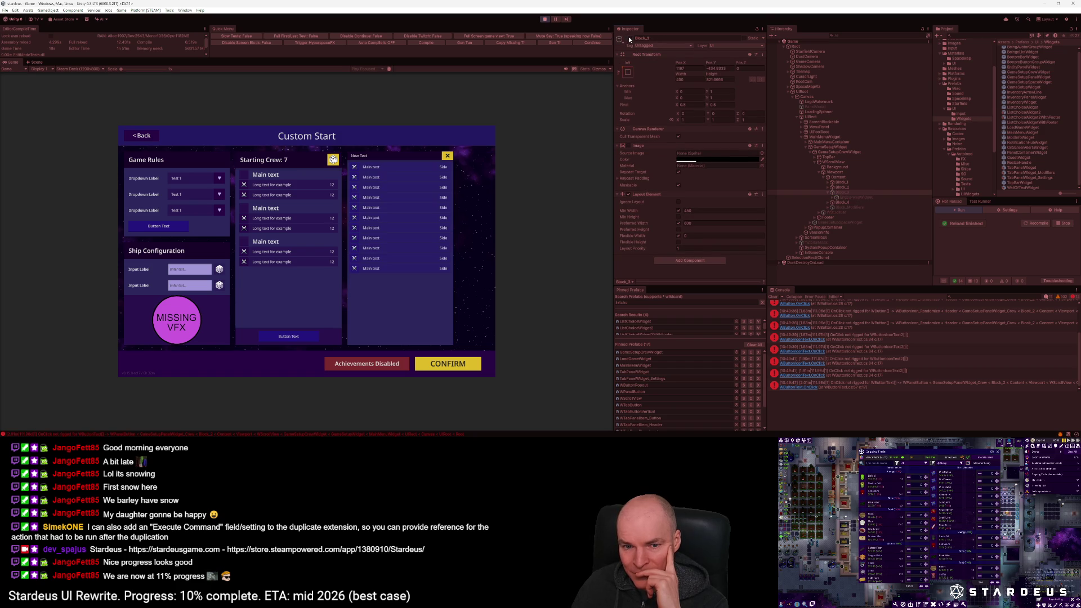
pyautogui.click(629, 38)
pyautogui.click(629, 38)
pyautogui.click(629, 38)
pyautogui.click(629, 38)
pyautogui.click(629, 38)
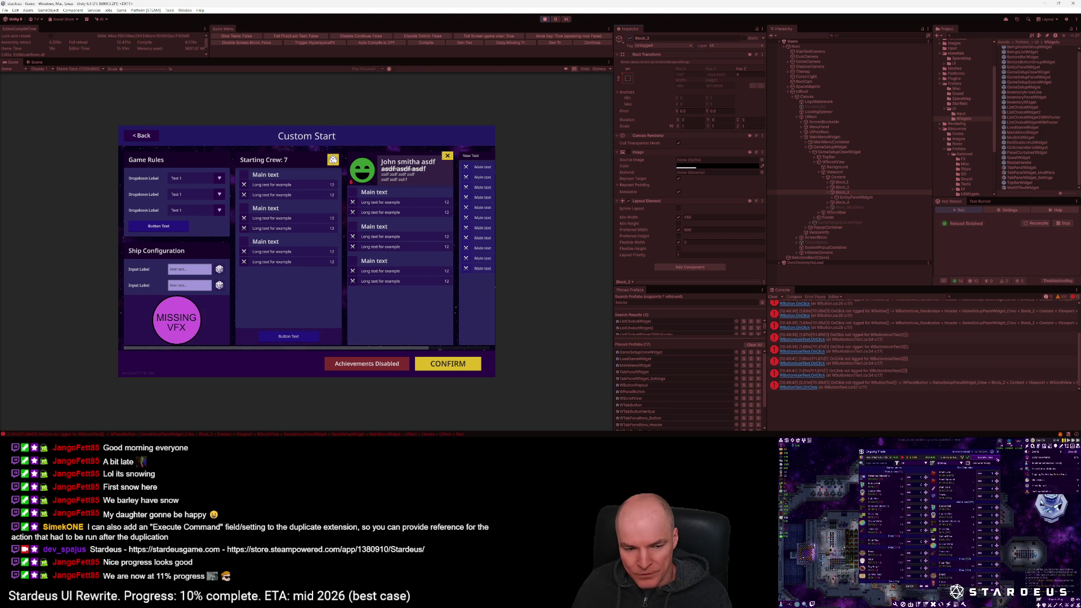
# Step: Back in the code editor, quick-open the Now.txt status note
pyautogui.hotkey('alt', 'Tab')
pyautogui.hotkey('ctrl', 'p')
pyautogui.write('now')
pyautogui.press('Return')
# Step: Update the note to 11% complete with 'Stardeus 50% off!', drop '(best case)', and close it
pyautogui.press('w')
pyautogui.press('w')
pyautogui.press('w')
pyautogui.hotkey('ctrl', 'a')
pyautogui.write('A')
pyautogui.write('tarde')
pyautogui.write('50% off!')
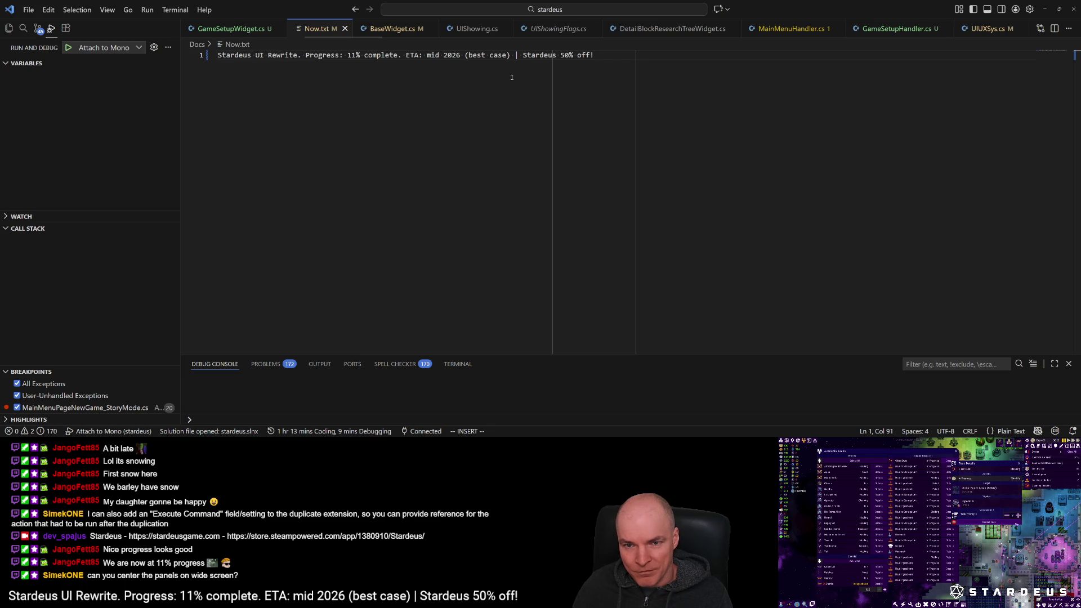
pyautogui.click(512, 54)
pyautogui.press('BackSpace')
pyautogui.press('BackSpace')
pyautogui.press('BackSpace')
pyautogui.press('BackSpace')
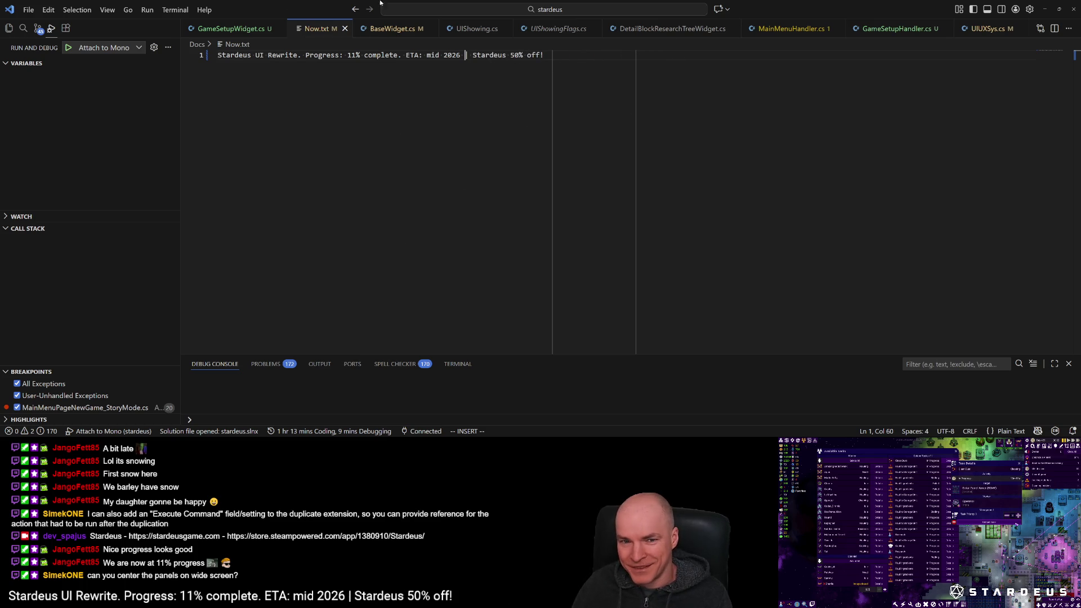
pyautogui.click(345, 28)
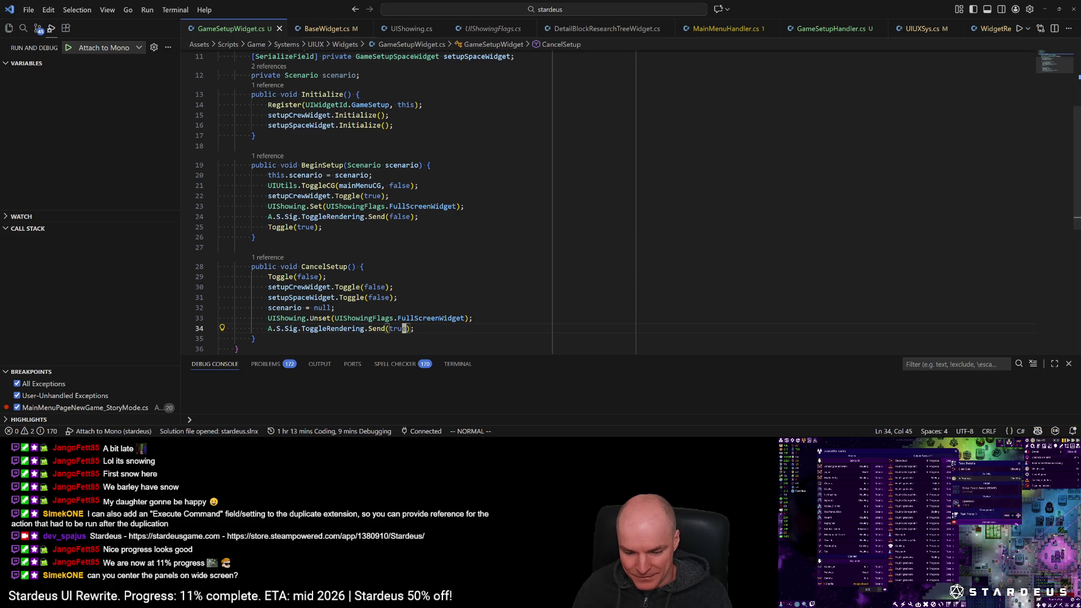
pyautogui.hotkey('alt', 'Tab')
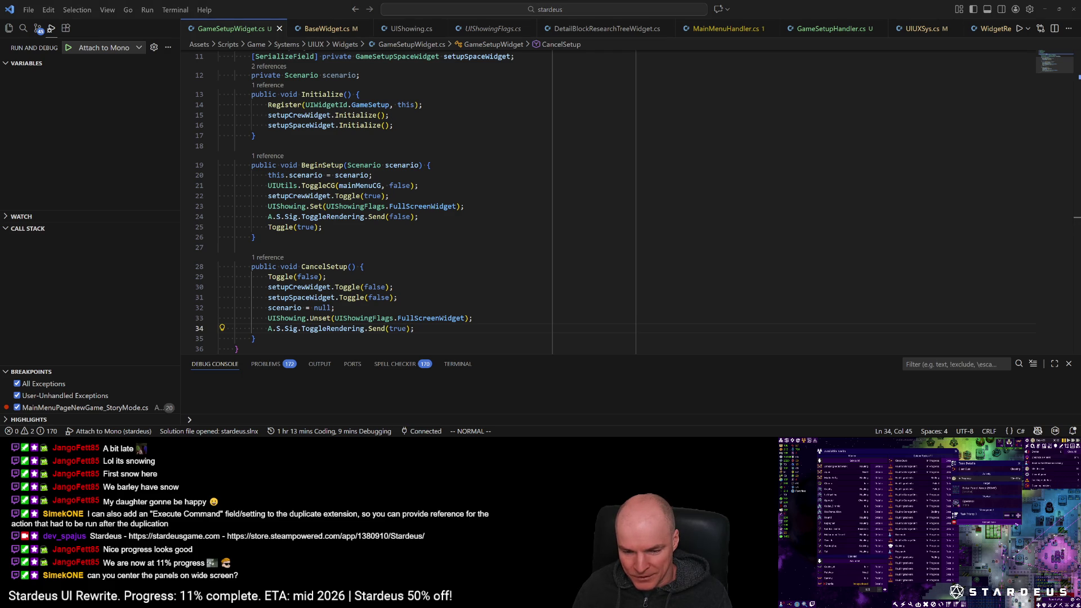
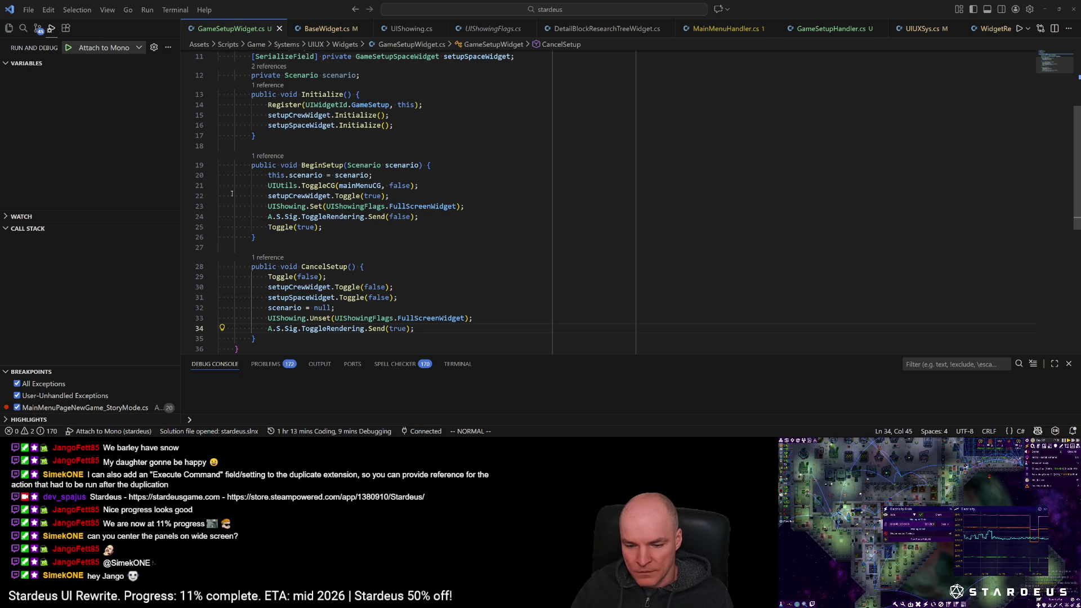
# Step: Install an extension from a local .vsix file with 'Extensions: Install from VSIX...', then view installed extensions
pyautogui.click(539, 206)
pyautogui.hotkey('ctrl', 'shift', 'p')
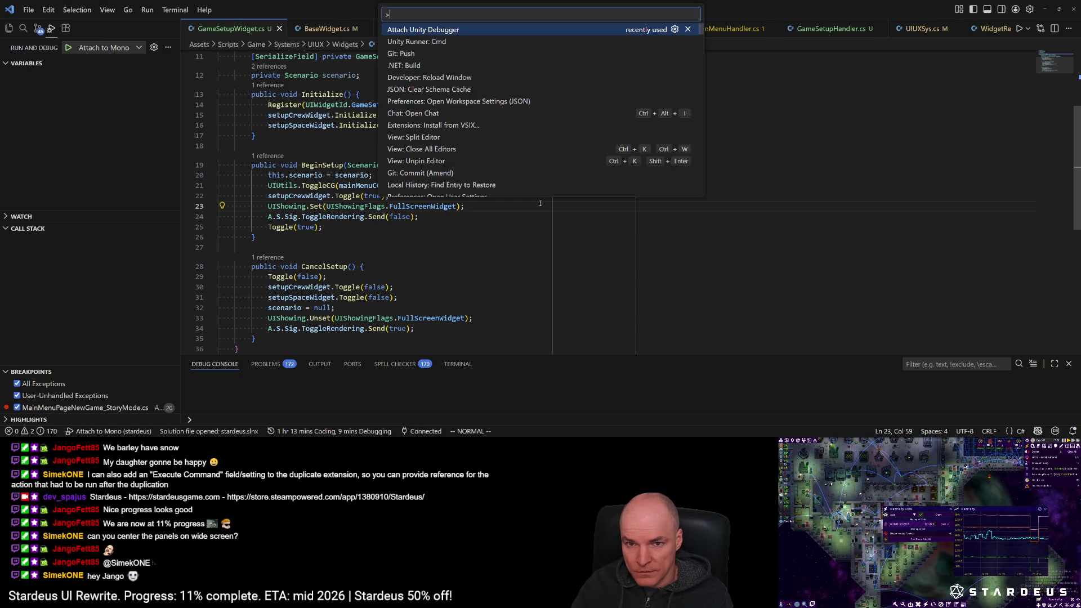
pyautogui.write('in')
pyautogui.press('BackSpace')
pyautogui.press('BackSpace')
pyautogui.write('vs')
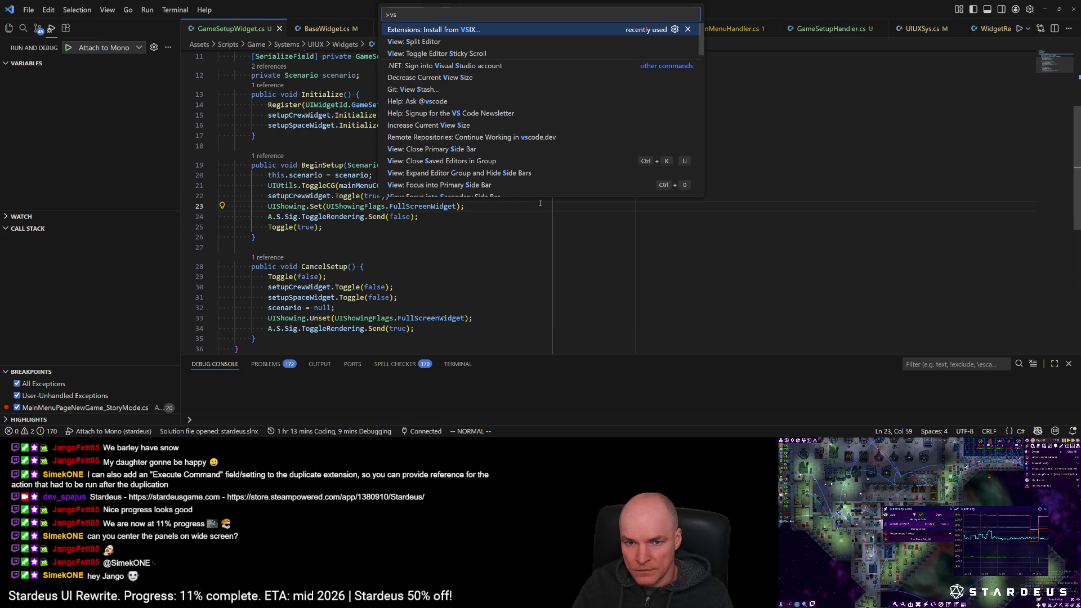
pyautogui.press('Return')
pyautogui.press('Escape')
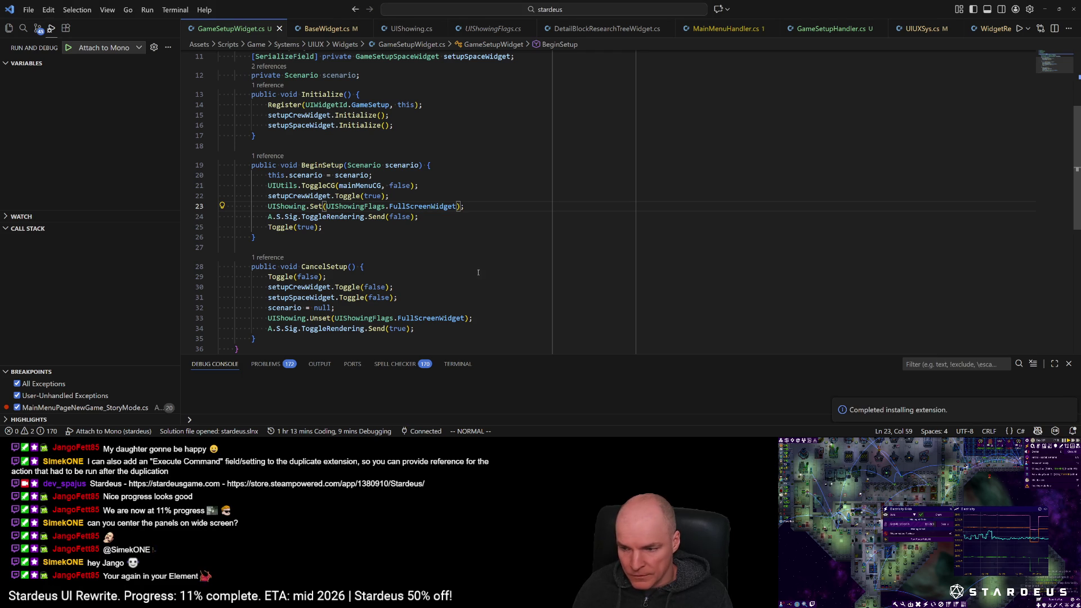
pyautogui.click(65, 28)
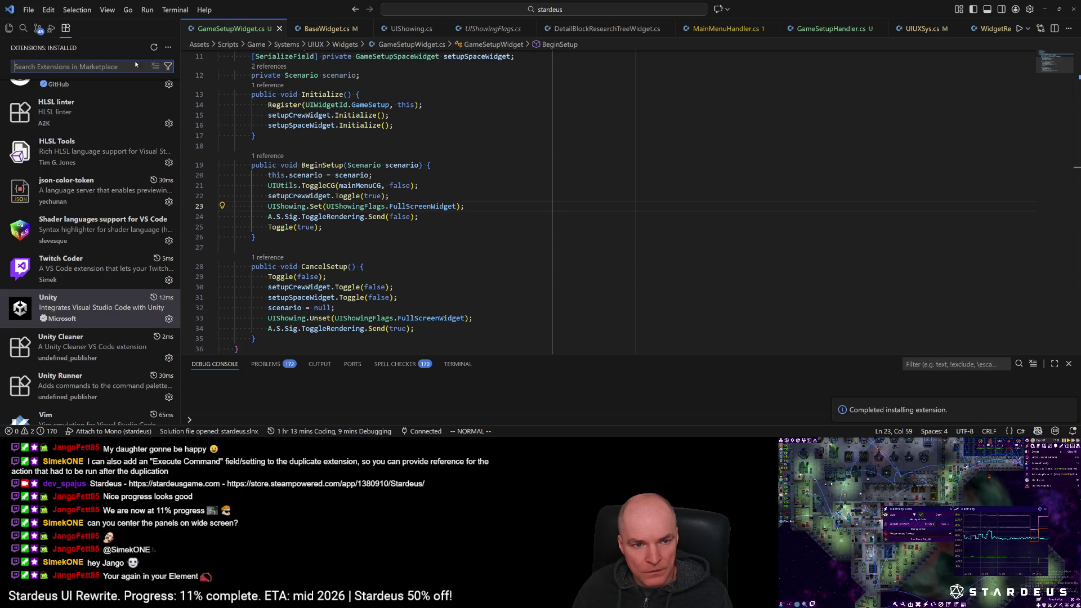
# Step: Reload the Visual Studio Code window and scroll through the listed extensions
pyautogui.hotkey('ctrl', 'shift', 'p')
pyautogui.write('reload')
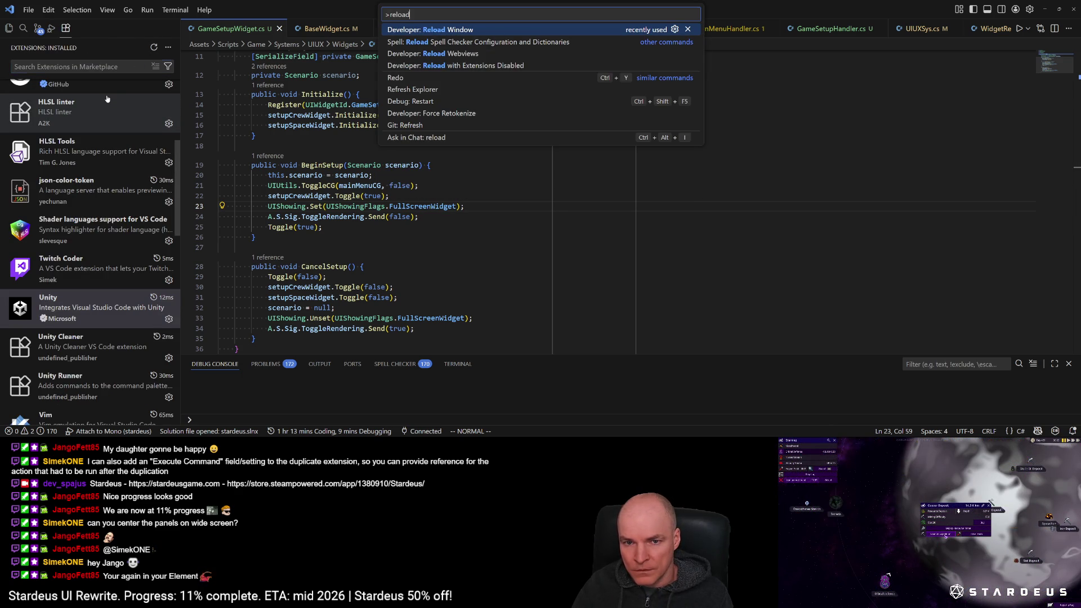
pyautogui.press('Return')
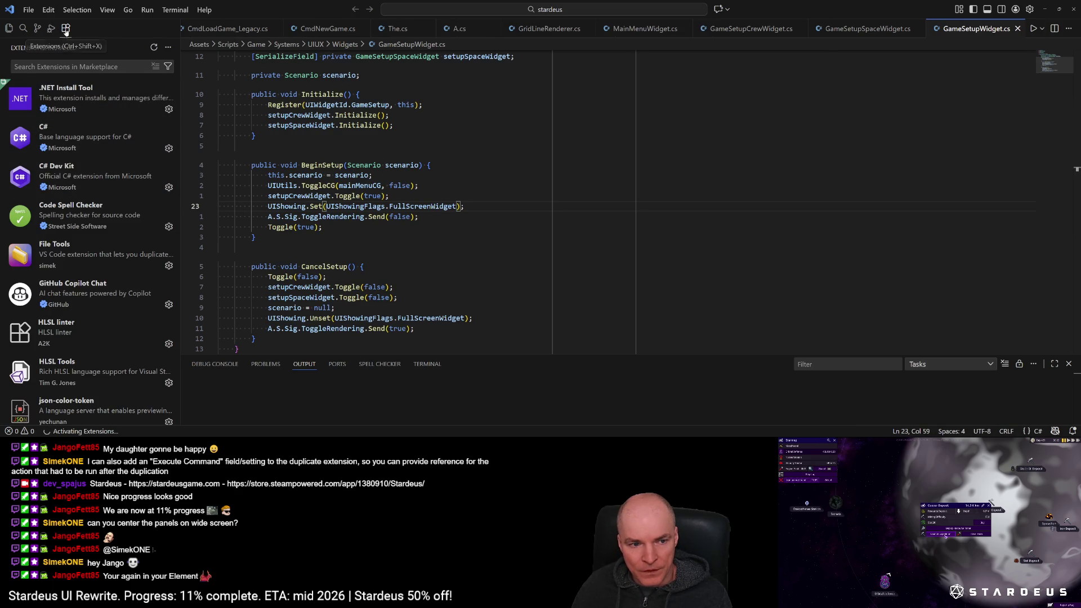
pyautogui.scroll(-3, 88, 270)
pyautogui.scroll(-6, 88, 269)
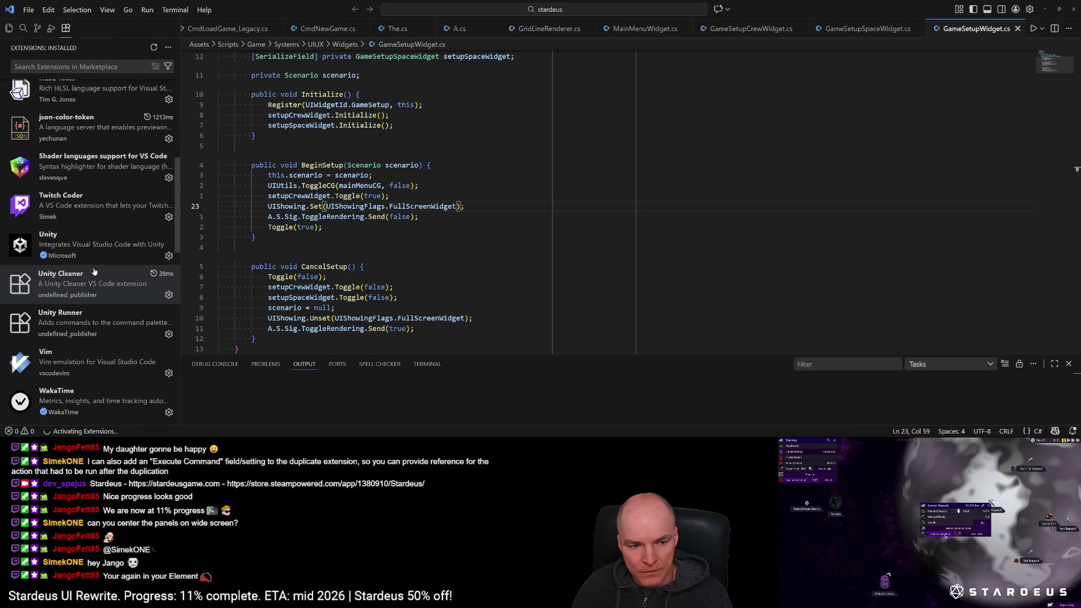
pyautogui.scroll(-10, 96, 269)
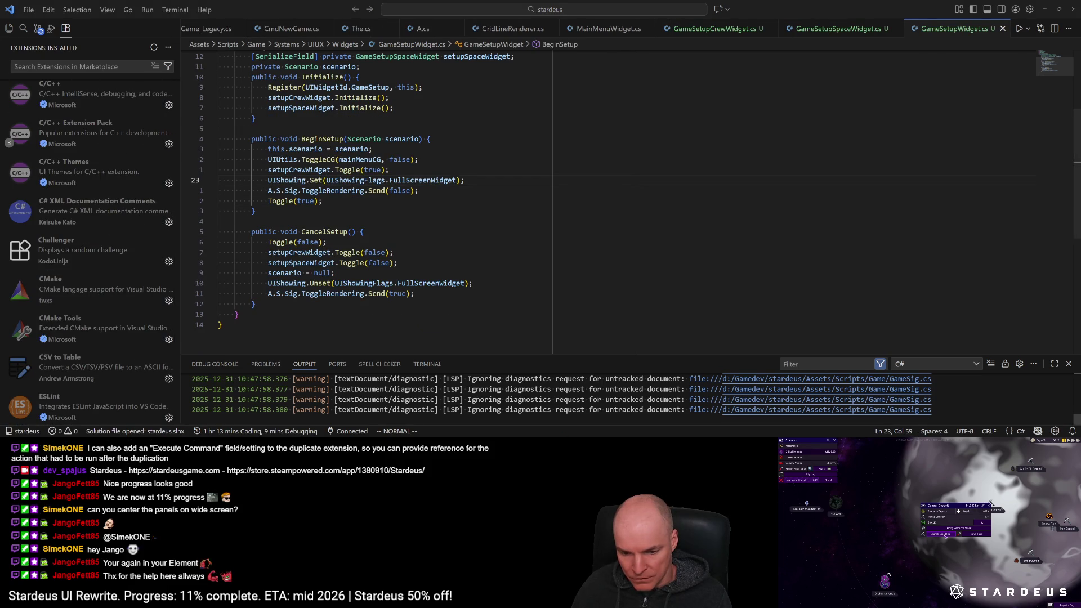
pyautogui.scroll(-2, 118, 298)
pyautogui.scroll(-2, 118, 299)
# Step: Search the Marketplace for 'file too', open File Tools' details and close the Output panel
pyautogui.click(90, 66)
pyautogui.write('file too')
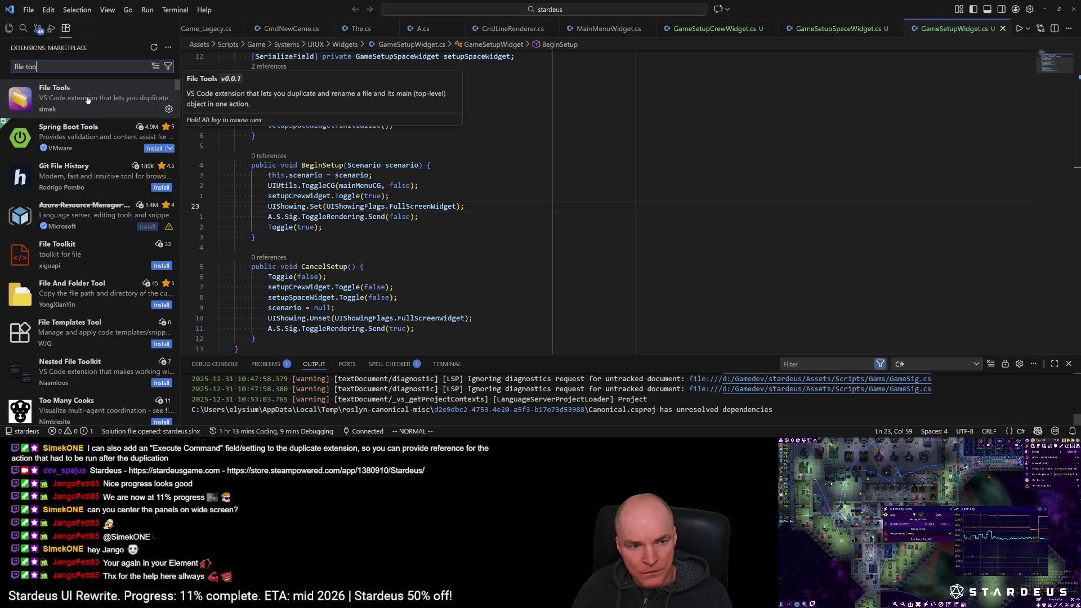
pyautogui.click(93, 99)
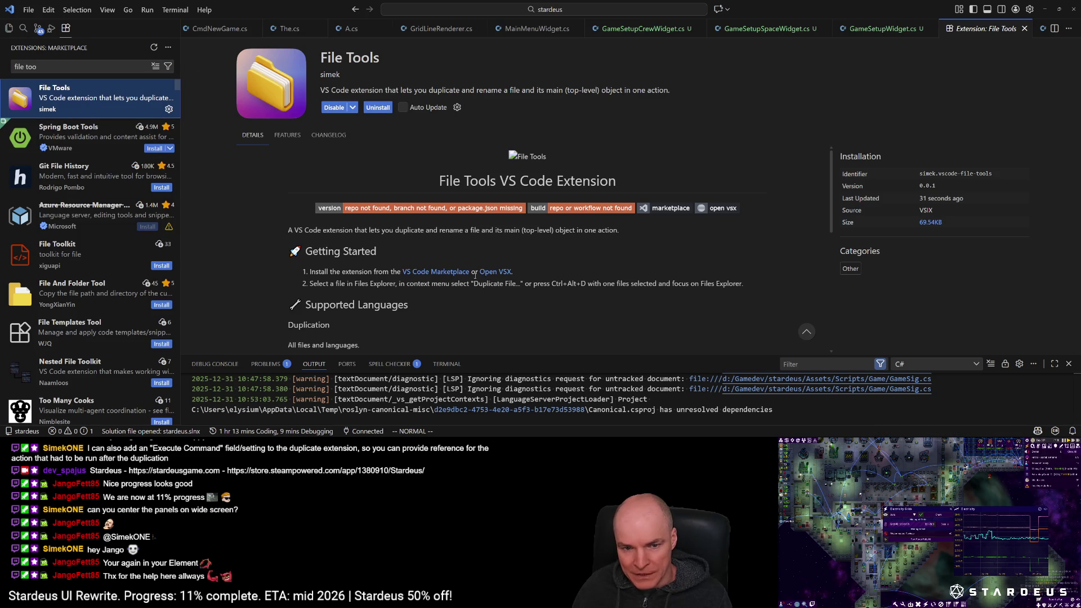
pyautogui.click(1068, 364)
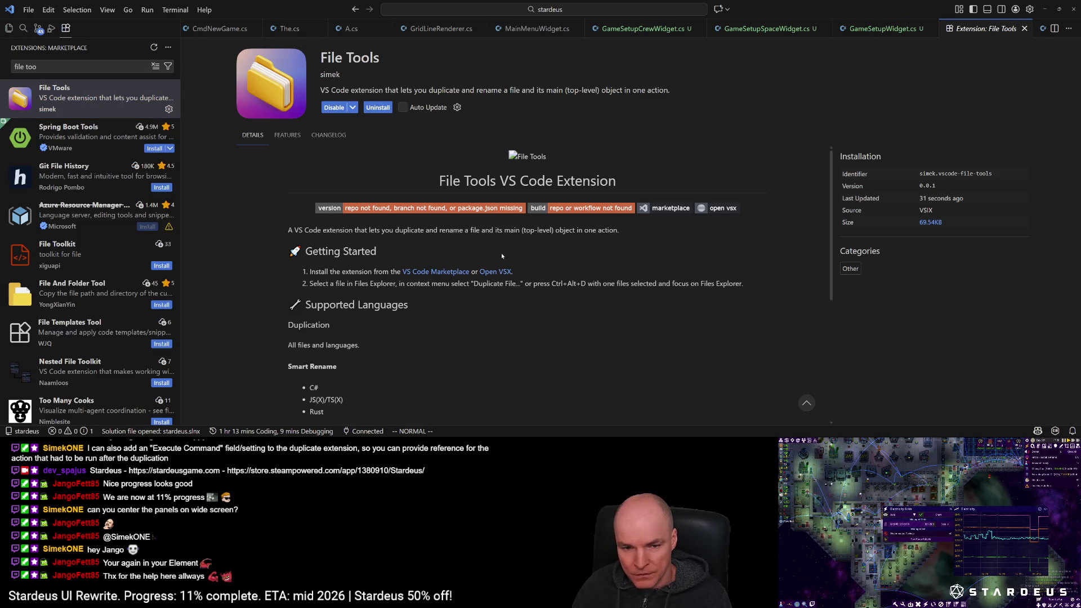
# Step: Open the File Tools extension settings from its gear menu
pyautogui.scroll(-6, 393, 296)
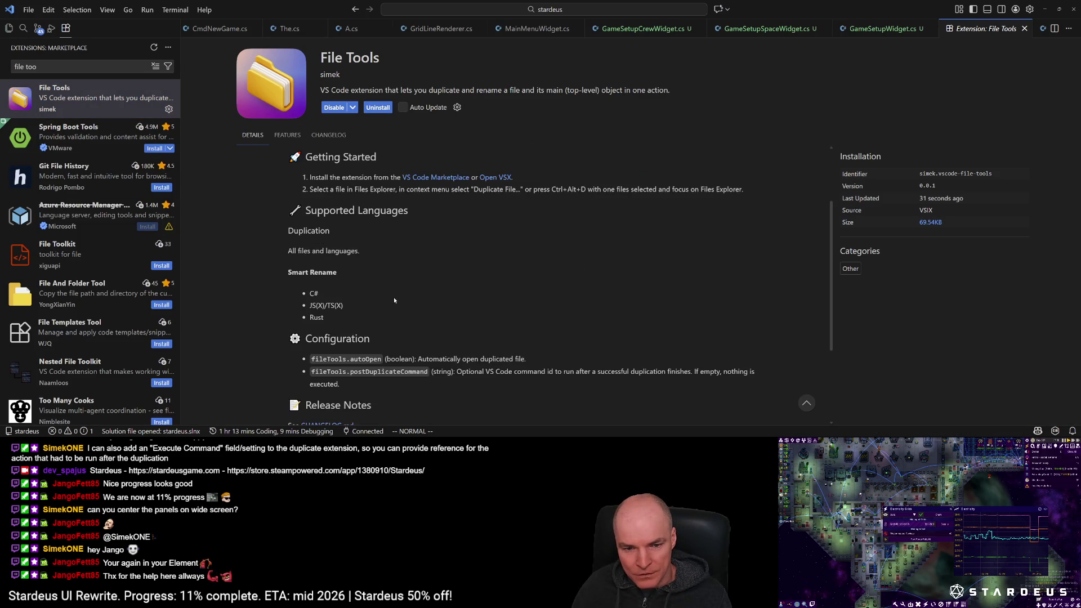
pyautogui.scroll(6, 393, 296)
pyautogui.click(458, 107)
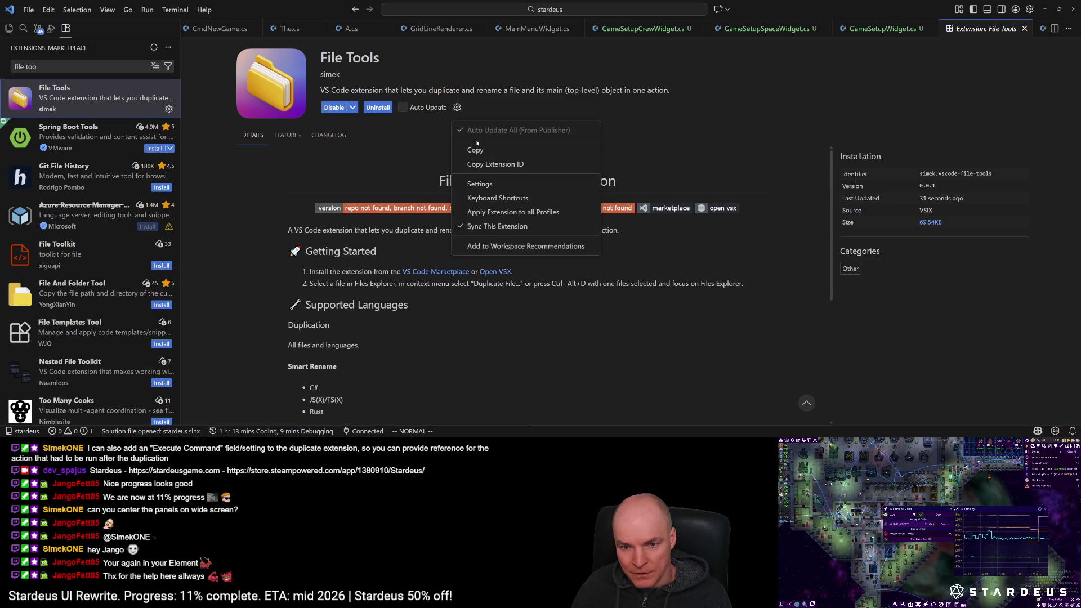
pyautogui.click(484, 180)
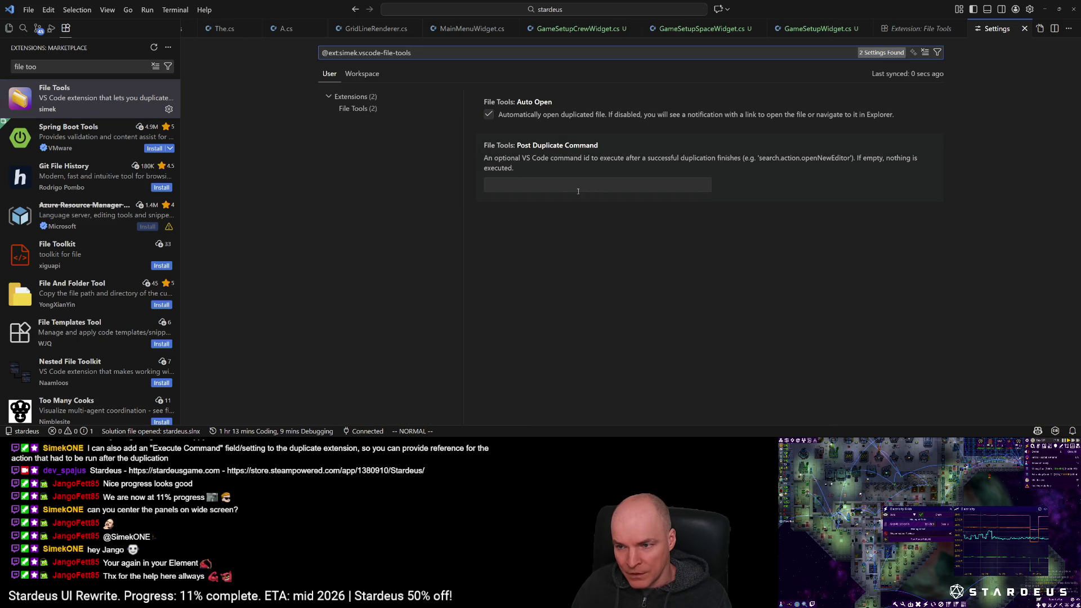
# Step: Try the Unity Runner: Cmd command from the Command Palette, then dismiss its action list
pyautogui.click(561, 186)
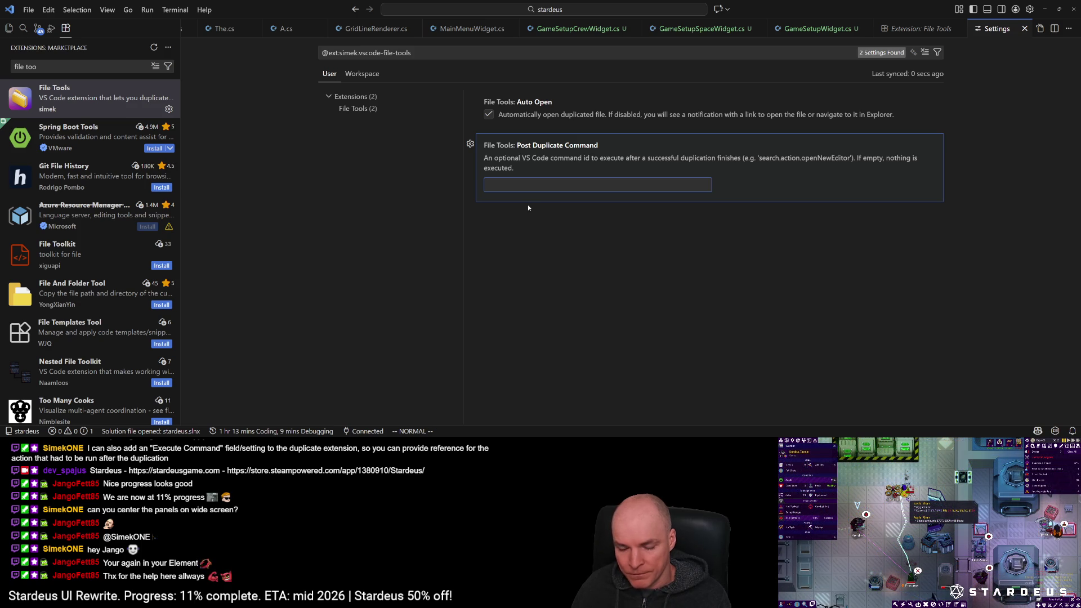
pyautogui.hotkey('ctrl', 'shift', 'p')
pyautogui.write('cmd')
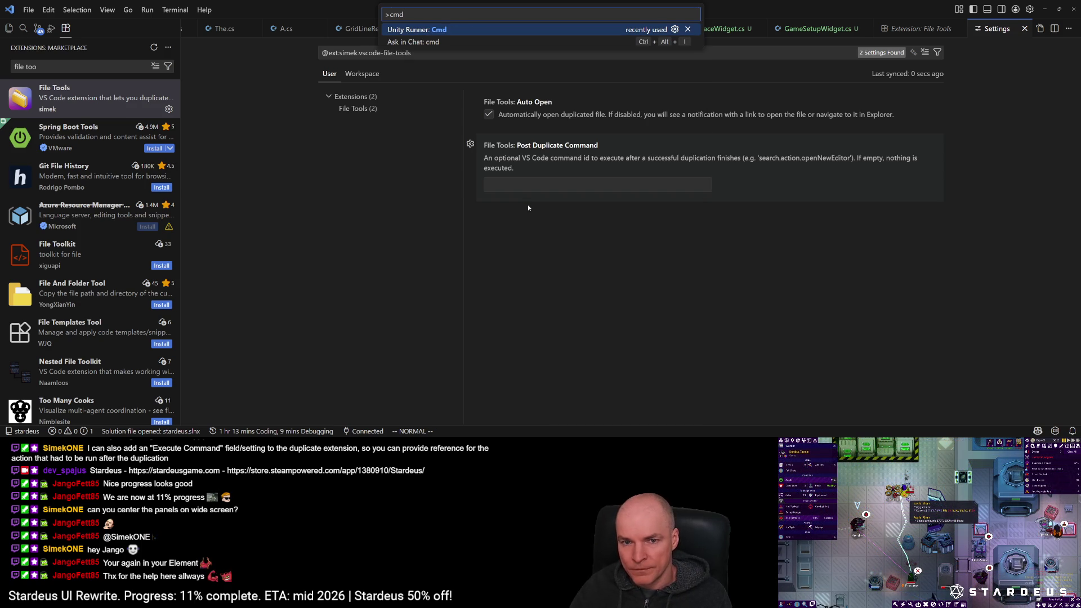
pyautogui.click(487, 33)
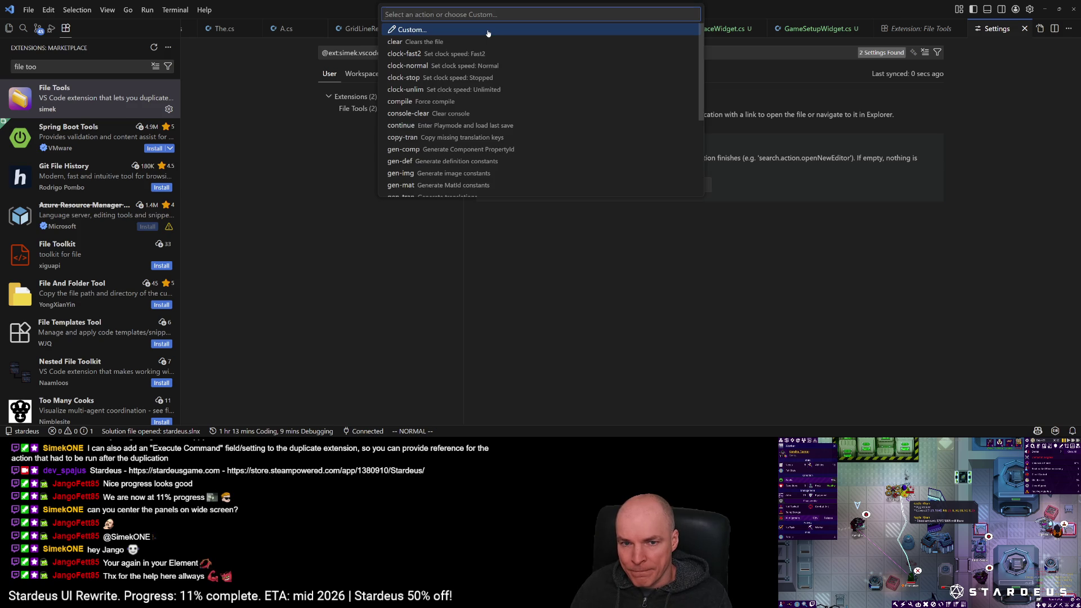
pyautogui.press('Escape')
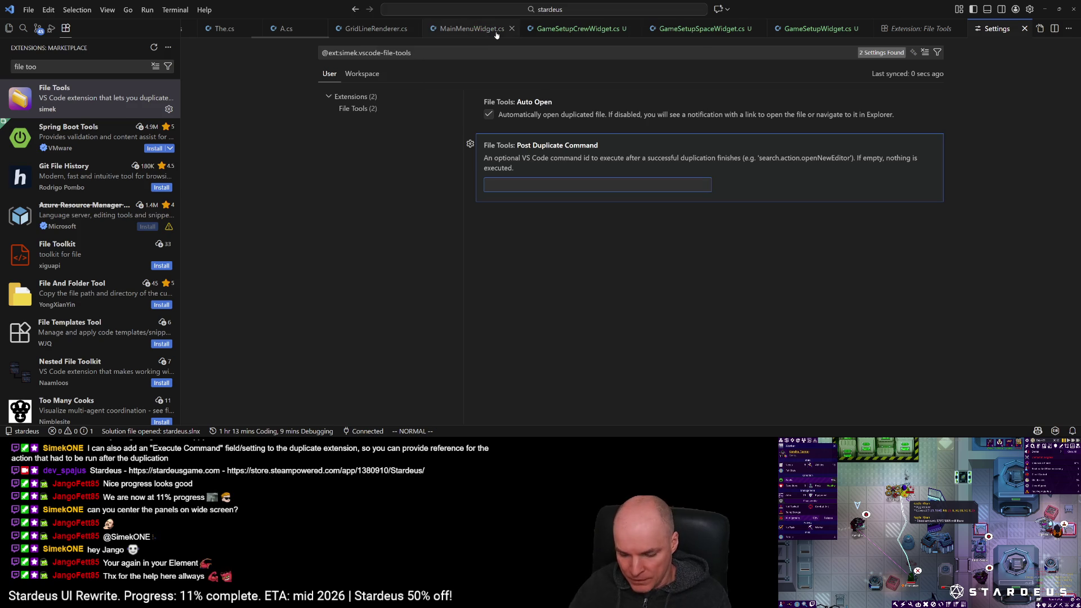
# Step: Copy the Unity Runner: Cmd command ID from its Keyboard Shortcuts entry
pyautogui.hotkey('ctrl', 'shift', 'p')
pyautogui.write('cmd')
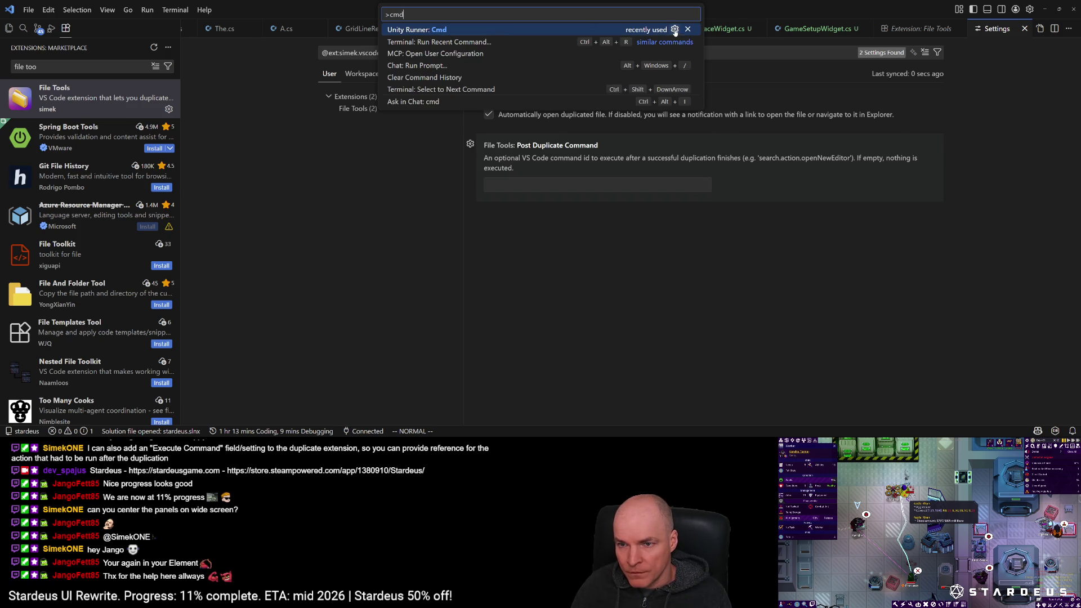
pyautogui.click(675, 30)
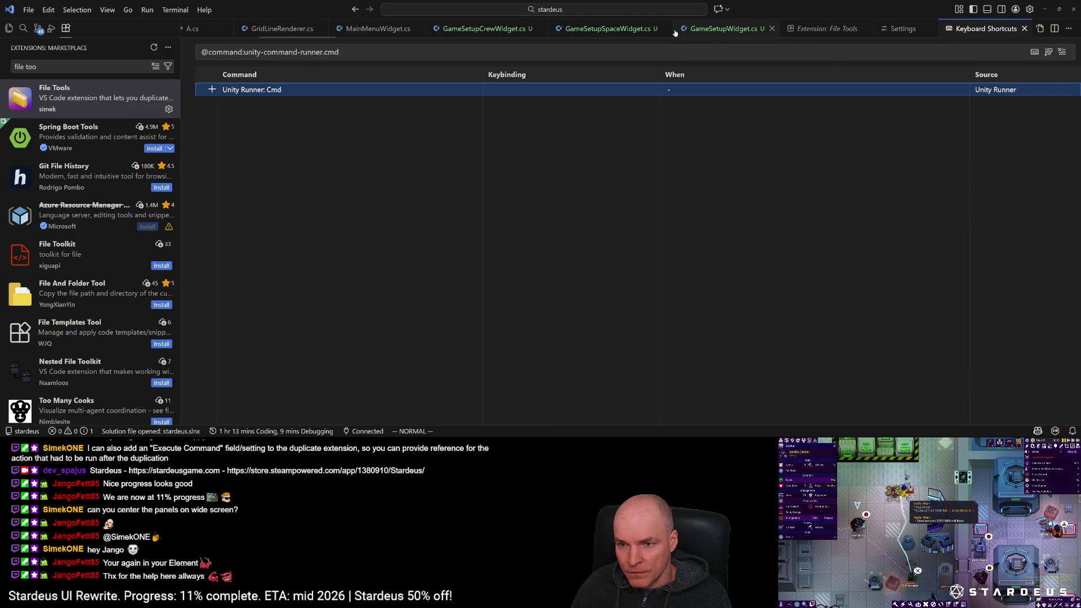
pyautogui.click(211, 91)
pyautogui.press('Escape')
pyautogui.rightClick(263, 93)
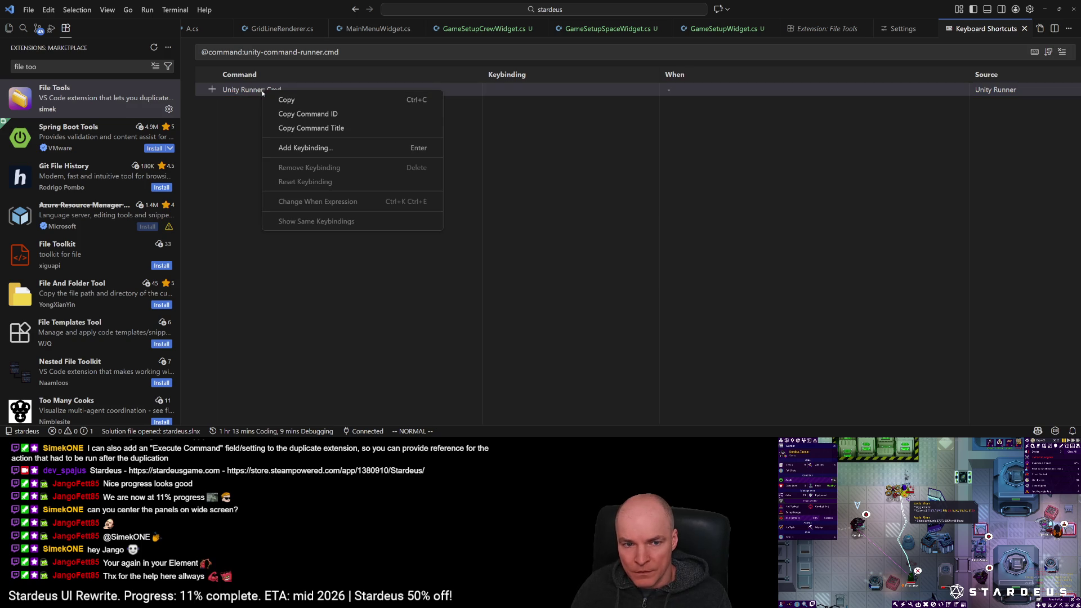
pyautogui.click(299, 116)
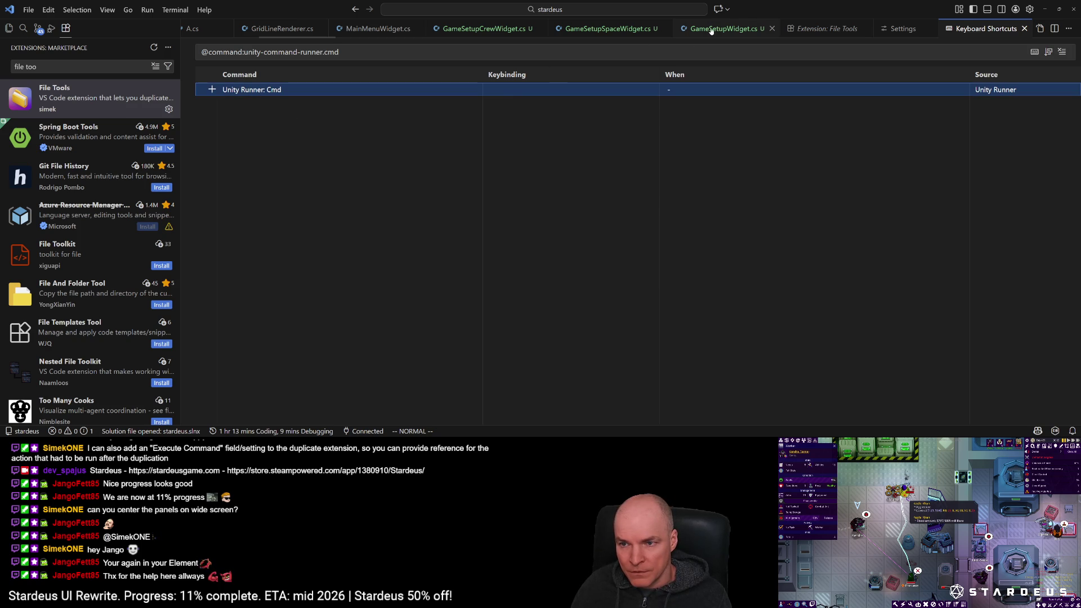
# Step: Paste the copied command ID into File Tools' Post Duplicate Command field
pyautogui.click(901, 28)
pyautogui.click(595, 185)
pyautogui.hotkey('ctrl', 'v')
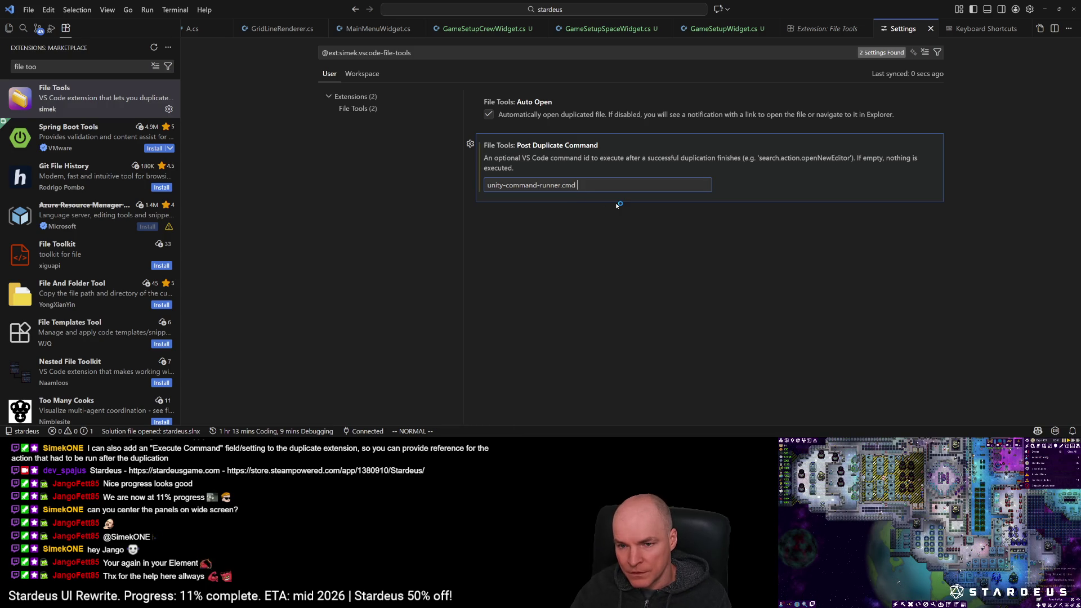
pyautogui.press('BackSpace')
pyautogui.write('compile')
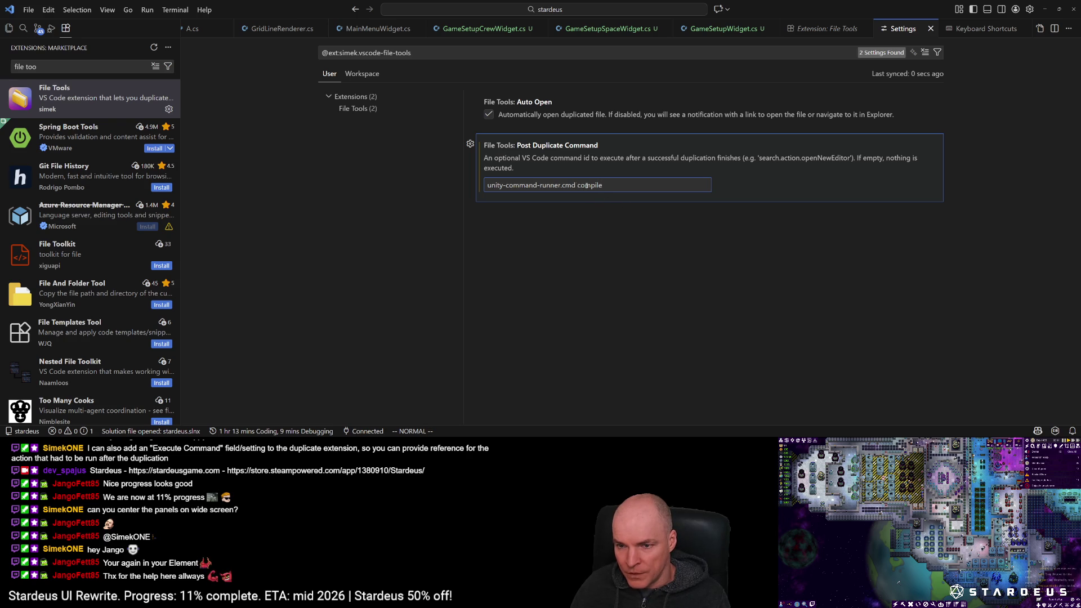
# Step: Trim Post Duplicate Command to 'unity-command-runner.cmd' and open MainMenuPageNewGame_StoryMode.cs from Explorer
pyautogui.hotkey('ctrl', 'shift', 'Left')
pyautogui.hotkey('ctrl', 'shift', 'Left')
pyautogui.hotkey('ctrl', 'shift', 'Left')
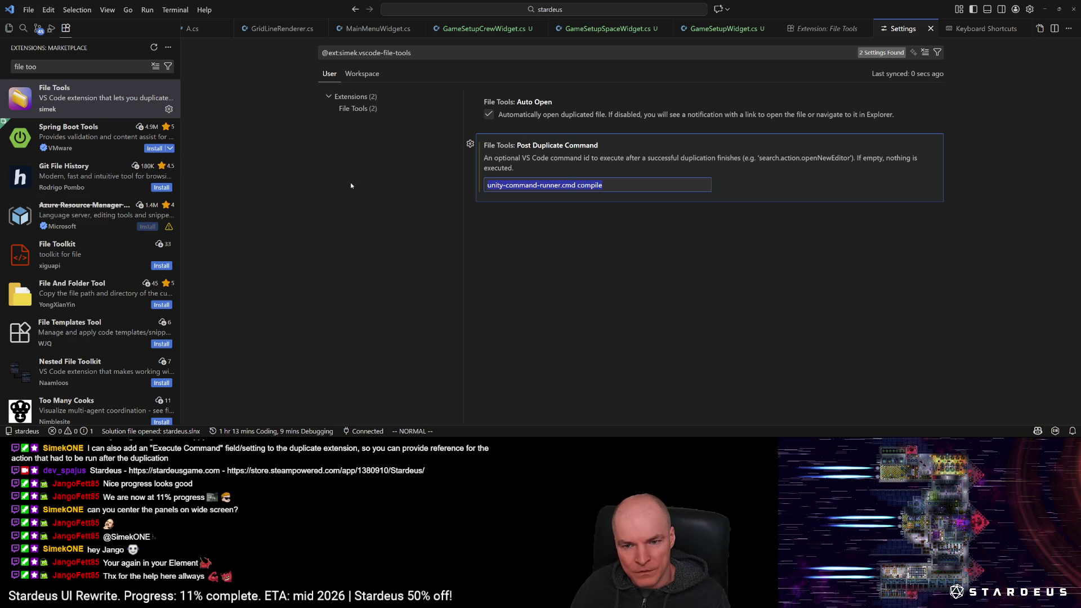
pyautogui.click(355, 204)
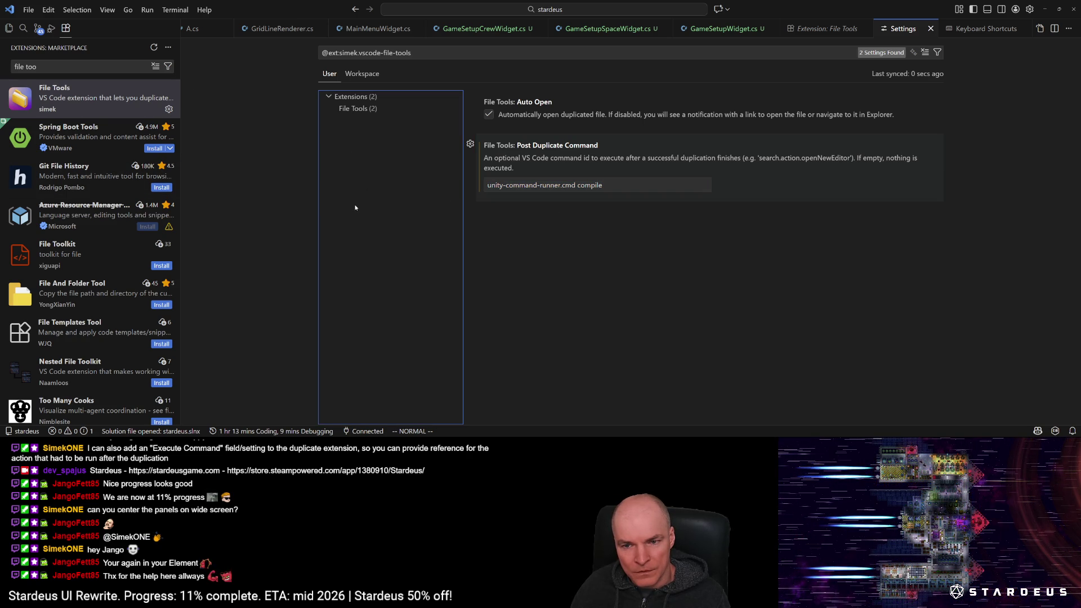
pyautogui.click(10, 28)
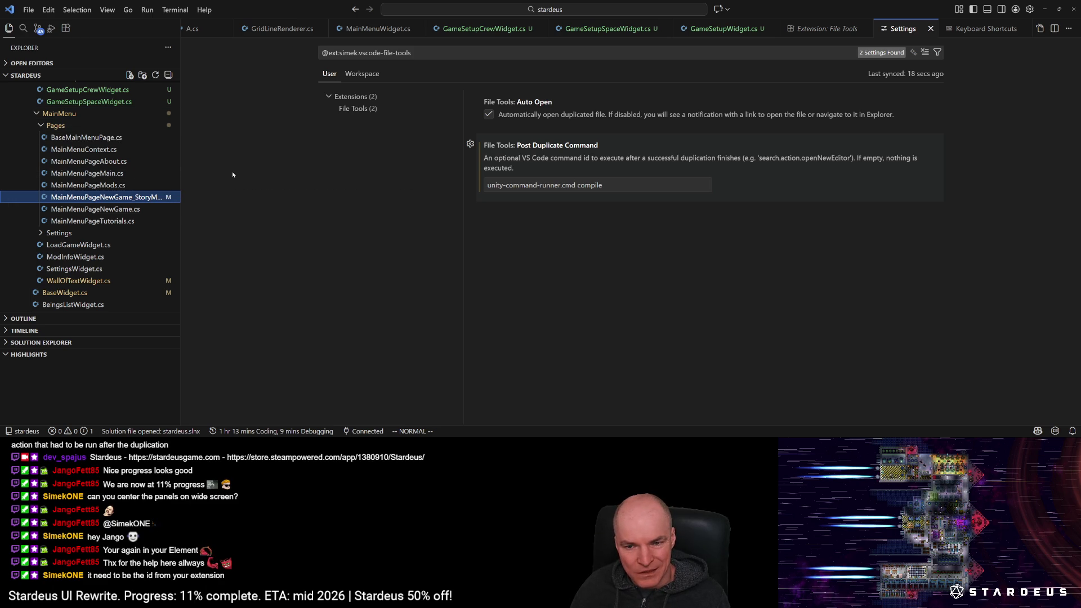
pyautogui.tripleClick(685, 181)
pyautogui.click(685, 181)
pyautogui.hotkey('ctrl', 'BackSpace')
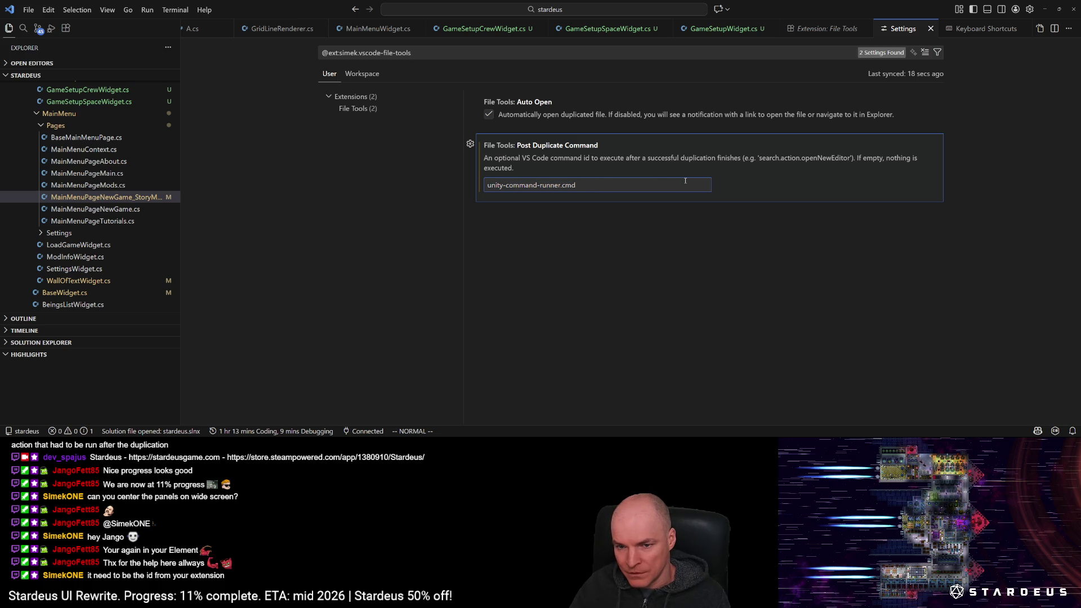
pyautogui.hotkey('shift', 'Tab')
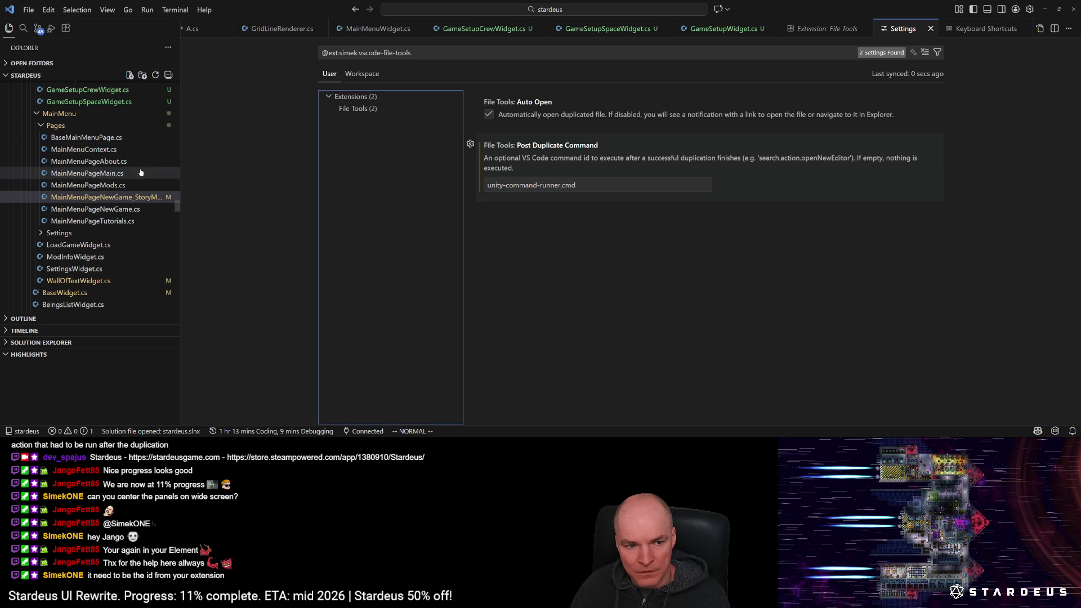
pyautogui.click(124, 198)
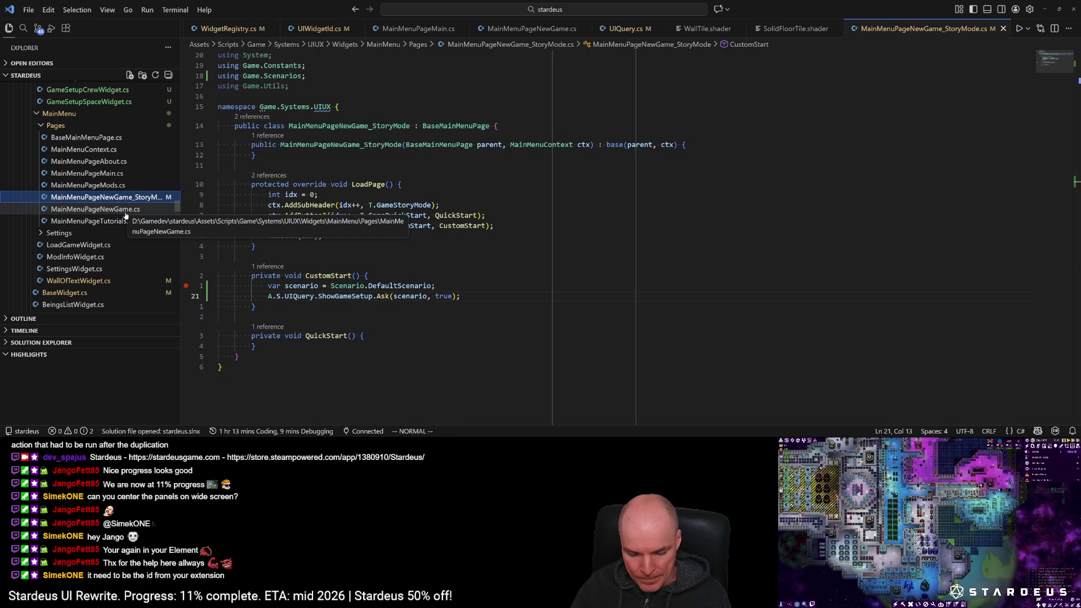
# Step: Duplicate MainMenuPageNewGame_StoryMode.cs as MainMenuPageNewGame_QuickStart.cs
pyautogui.hotkey('ctrl', 'd')
pyautogui.press('Right')
pyautogui.press('BackSpace')
pyautogui.press('BackSpace')
pyautogui.press('BackSpace')
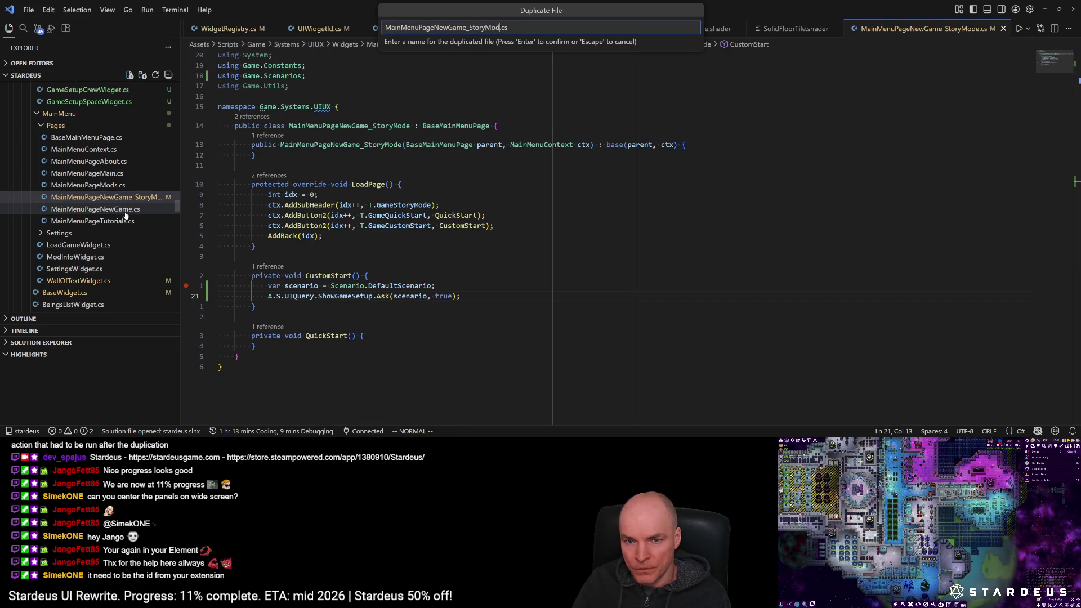
pyautogui.write('tart')
pyautogui.press('Return')
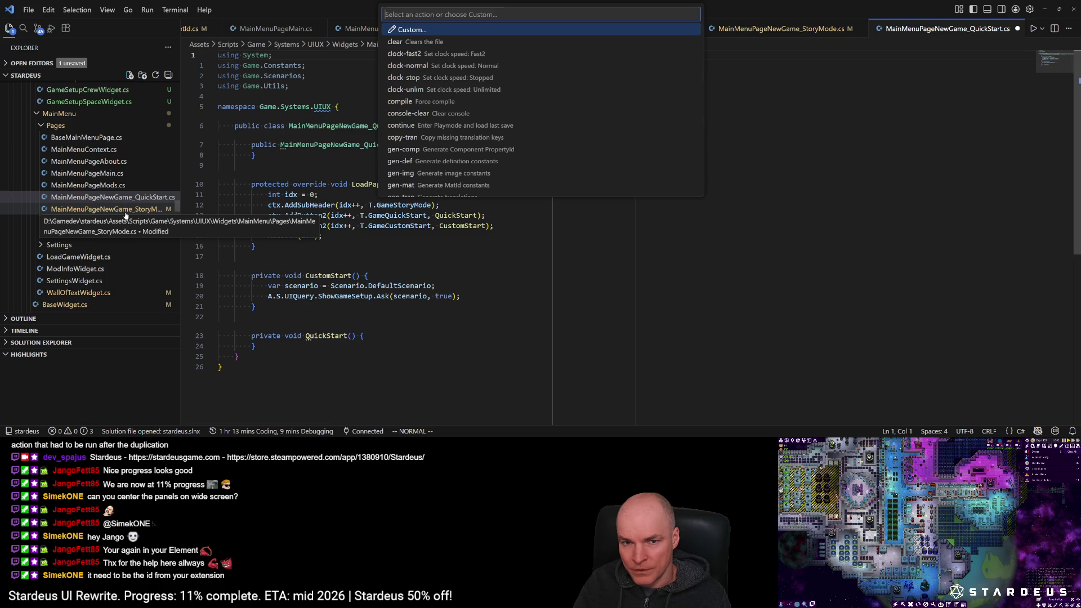
# Step: Run the 'compile' custom action, appending compile to Run.md
pyautogui.write('co')
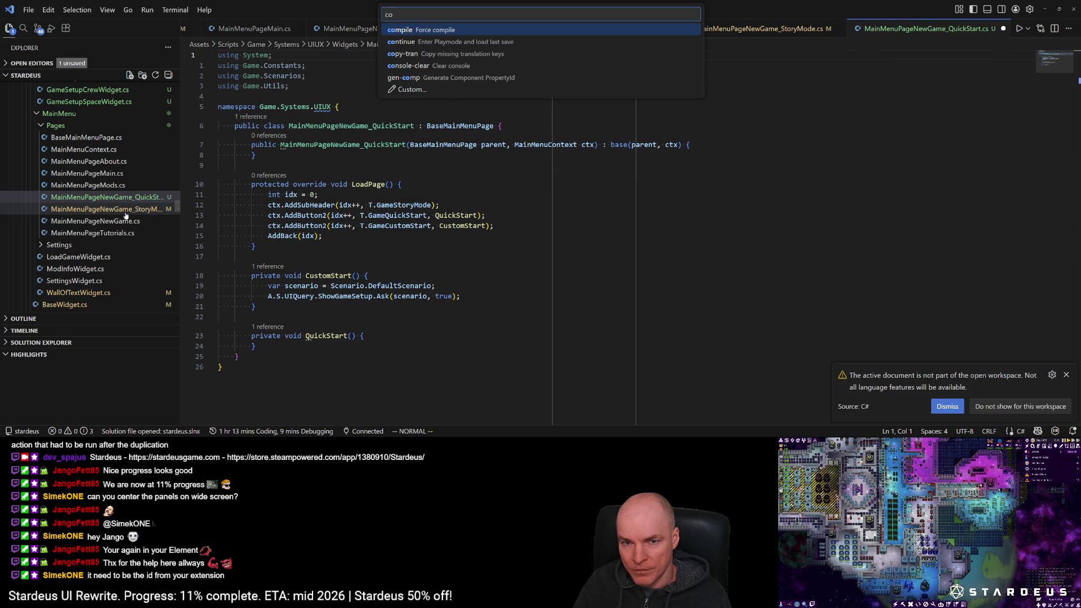
pyautogui.press('Return')
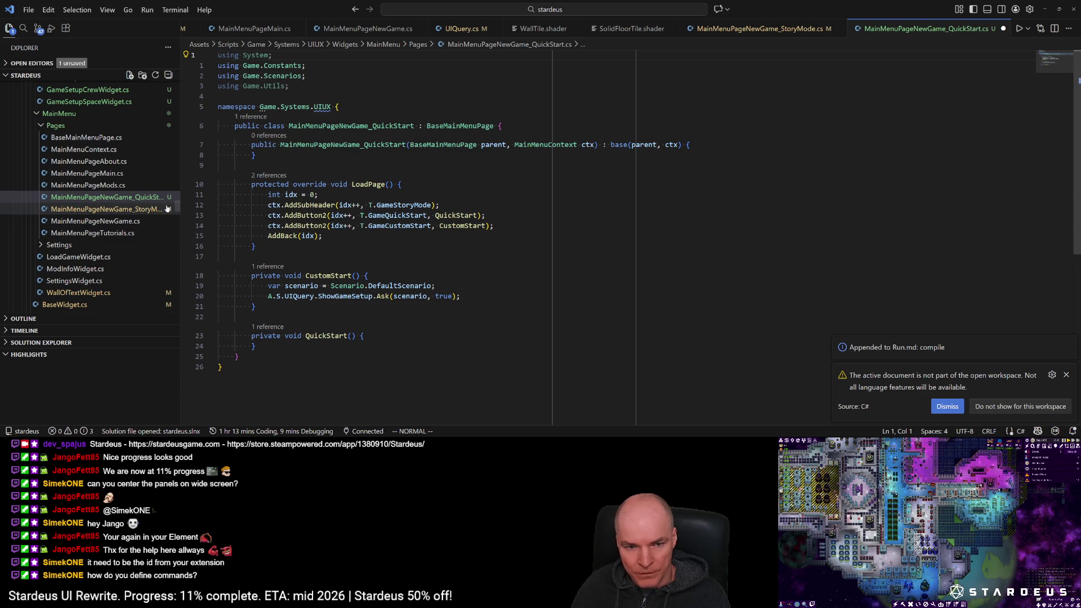
pyautogui.hotkey('ctrl', 'p')
pyautogui.write('commands')
# Step: Search files for 'command' in Quick Open, then close it without opening anything
pyautogui.hotkey('ctrl', 'BackSpace')
pyautogui.write('e')
pyautogui.press('BackSpace')
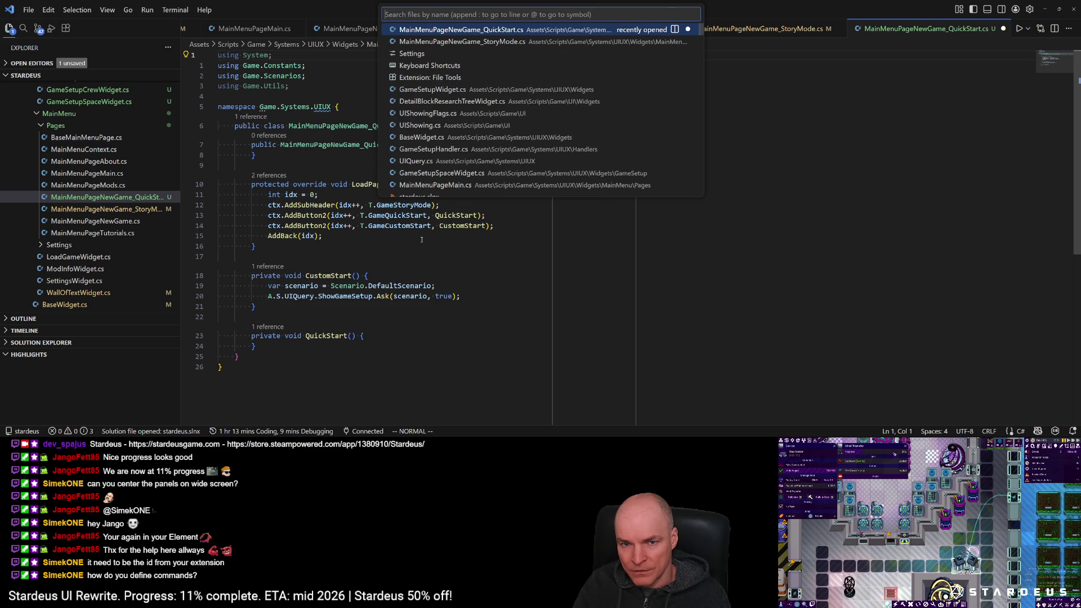
pyautogui.write('command')
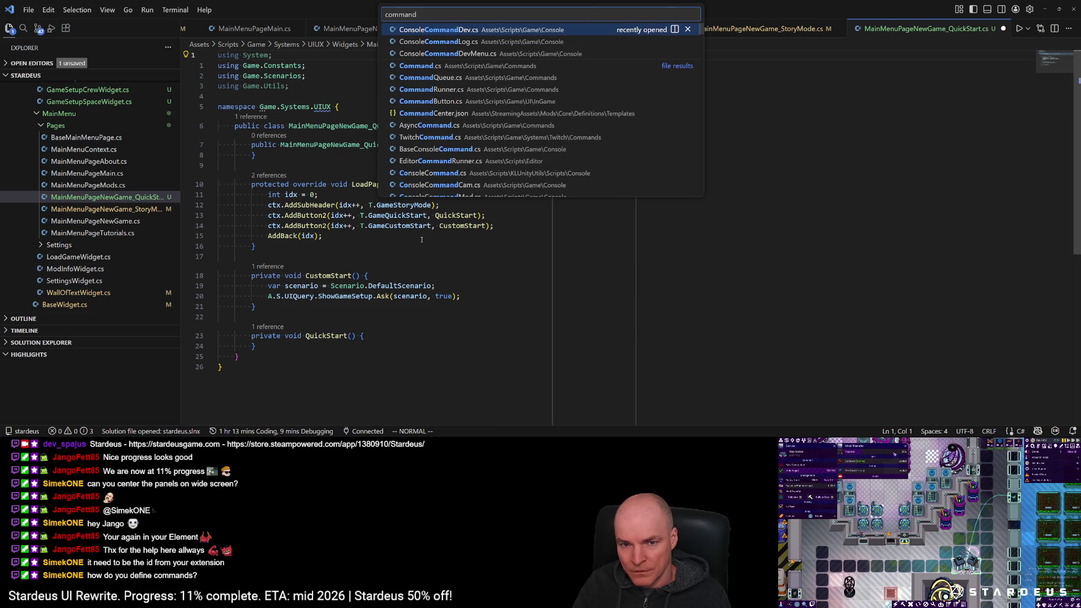
pyautogui.press('Escape')
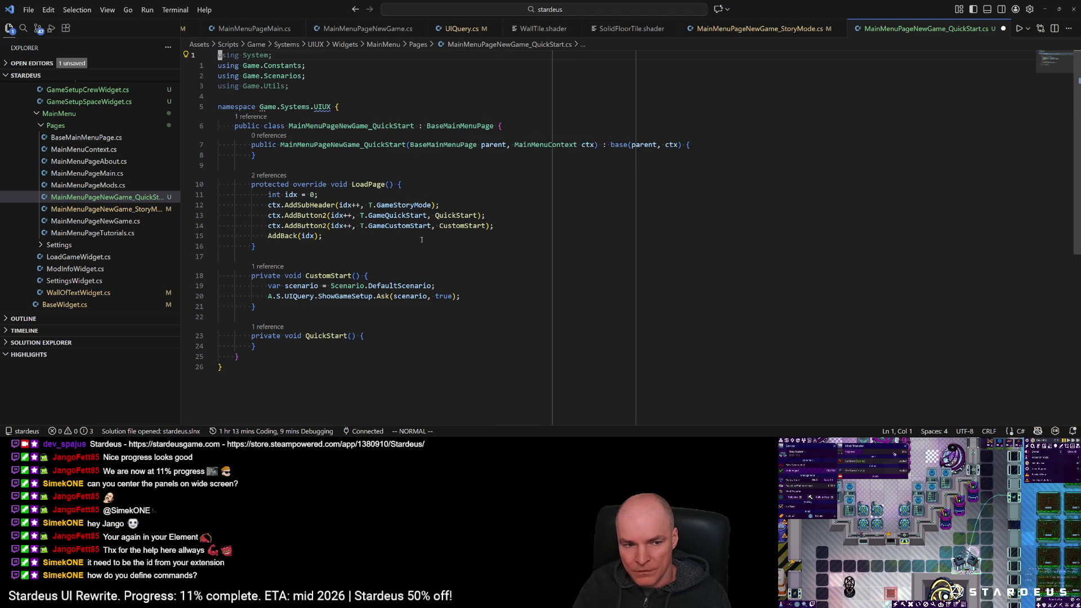
# Step: Browse the Explorer tree from the QuickStart file, expanding and collapsing the Tools folder
pyautogui.click(103, 198)
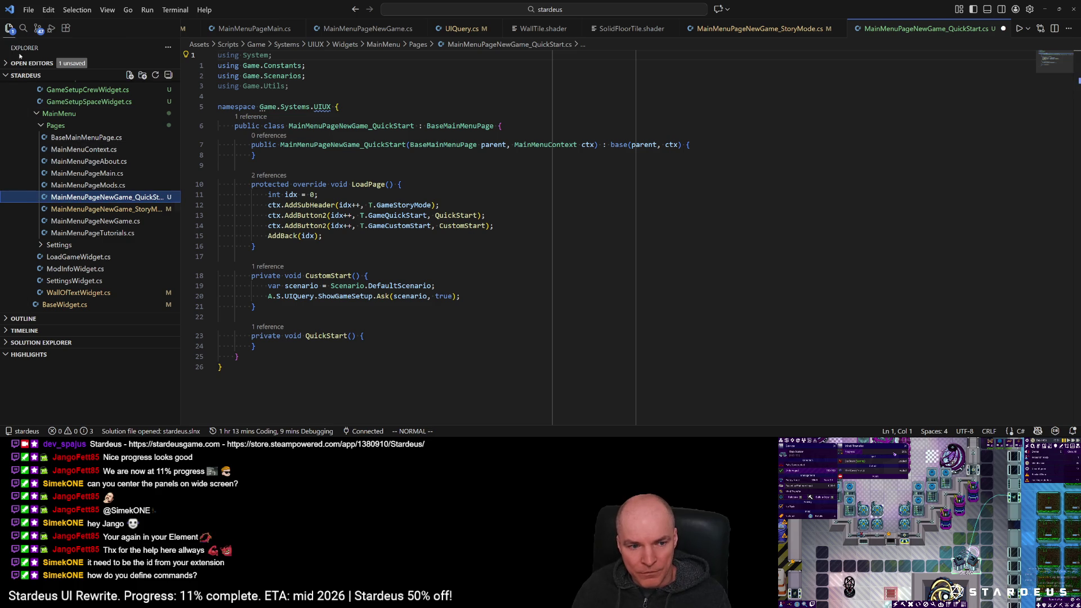
pyautogui.scroll(-5, 163, 216)
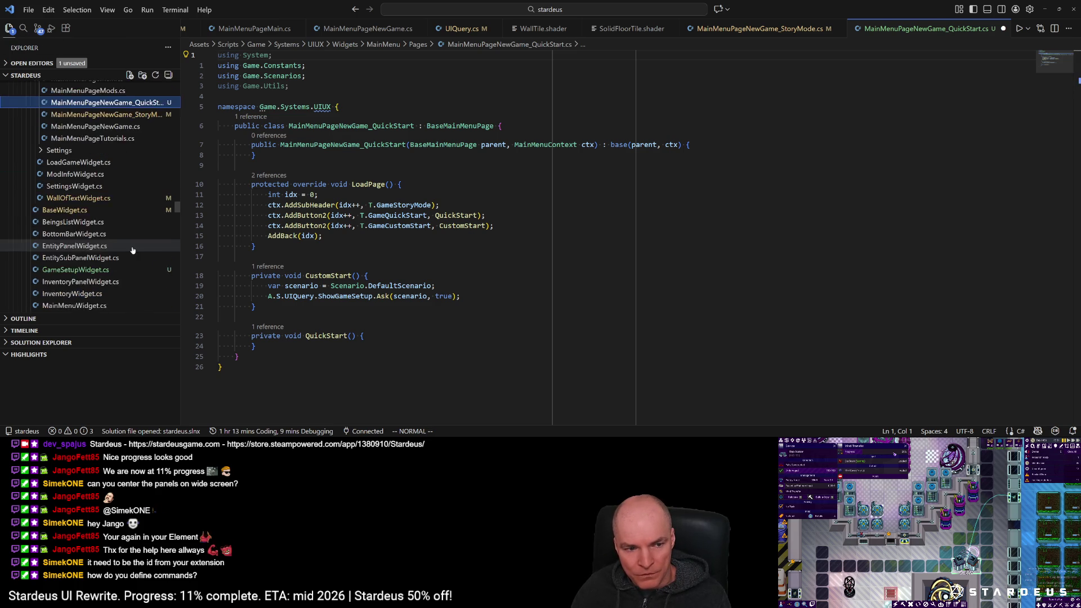
pyautogui.moveTo(177, 207); pyautogui.dragTo(174, 313)
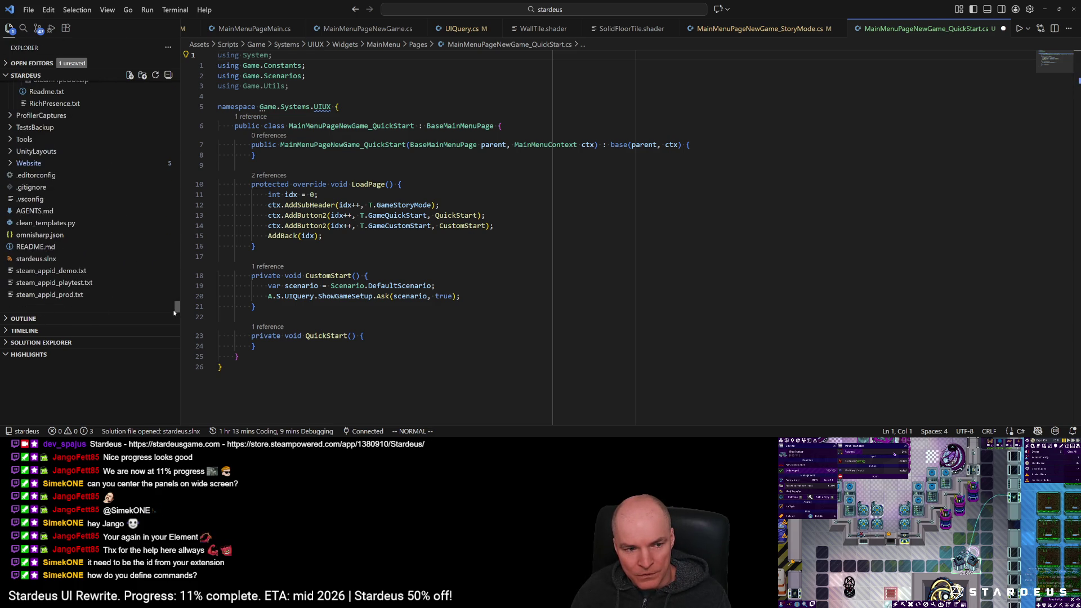
pyautogui.scroll(3, 174, 306)
pyautogui.scroll(-3, 173, 306)
pyautogui.click(10, 140)
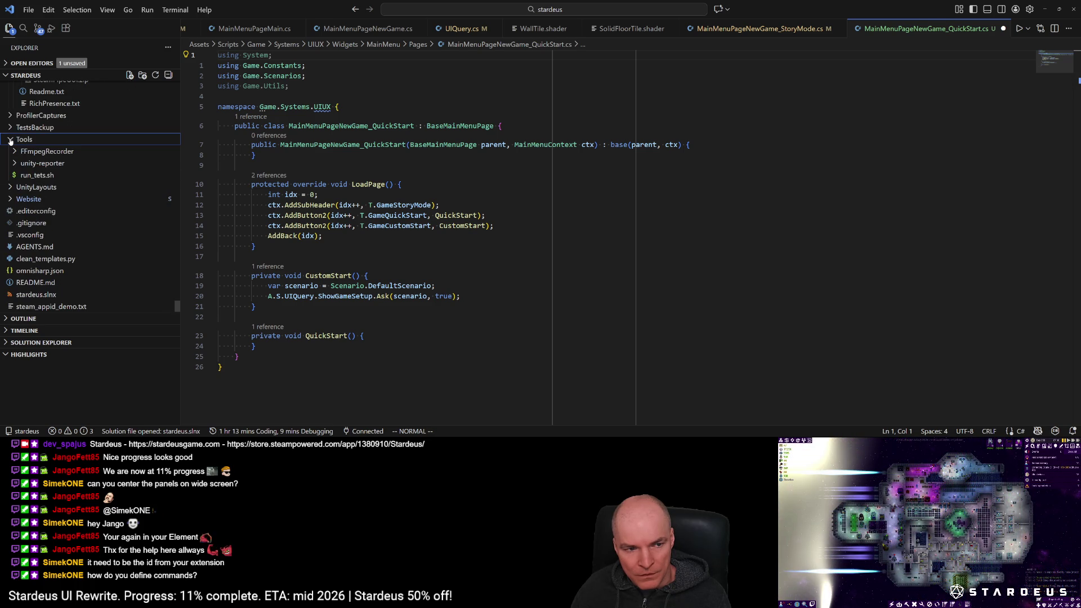
pyautogui.click(10, 140)
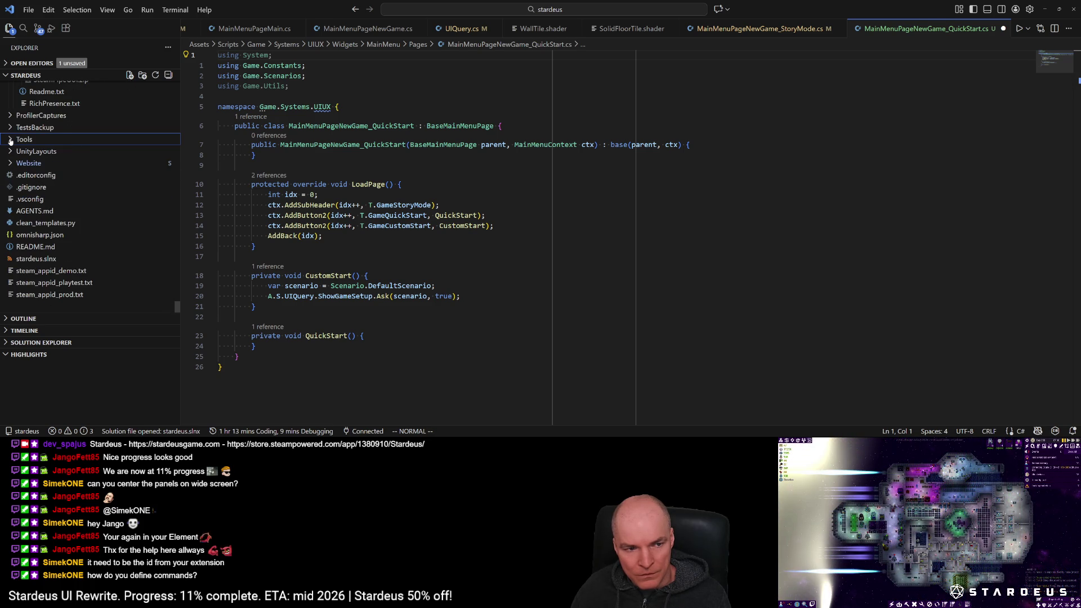
# Step: Collapse the Tests, Assets and Platforms folders in the Explorer
pyautogui.scroll(3, 80, 181)
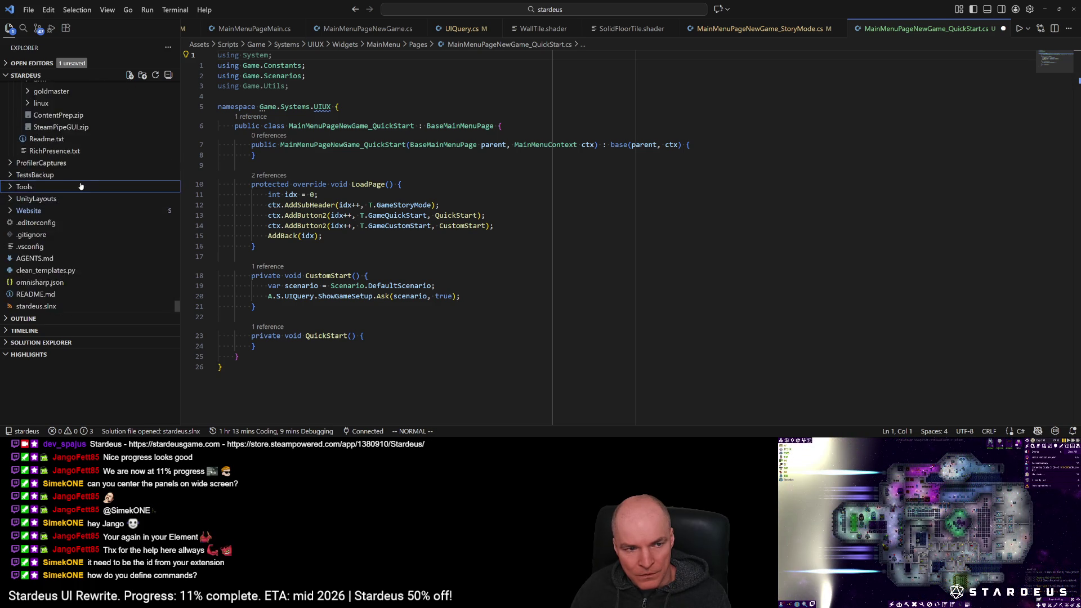
pyautogui.scroll(1, 87, 206)
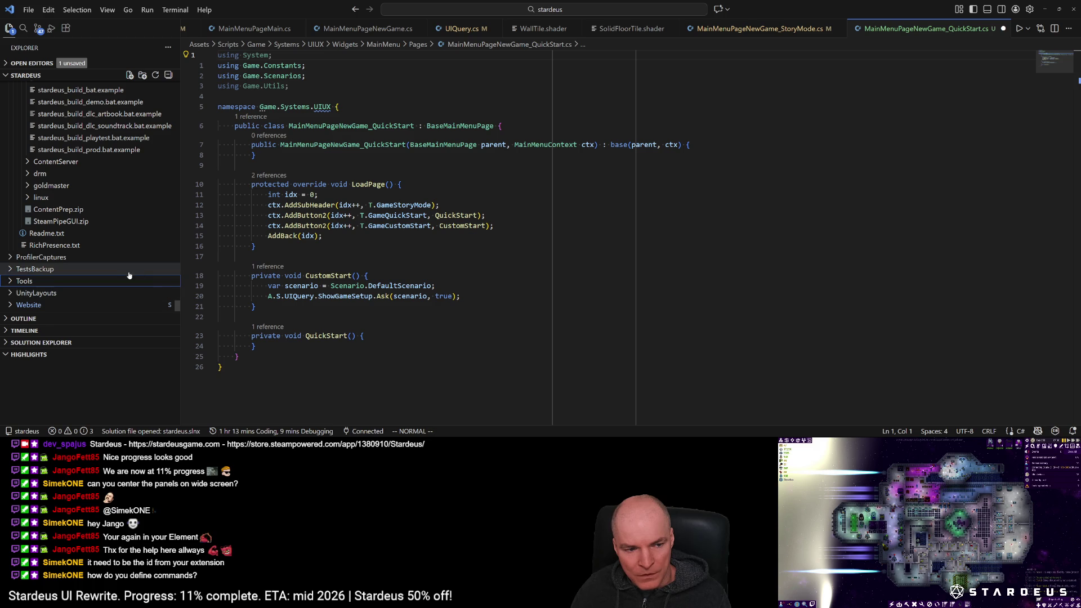
pyautogui.moveTo(178, 306); pyautogui.dragTo(180, 287)
pyautogui.scroll(-2, 180, 287)
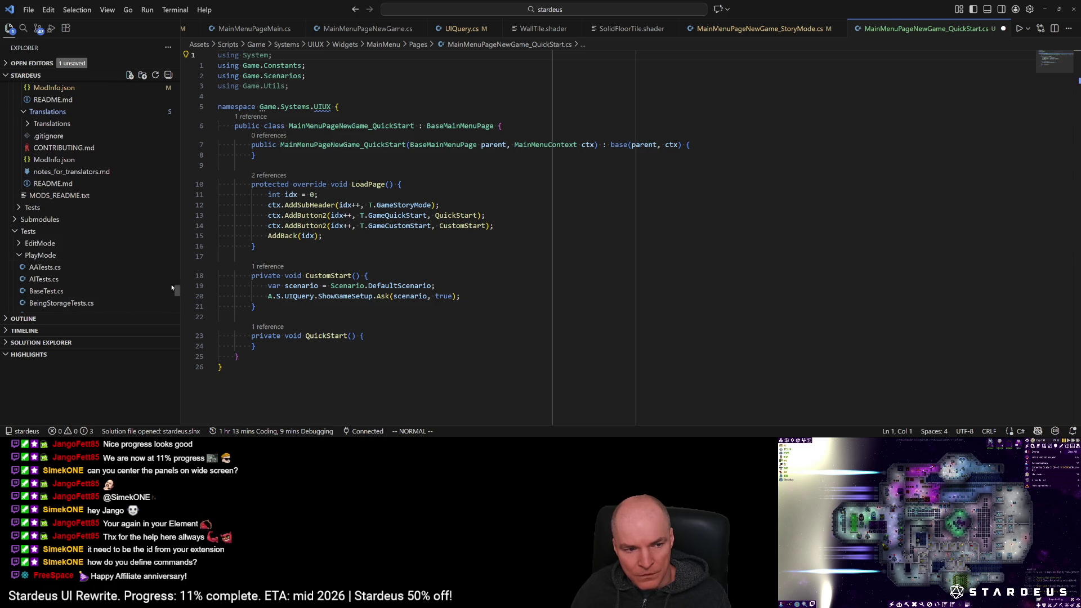
pyautogui.click(28, 231)
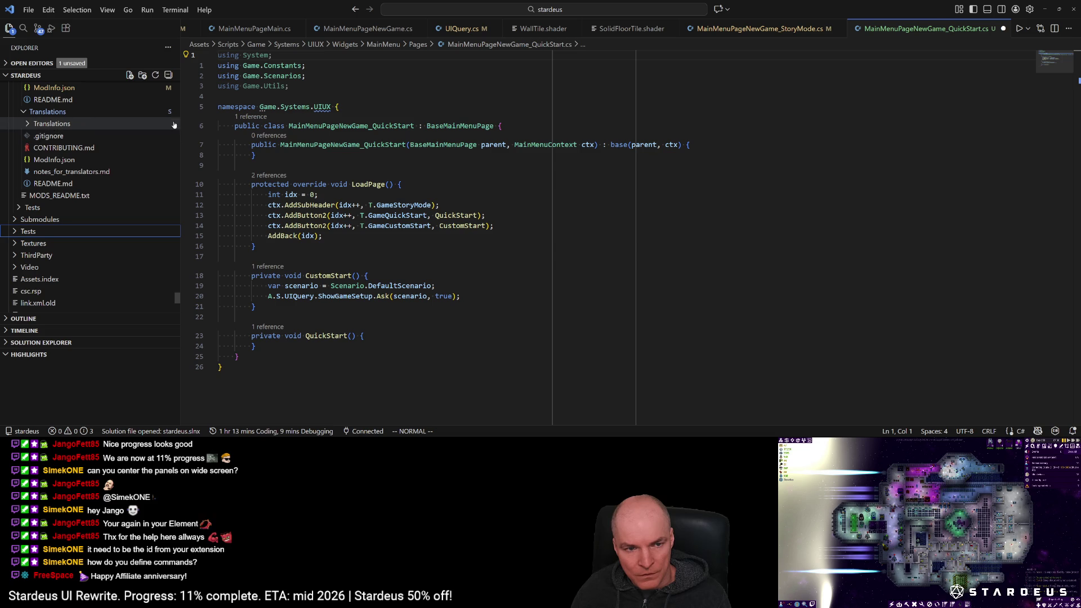
pyautogui.scroll(15, 180, 291)
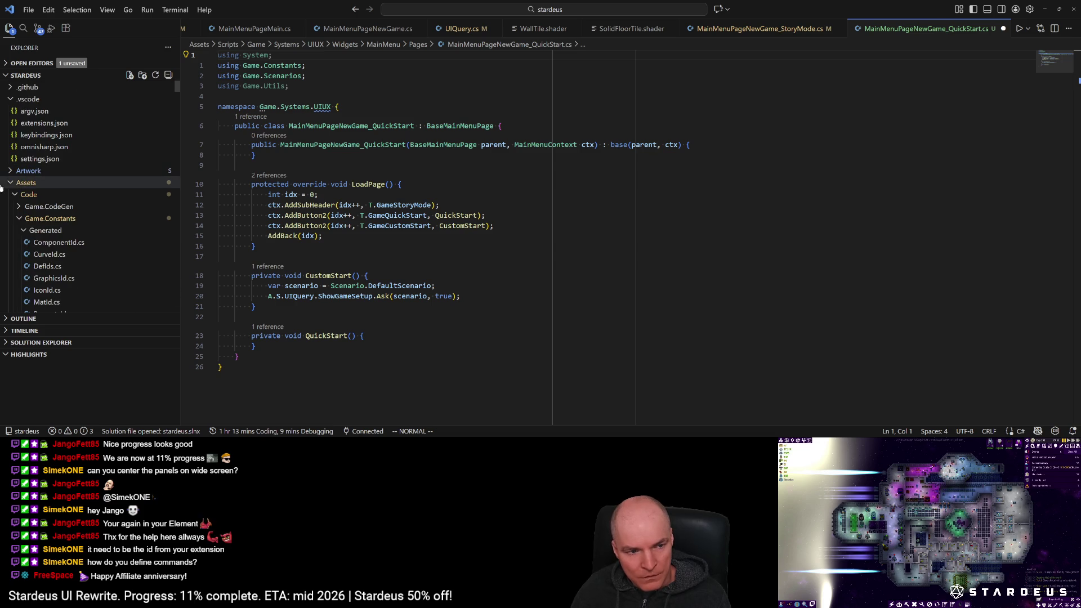
pyautogui.click(13, 184)
pyautogui.scroll(-2, 79, 254)
pyautogui.scroll(-2, 79, 253)
pyautogui.click(39, 200)
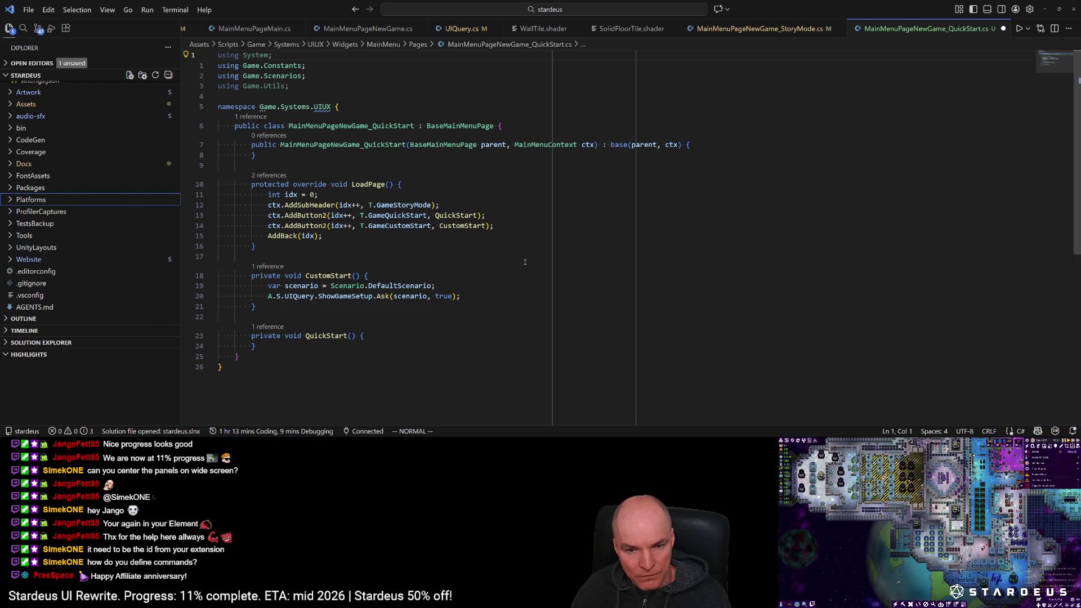
pyautogui.click(559, 254)
# Step: Quick Open 'commandrunn' and open EditorCommandRunner.cs
pyautogui.hotkey('ctrl', 'p')
pyautogui.write('unityb')
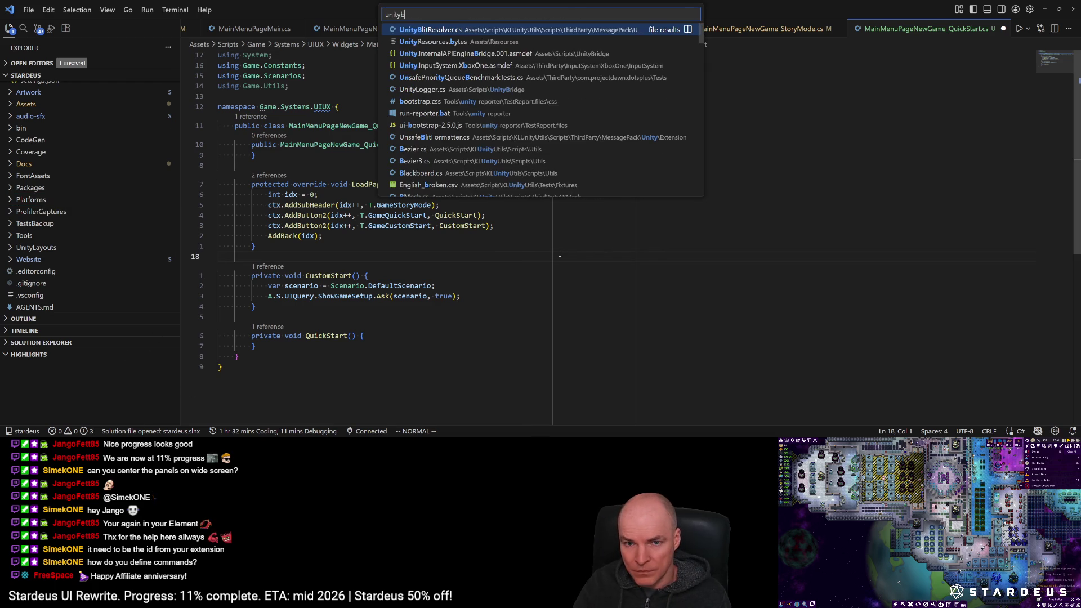
pyautogui.press('BackSpace')
pyautogui.write('cm')
pyautogui.press('BackSpace')
pyautogui.write('om')
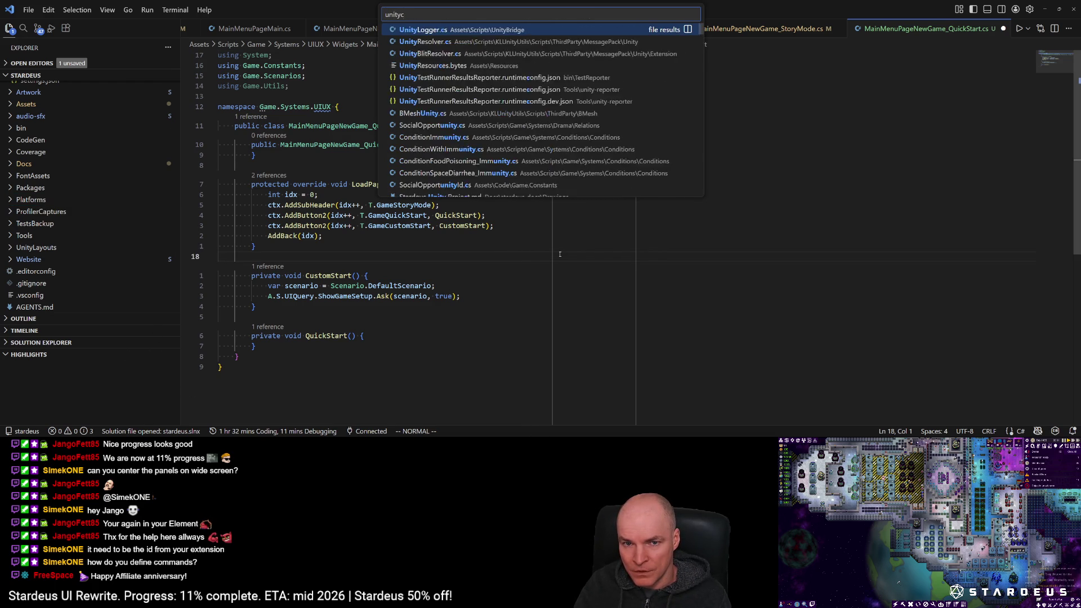
pyautogui.write('mandru')
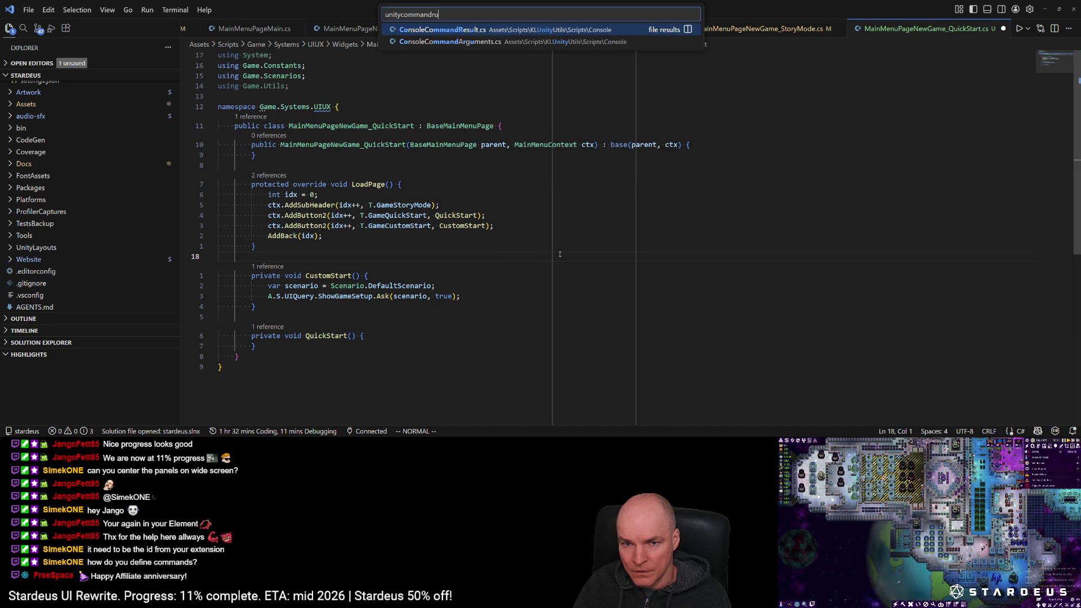
pyautogui.hotkey('ctrl', 'BackSpace')
pyautogui.write('commandrunn')
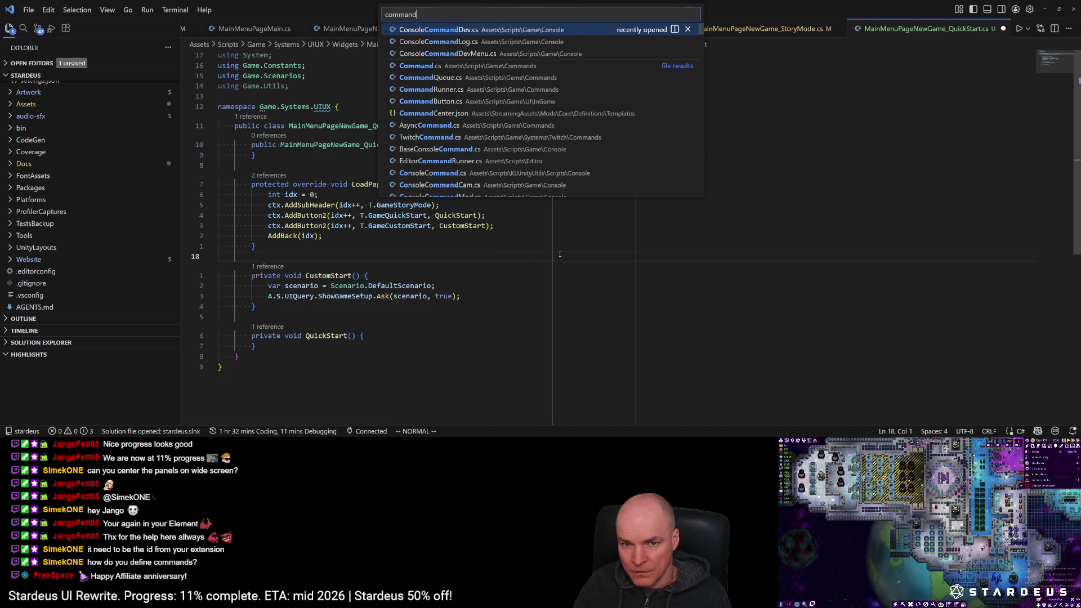
pyautogui.press('Down')
pyautogui.press('Return')
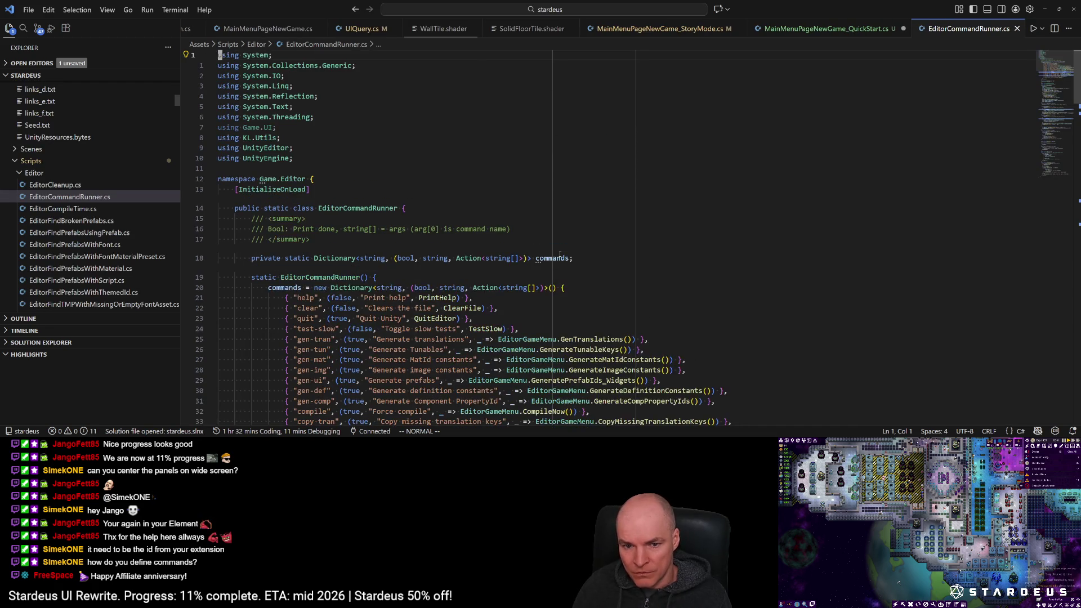
# Step: Look up 'run.md' in Quick Open, then select the Run.md file name in the code
pyautogui.scroll(-2, 532, 291)
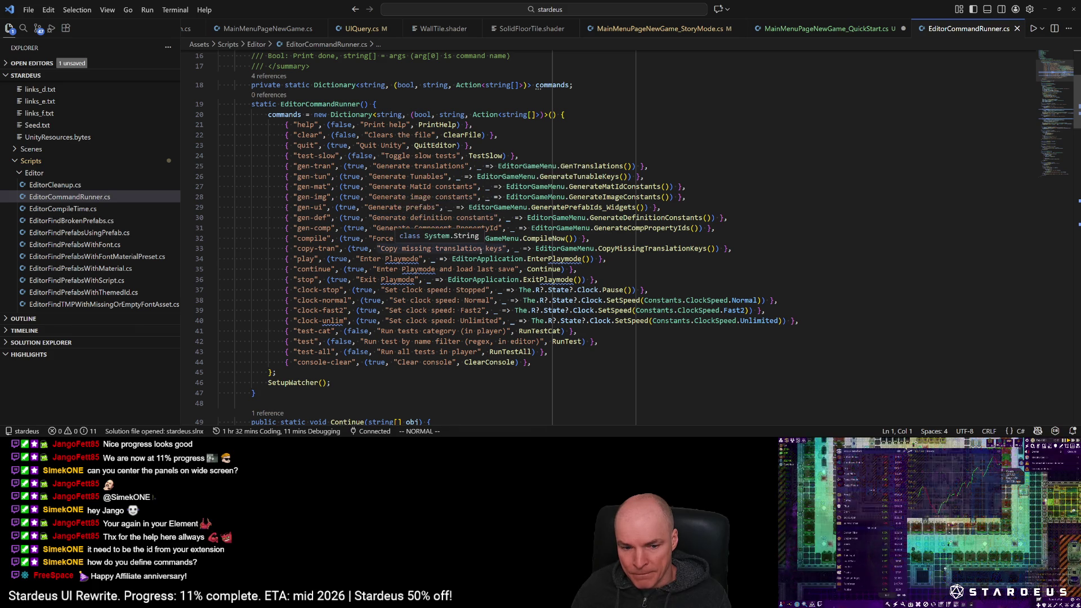
pyautogui.scroll(-9, 478, 259)
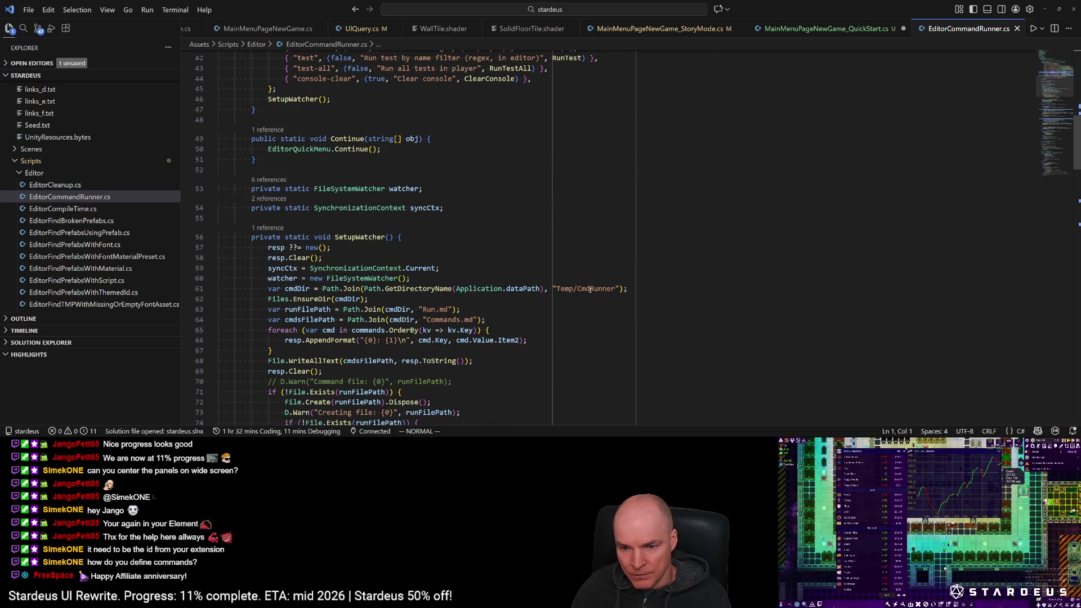
pyautogui.hotkey('ctrl', 'p')
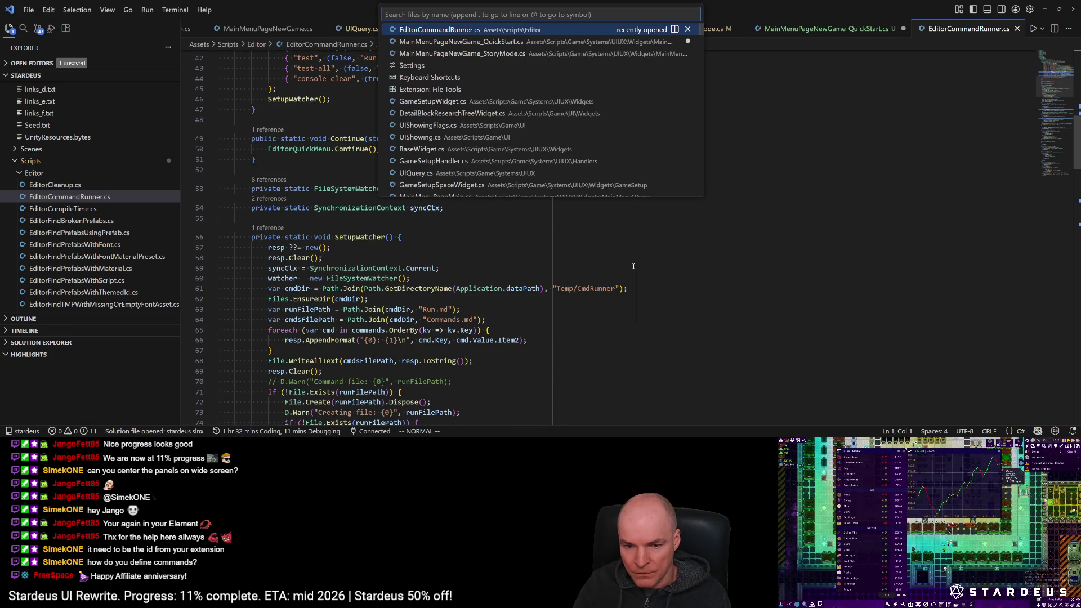
pyautogui.write('run.md')
pyautogui.press('Escape')
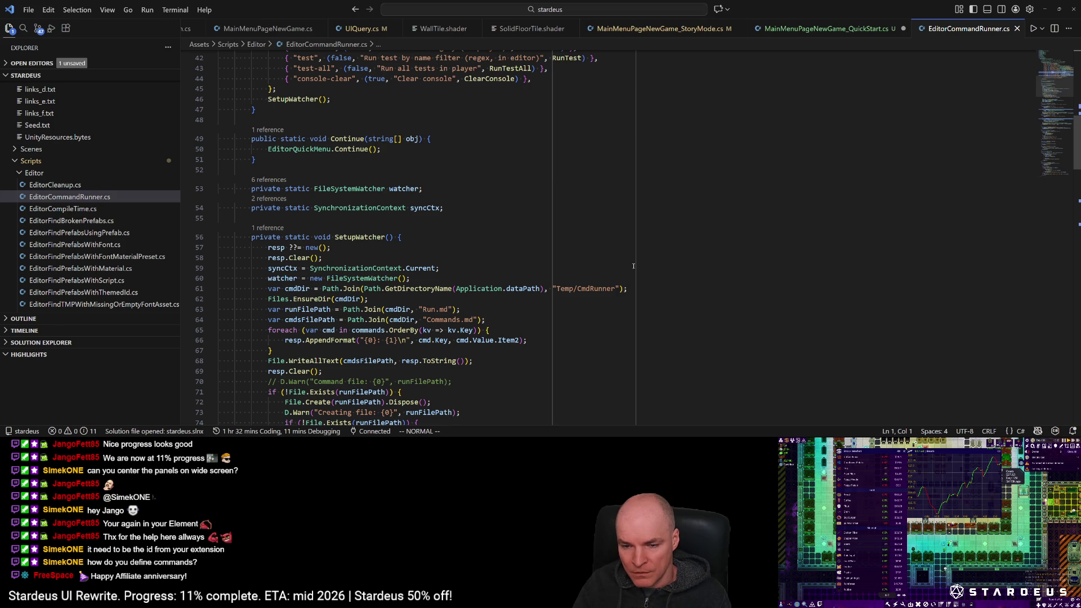
pyautogui.moveTo(423, 309); pyautogui.dragTo(443, 309)
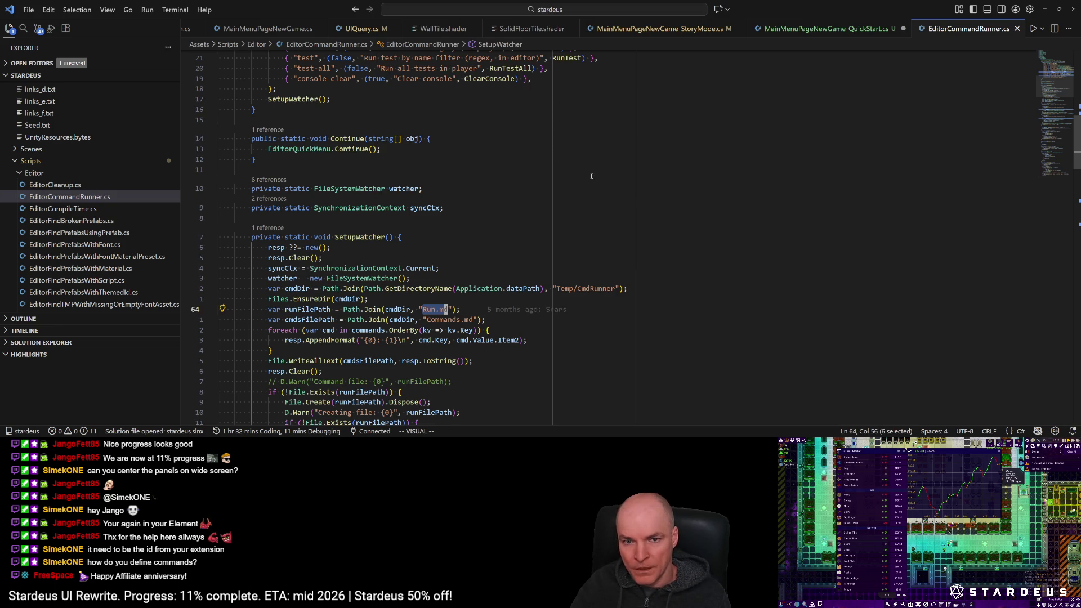
# Step: Filter the Command Palette to Unity Runner commands and run force compile
pyautogui.hotkey('ctrl', 'p')
pyautogui.write('cmd')
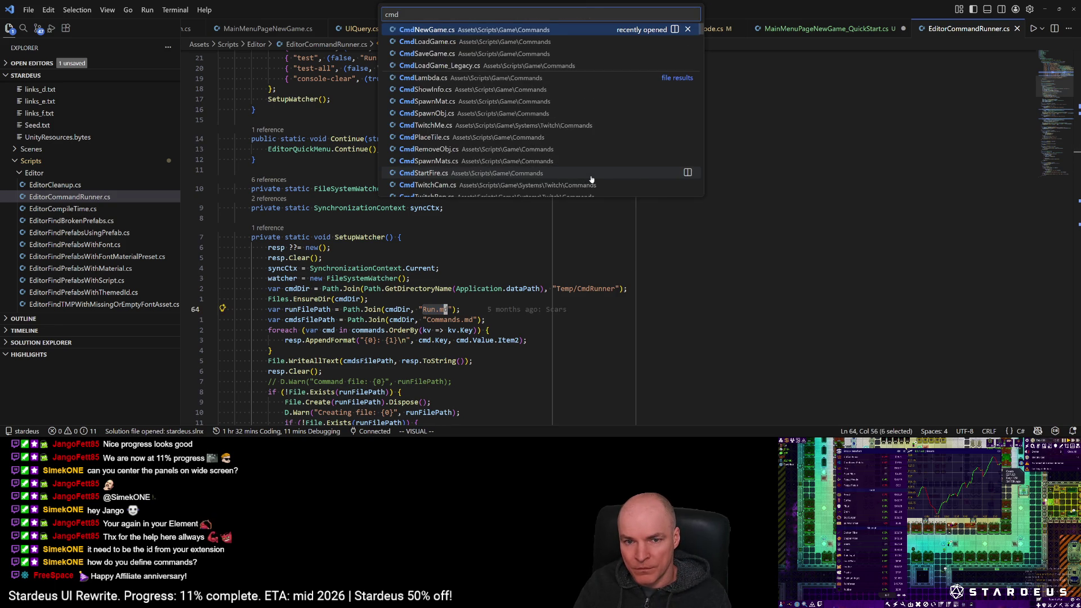
pyautogui.hotkey('ctrl', 'shift', 'p')
pyautogui.write('cmd')
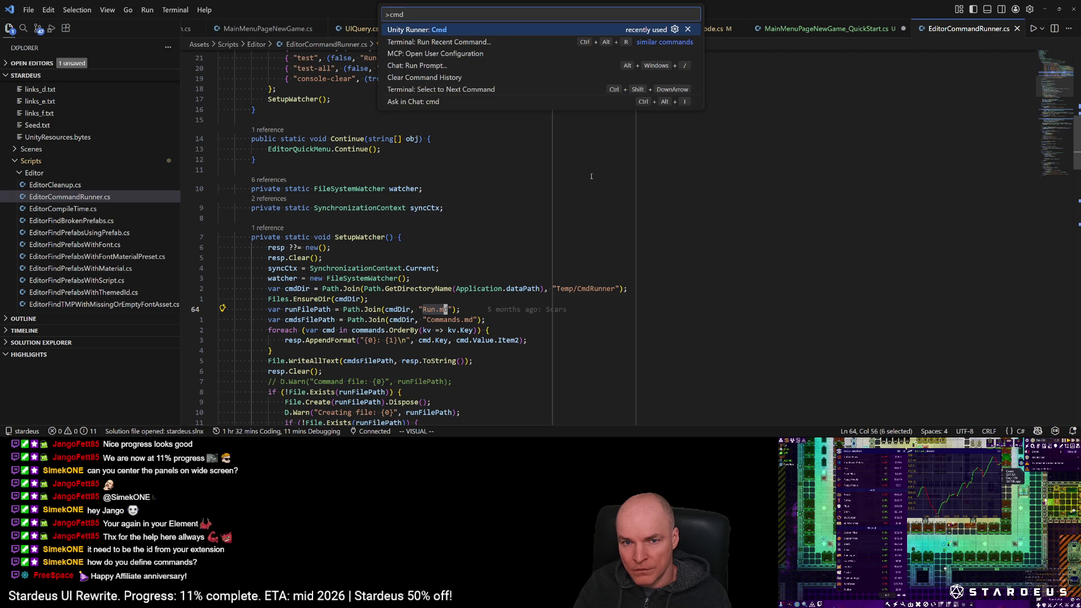
pyautogui.press('BackSpace')
pyautogui.press('BackSpace')
pyautogui.press('BackSpace')
pyautogui.write('force')
pyautogui.press('Return')
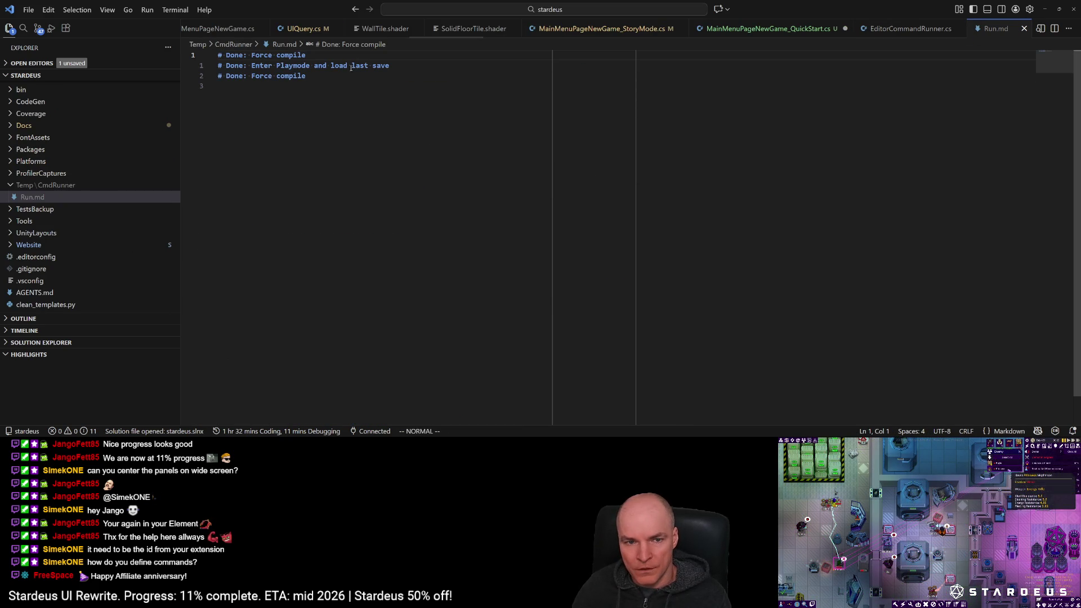
# Step: Add a new line in Run.md, then switch back to EditorCommandRunner.cs's command dictionary
pyautogui.press('j')
pyautogui.press('j')
pyautogui.write('$o')
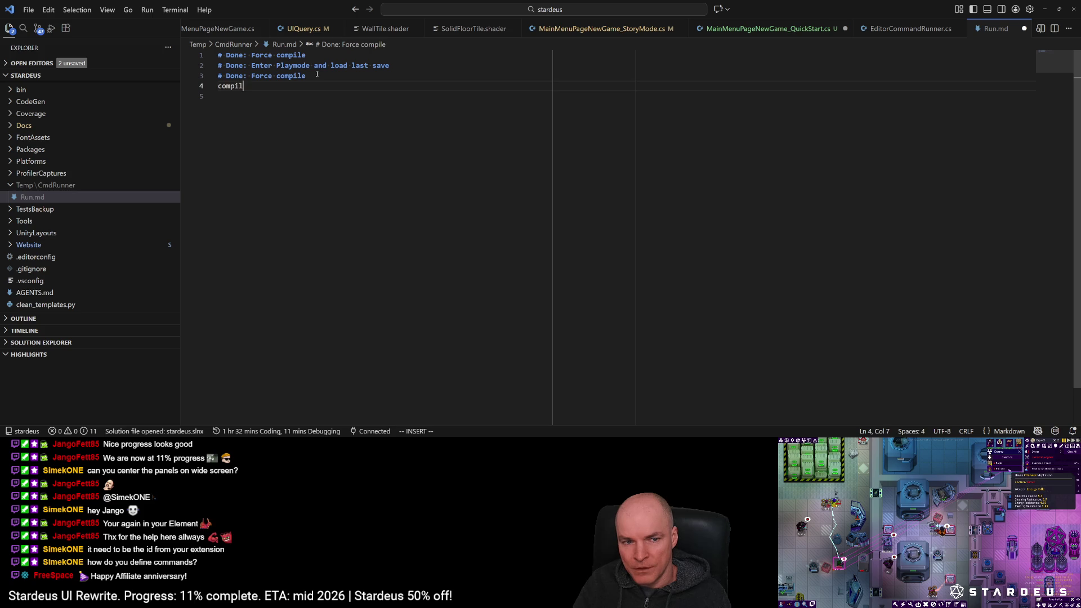
pyautogui.write('le')
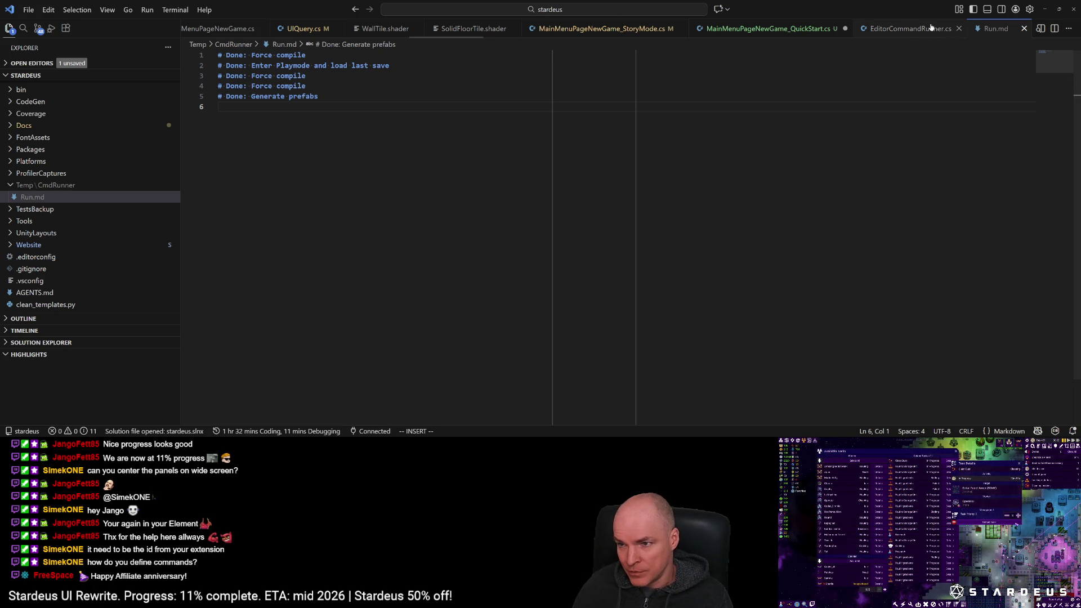
pyautogui.hotkey('ctrl', 'Tab')
pyautogui.scroll(5, 418, 278)
pyautogui.scroll(5, 419, 278)
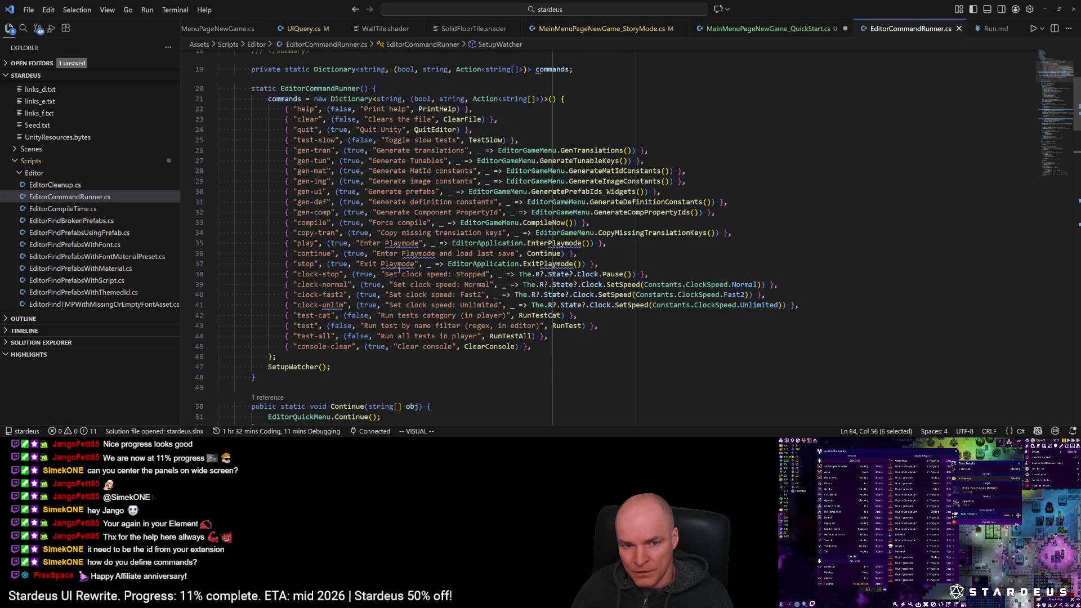
pyautogui.moveTo(286, 156)
pyautogui.mouseDown()
pyautogui.moveTo(672, 382)
pyautogui.moveTo(670, 395)
pyautogui.mouseUp()
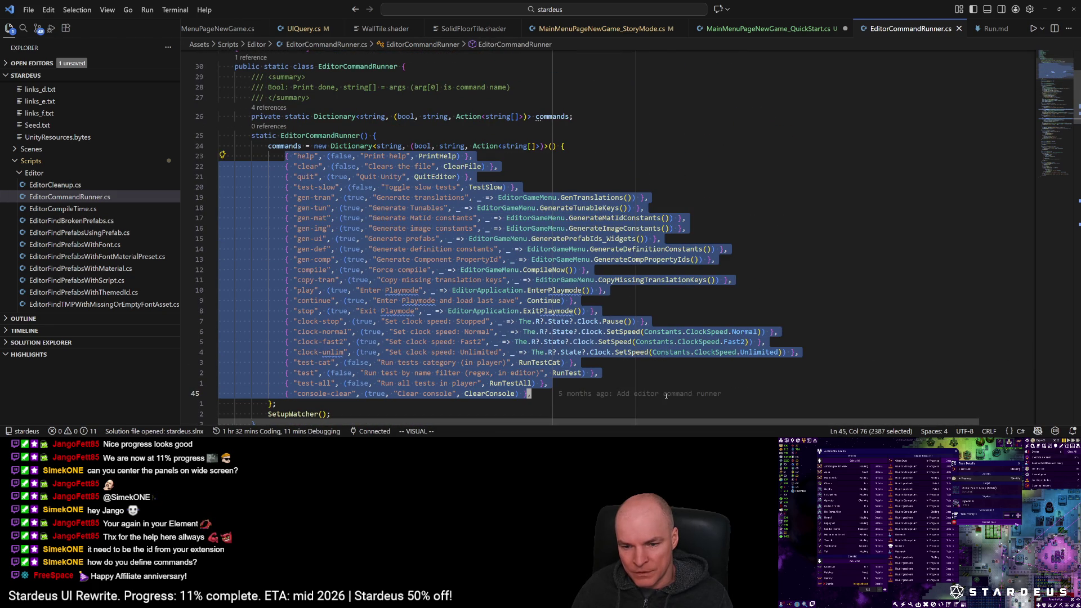
pyautogui.press('Escape')
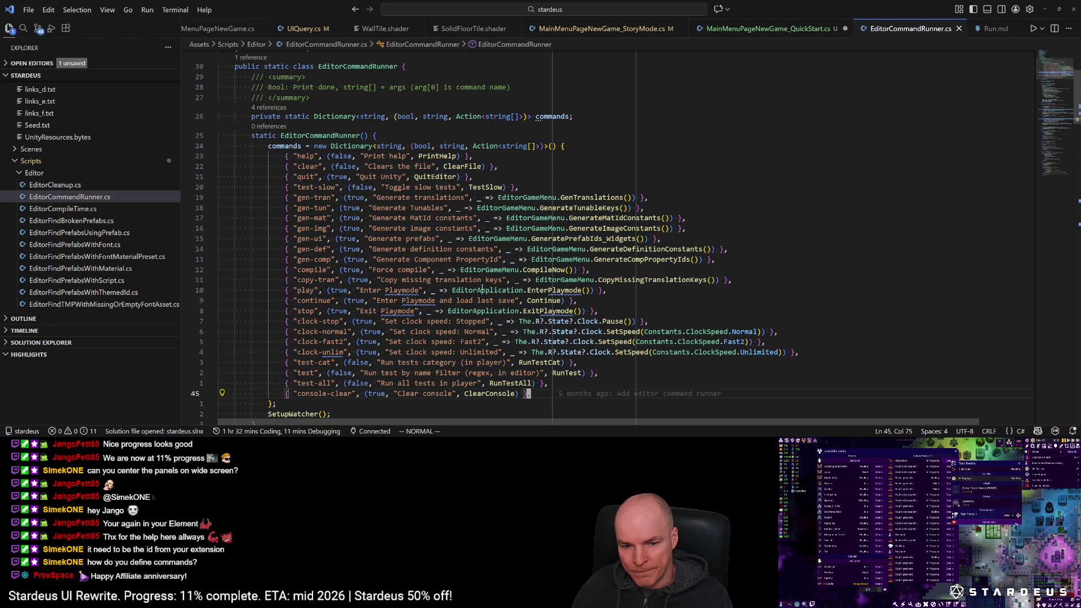
pyautogui.moveTo(481, 287)
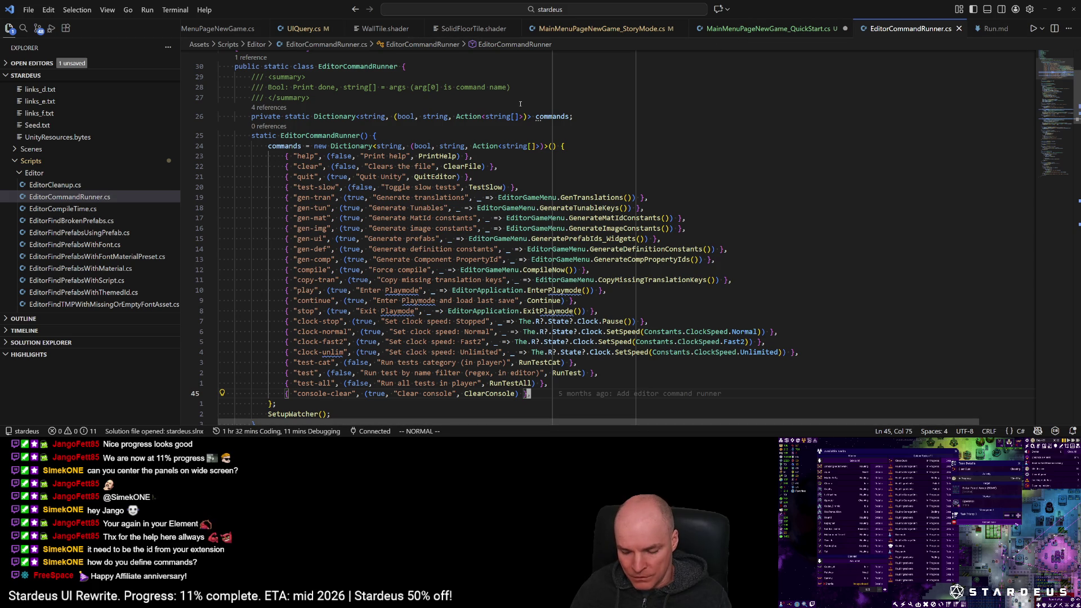
pyautogui.hotkey('ctrl', 'shift', 'p')
pyautogui.press('Return')
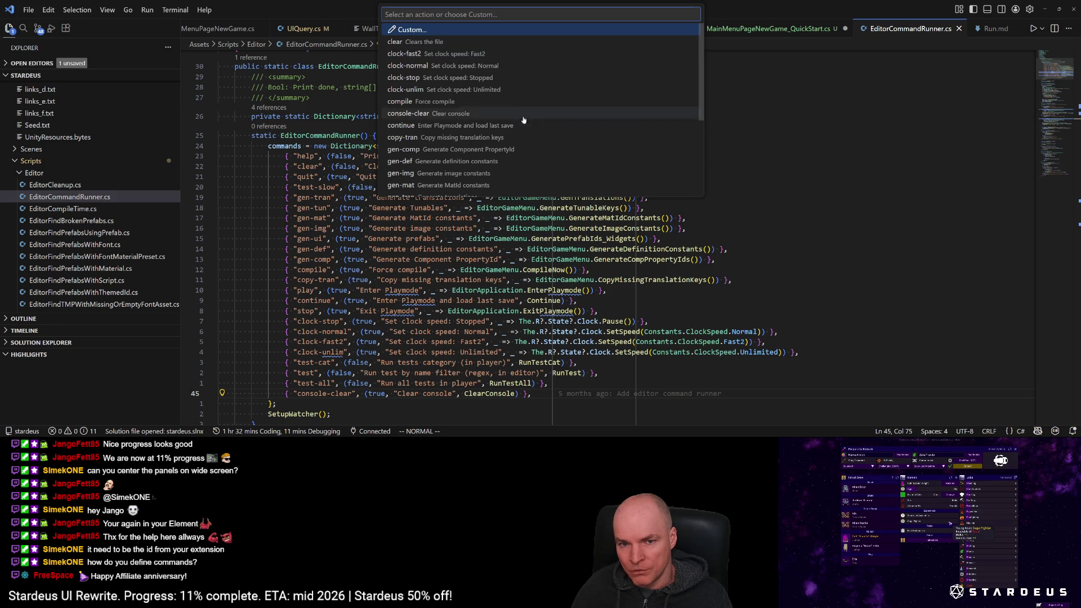
pyautogui.scroll(-5, 498, 155)
pyautogui.scroll(5, 498, 156)
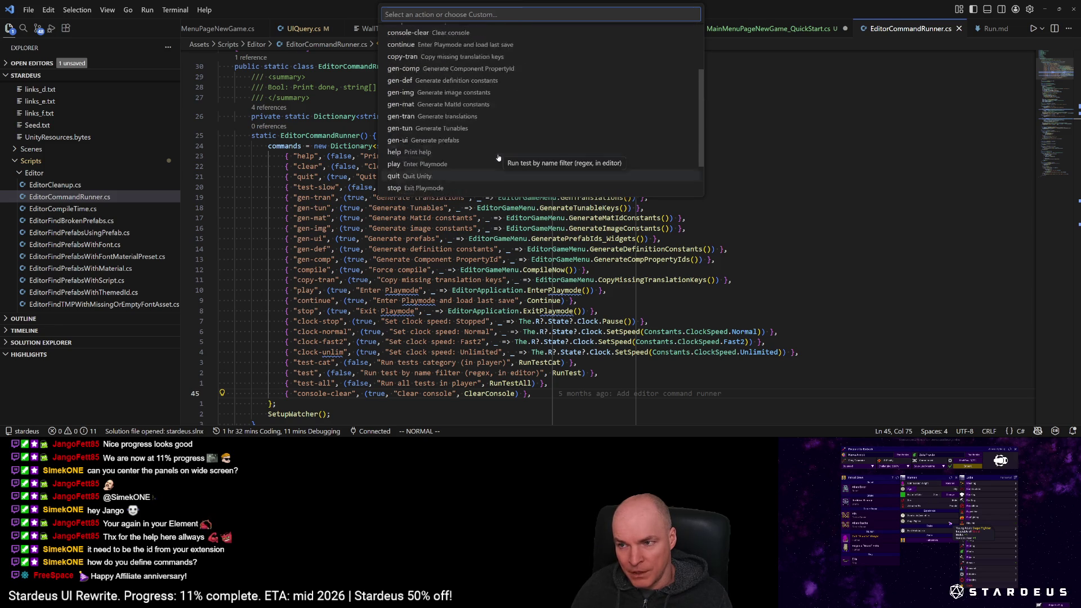
pyautogui.scroll(-3, 497, 159)
pyautogui.scroll(5, 484, 166)
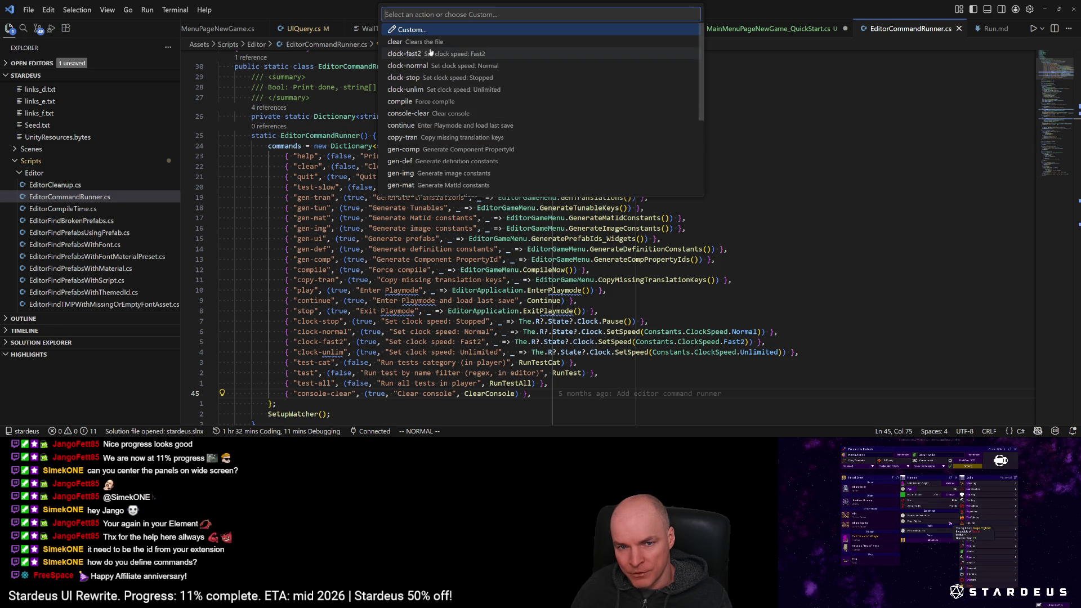
pyautogui.scroll(-2, 428, 144)
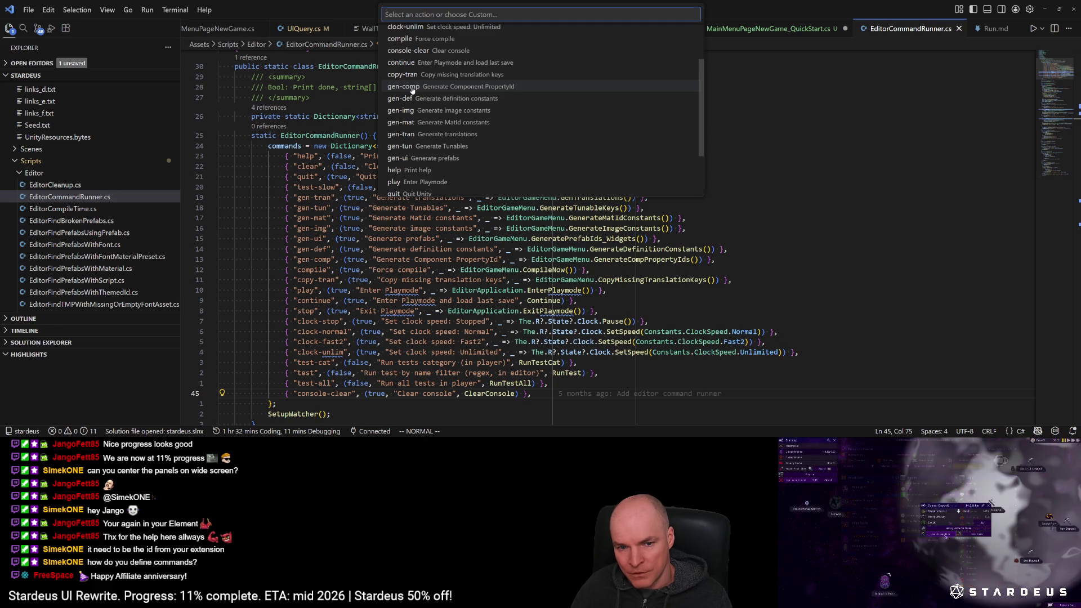
pyautogui.click(791, 115)
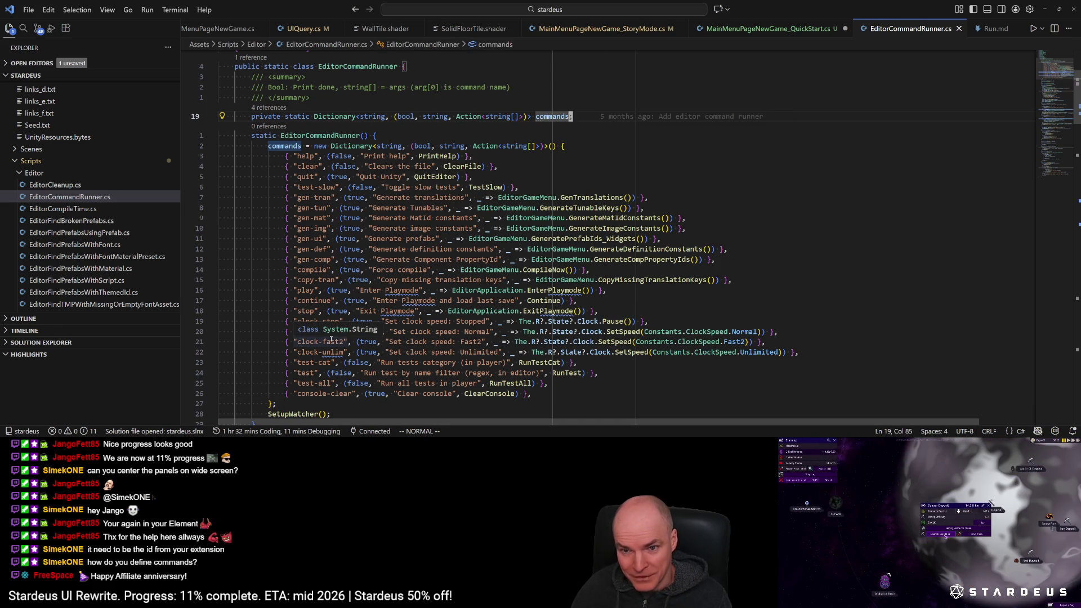
pyautogui.hotkey('ctrl', 'Tab')
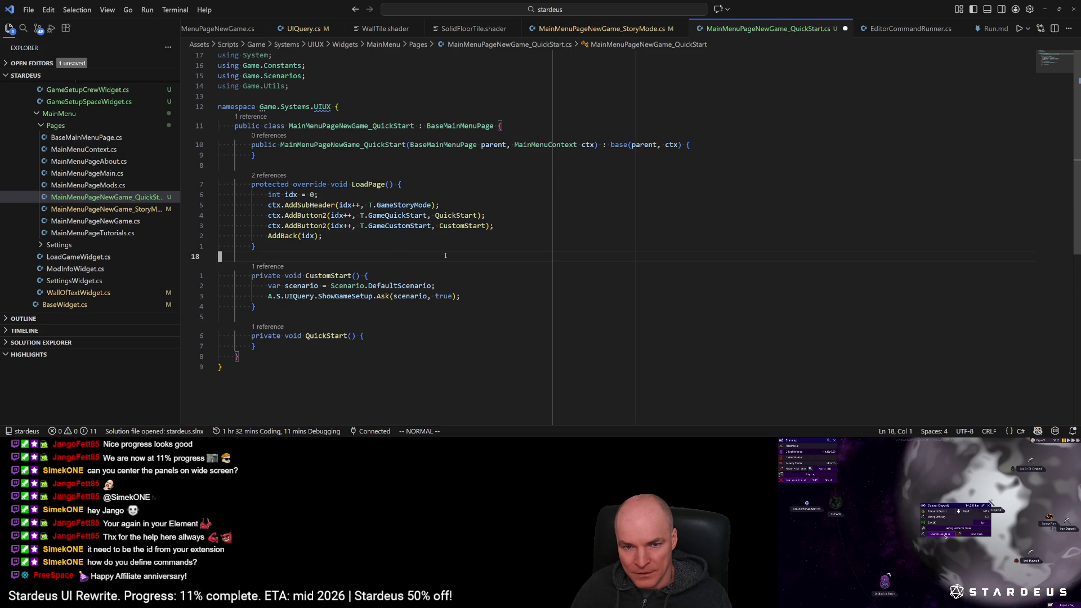
# Step: Delete MainMenuPageNewGame_QuickStart.cs from the project
pyautogui.click(124, 197)
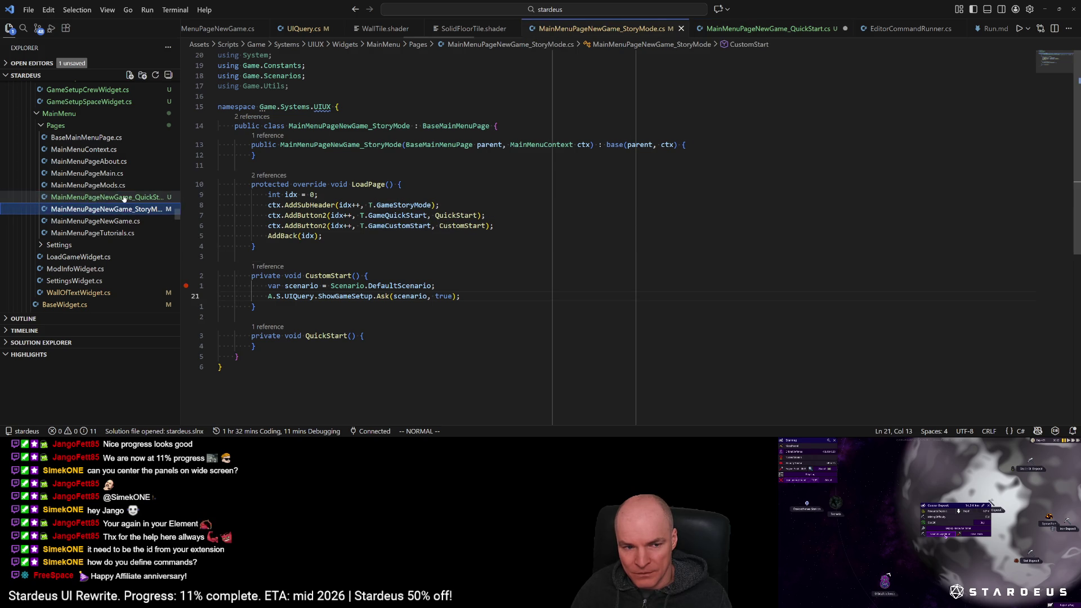
pyautogui.press('Delete')
pyautogui.press('Return')
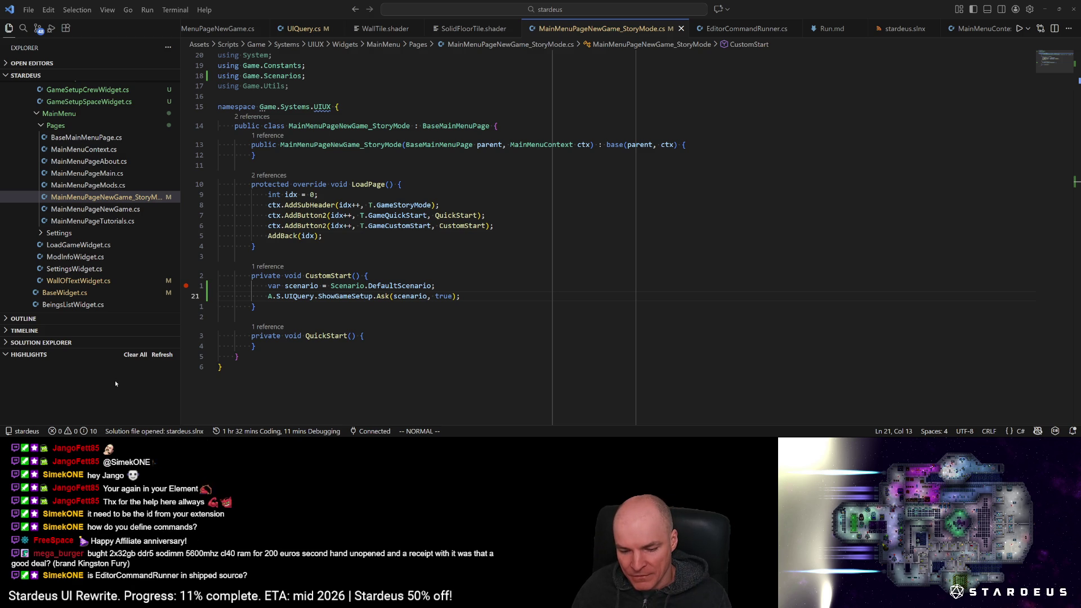
# Step: Return to EditorCommandRunner.cs and view its command dictionary
pyautogui.click(511, 211)
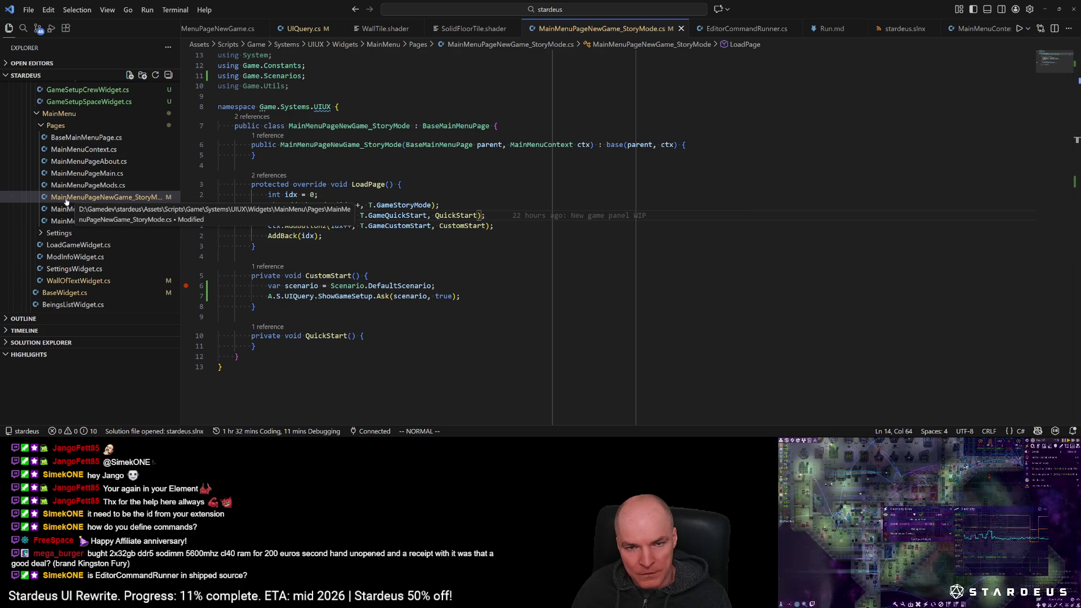
pyautogui.click(743, 28)
pyautogui.scroll(3, 736, 195)
pyautogui.scroll(-5, 726, 169)
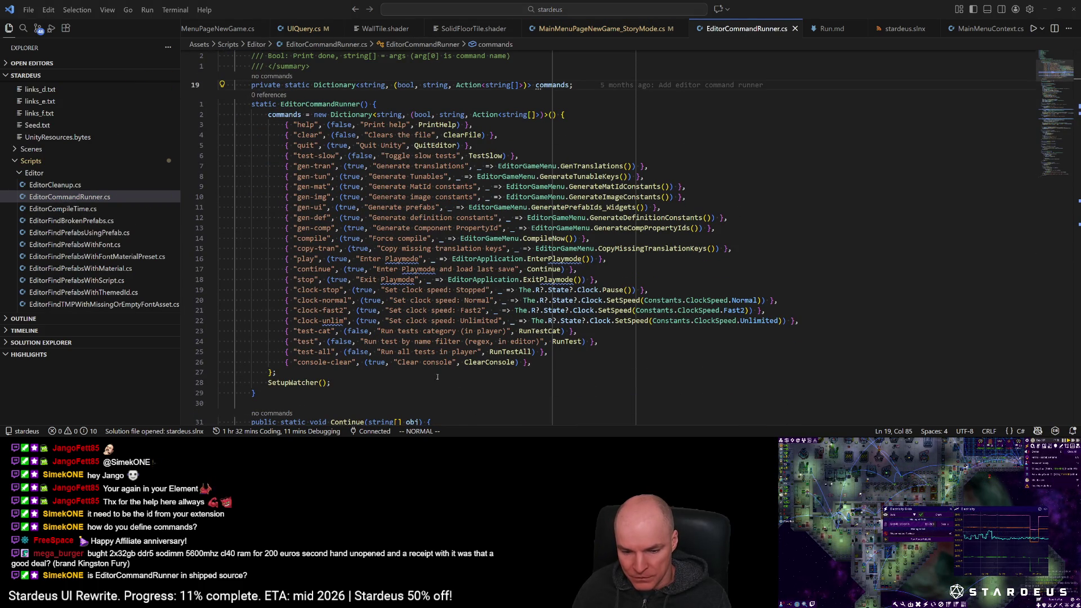
# Step: Reveal EditorCommandRunner.cs in File Explorer, then close its editor tab
pyautogui.rightClick(778, 30)
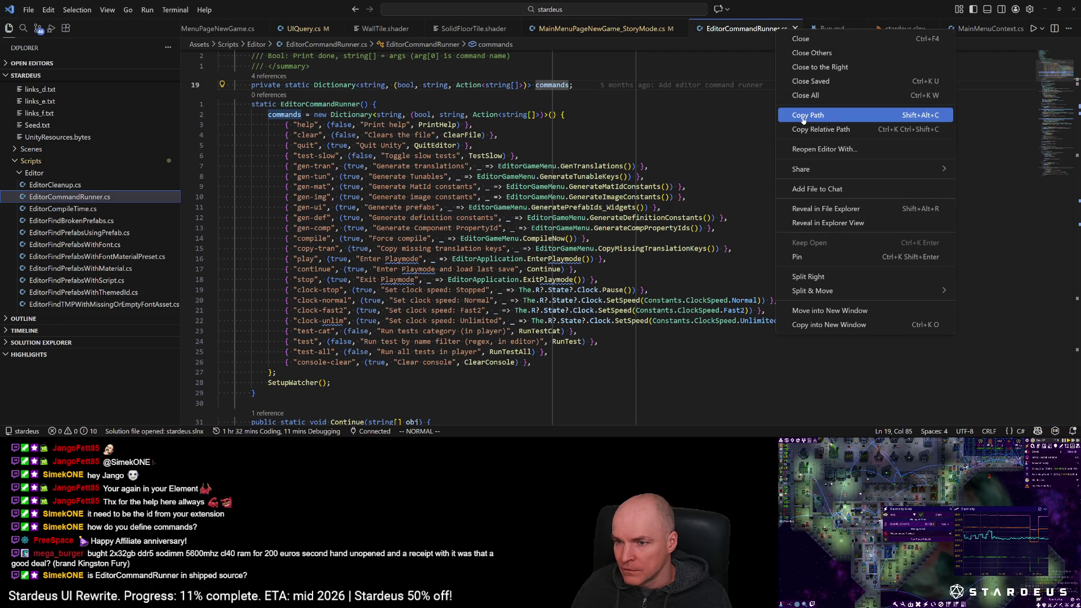
pyautogui.click(821, 209)
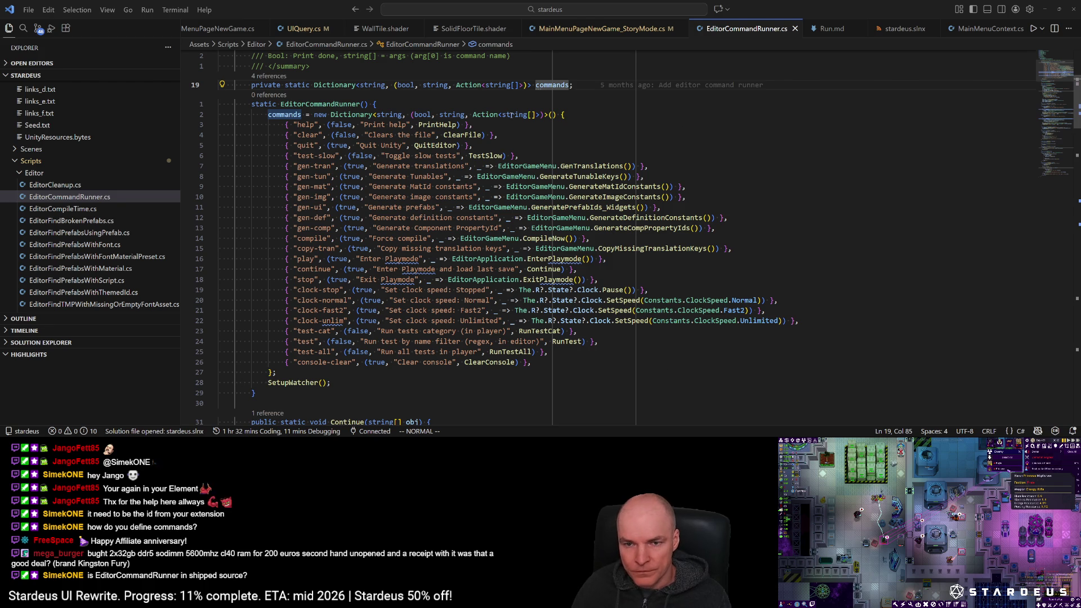
pyautogui.click(795, 29)
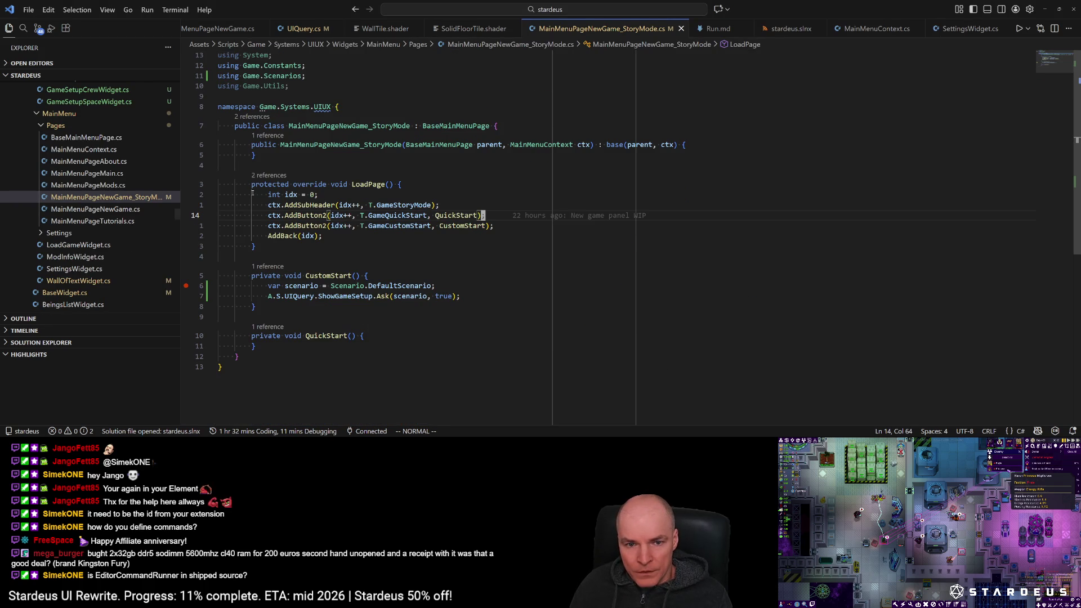
# Step: Move to the ShowGameSetup call in CustomStart() of MainMenuPageNewGame_StoryMode.cs
pyautogui.click(515, 245)
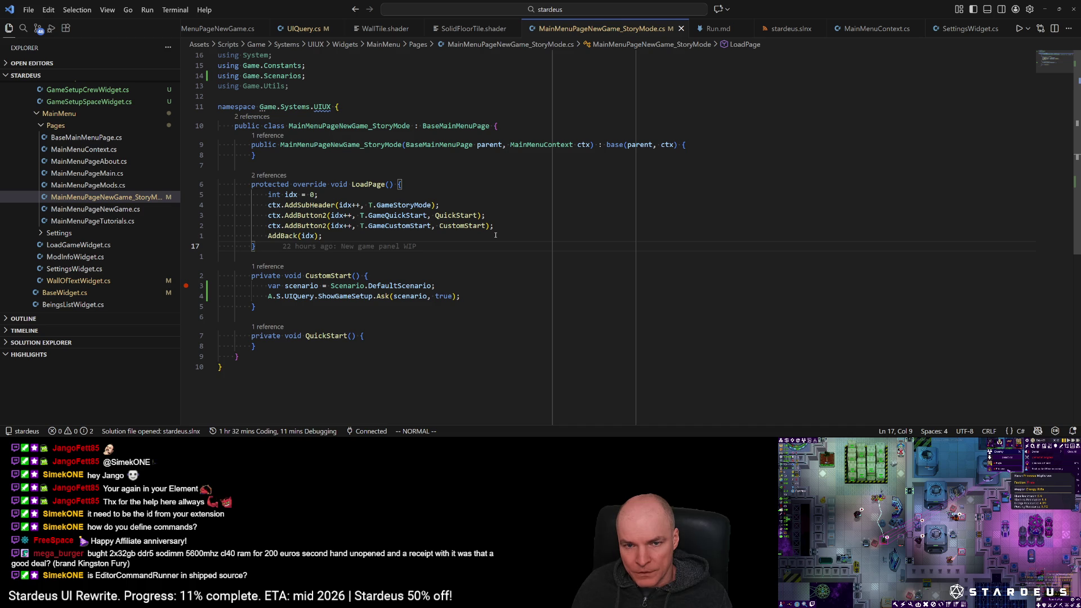
pyautogui.press('j')
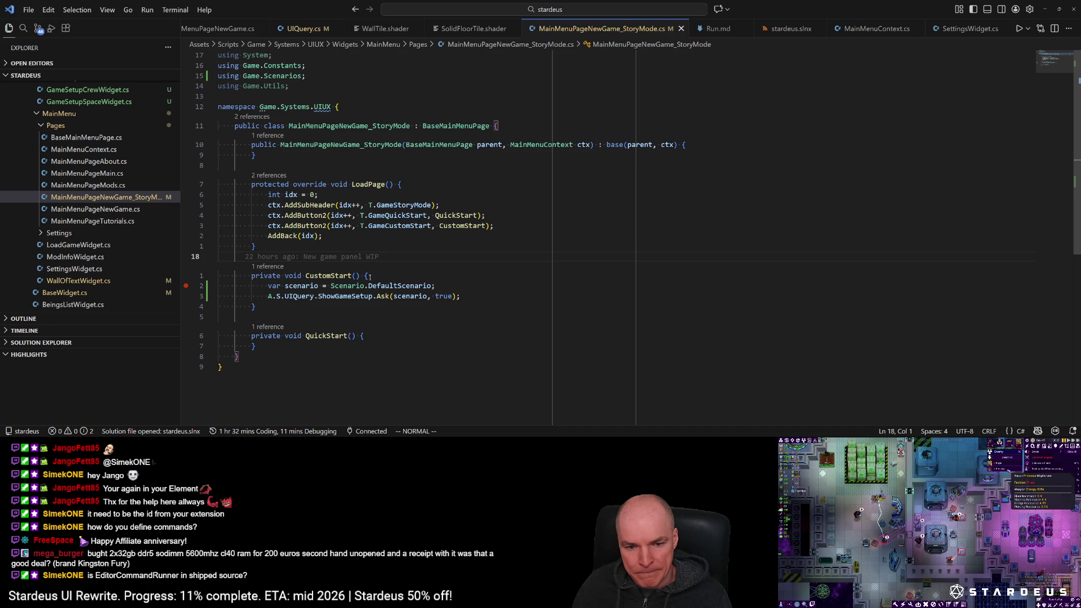
pyautogui.click(354, 297)
# Step: Open GameSetupHandler.cs from the Quick Open recent files list
pyautogui.hotkey('ctrl', 'p')
pyautogui.press('Down')
pyautogui.press('Down')
pyautogui.press('Down')
pyautogui.press('Down')
pyautogui.press('Down')
pyautogui.press('Down')
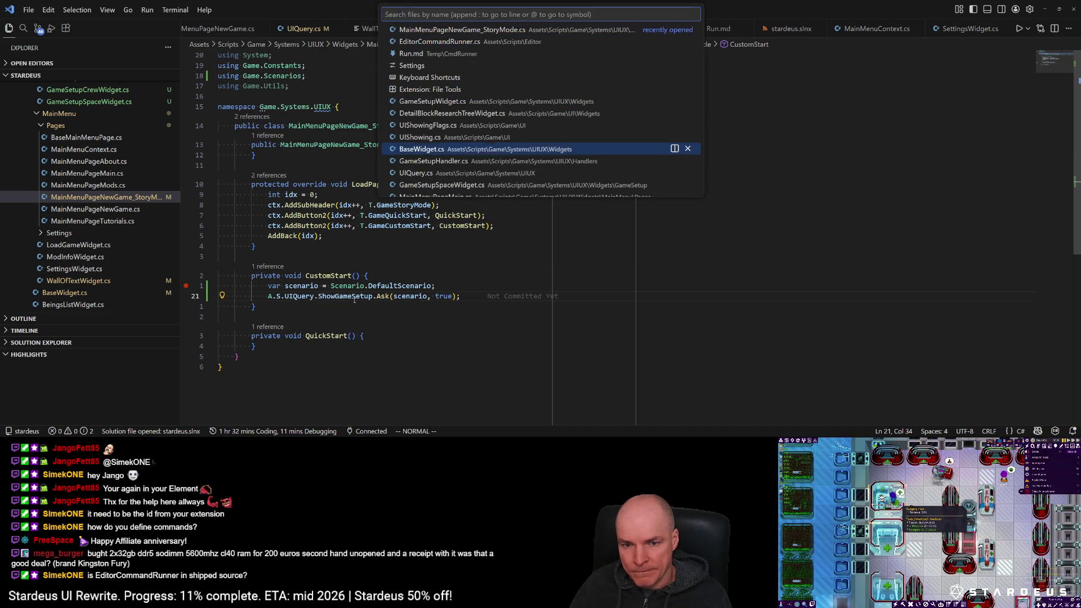
pyautogui.press('Return')
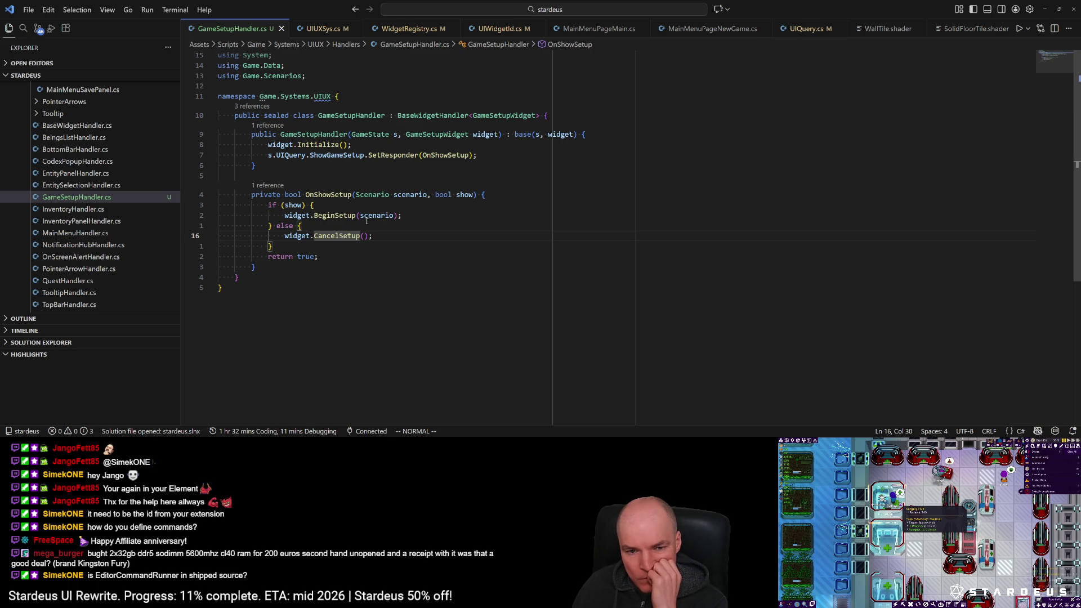
pyautogui.hotkey('ctrl', 'p')
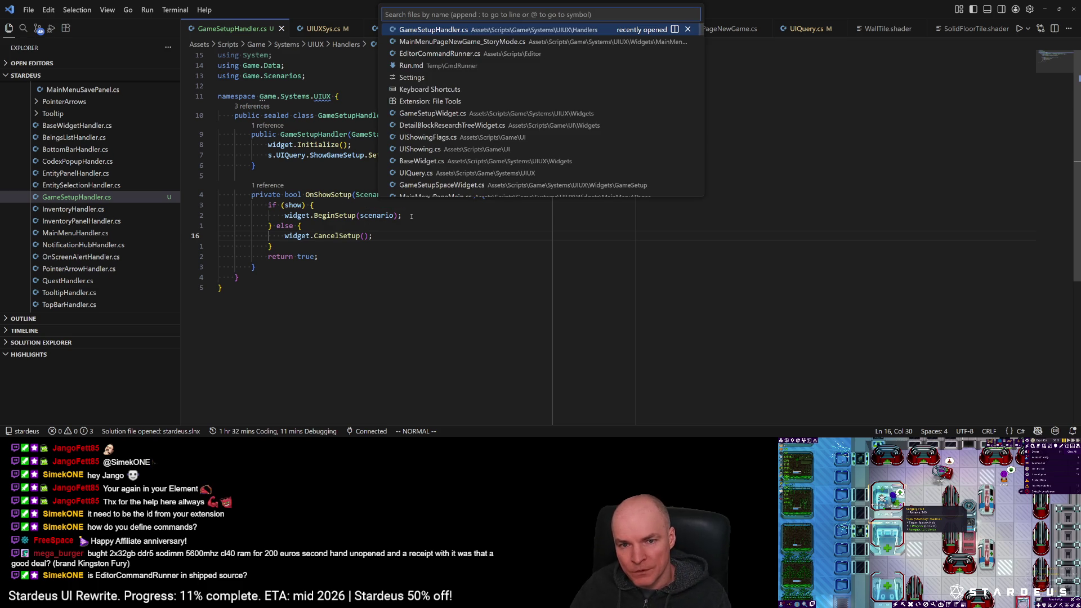
pyautogui.press('Down')
pyautogui.press('Down')
pyautogui.press('Down')
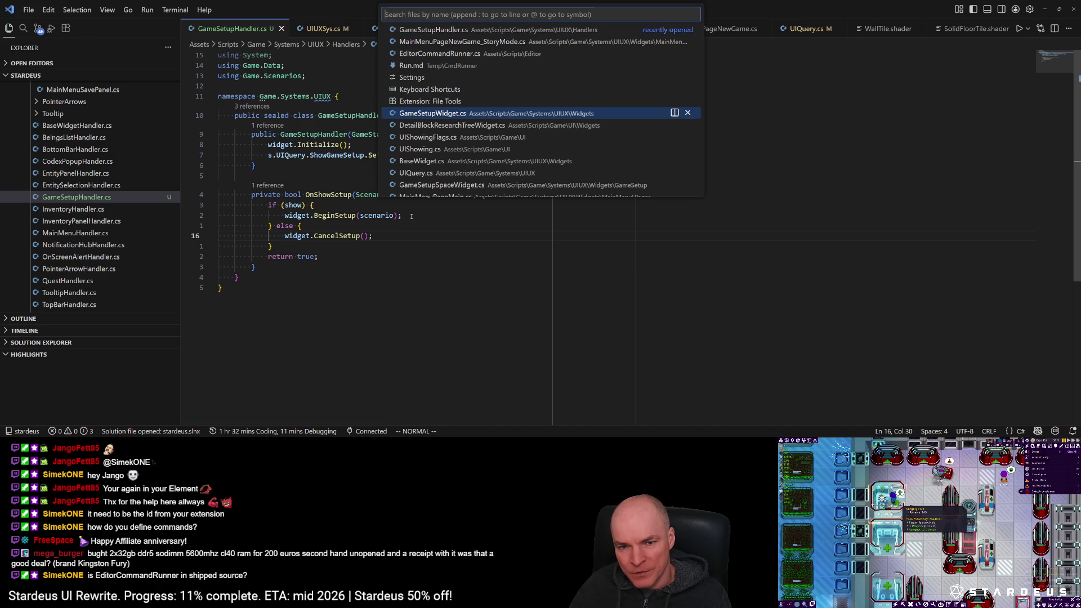
pyautogui.press('Return')
pyautogui.scroll(5, 447, 167)
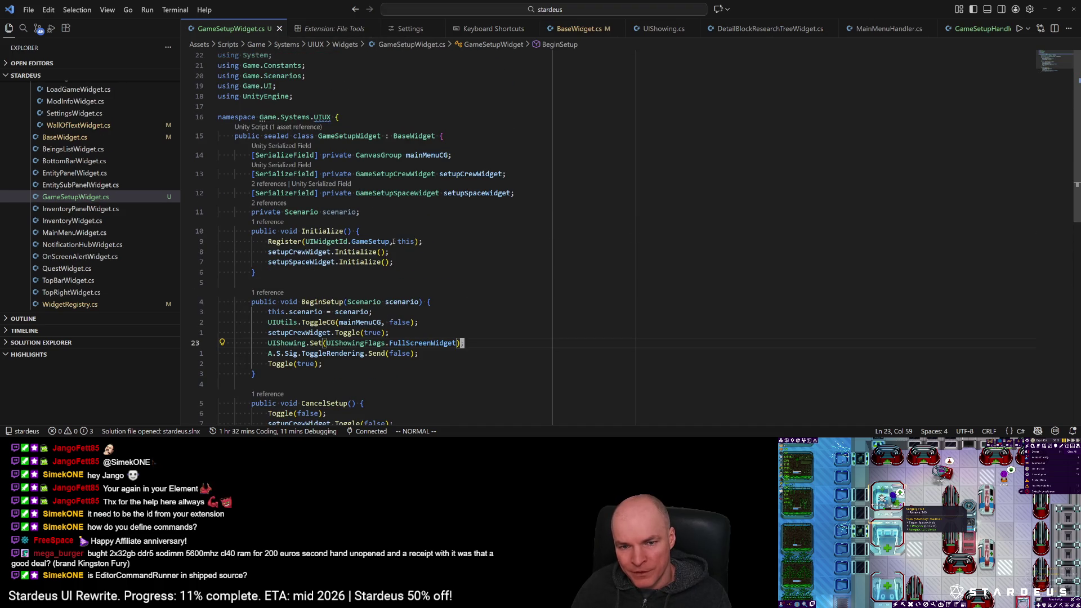
pyautogui.press('k')
pyautogui.press('k')
pyautogui.press('k')
pyautogui.press('j')
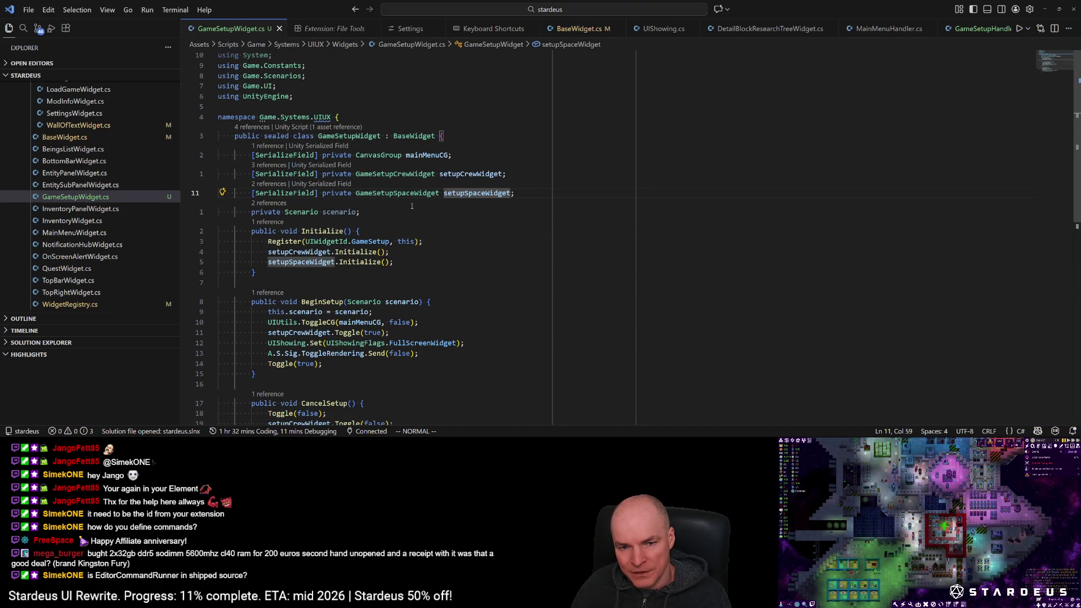
pyautogui.scroll(-2, 377, 178)
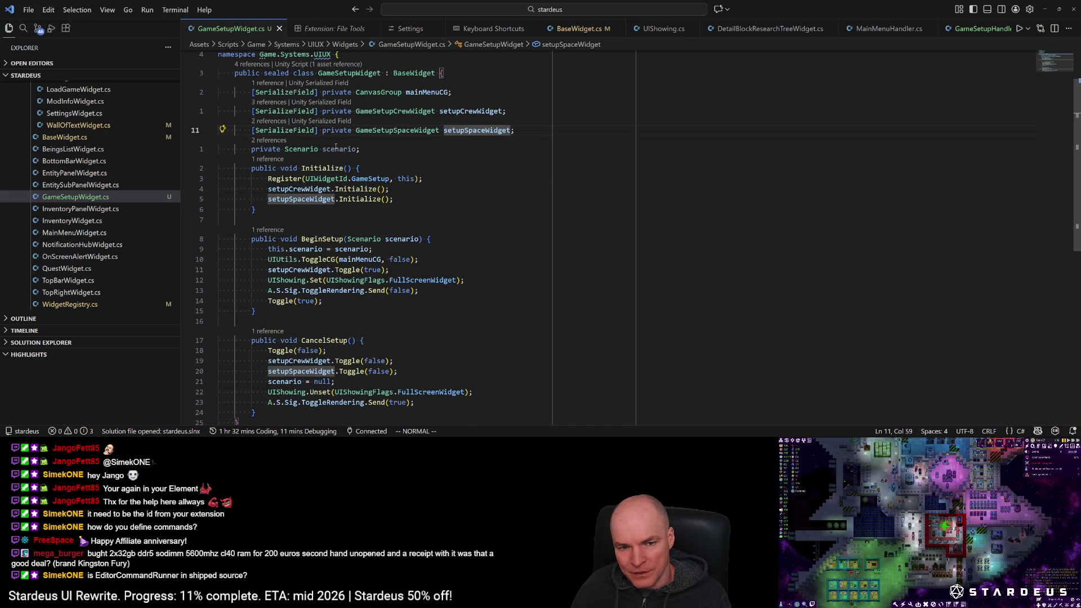
pyautogui.click(335, 149)
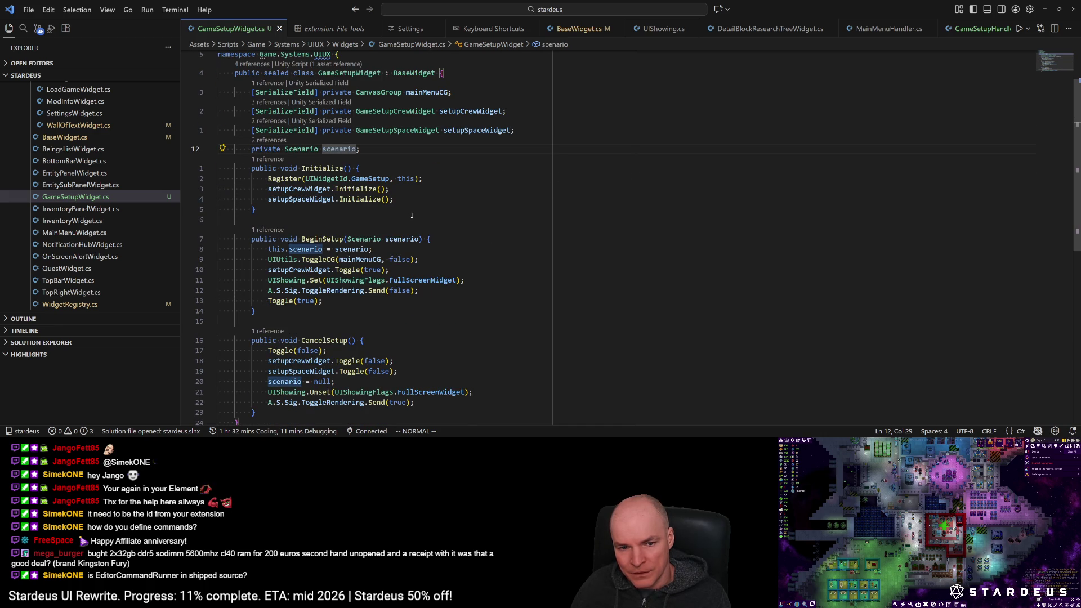
pyautogui.click(355, 188)
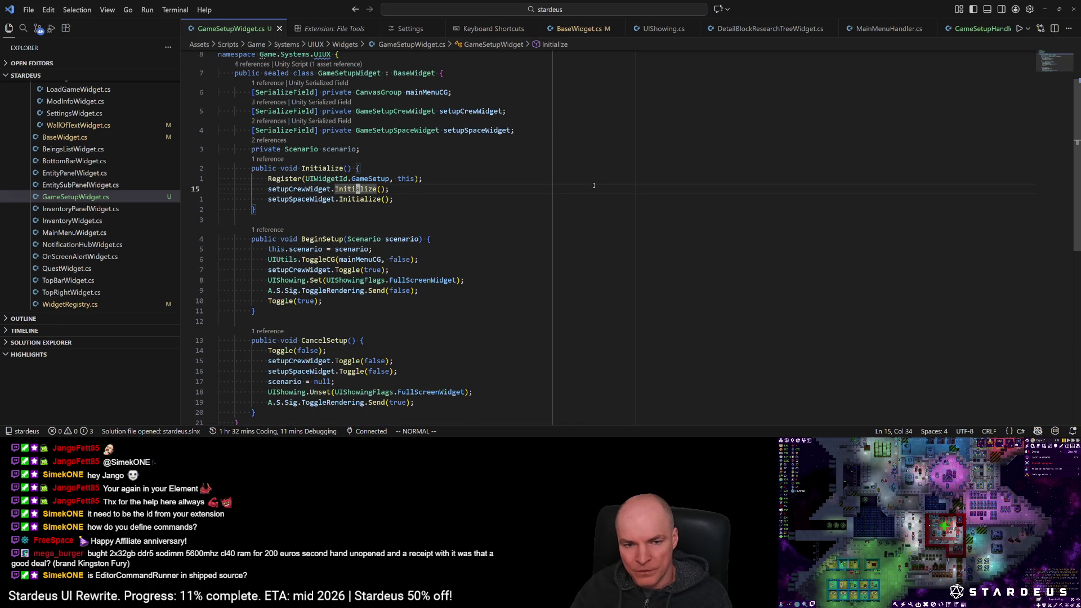
pyautogui.press('j')
pyautogui.press('j')
pyautogui.press('j')
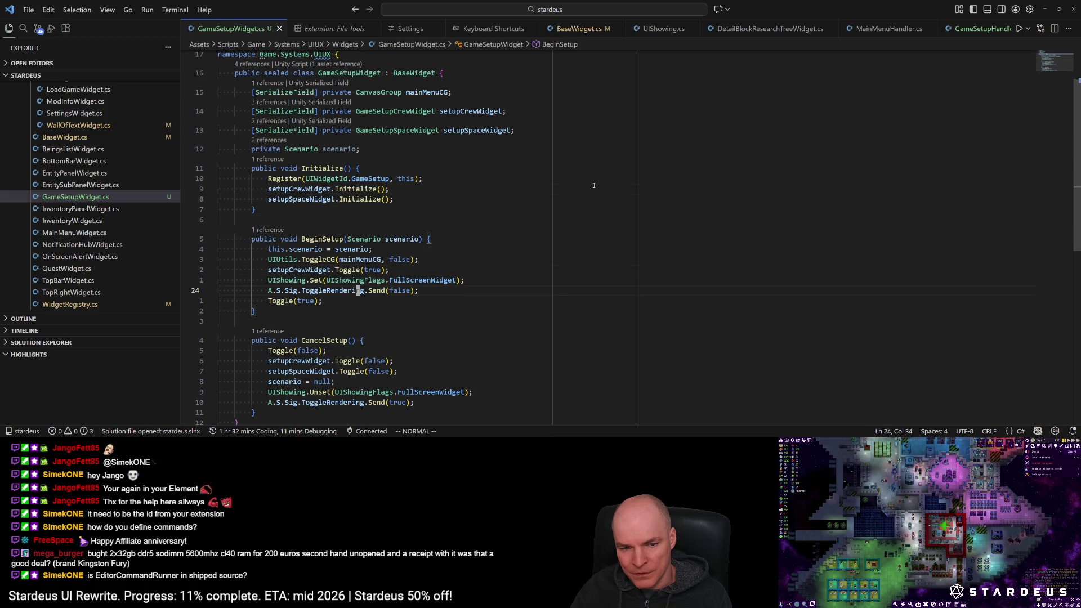
pyautogui.press('j')
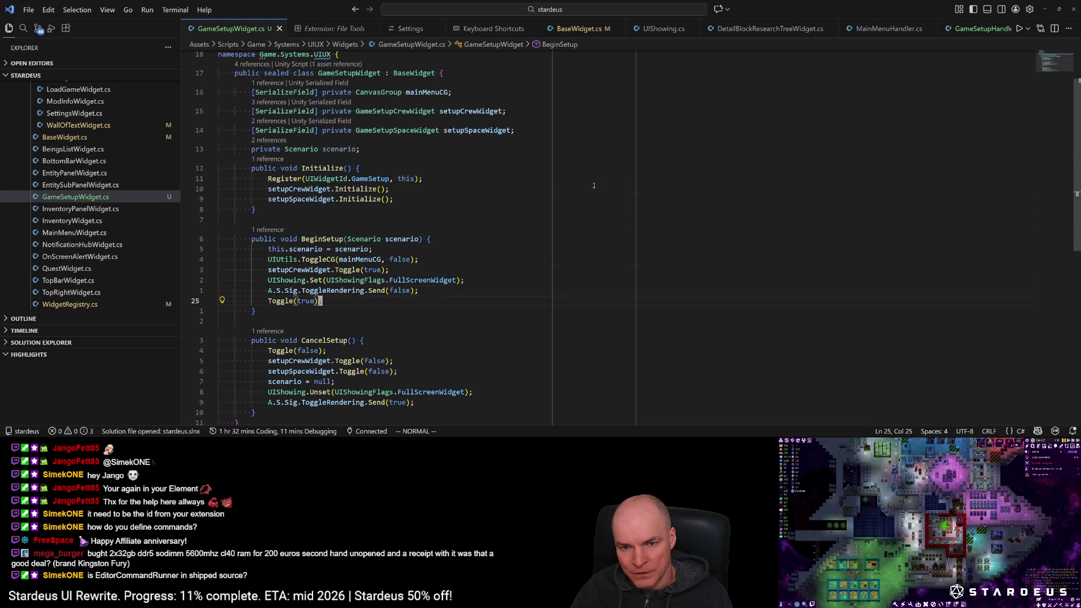
pyautogui.press('k')
pyautogui.press('k')
pyautogui.press('k')
pyautogui.press('l')
pyautogui.press('l')
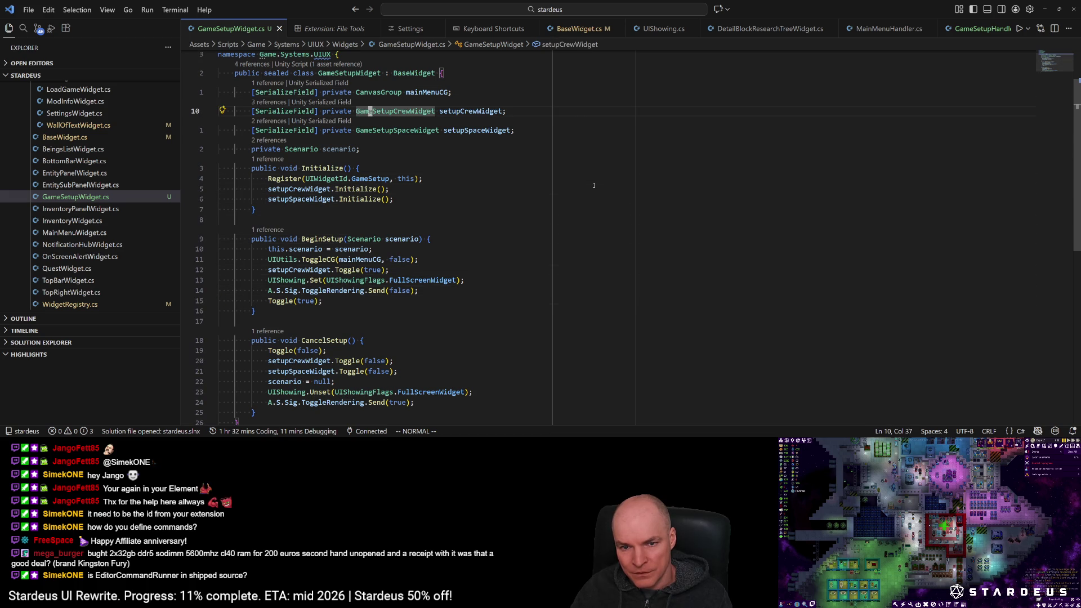
pyautogui.press('w')
pyautogui.press('j')
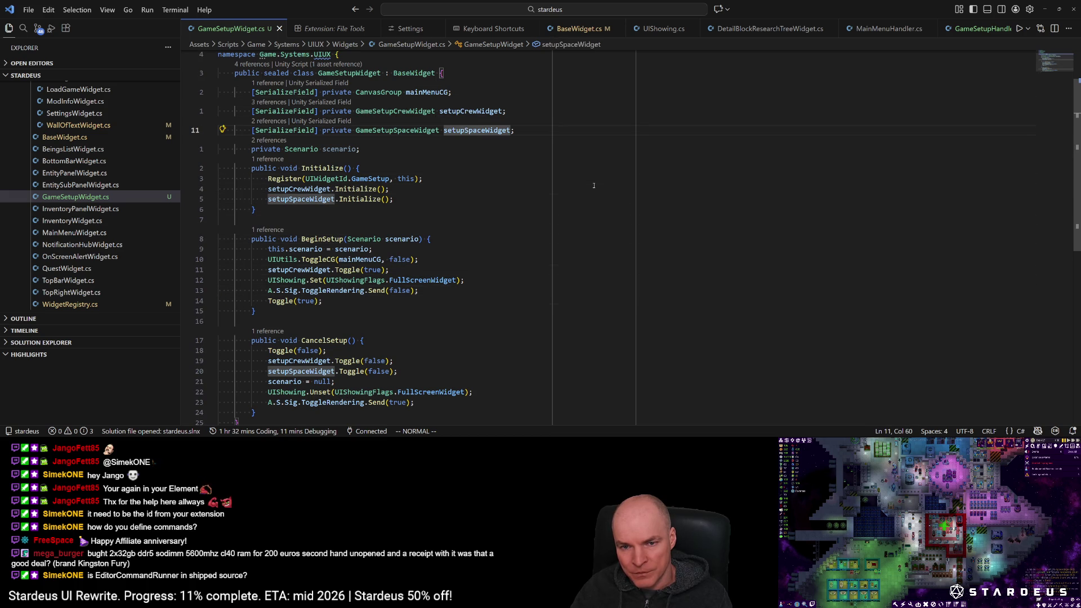
pyautogui.press('k')
pyautogui.press('j')
pyautogui.press('k')
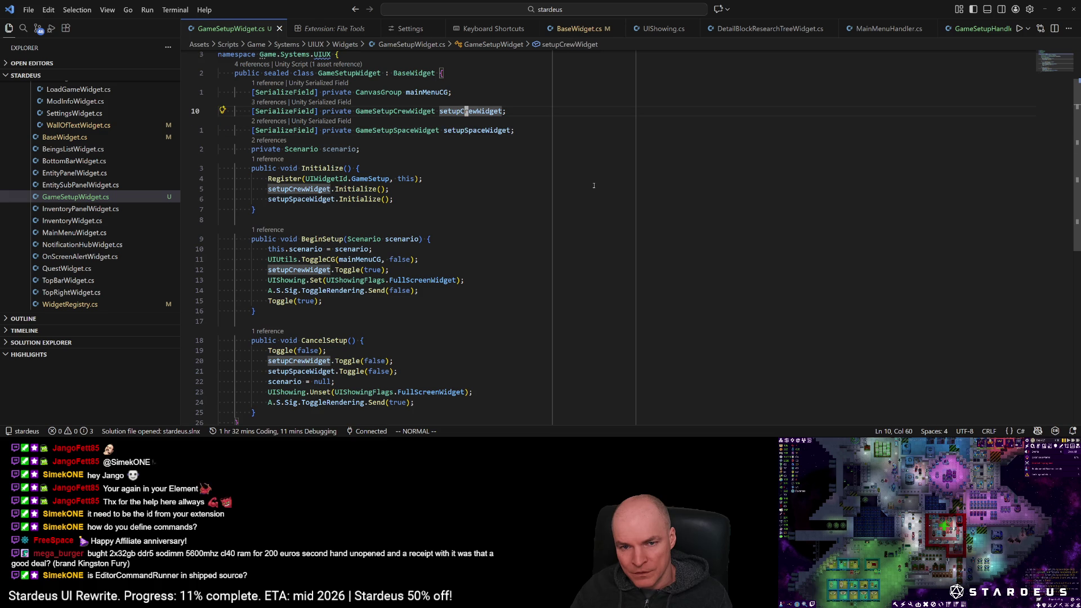
pyautogui.press('j')
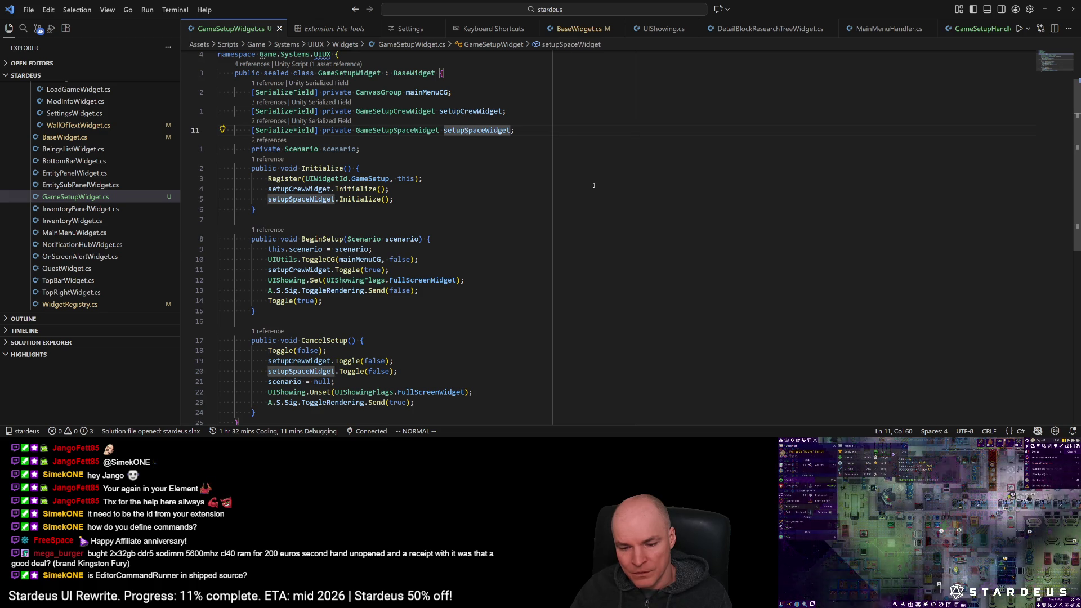
pyautogui.press('k')
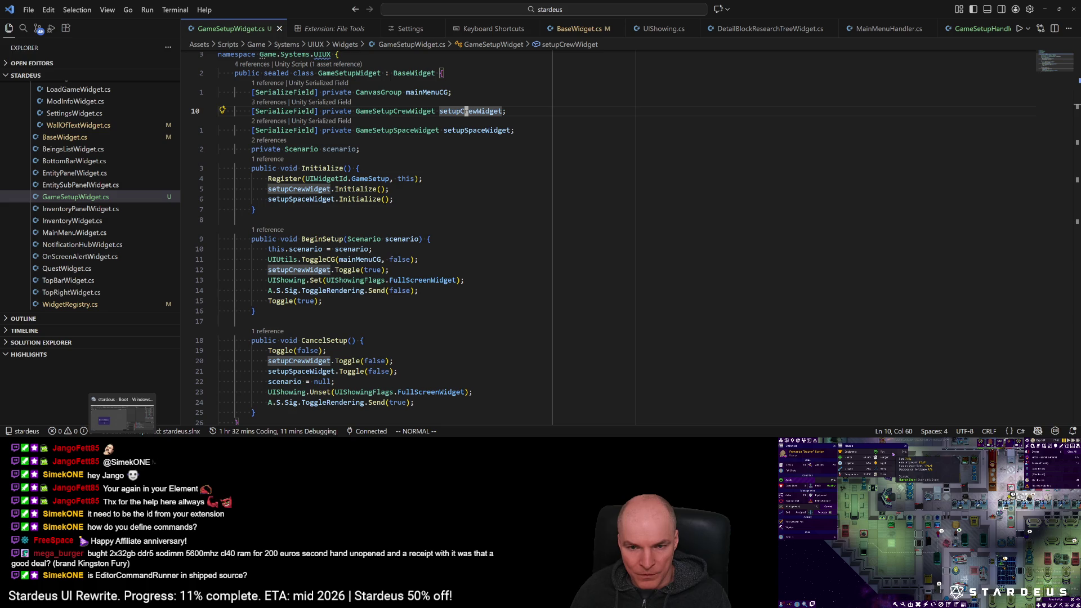
pyautogui.click(122, 416)
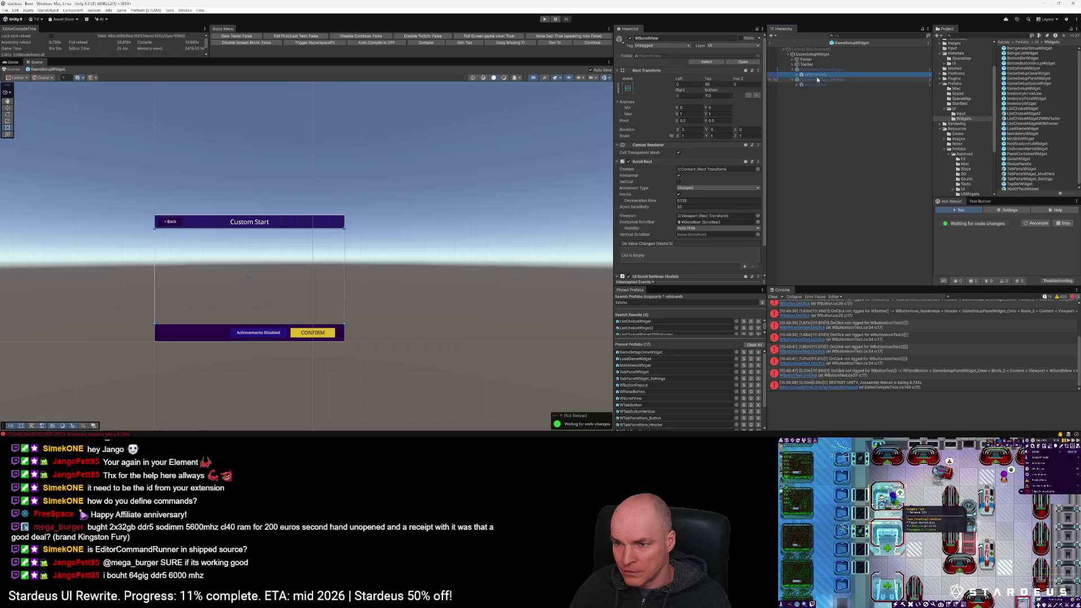
# Step: Inspect the crew and space widgets and their WScrollViews, then exit prefab mode to the Boot scene
pyautogui.click(812, 69)
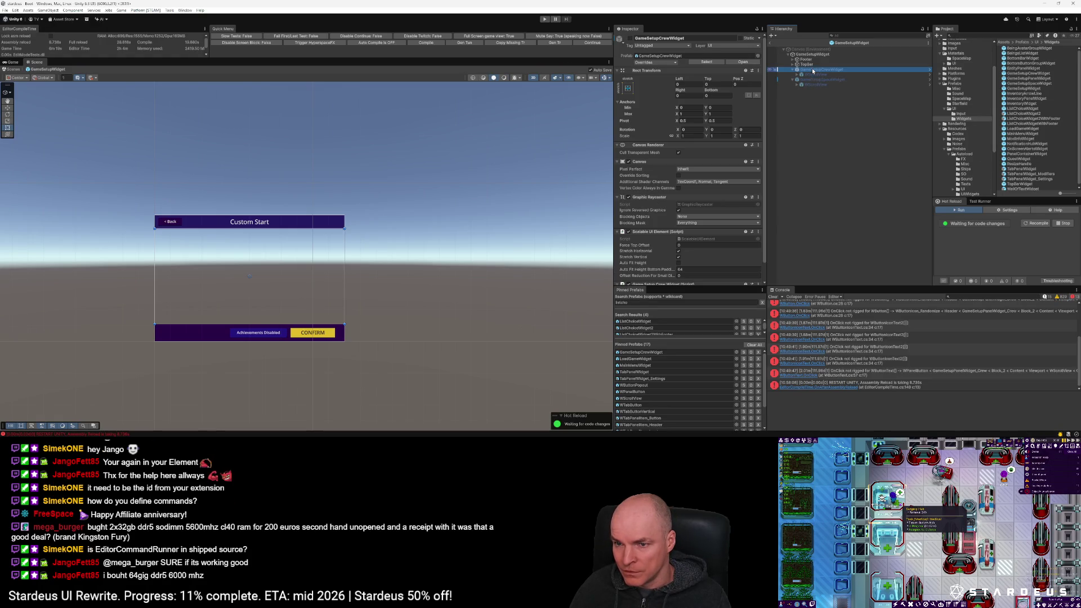
pyautogui.click(814, 80)
pyautogui.press('Down')
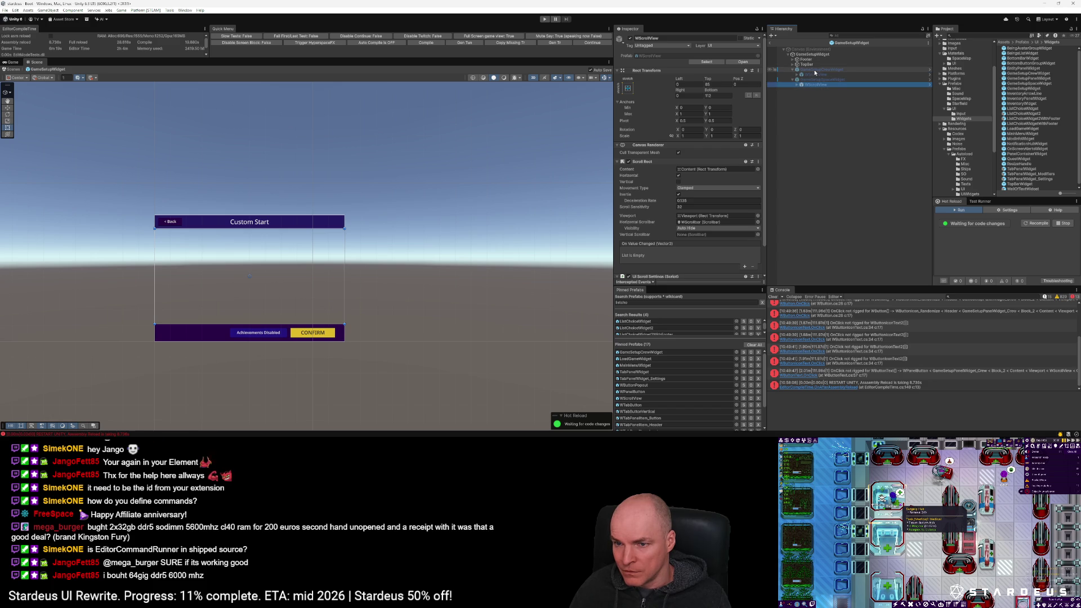
pyautogui.click(814, 75)
pyautogui.click(815, 71)
pyautogui.click(814, 75)
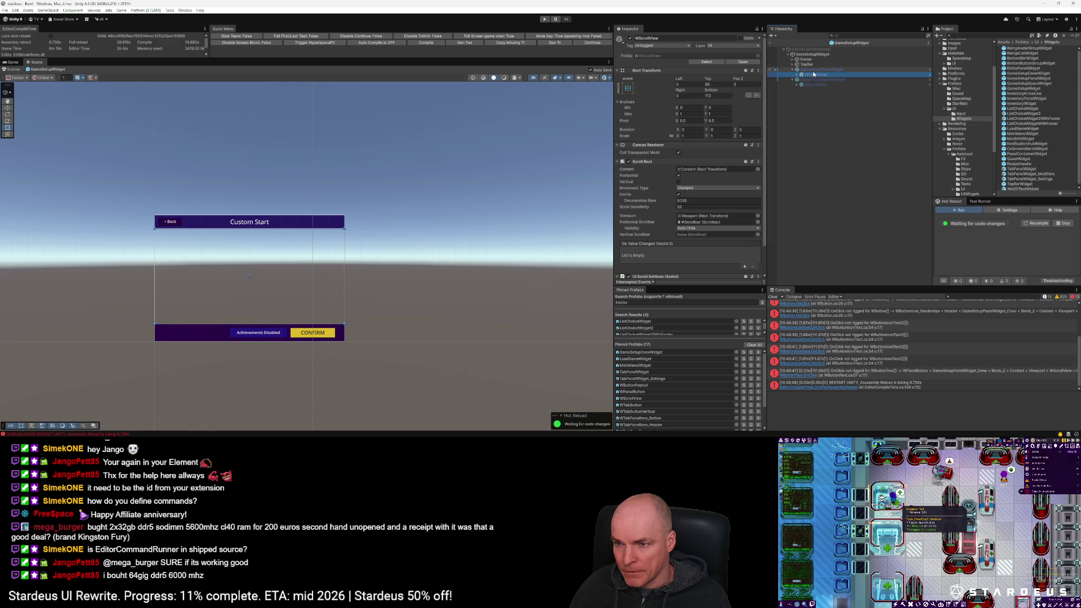
pyautogui.press('Down')
pyautogui.press('Down')
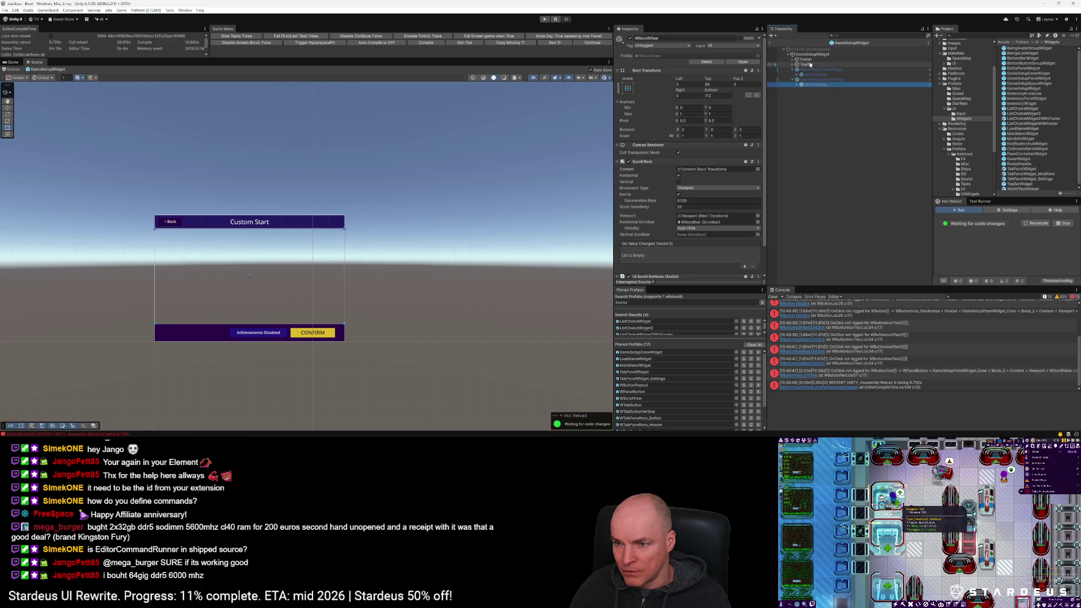
pyautogui.click(811, 69)
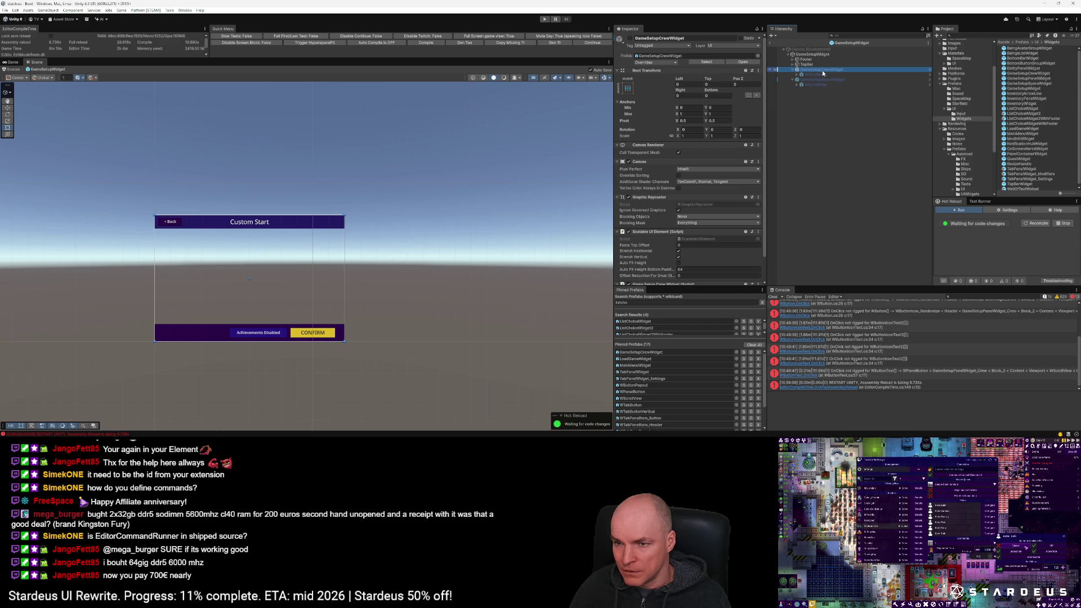
pyautogui.click(771, 44)
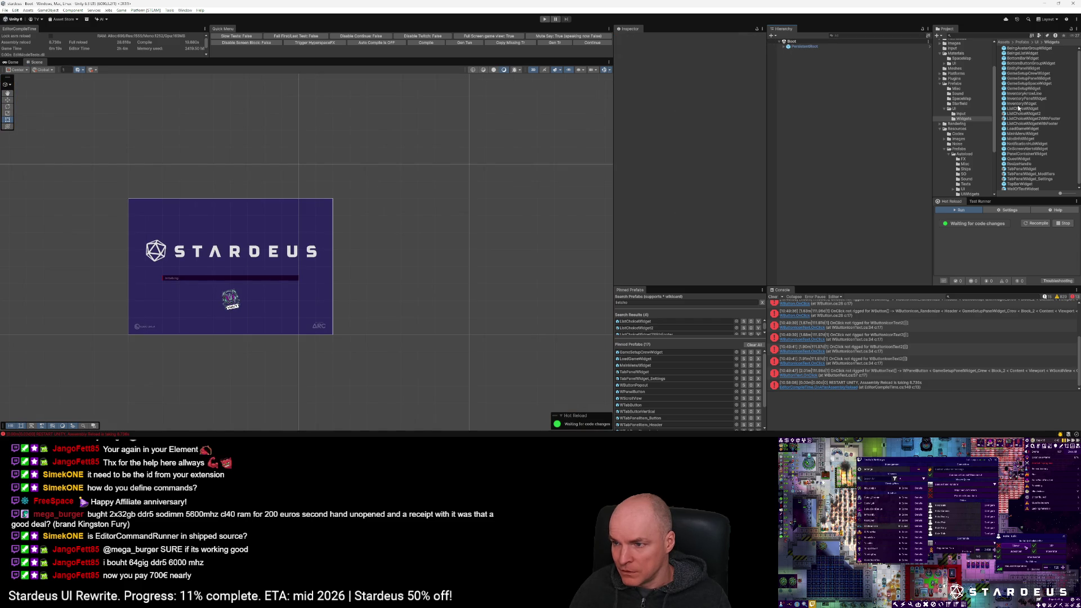
# Step: Set the WScrollView Top and Bottom to 0 in the GameSetupCrewWidget prefab
pyautogui.doubleClick(1034, 73)
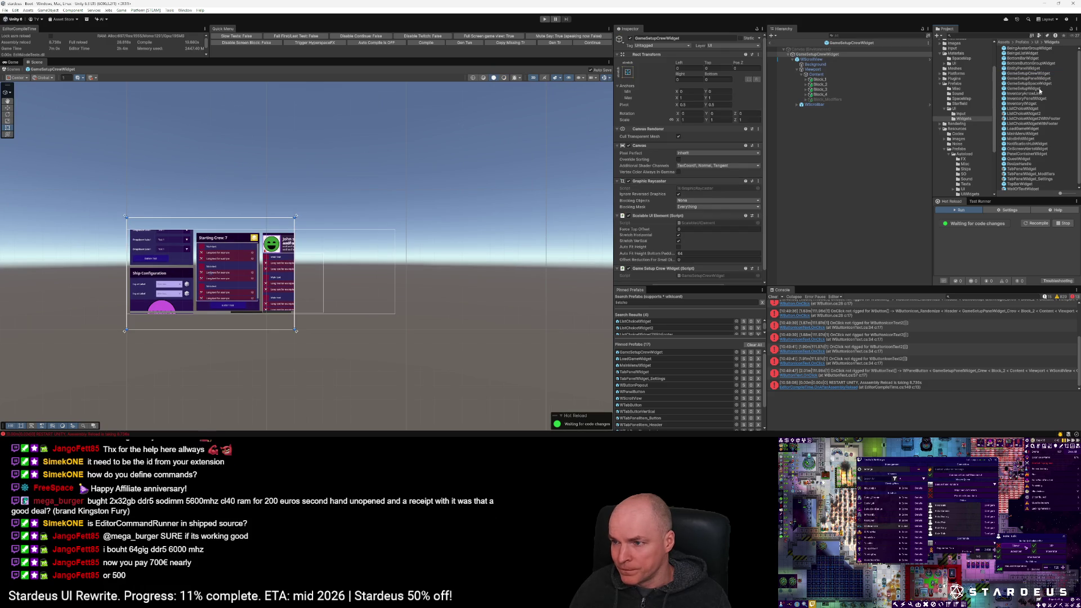
pyautogui.click(823, 60)
pyautogui.click(708, 84)
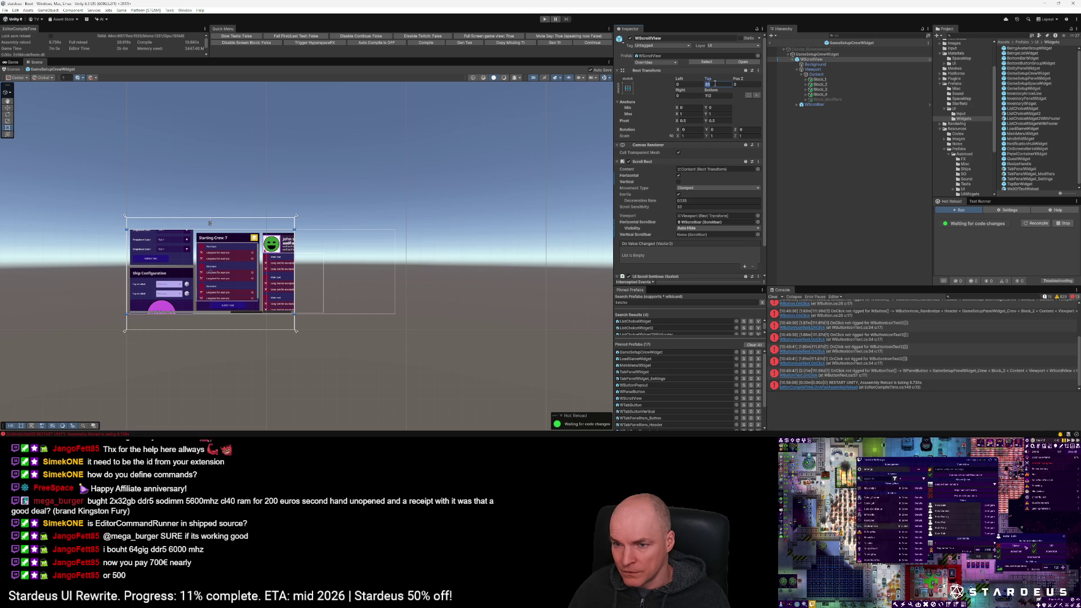
pyautogui.write('0')
pyautogui.press('Tab')
pyautogui.press('Tab')
pyautogui.press('Tab')
pyautogui.write('0')
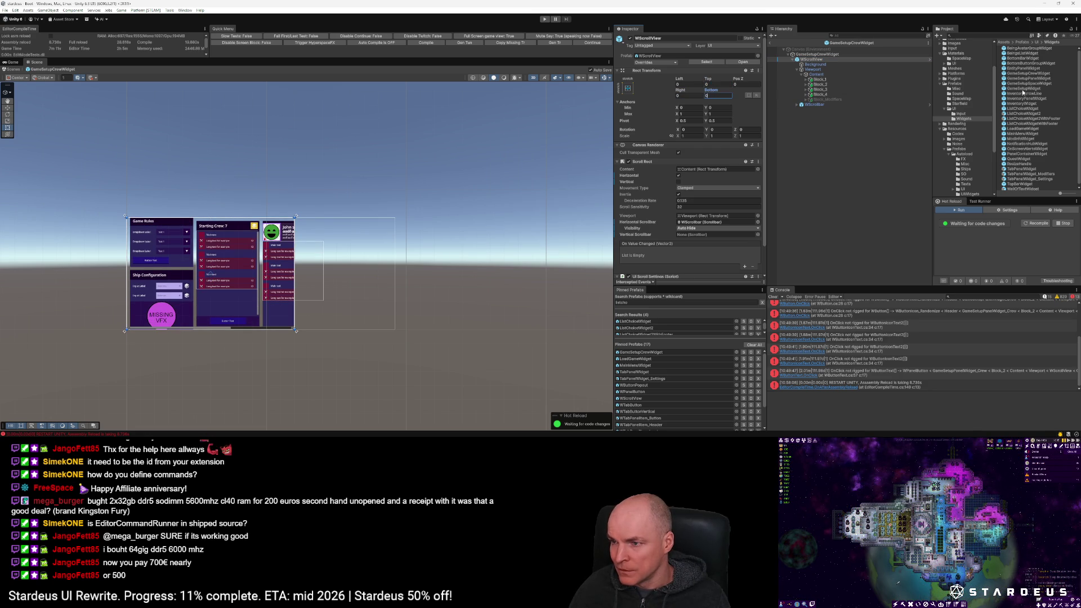
# Step: Set the WScrollView Top and Bottom to 0 in the GameSetupSpaceWidget prefab
pyautogui.doubleClick(1036, 84)
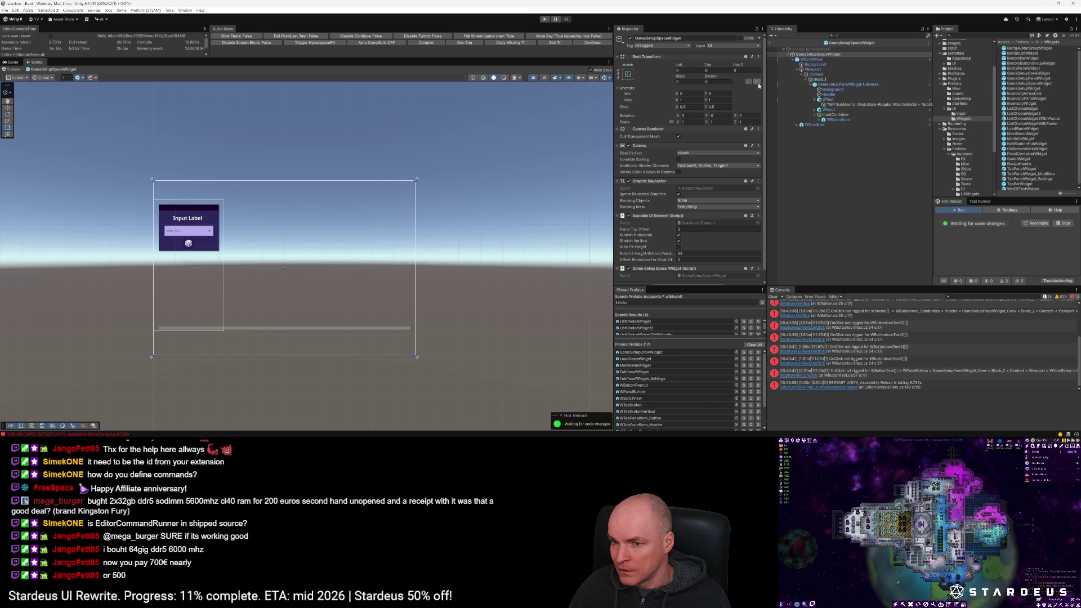
pyautogui.click(716, 84)
pyautogui.write('0')
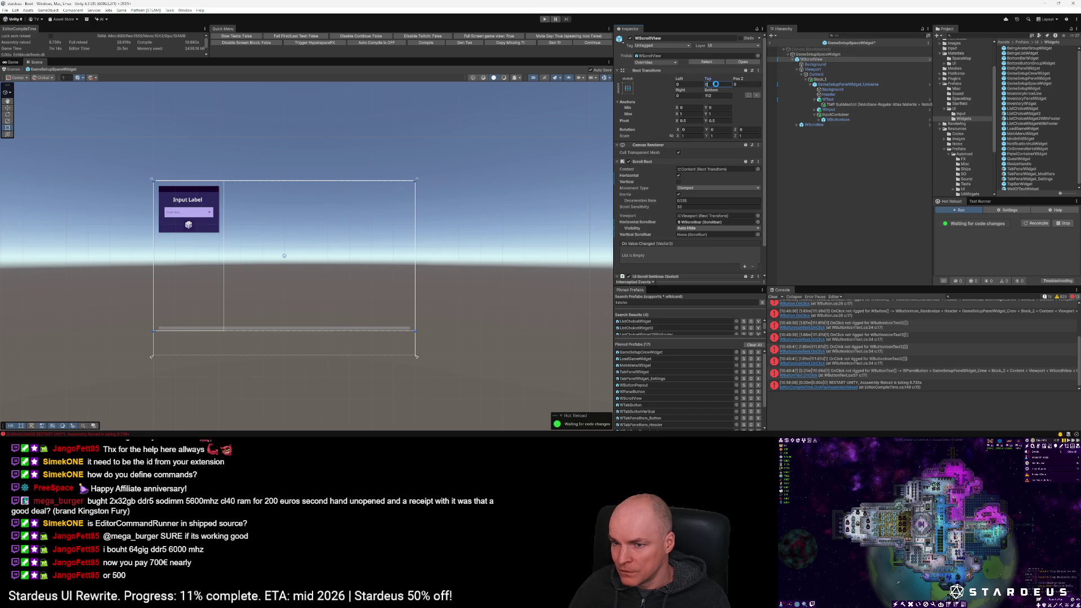
pyautogui.click(716, 95)
pyautogui.write('0')
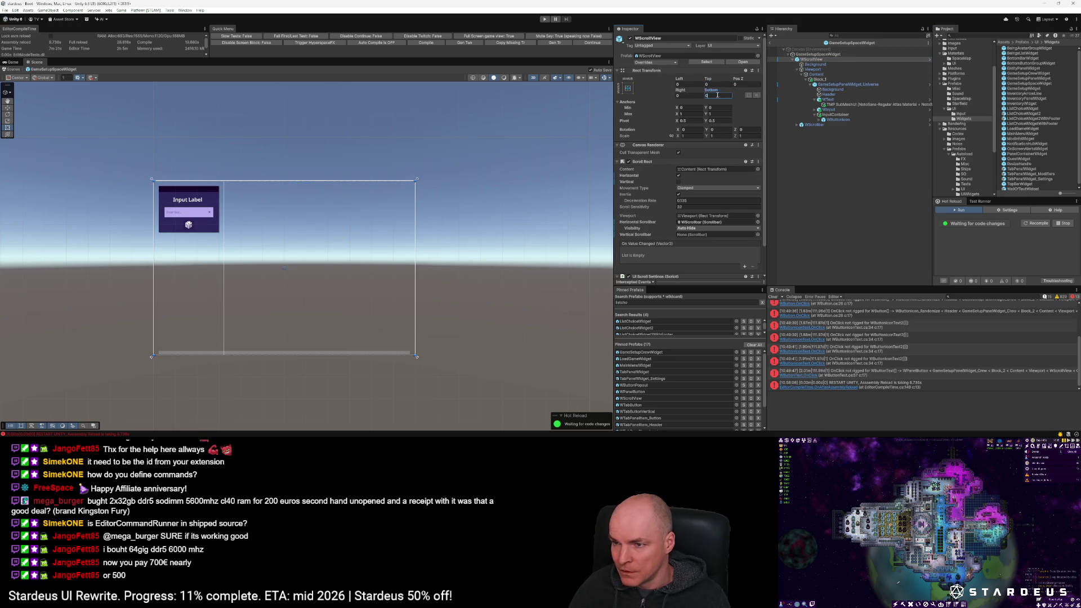
pyautogui.click(1036, 85)
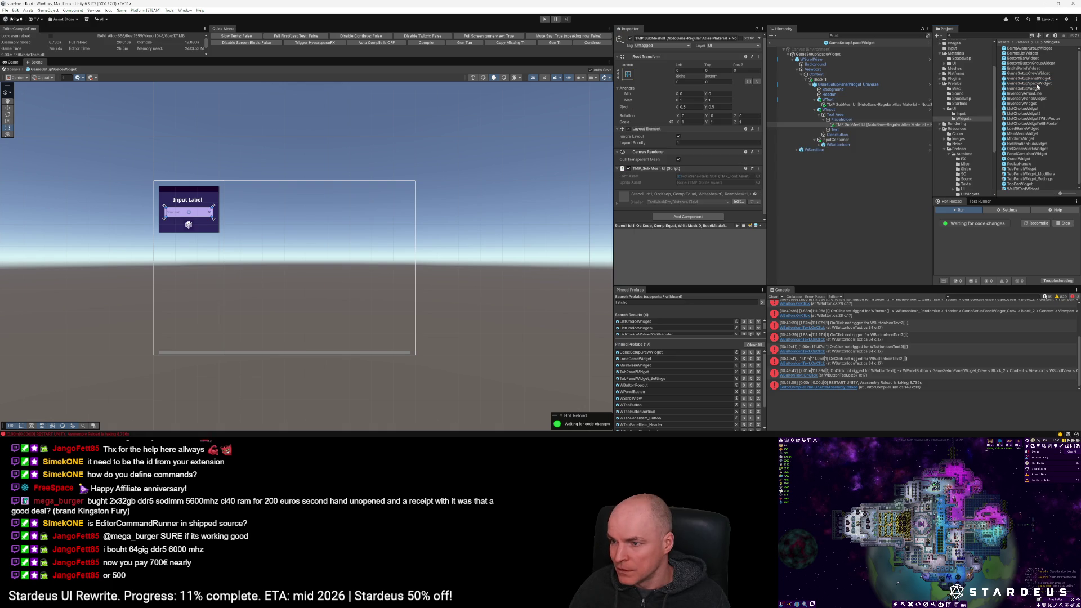
# Step: Reopen the GameSetupWidget prefab and set GameSetupCrewWidget's Top offset to 85
pyautogui.doubleClick(1029, 88)
pyautogui.click(813, 71)
pyautogui.click(718, 83)
pyautogui.write('5')
pyautogui.press('Tab')
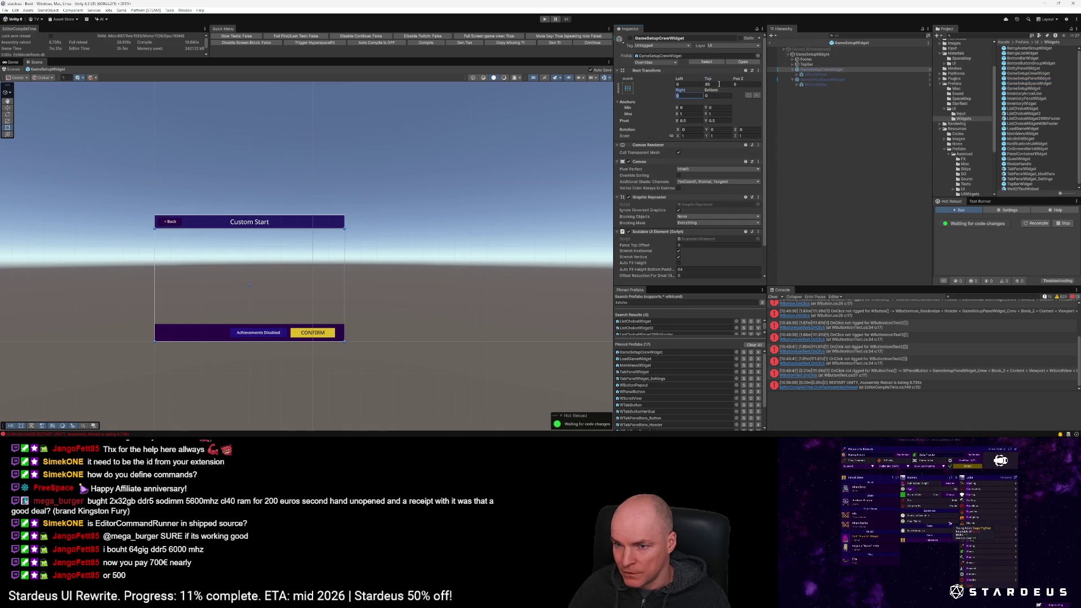
# Step: Set the crew widget's Bottom to 112 and the space widget's Top to 512
pyautogui.write('112')
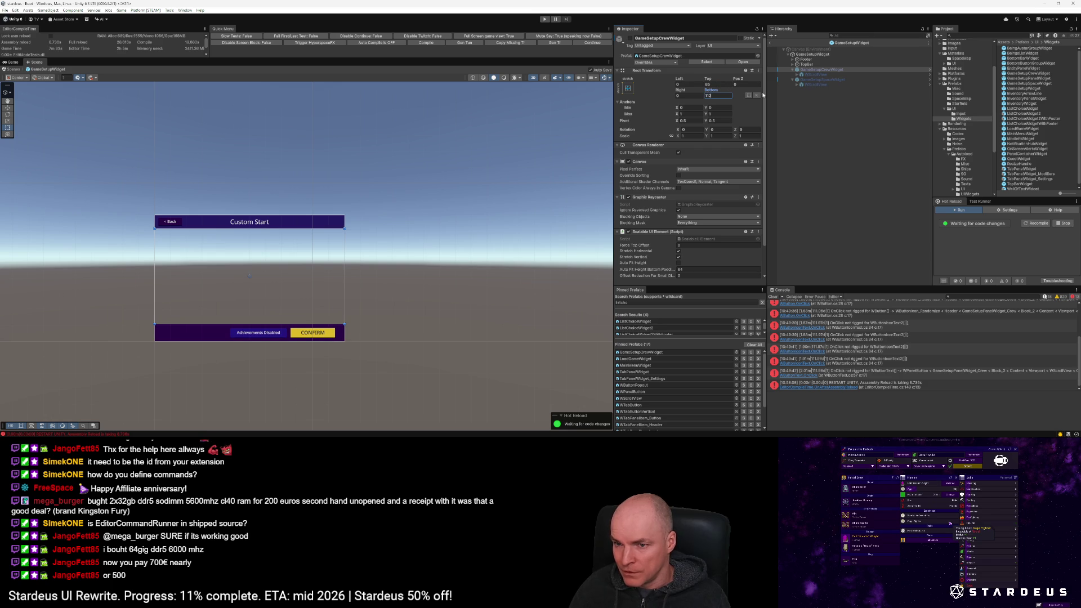
pyautogui.click(812, 80)
pyautogui.click(719, 83)
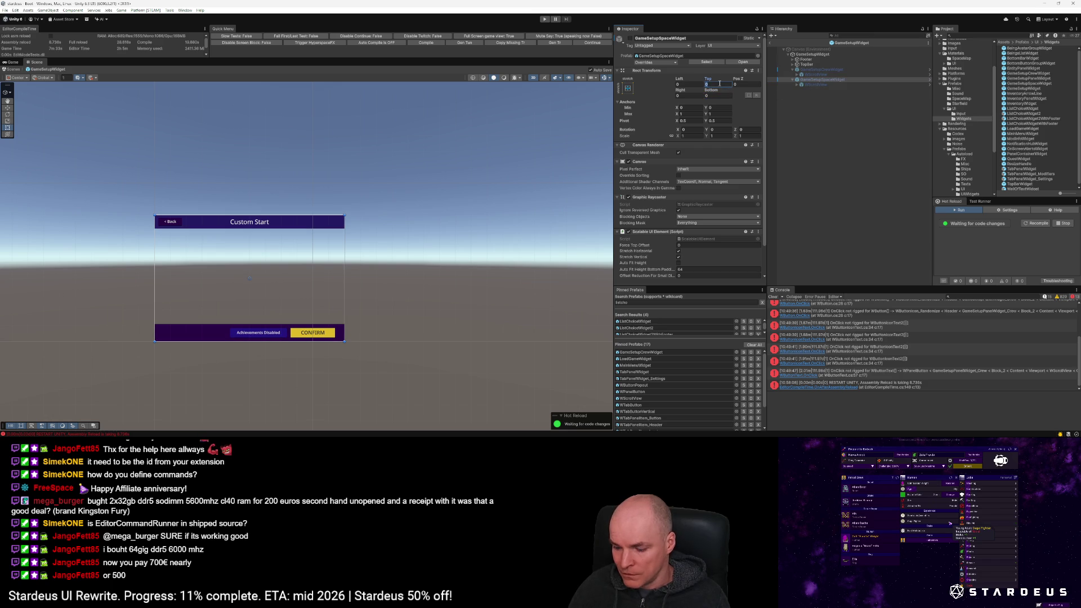
pyautogui.write('5')
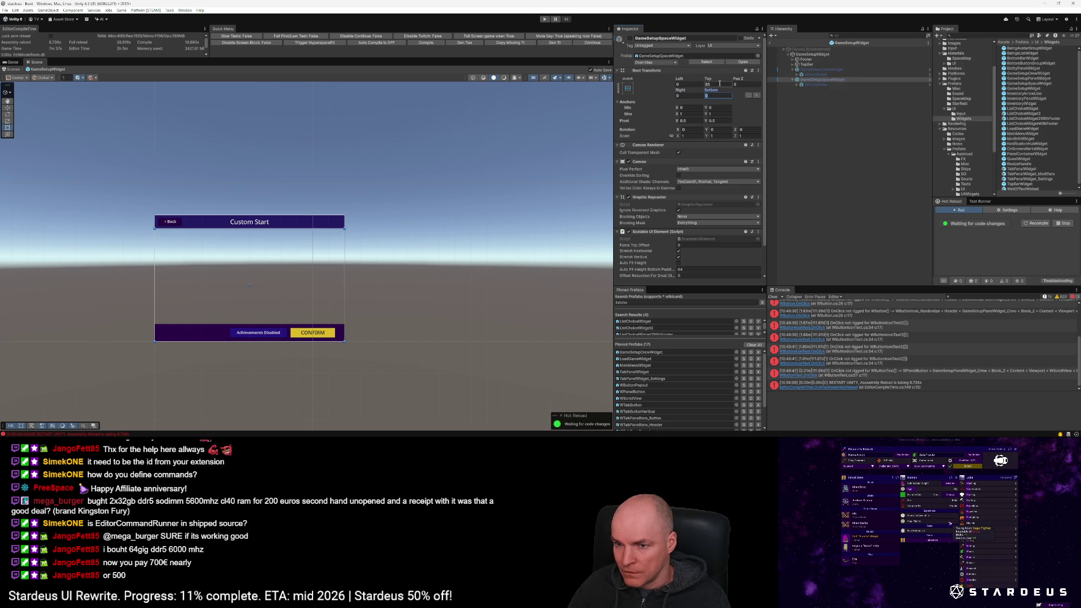
pyautogui.write('12')
# Step: Preview the crew and space widgets by toggling them active, leaving both inactive
pyautogui.click(804, 71)
pyautogui.click(631, 38)
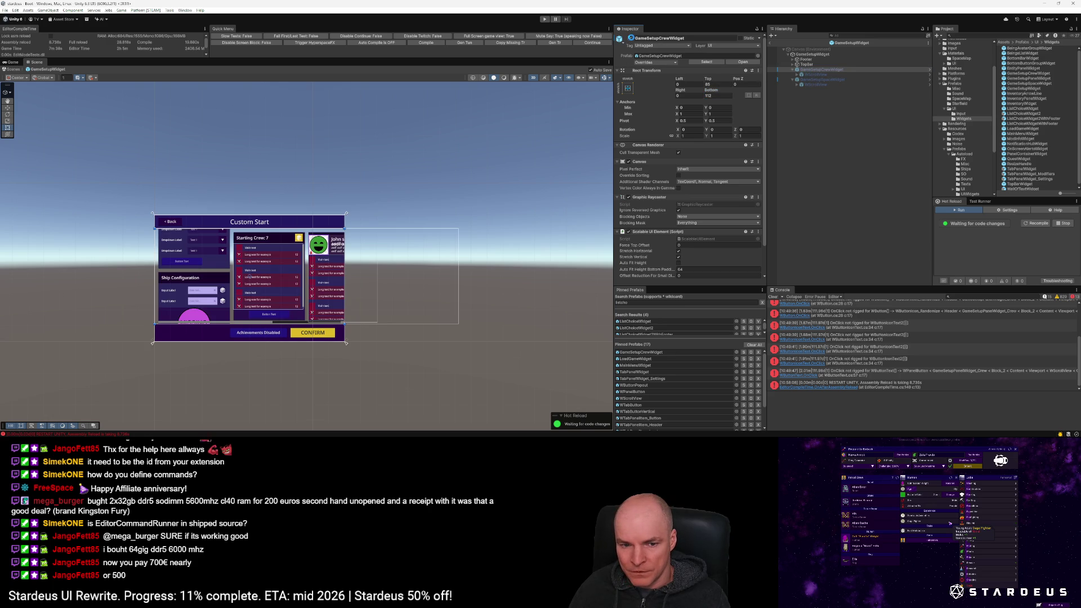
pyautogui.click(630, 38)
pyautogui.click(821, 80)
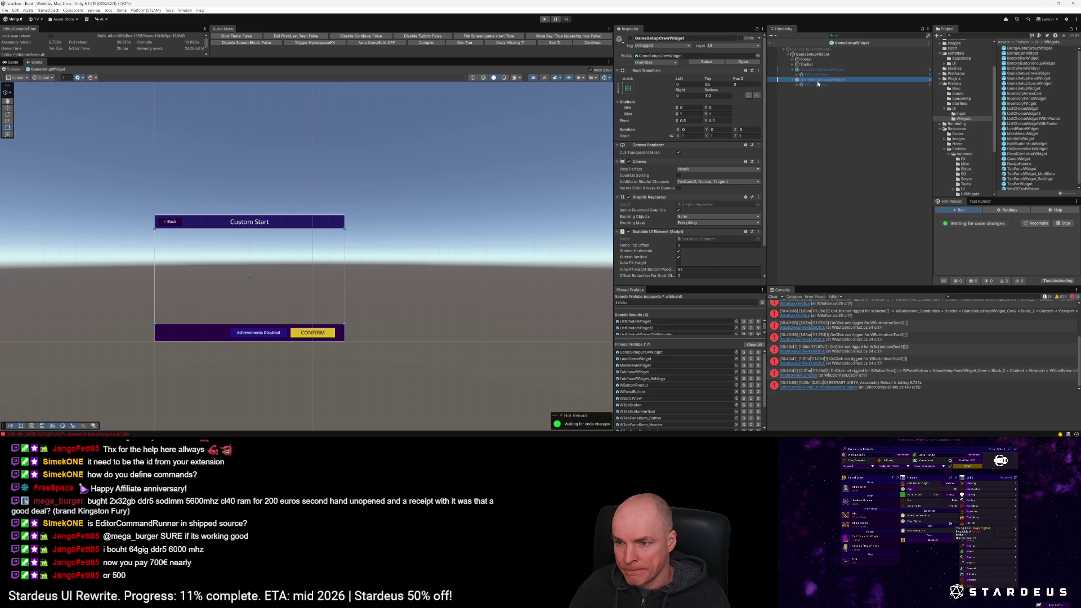
pyautogui.click(631, 38)
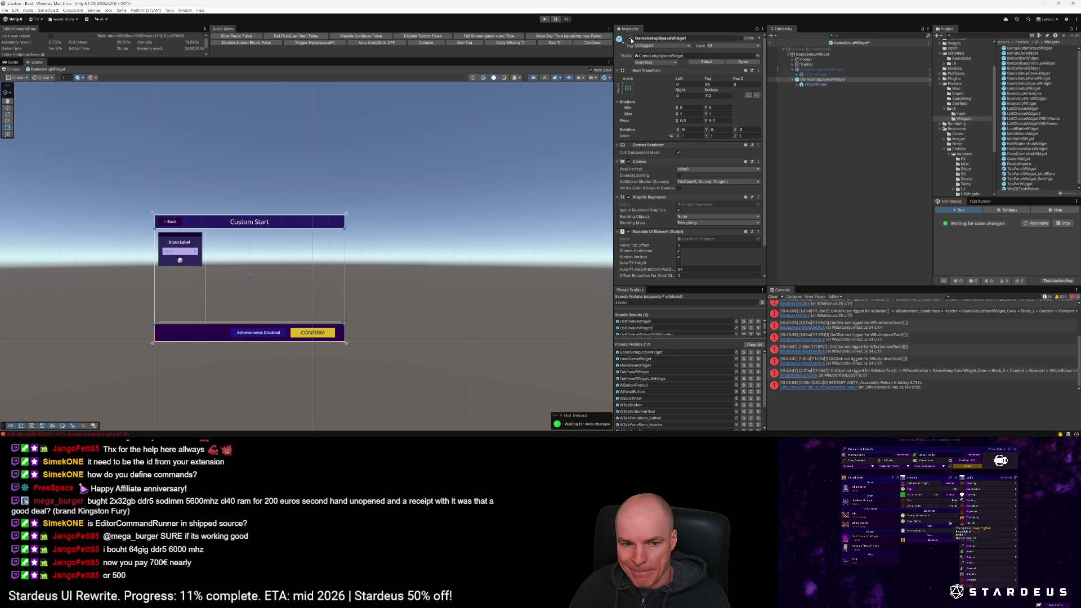
pyautogui.click(631, 38)
pyautogui.click(631, 38)
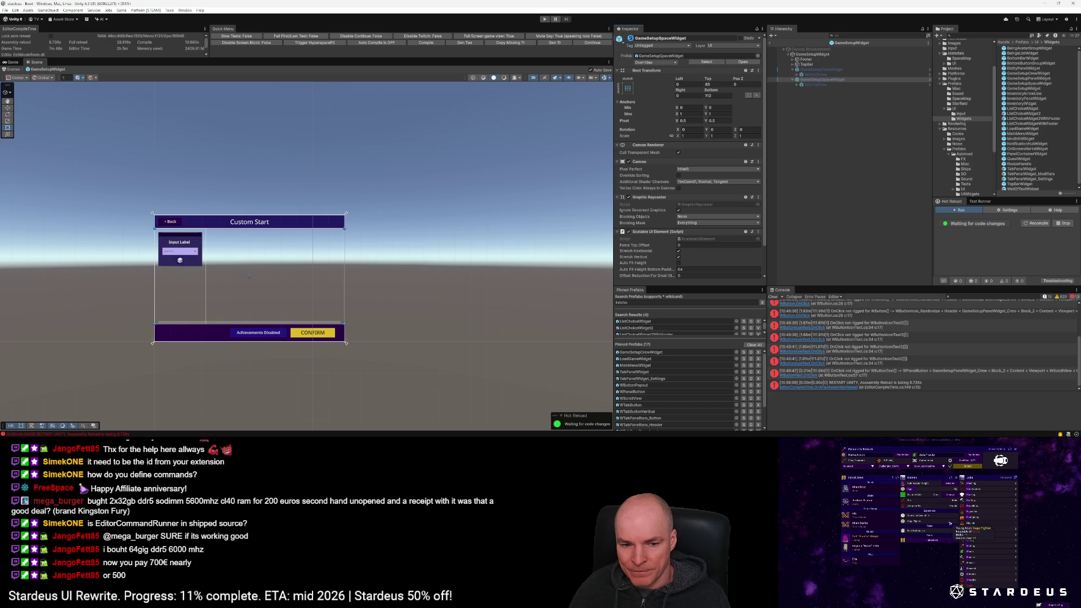
pyautogui.click(631, 38)
pyautogui.click(630, 38)
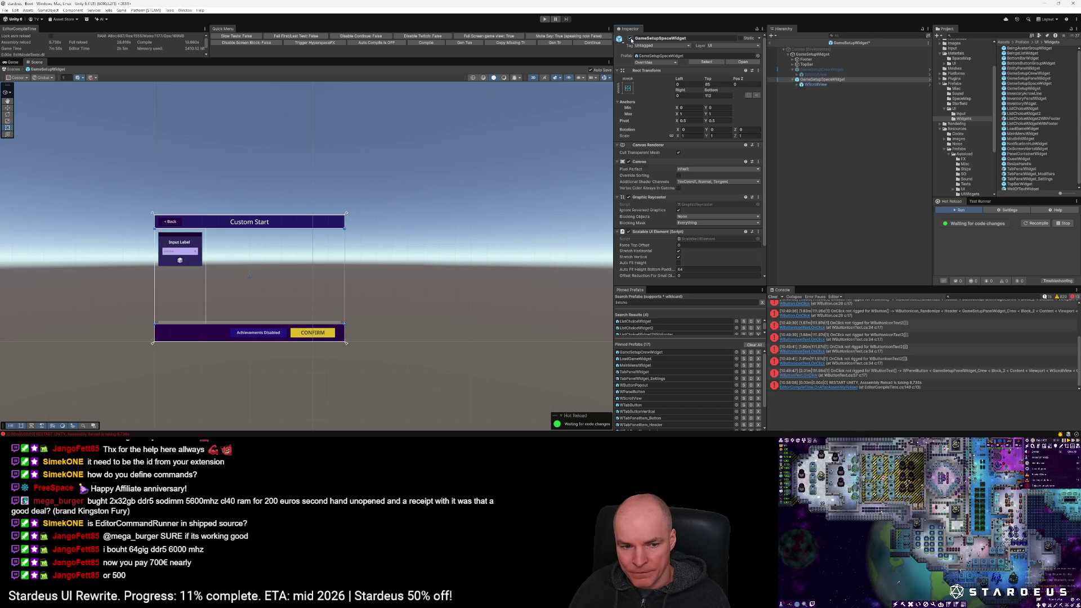
pyautogui.click(631, 38)
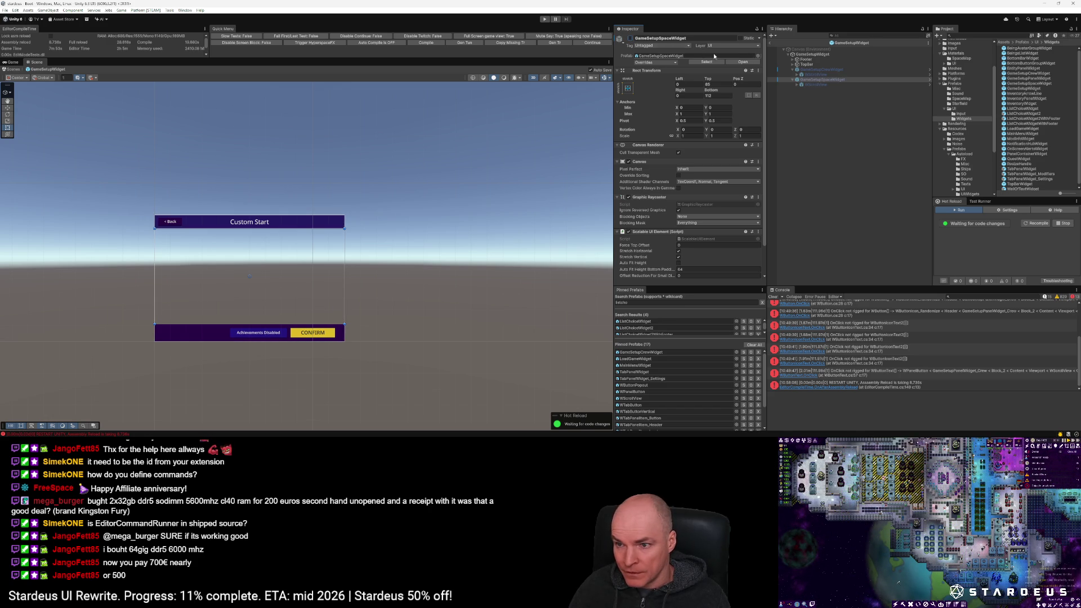
# Step: Try moving Footer below TopBar, collapse the widget children, then undo the move
pyautogui.click(795, 59)
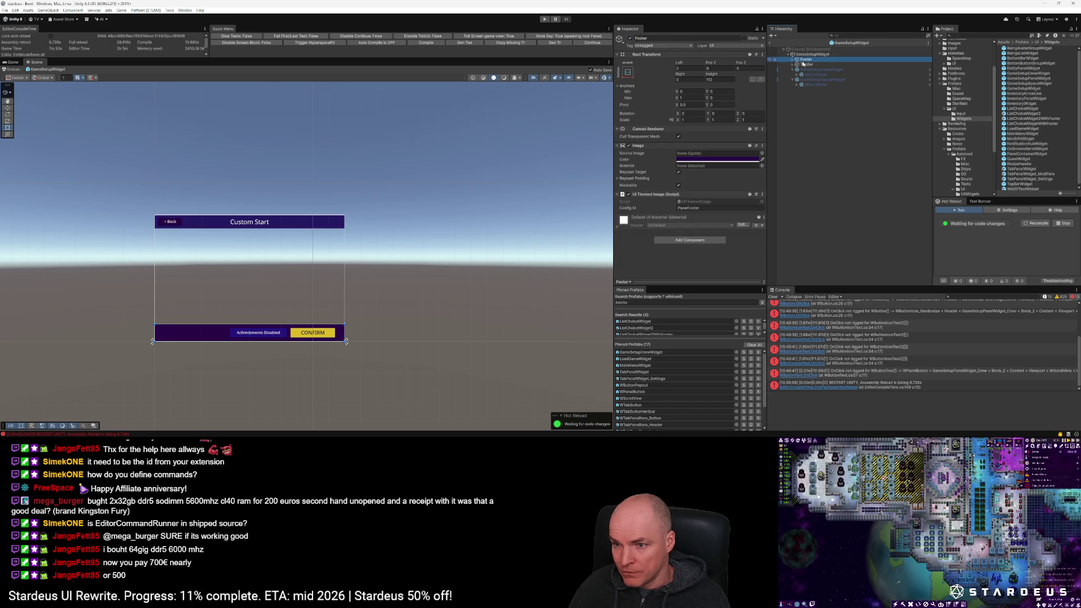
pyautogui.moveTo(799, 68); pyautogui.dragTo(799, 68)
pyautogui.click(793, 69)
pyautogui.click(793, 74)
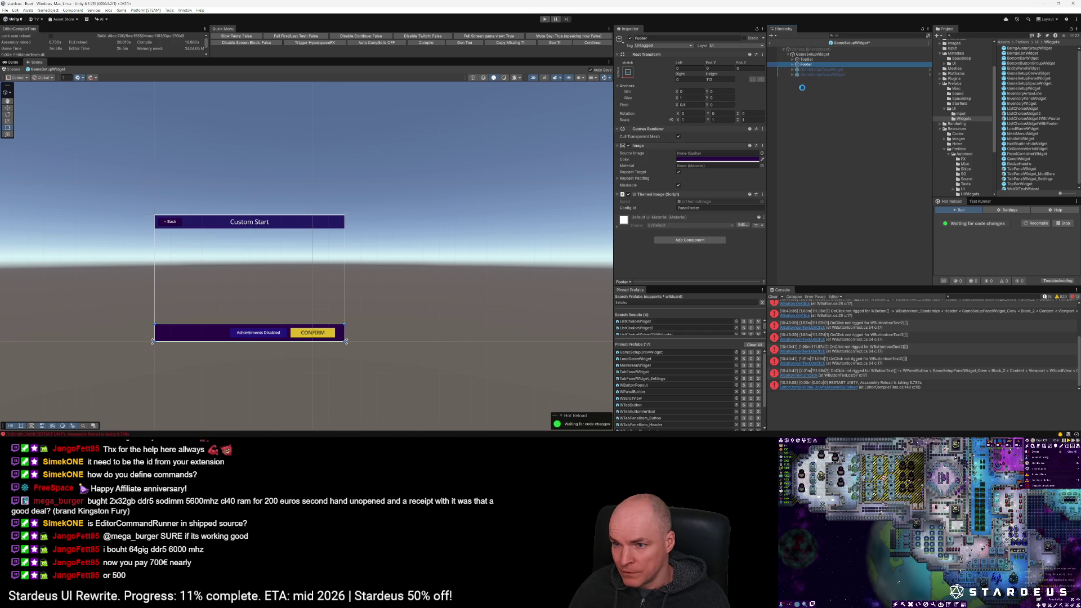
pyautogui.hotkey('ctrl', 'z')
pyautogui.hotkey('ctrl', 'z')
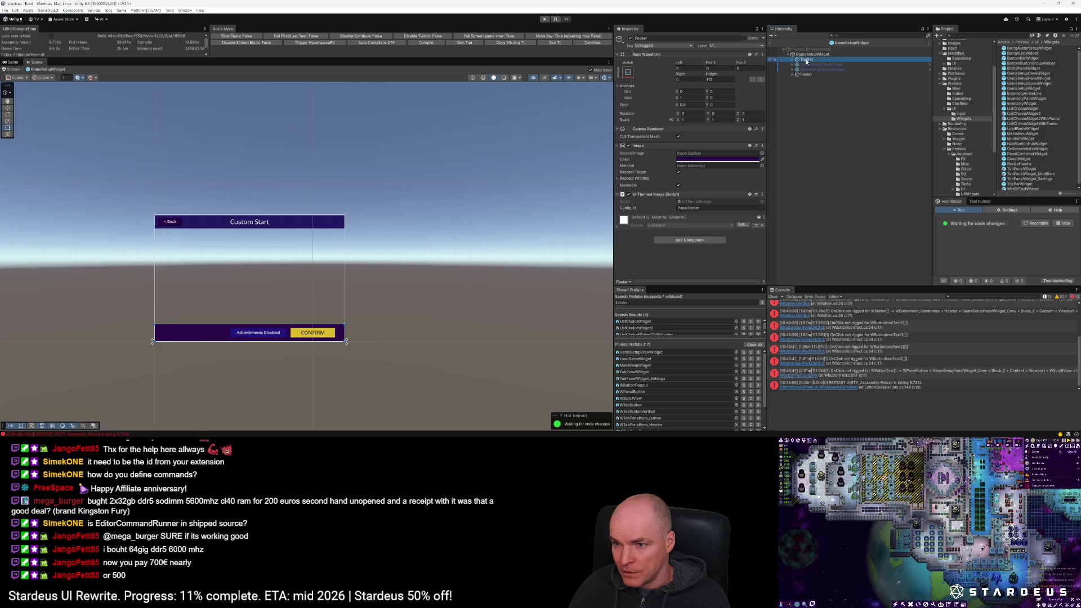
# Step: Expand TopBar and ping the GameSetupWidget script in the project files
pyautogui.click(792, 59)
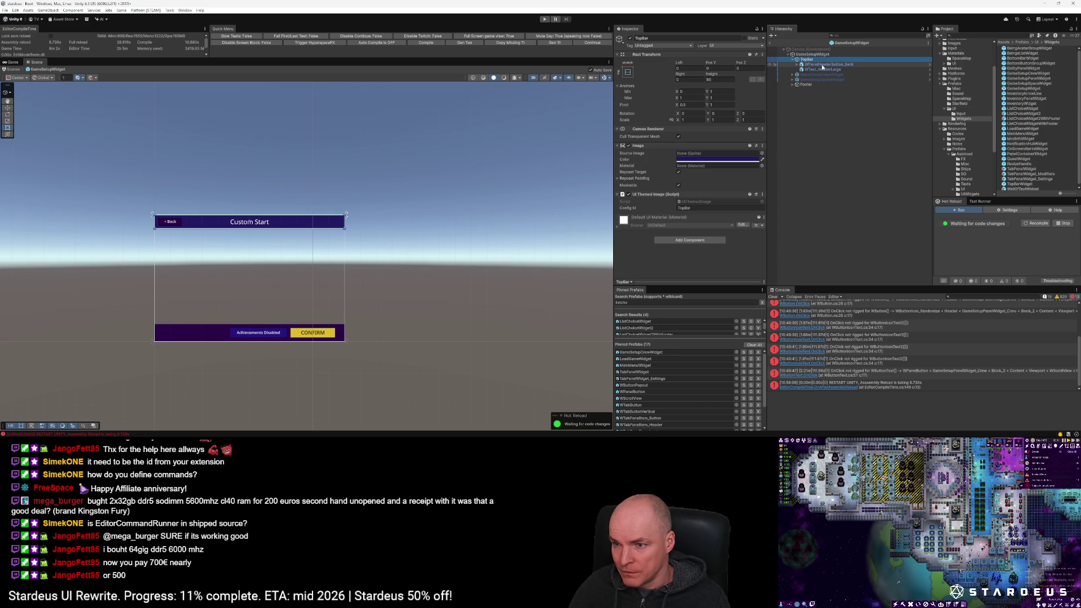
pyautogui.click(816, 55)
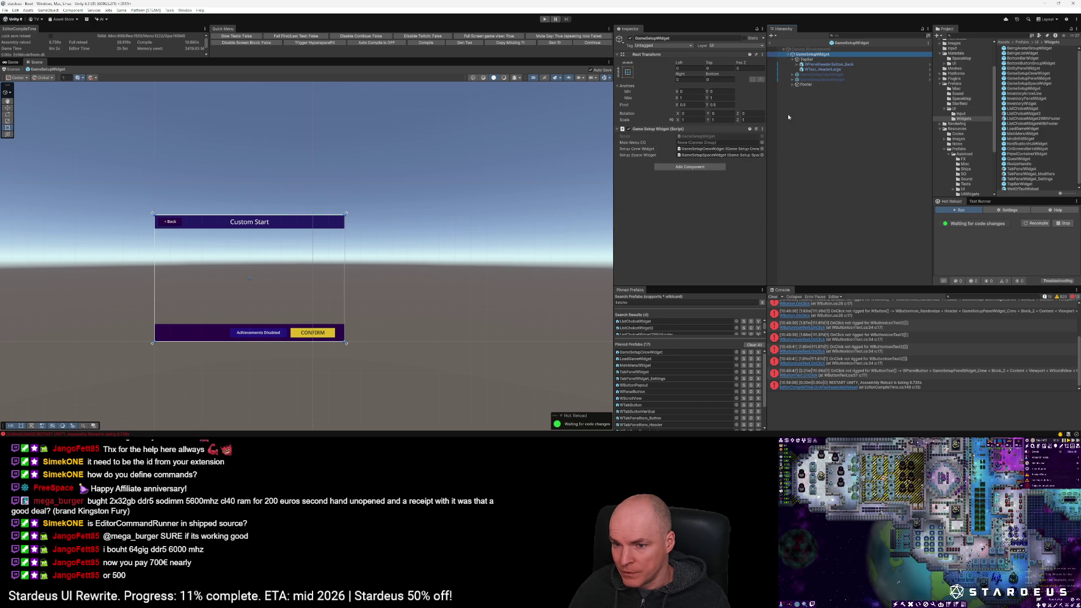
pyautogui.click(694, 136)
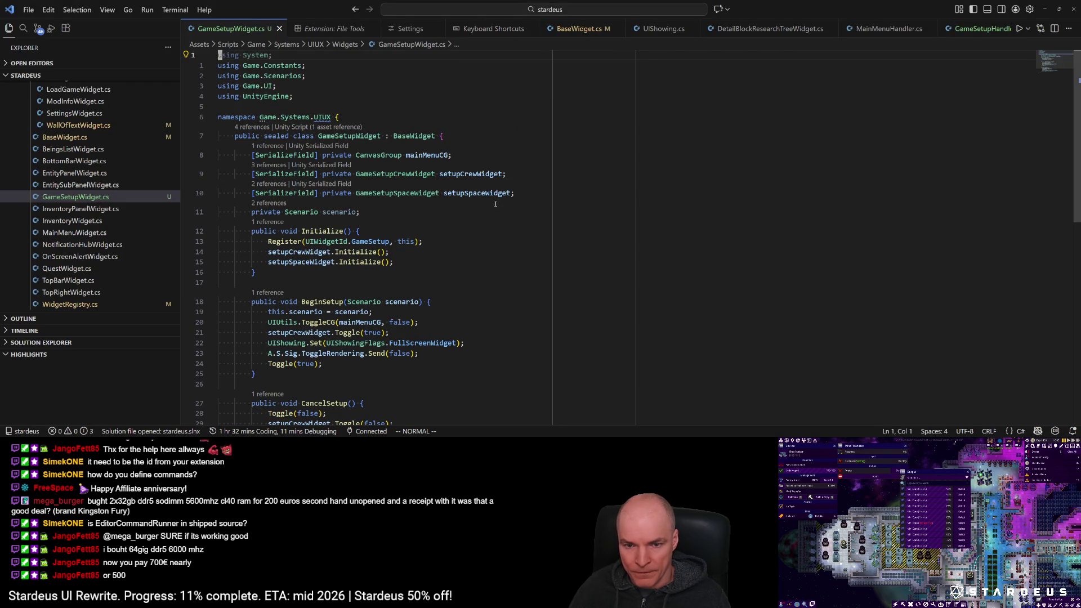
# Step: Duplicate the setupSpaceWidget field line into a WButtonText btnBack field
pyautogui.click(499, 193)
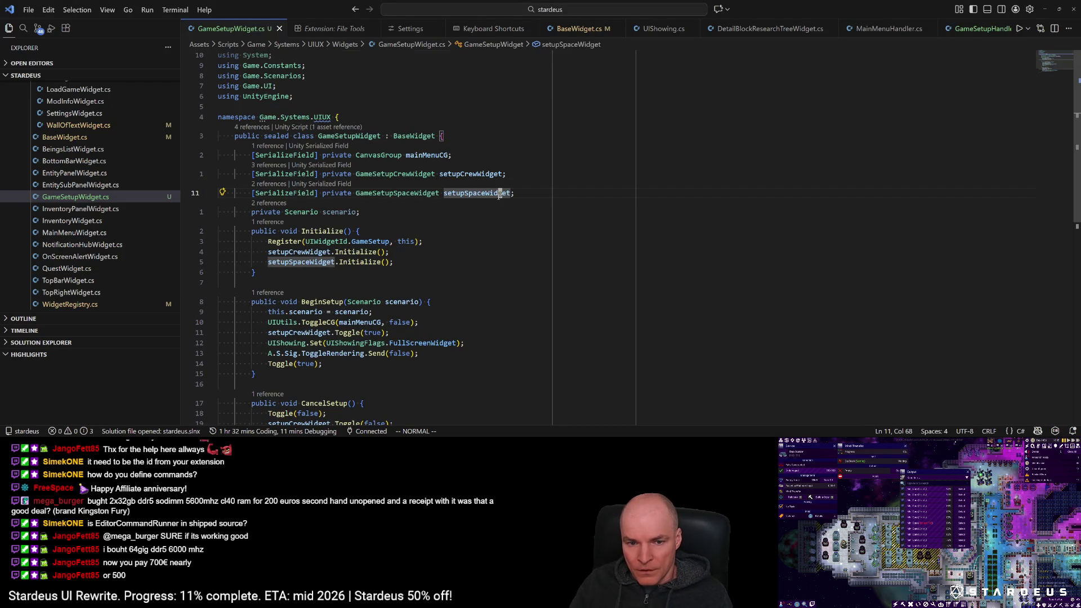
pyautogui.press('y')
pyautogui.press('y')
pyautogui.press('p')
pyautogui.press('w')
pyautogui.press('w')
pyautogui.press('w')
pyautogui.write('cw')
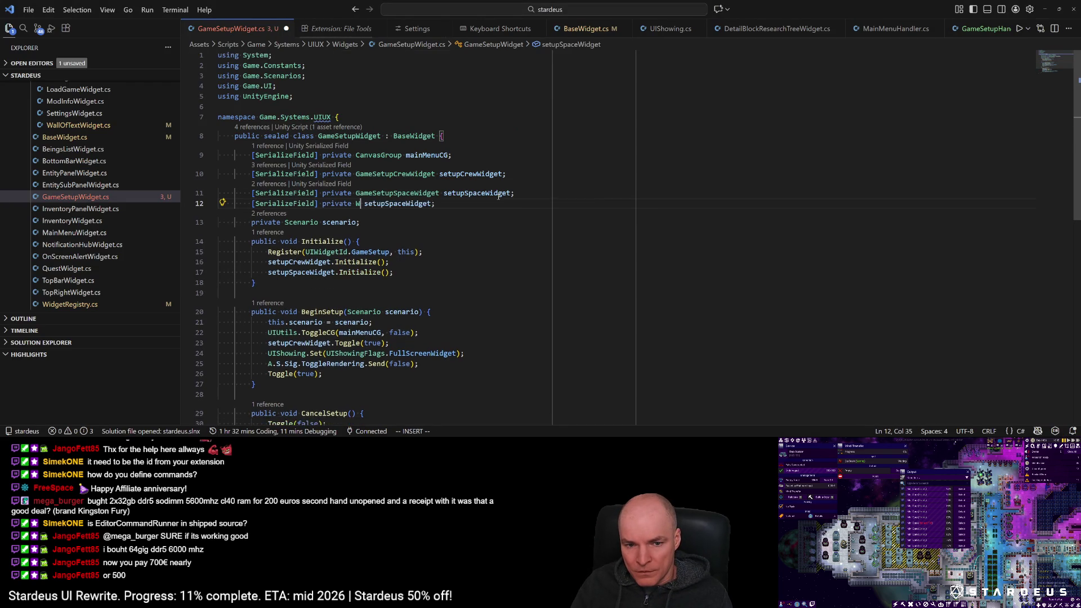
pyautogui.write('WButotnte')
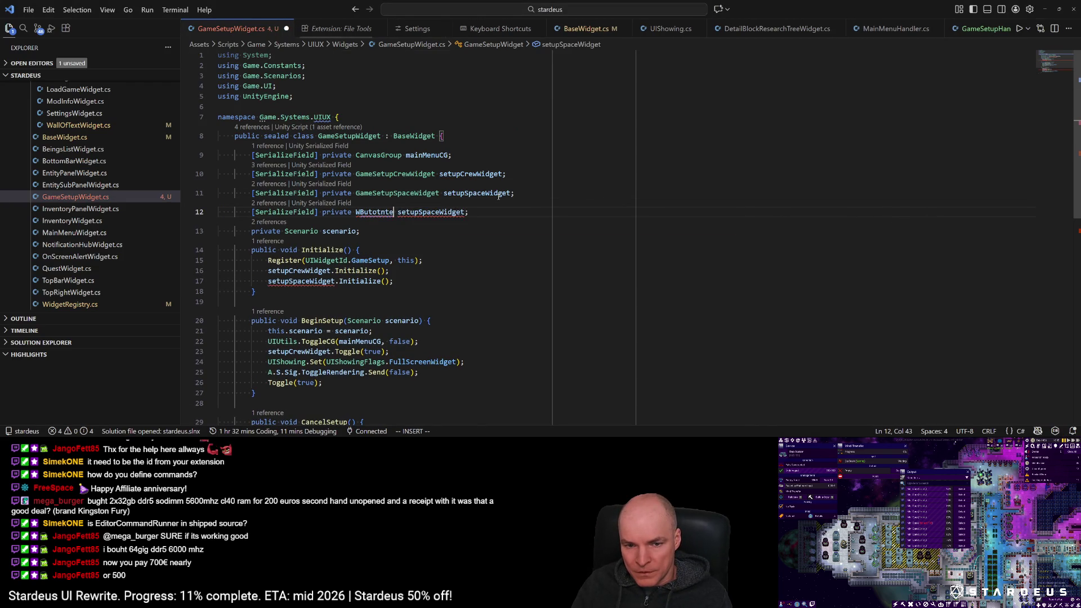
pyautogui.press('BackSpace')
pyautogui.press('BackSpace')
pyautogui.press('BackSpace')
pyautogui.write('tonte')
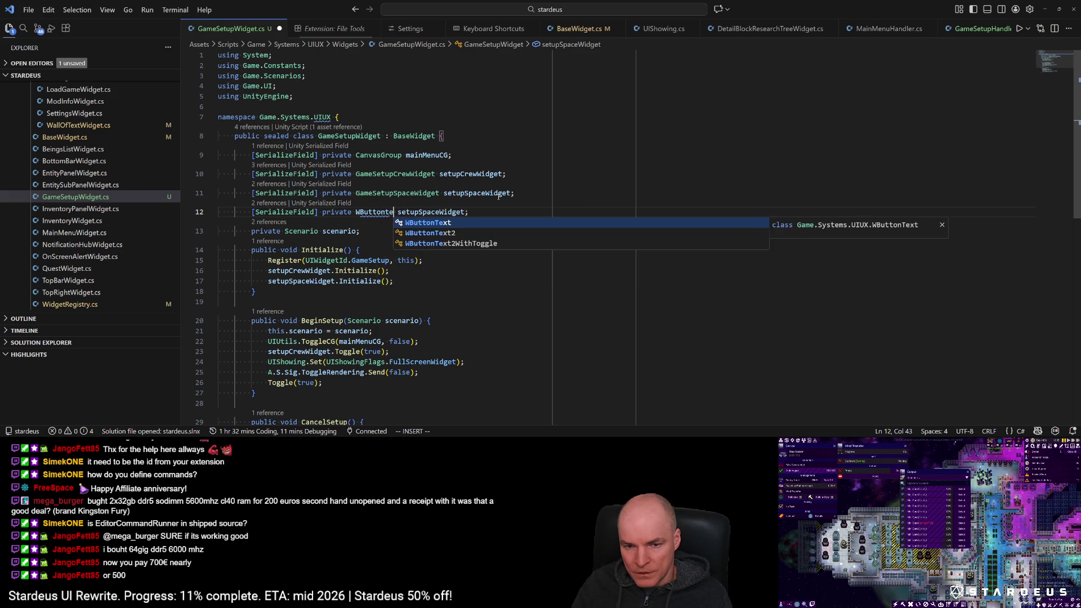
pyautogui.press('Tab')
pyautogui.write('w')
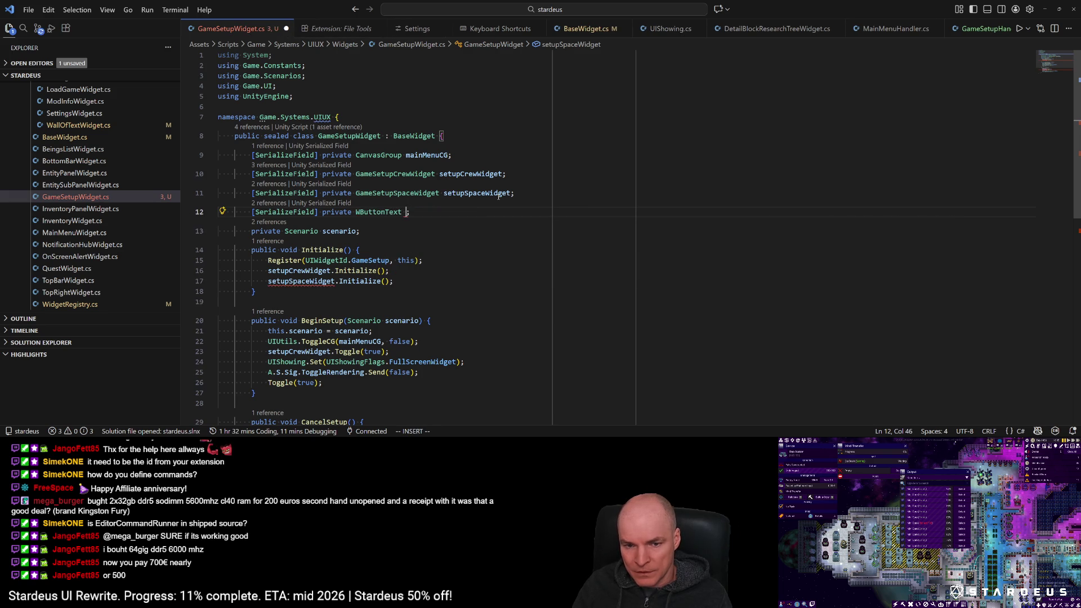
pyautogui.write('cw')
pyautogui.write('backB')
pyautogui.press('BackSpace')
pyautogui.press('BackSpace')
pyautogui.press('BackSpace')
pyautogui.write('btnBack')
pyautogui.press('Escape')
# Step: Add WButtonText fields btnNext and btnAchievementsDisabled and save the script
pyautogui.press('y')
pyautogui.press('y')
pyautogui.press('p')
pyautogui.press('w')
pyautogui.press('w')
pyautogui.press('w')
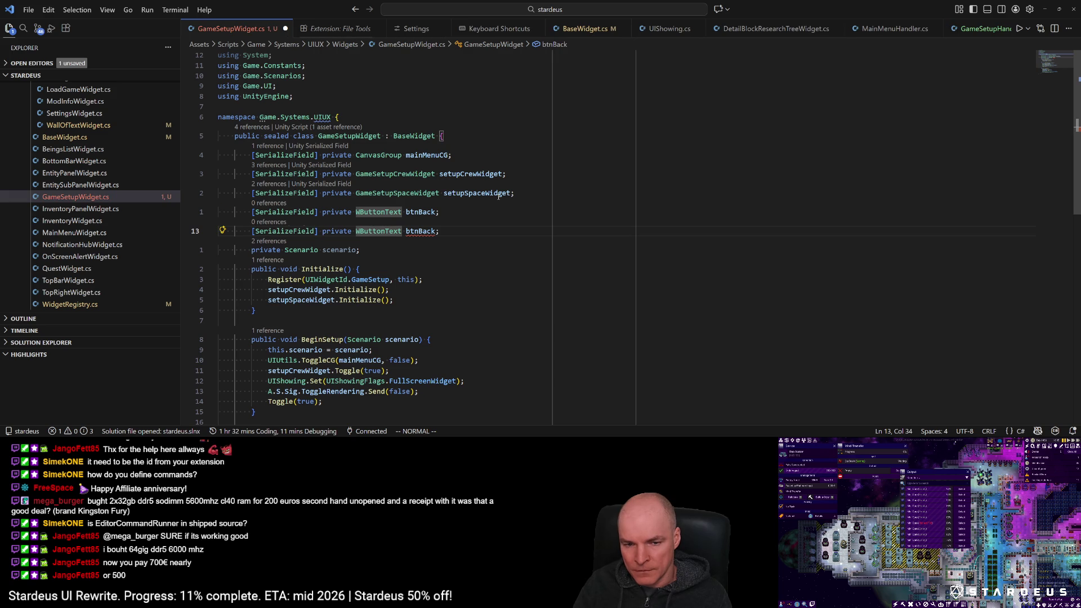
pyautogui.write('wcwbtn')
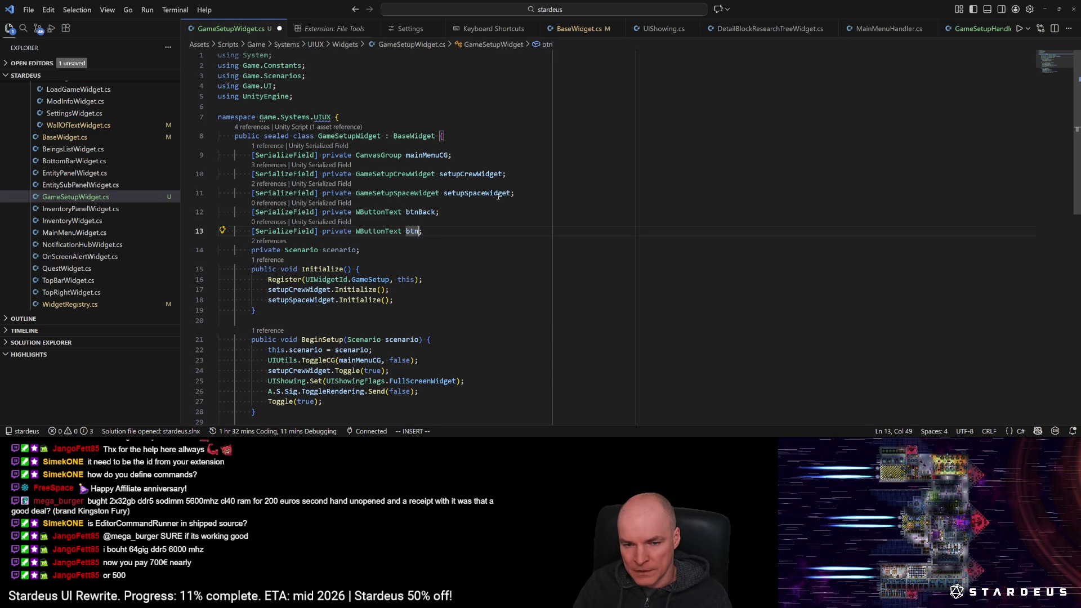
pyautogui.press('BackSpace')
pyautogui.write('Next')
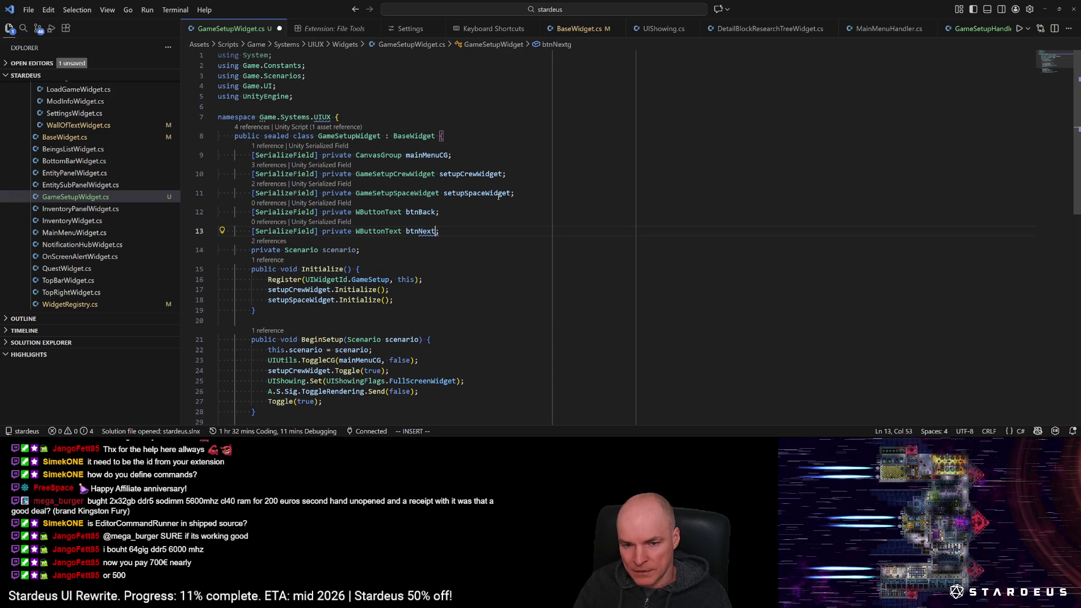
pyautogui.press('Escape')
pyautogui.press('y')
pyautogui.press('y')
pyautogui.press('p')
pyautogui.press('w')
pyautogui.press('w')
pyautogui.press('w')
pyautogui.press('w')
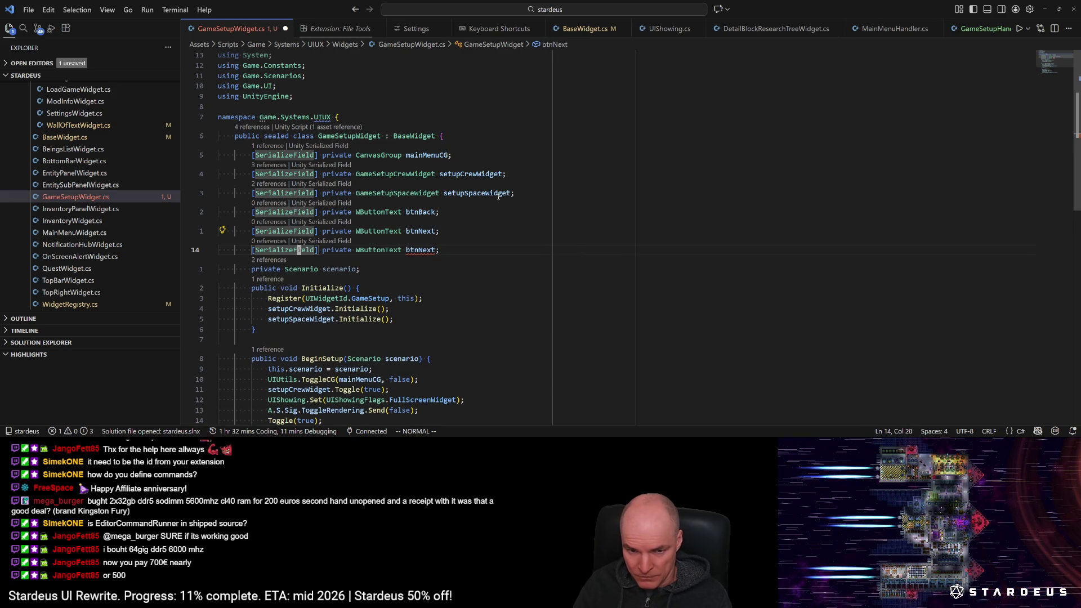
pyautogui.write('cwbtnAchievementsDisable')
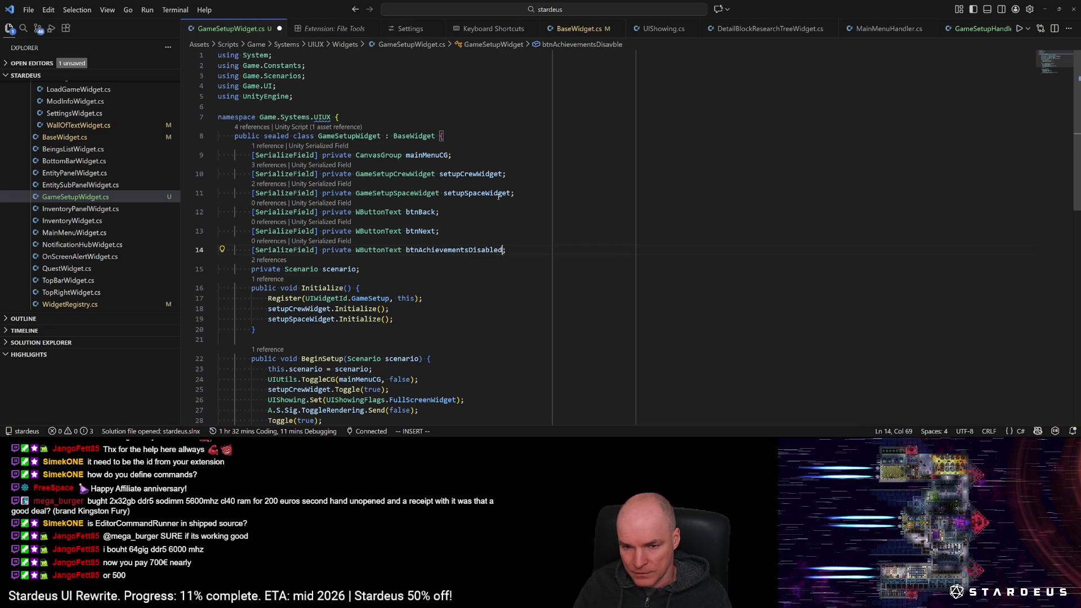
pyautogui.write('d')
pyautogui.hotkey('ctrl', 's')
pyautogui.press('Escape')
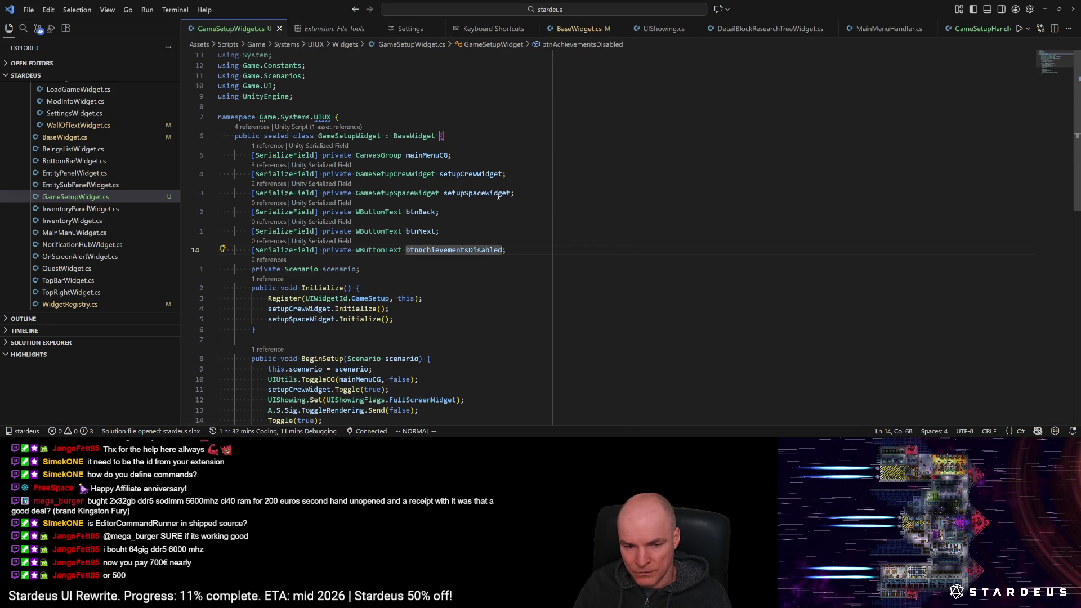
# Step: Add btnAchievementsDisabled.SetActiveFast(false) in BeginSetup and save
pyautogui.press('5')
pyautogui.press('j')
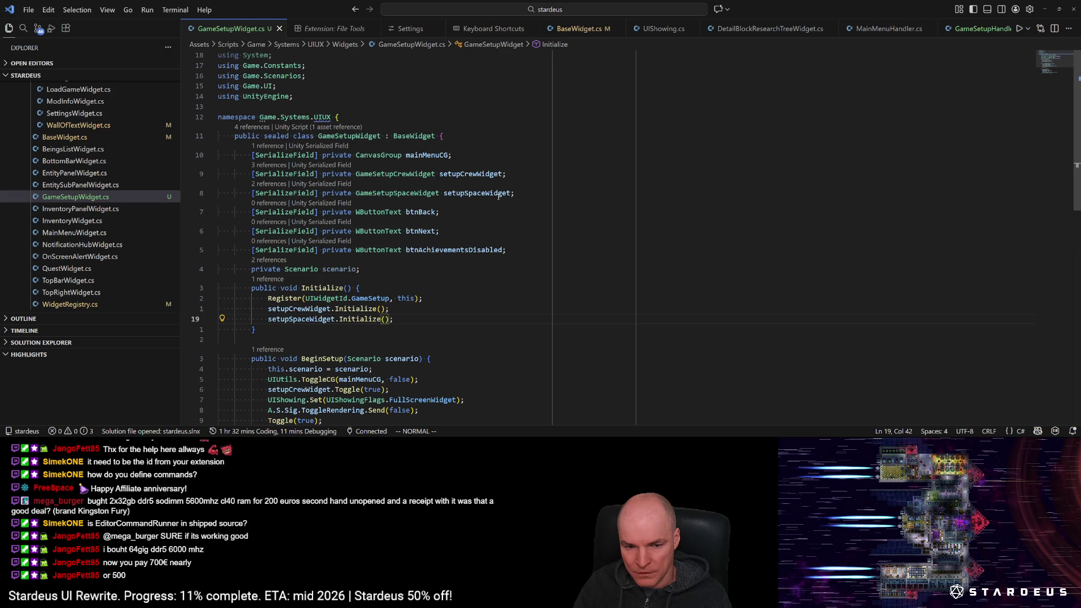
pyautogui.press('7')
pyautogui.press('j')
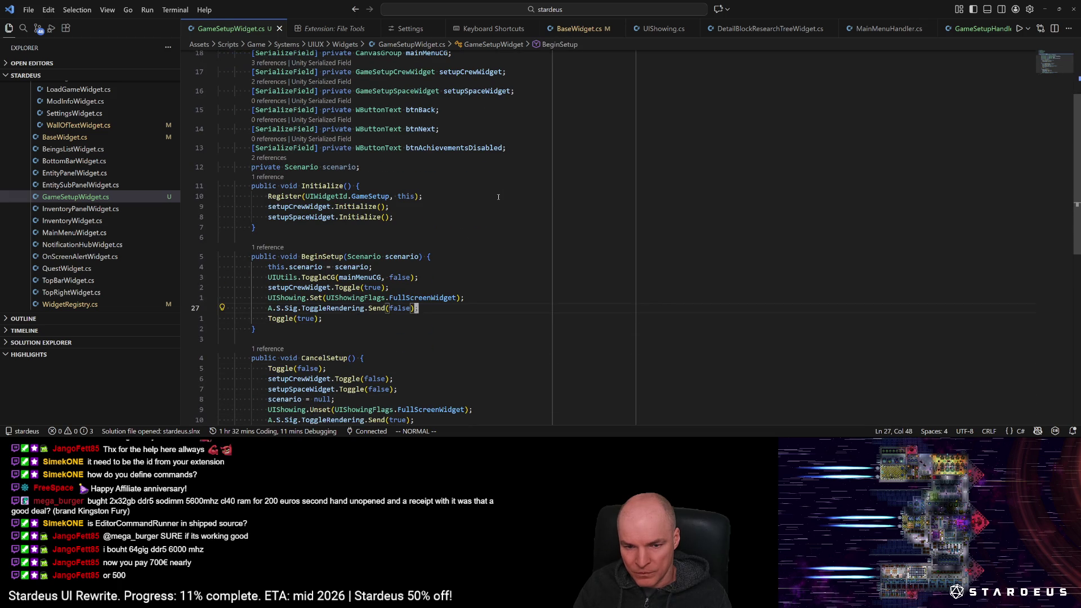
pyautogui.write('o')
pyautogui.write('btnAchievementsDisabled')
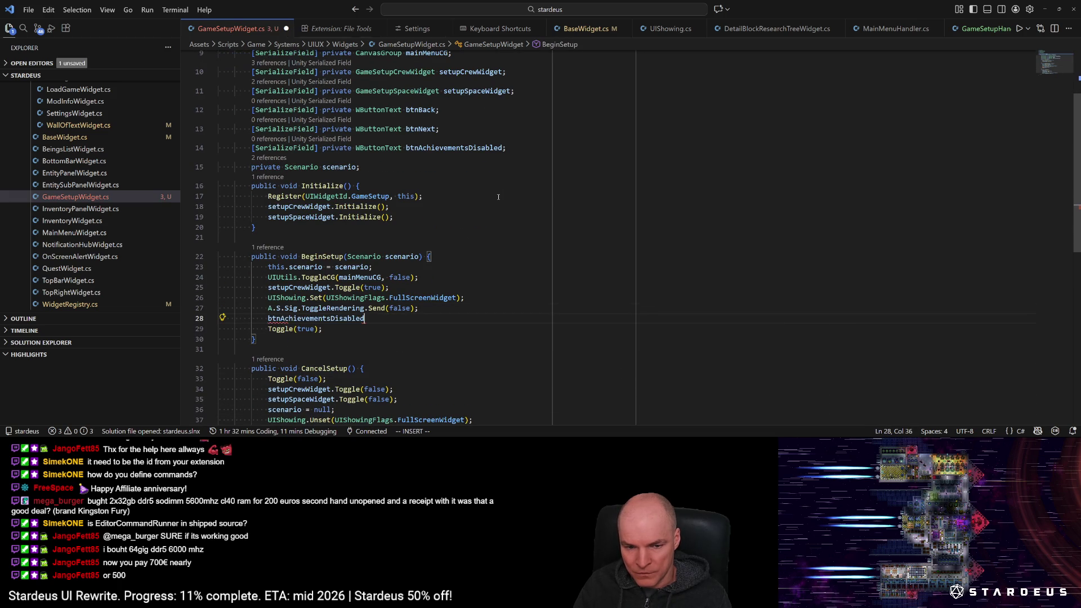
pyautogui.write('.setaf')
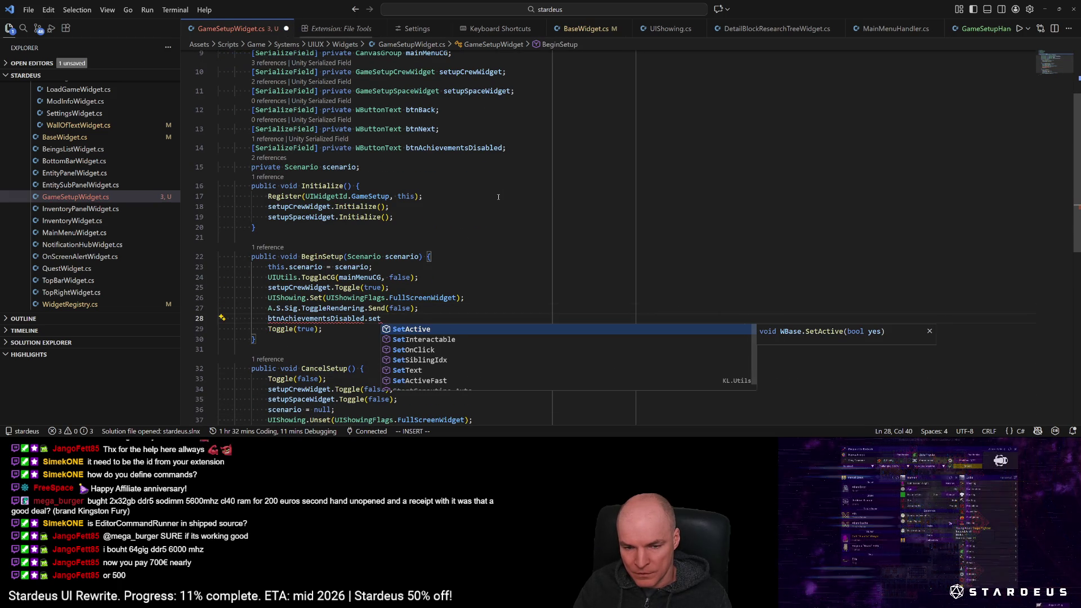
pyautogui.press('Tab')
pyautogui.write('(false);')
pyautogui.press('Escape')
pyautogui.hotkey('ctrl', 's')
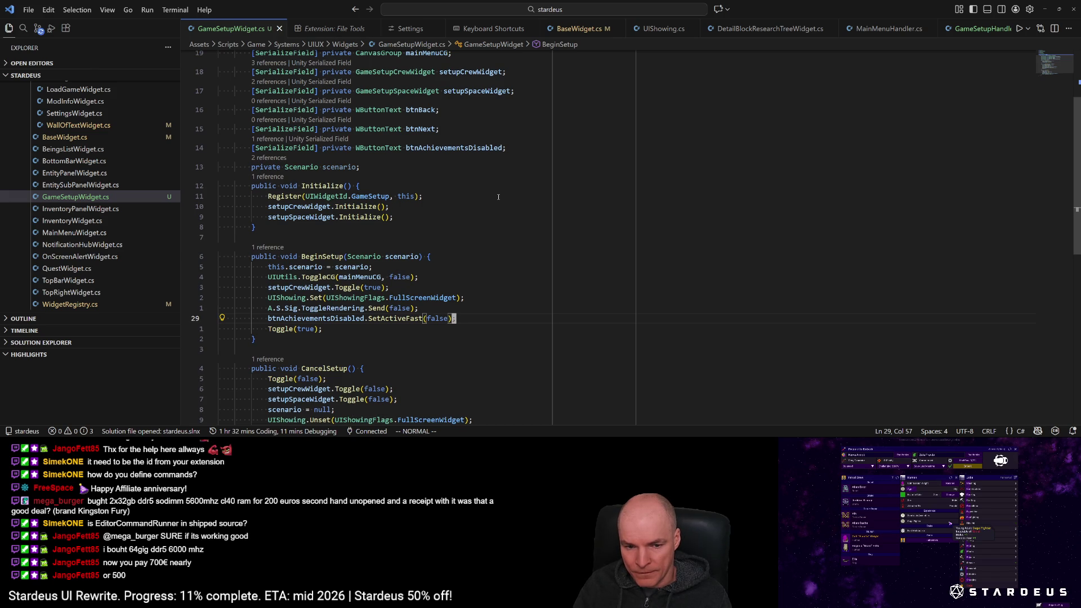
pyautogui.press('o')
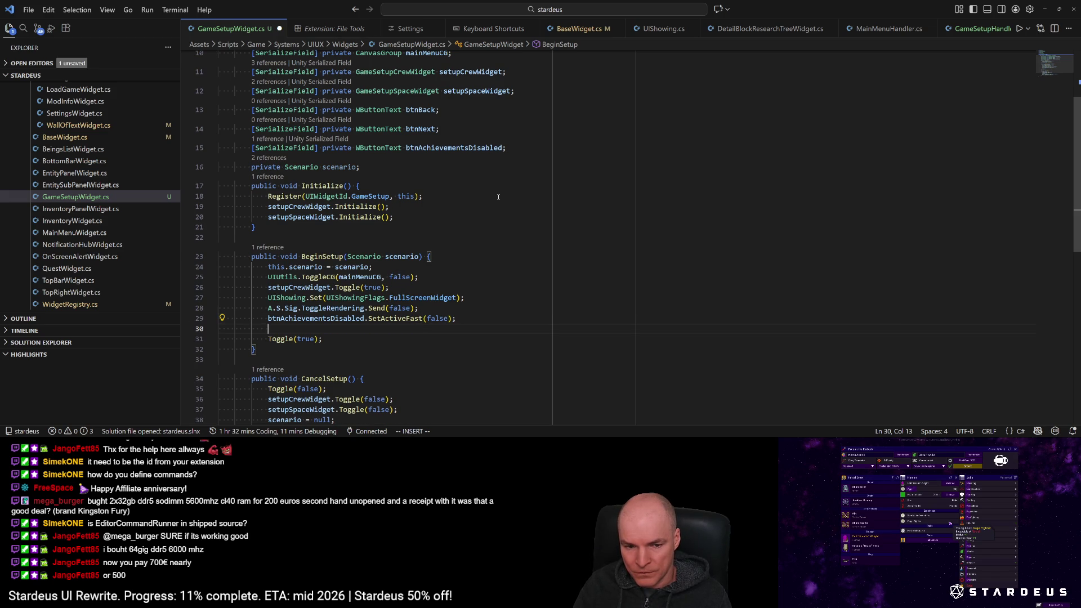
pyautogui.press('Escape')
# Step: Start typing a btnBack.Load call inside Initialize
pyautogui.press('d')
pyautogui.press('d')
pyautogui.press('k')
pyautogui.press('k')
pyautogui.press('k')
pyautogui.write('obtnBack.lo')
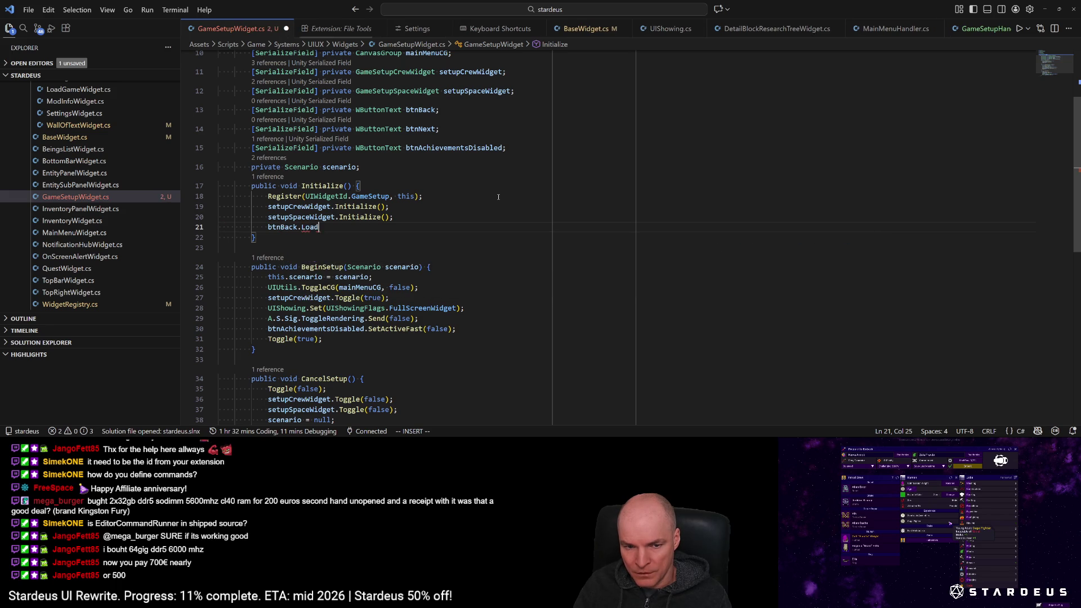
# Step: Complete btnBack.Load with T.MenuBack as the Back button label
pyautogui.press('Tab')
pyautogui.write('(')
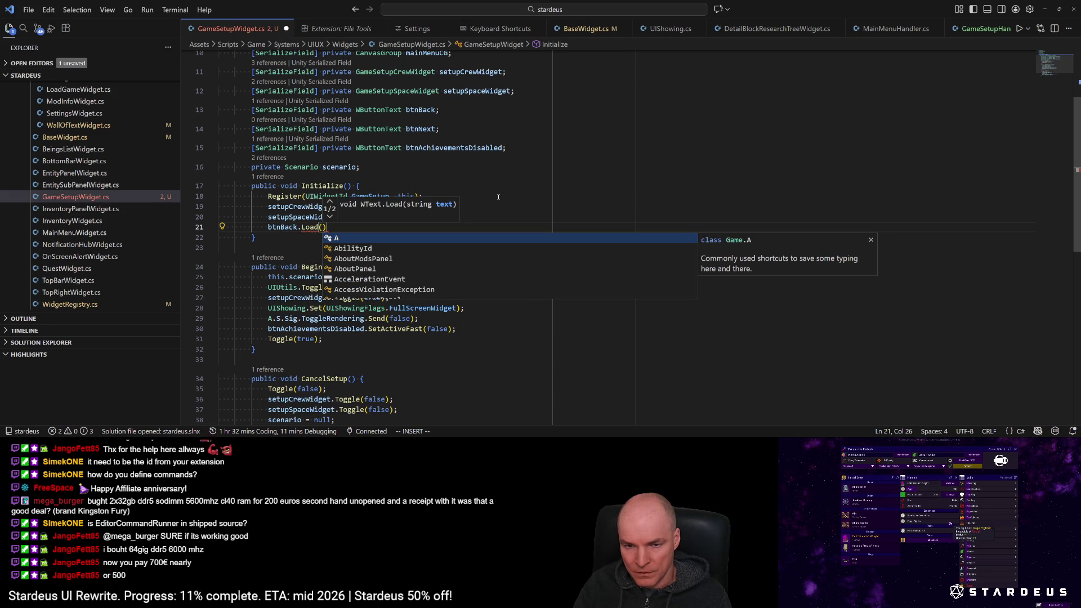
pyautogui.write('T.back')
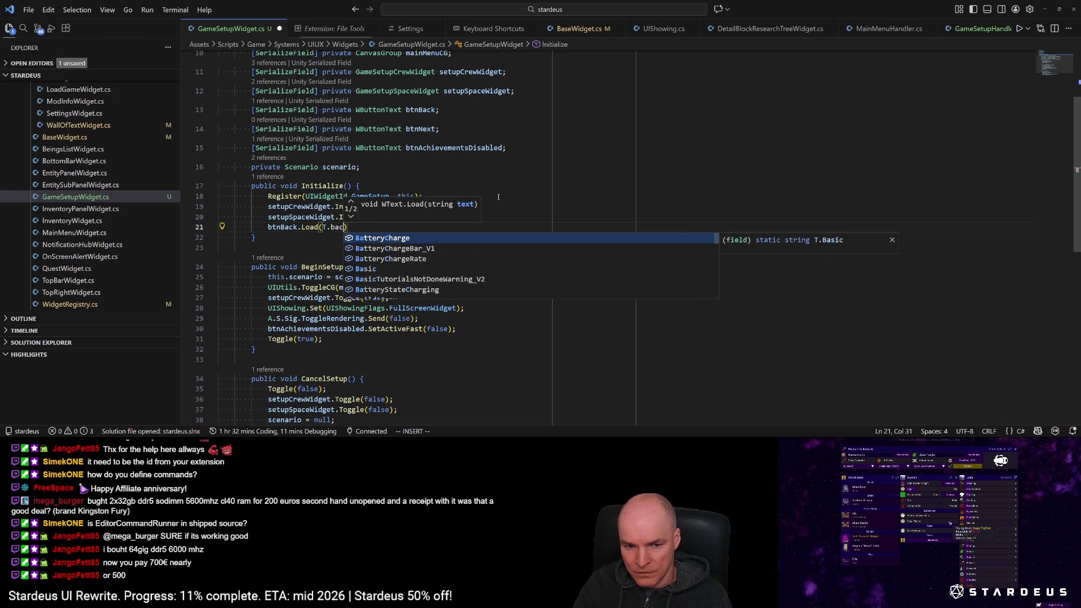
pyautogui.press('Tab')
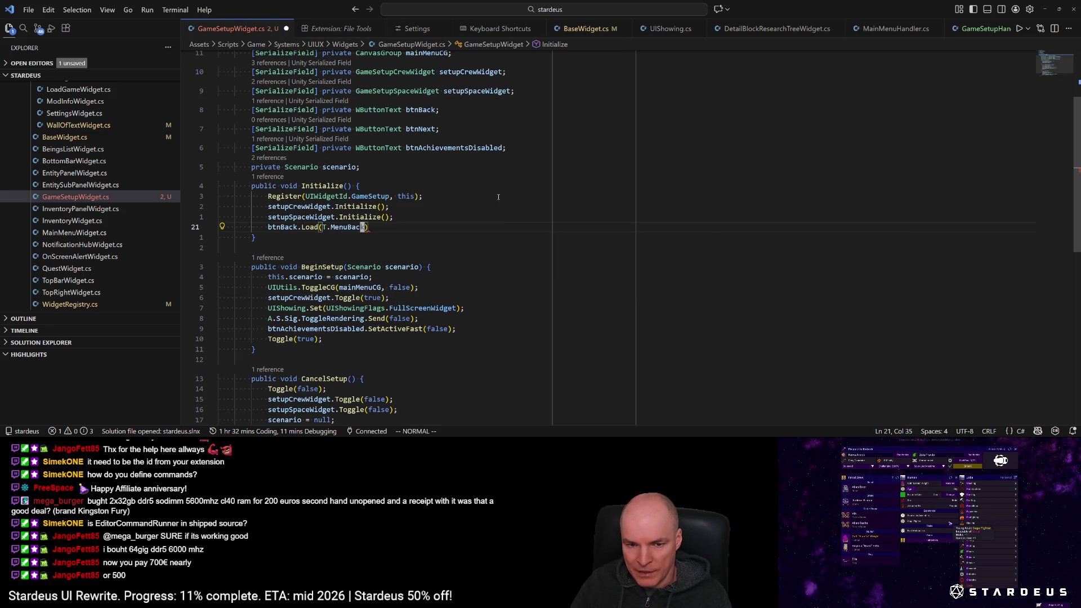
# Step: Prefix the Back label with GlyphMap.TriangleLeft in an interpolated string and save
pyautogui.hotkey('ctrl', 'Left')
pyautogui.hotkey('ctrl', 'Left')
pyautogui.write('$')
pyautogui.write('"{Gl')
pyautogui.write('yphma')
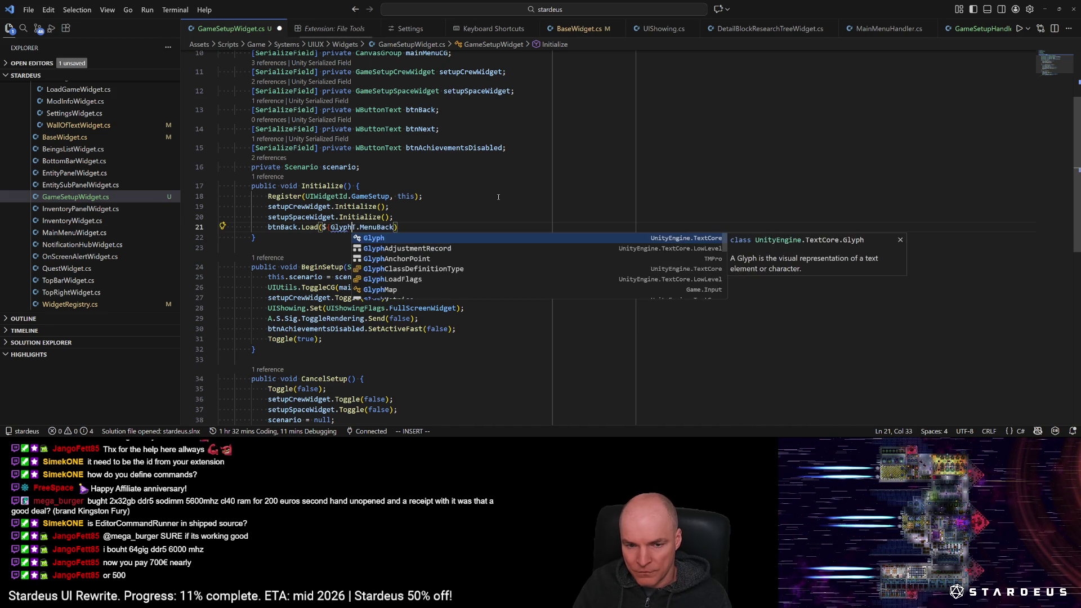
pyautogui.press('Tab')
pyautogui.write('.trai')
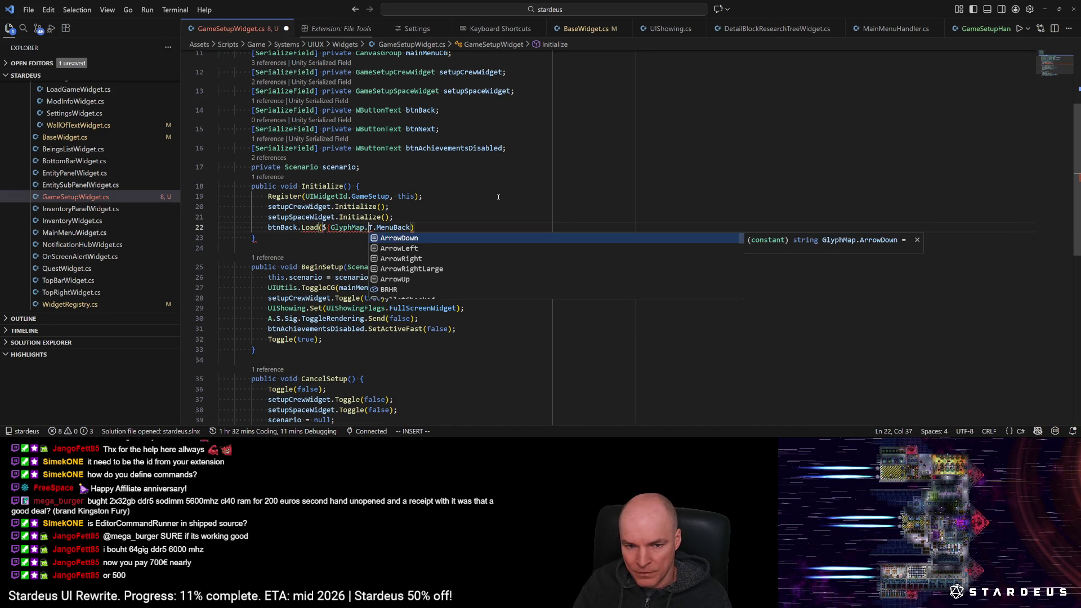
pyautogui.press('BackSpace')
pyautogui.press('BackSpace')
pyautogui.write('iang')
pyautogui.press('Tab')
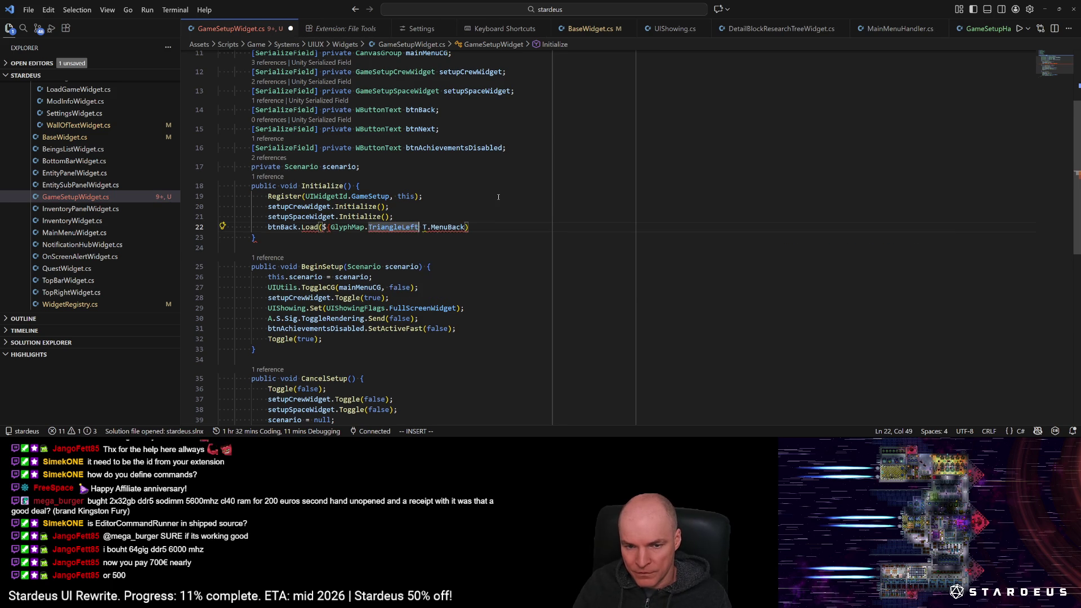
pyautogui.write('} {')
pyautogui.press('Delete')
pyautogui.press('Delete')
pyautogui.press('Escape')
pyautogui.write('");')
pyautogui.press('Escape')
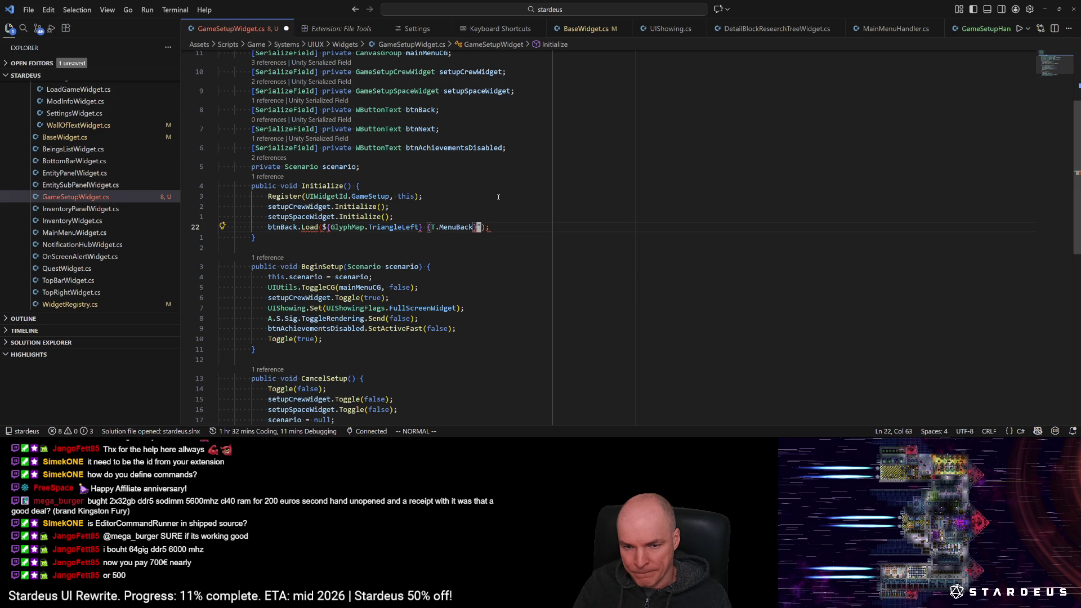
pyautogui.write('i$')
pyautogui.press('Escape')
pyautogui.hotkey('ctrl', 's')
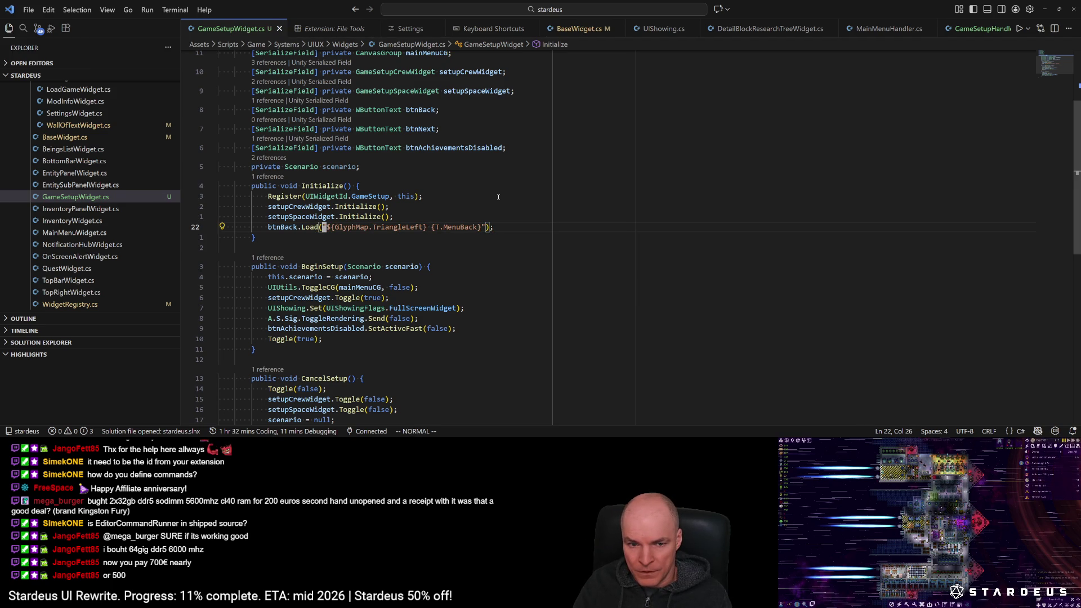
# Step: Duplicate the Back label line for the Next button, undoing an accidental deletion
pyautogui.press('y')
pyautogui.press('y')
pyautogui.press('p')
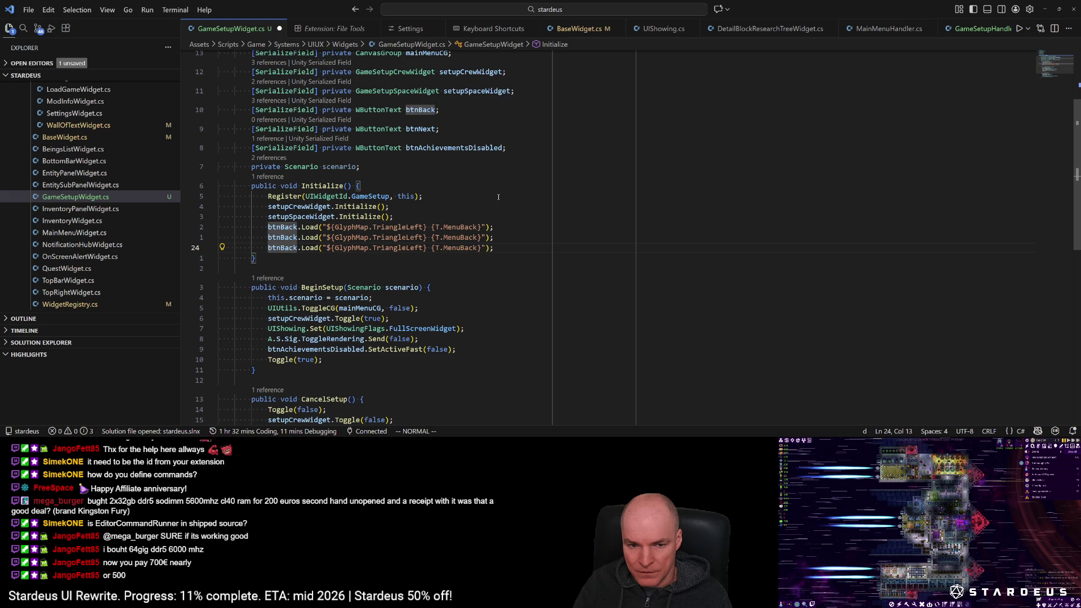
pyautogui.write('ciwNext')
pyautogui.press('Escape')
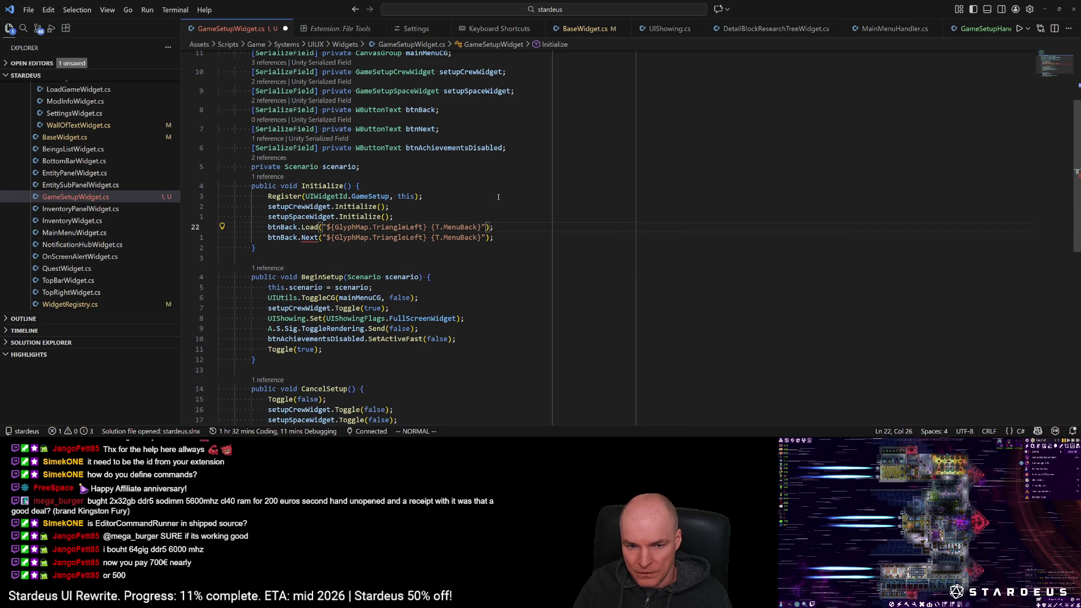
pyautogui.press('x')
pyautogui.press('h')
pyautogui.press('Escape')
pyautogui.press('u')
pyautogui.press('j')
# Step: Turn the copied line into an empty btnNext.Load() call
pyautogui.press('c')
pyautogui.press('i')
pyautogui.press('(')
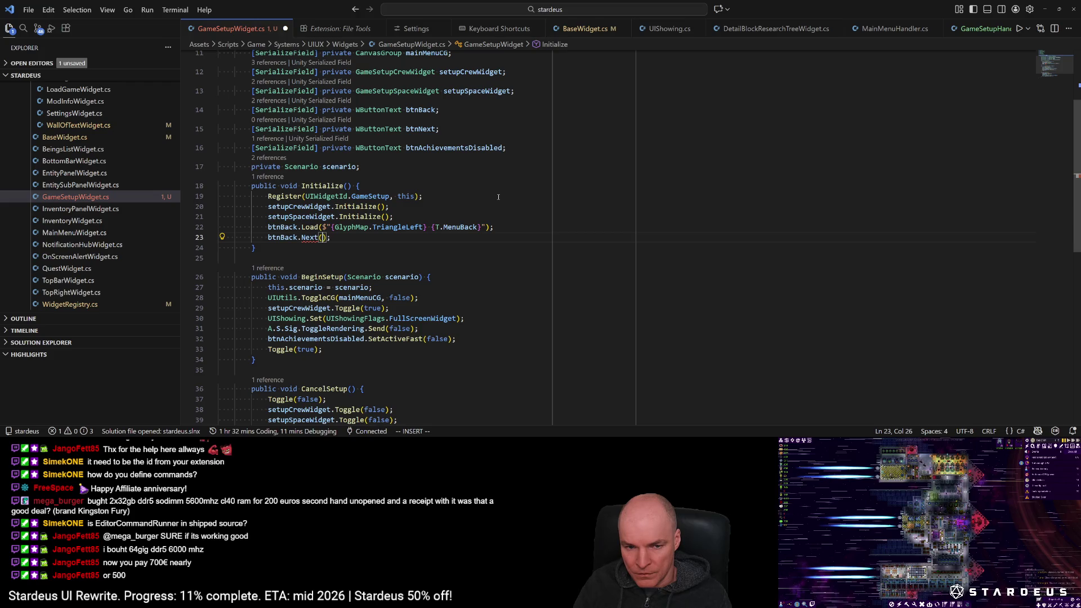
pyautogui.press('BackSpace')
pyautogui.press('BackSpace')
pyautogui.press('BackSpace')
pyautogui.write('Next.Load("')
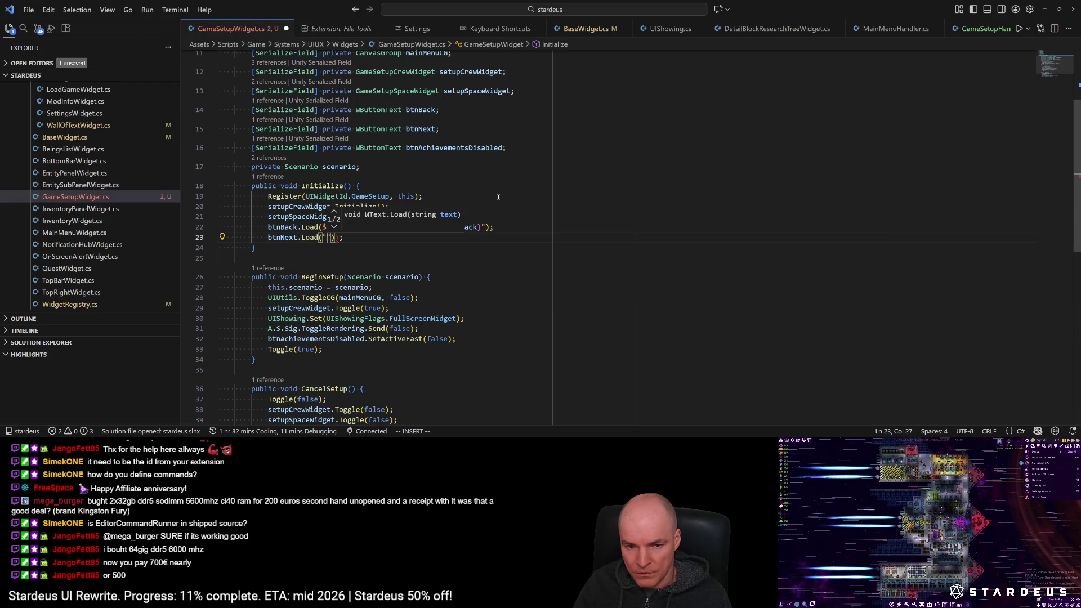
pyautogui.press('BackSpace')
pyautogui.write('T.')
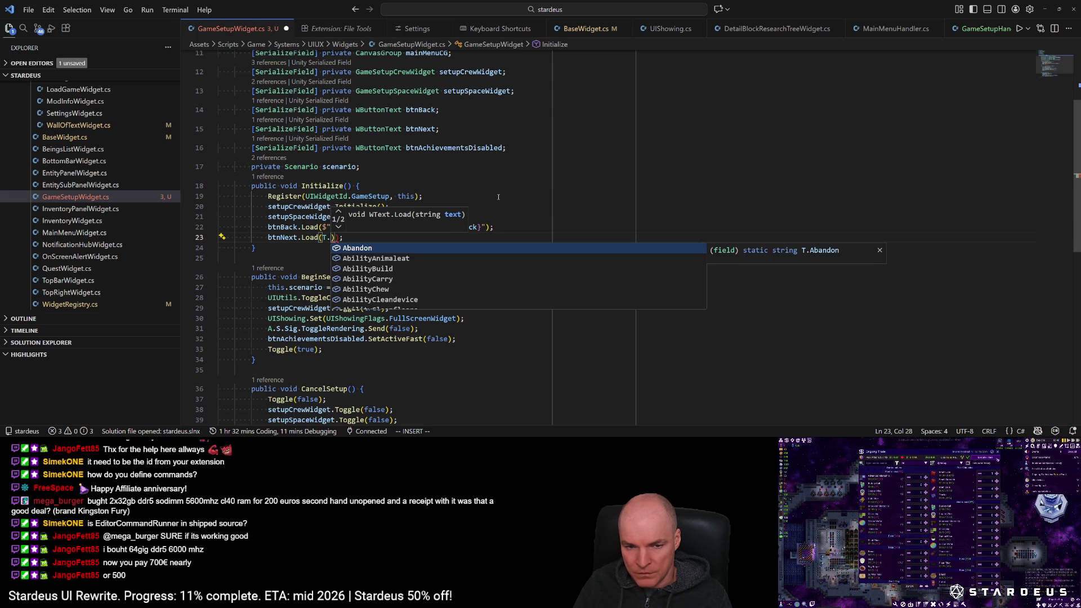
pyautogui.press('Escape')
pyautogui.press('BackSpace')
pyautogui.press('BackSpace')
pyautogui.press('Escape')
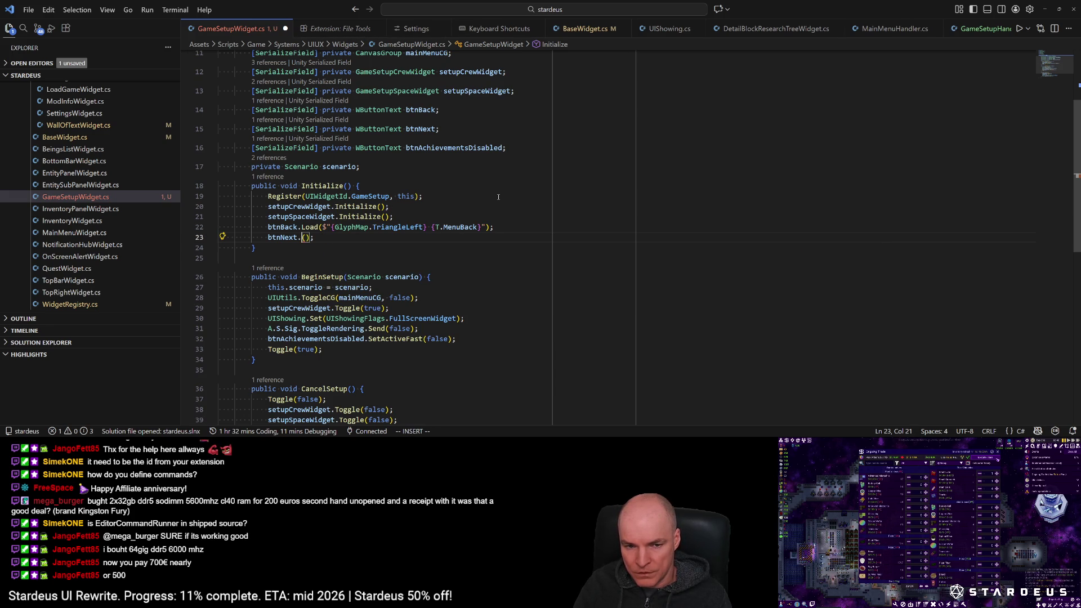
pyautogui.write('Load')
pyautogui.press('Escape')
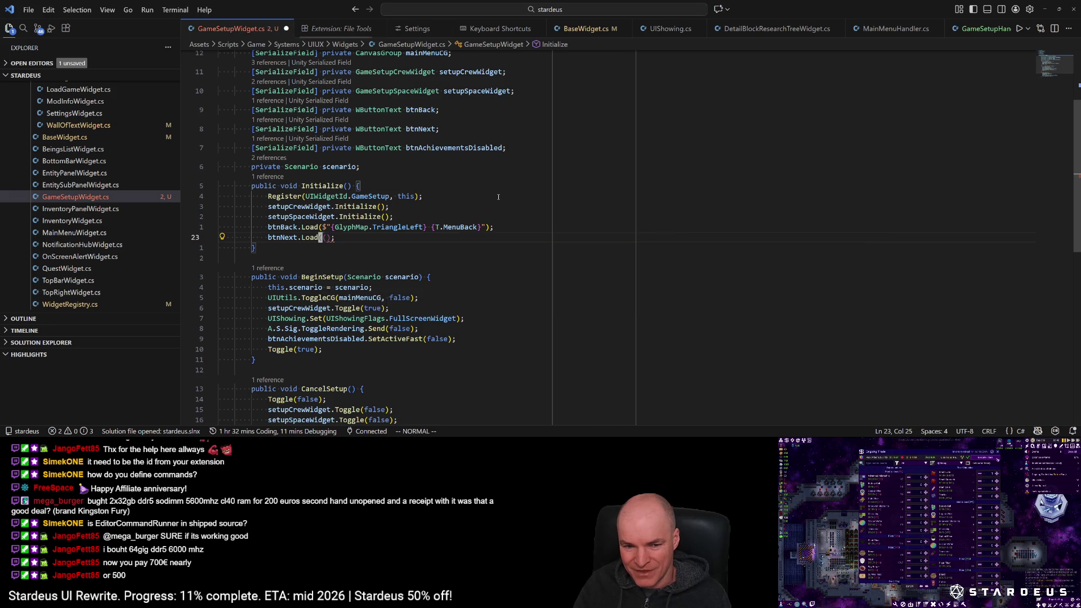
# Step: Move the unfinished btnNext line down into BeginSetup below the Toggle line
pyautogui.press('d')
pyautogui.press('d')
pyautogui.press('9')
pyautogui.press('j')
pyautogui.press('p')
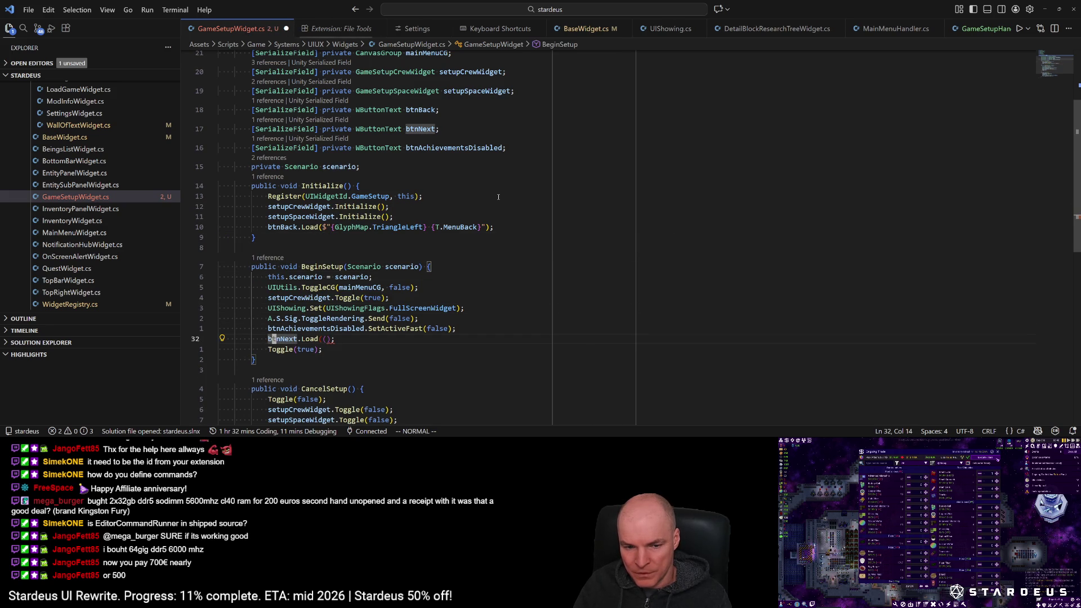
pyautogui.press('l')
pyautogui.press('a')
pyautogui.press('Delete')
pyautogui.press('Delete')
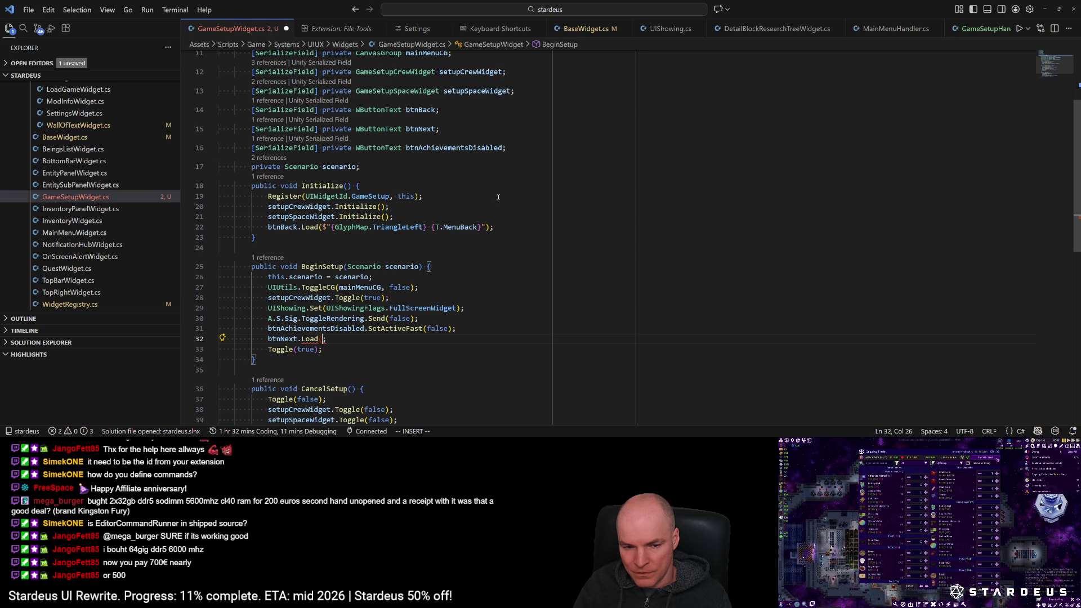
# Step: Complete the call as btnNext.Load(T.Confirm, OnNext)
pyautogui.write('T.')
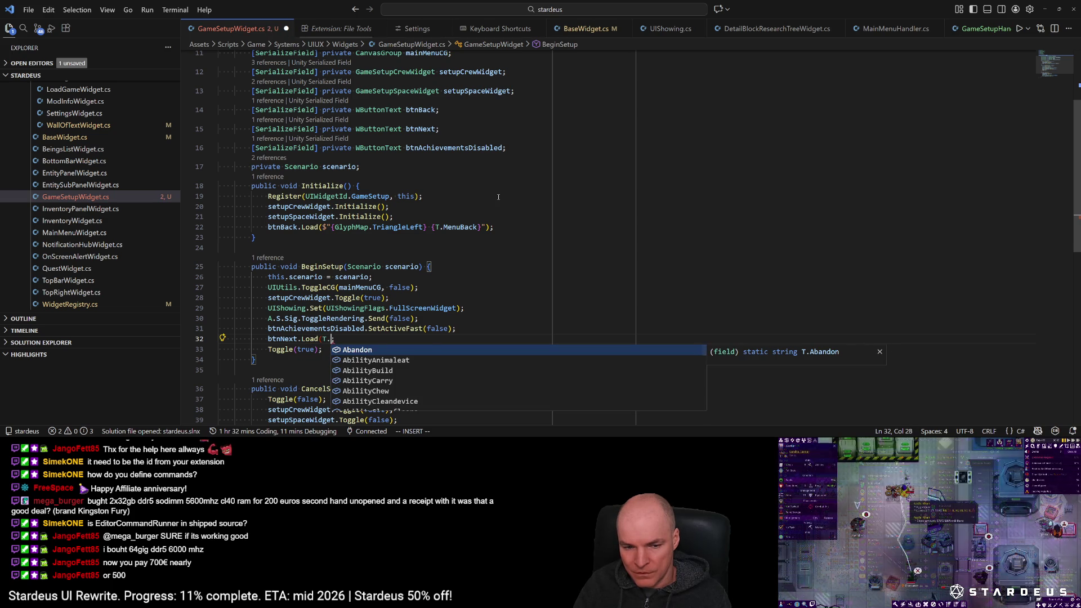
pyautogui.write('continu')
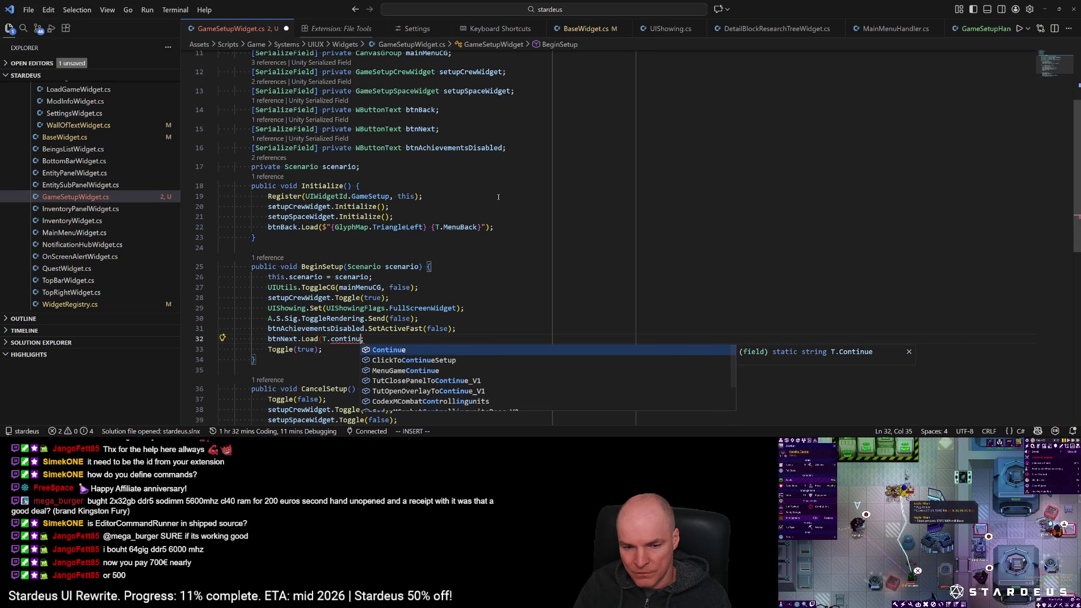
pyautogui.press('BackSpace')
pyautogui.press('BackSpace')
pyautogui.press('BackSpace')
pyautogui.write('firm')
pyautogui.press('Tab')
pyautogui.write(', ')
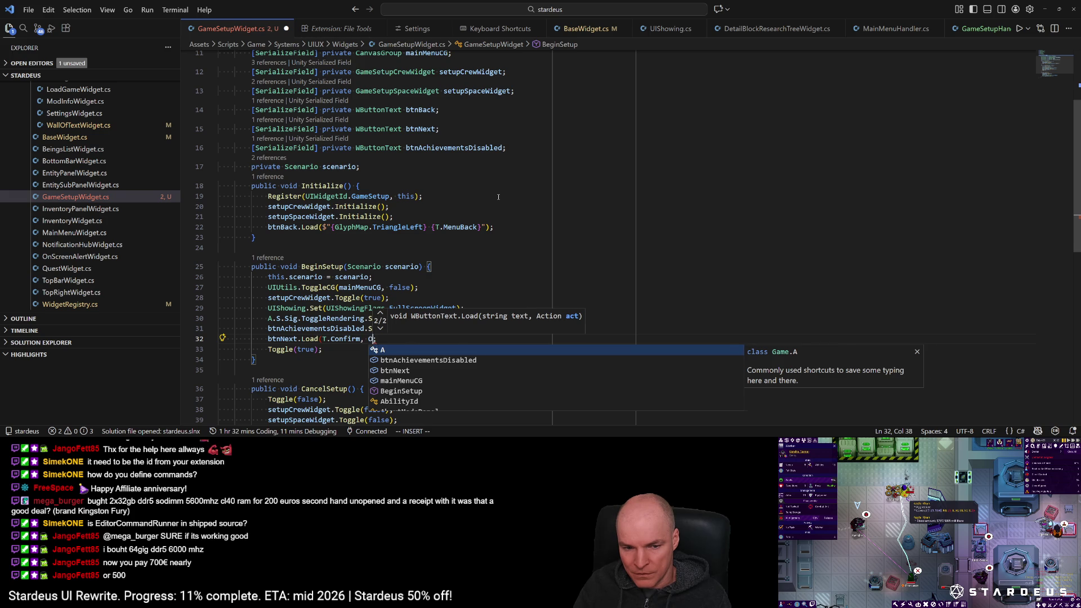
pyautogui.write('OnNext')
pyautogui.press('Escape')
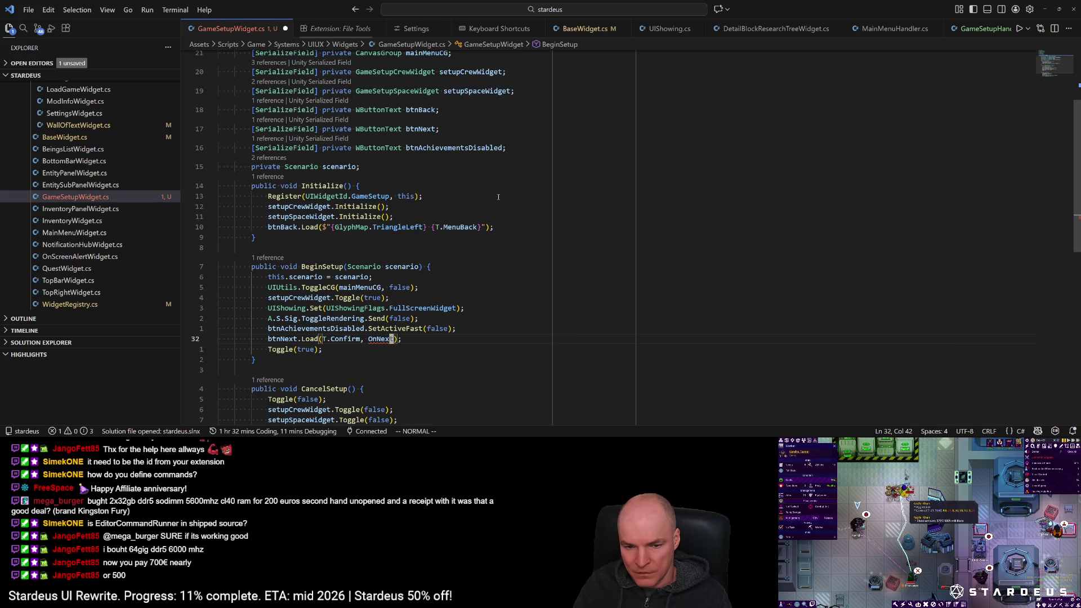
# Step: Generate the OnNext method stub with a quick fix, save, and review where btnNext is used
pyautogui.hotkey('ctrl', '.')
pyautogui.press('Escape')
pyautogui.hotkey('ctrl', '.')
pyautogui.press('Return')
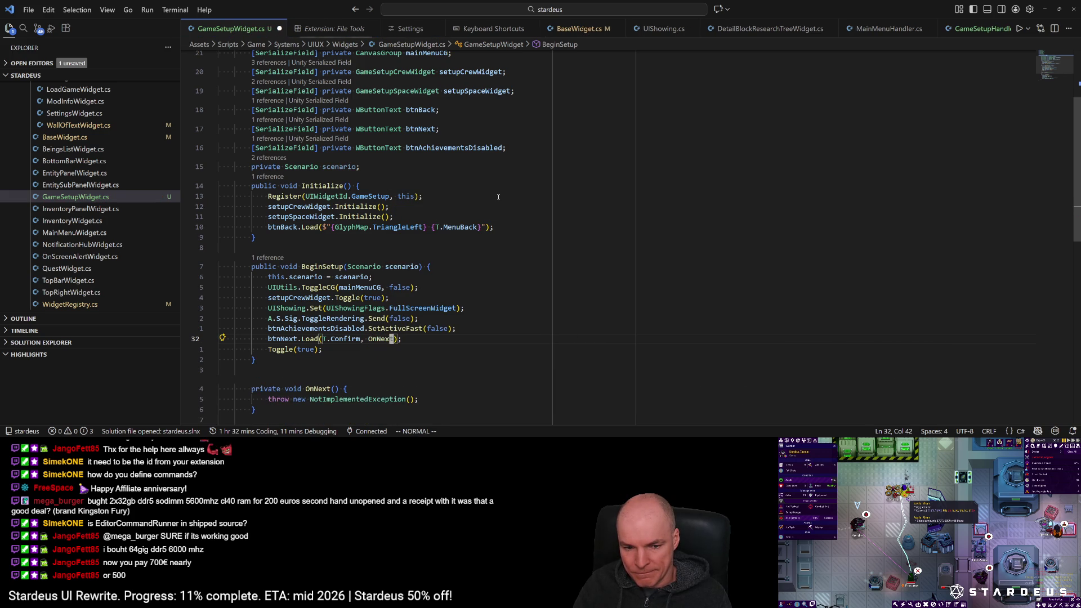
pyautogui.hotkey('ctrl', 's')
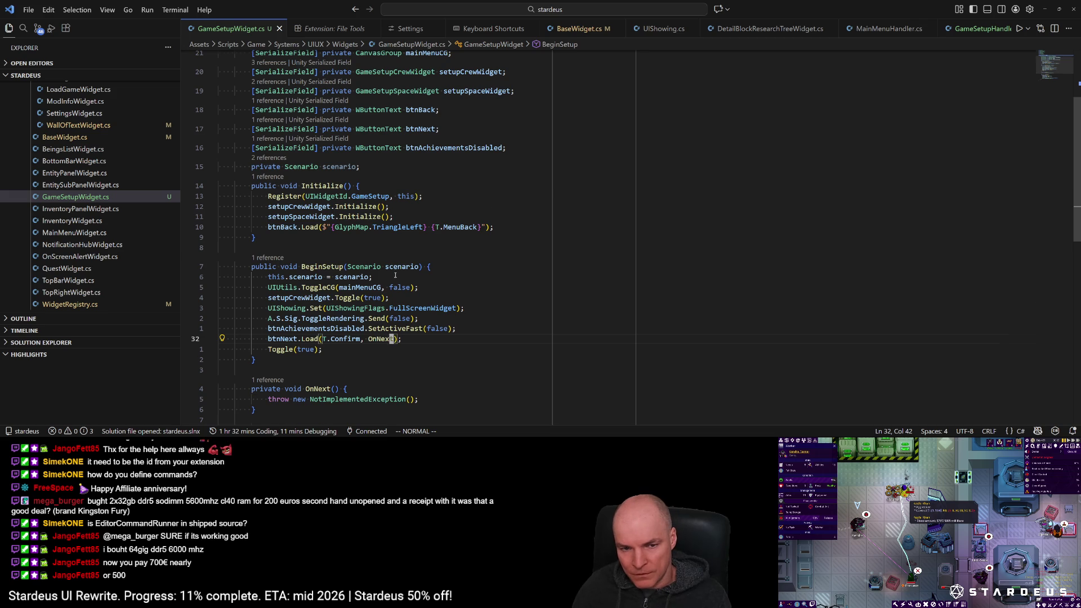
pyautogui.scroll(-2, 385, 273)
pyautogui.scroll(2, 423, 309)
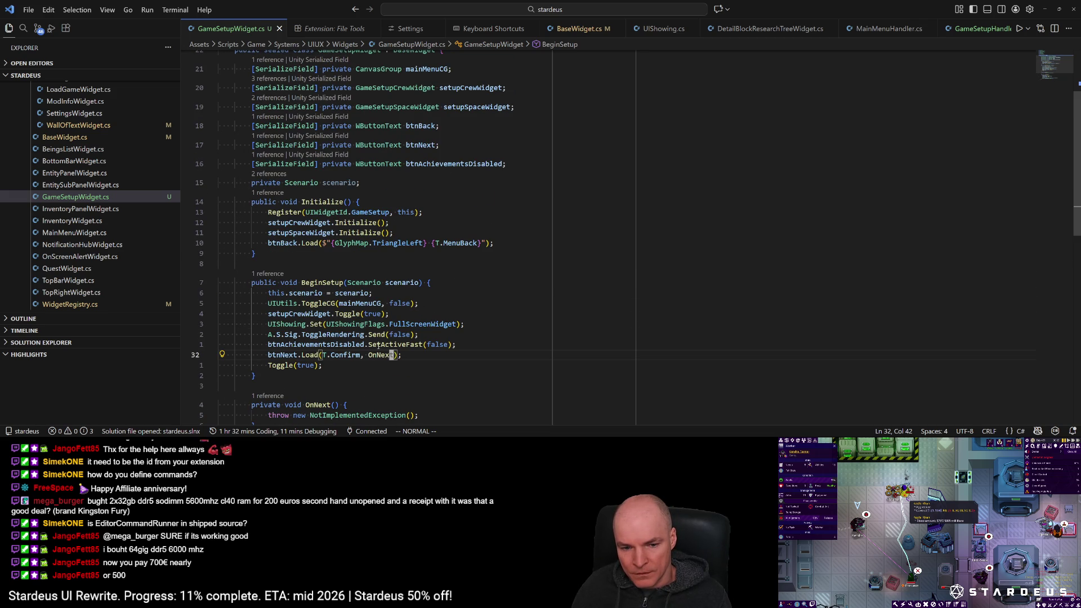
pyautogui.click(290, 355)
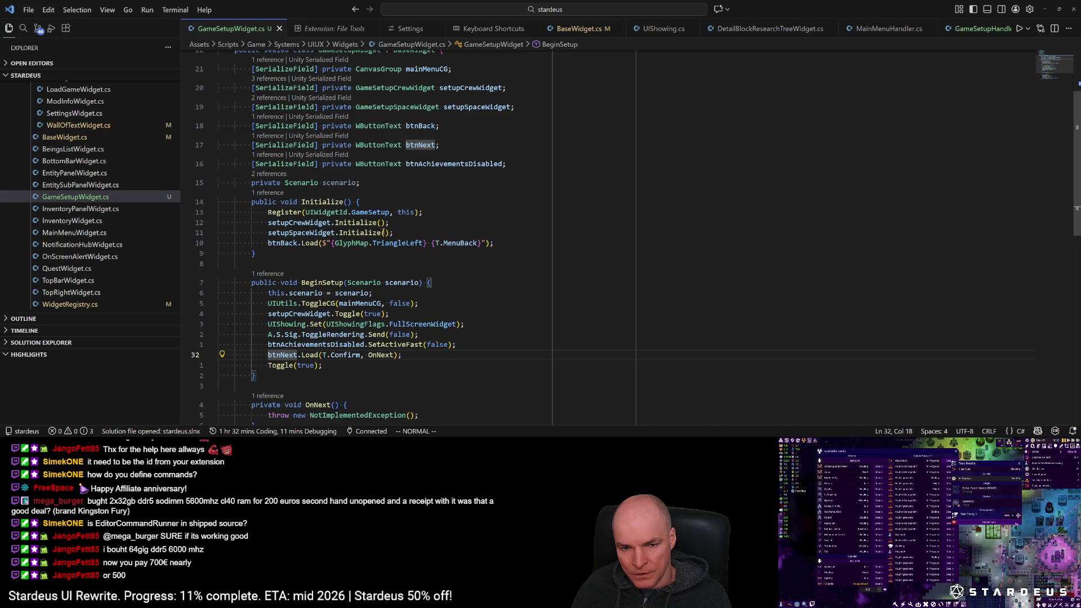
pyautogui.click(464, 244)
# Step: Pass OnBack as the handler to btnBack.Load, save, and generate an OnBack stub
pyautogui.press('f')
pyautogui.press(')')
pyautogui.write('i, On')
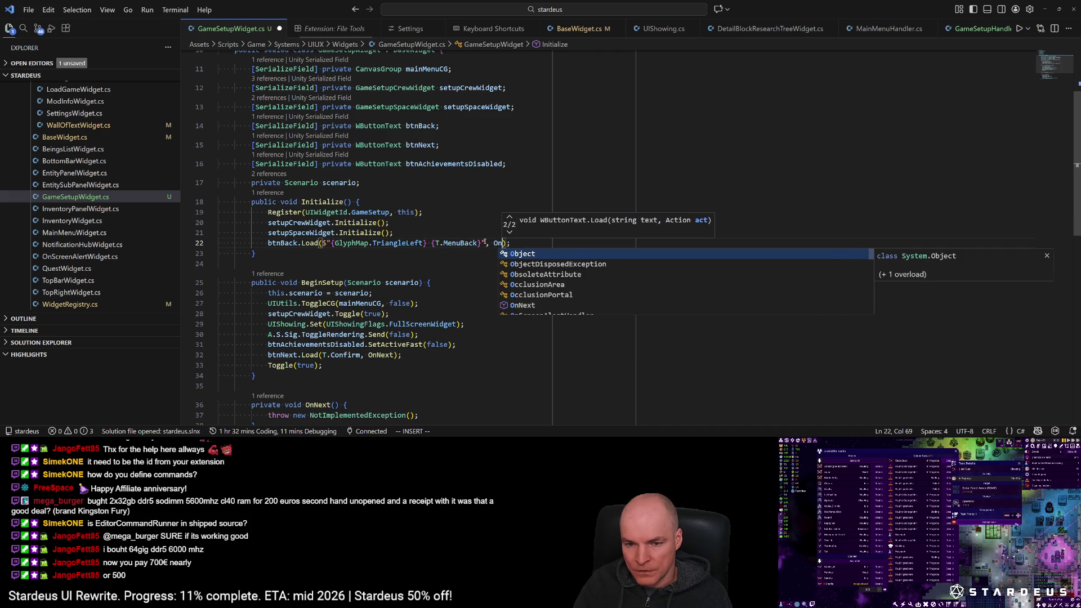
pyautogui.write('Back')
pyautogui.press('Escape')
pyautogui.hotkey('ctrl', 's')
pyautogui.hotkey('ctrl', '.')
pyautogui.press('Escape')
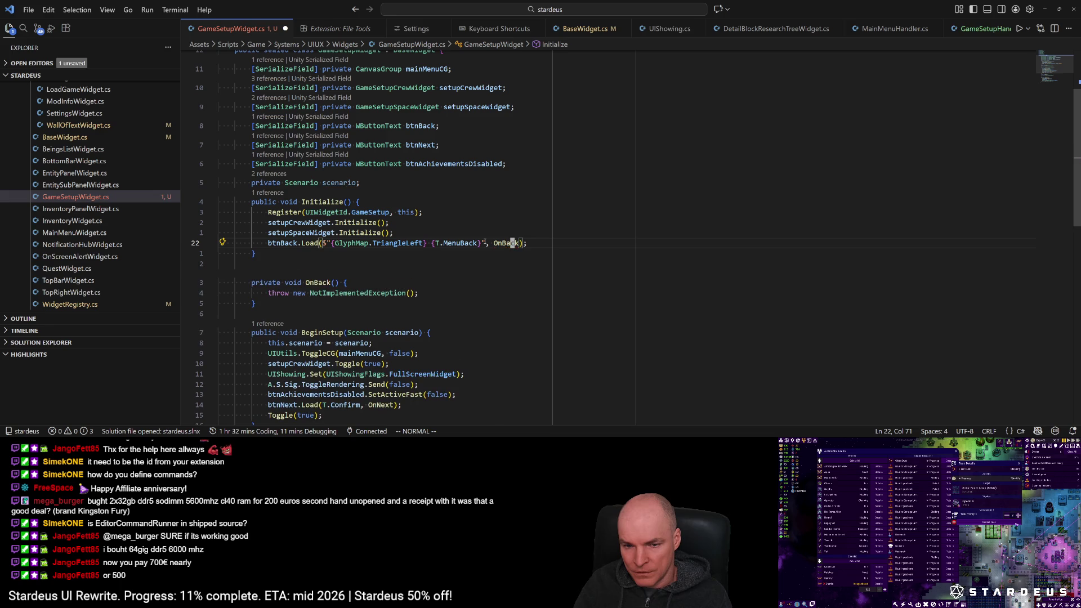
# Step: Replace OnBack's placeholder exception with A.S.UIQuery.ShowGameSetup.Ask(null, false);
pyautogui.press('d')
pyautogui.press('d')
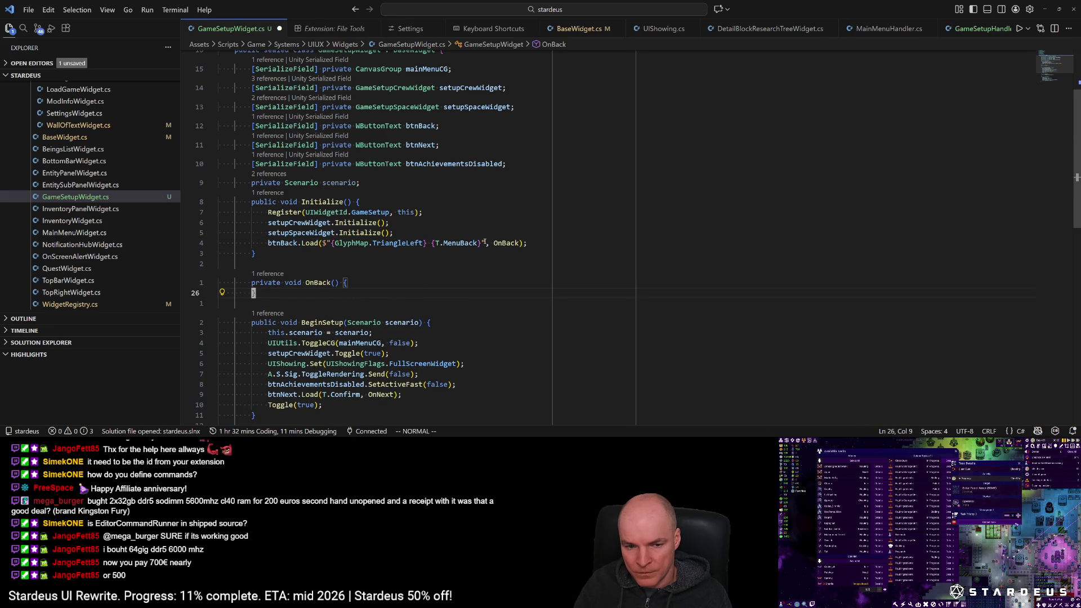
pyautogui.press('o')
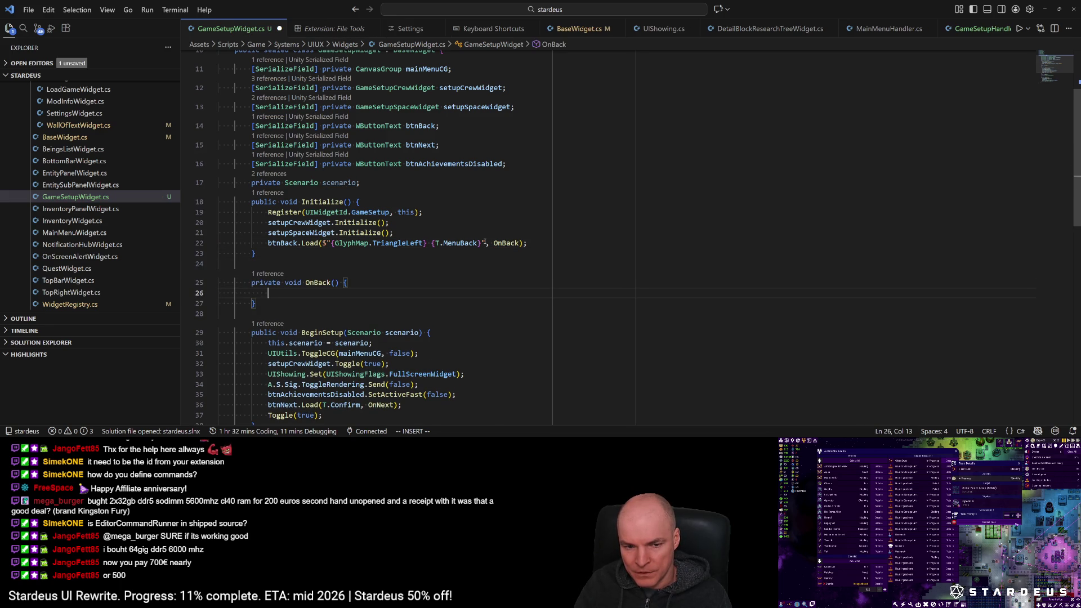
pyautogui.write('A.S.u')
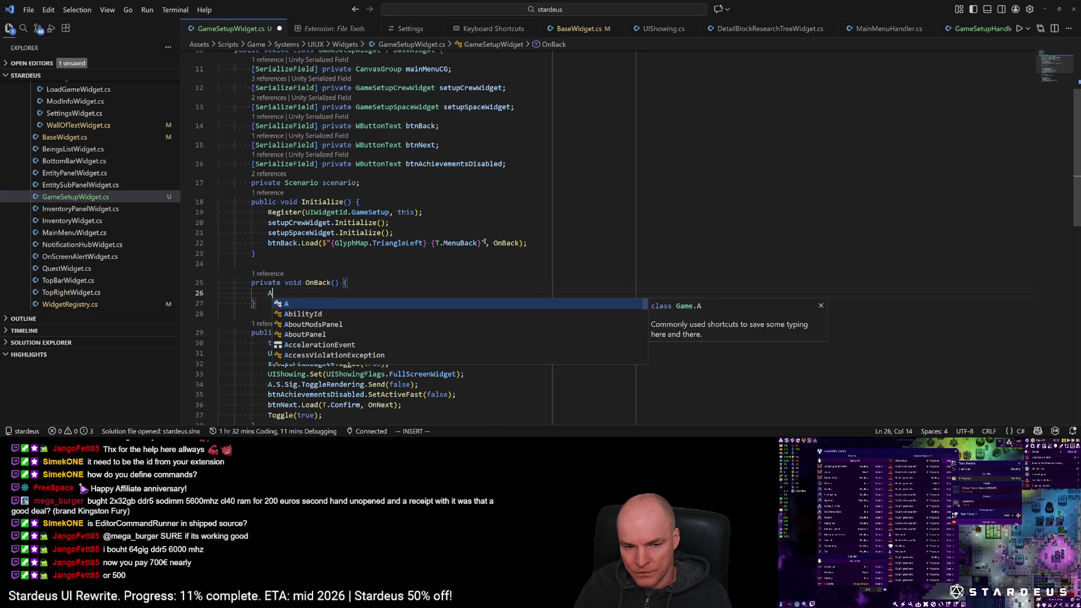
pyautogui.press('Tab')
pyautogui.write('.show')
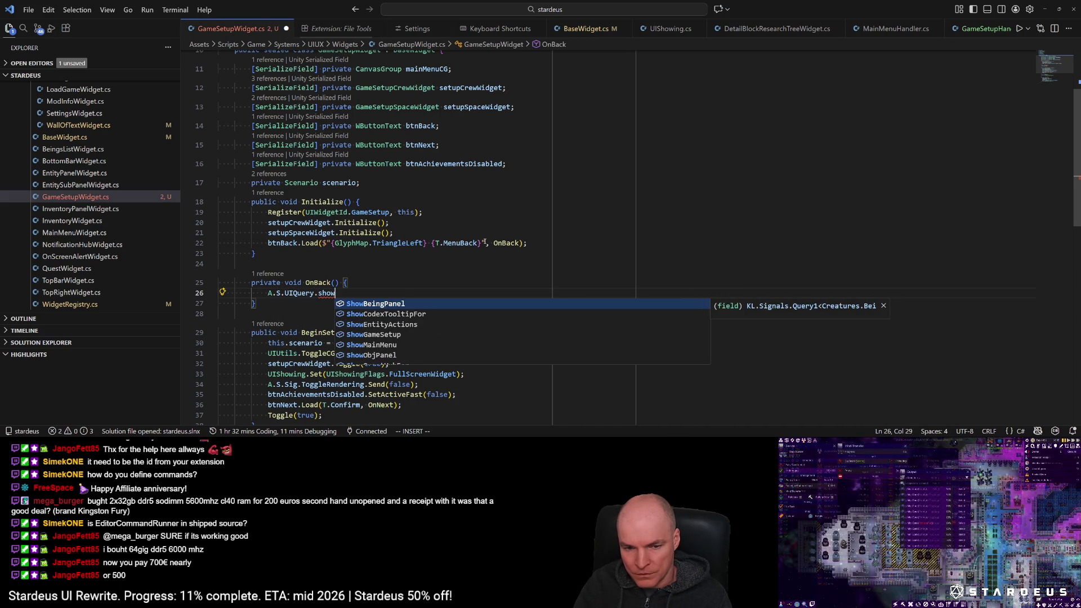
pyautogui.write('me')
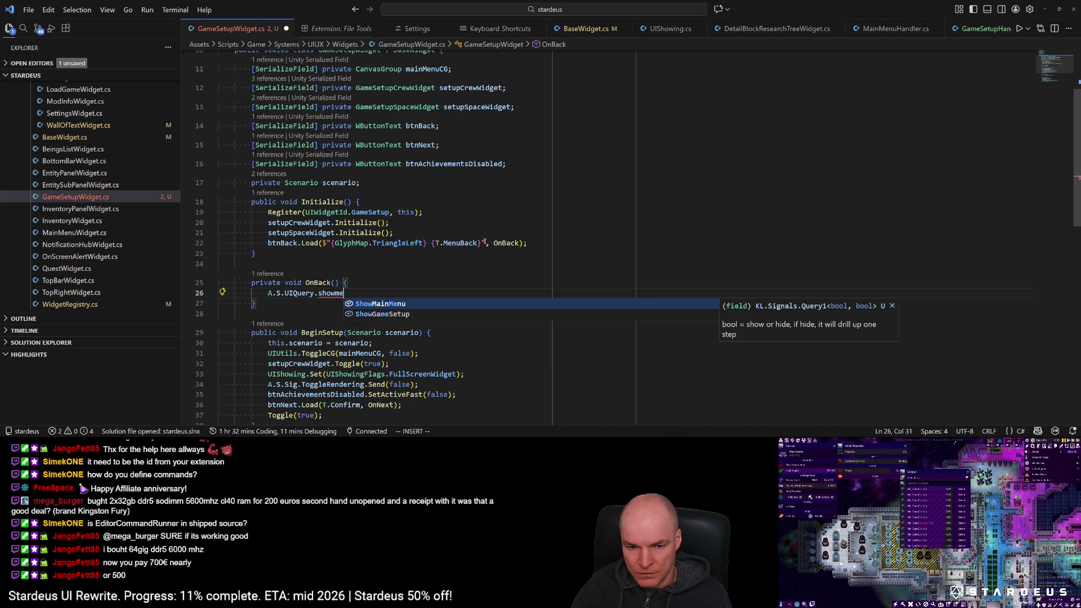
pyautogui.press('Down')
pyautogui.press('Tab')
pyautogui.write('.Ask(')
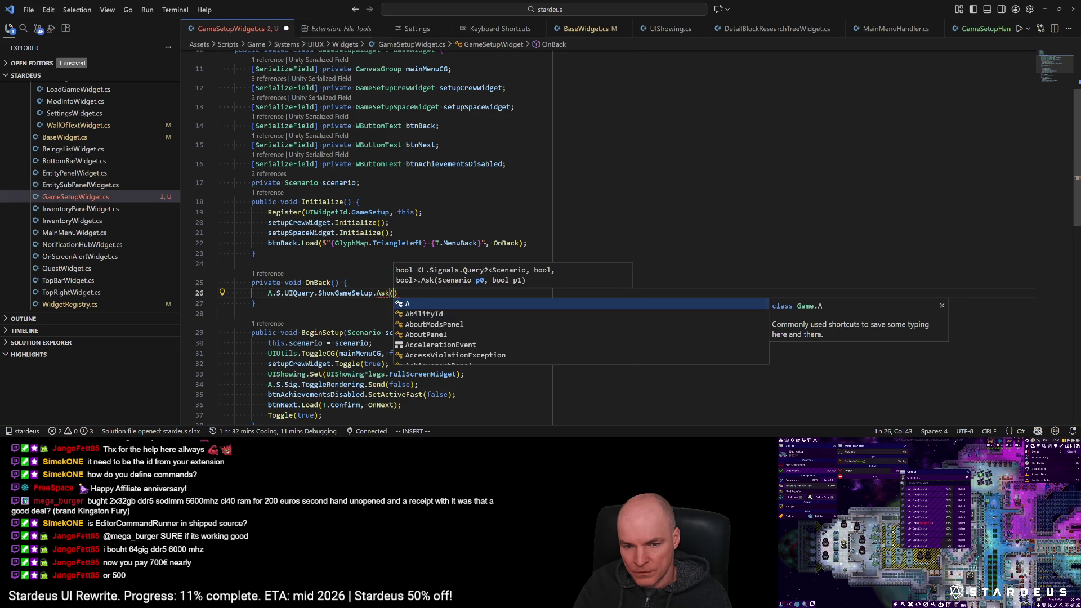
pyautogui.write('scenario, false)')
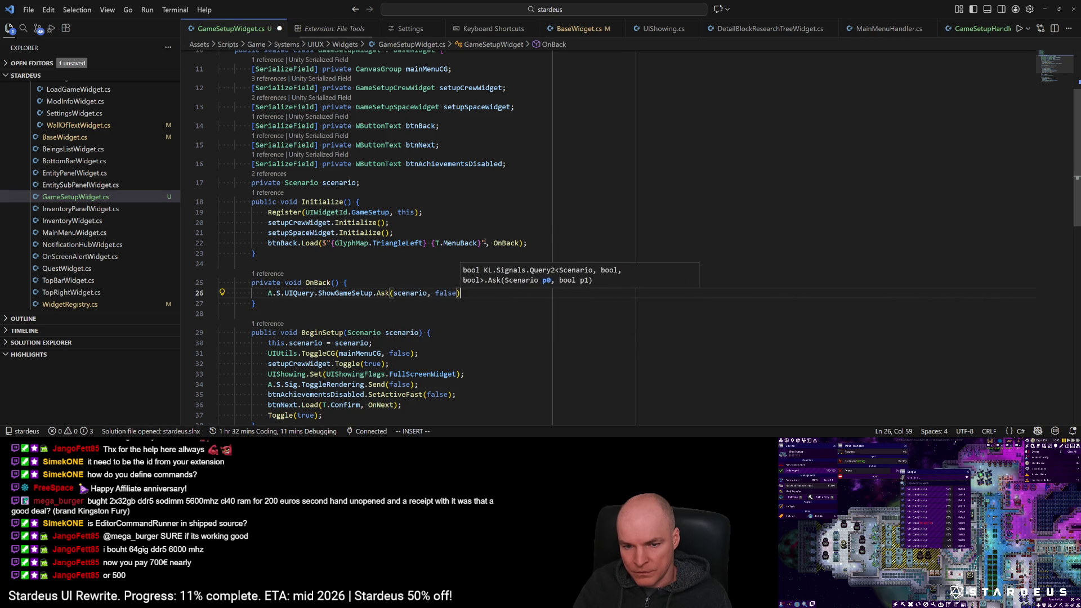
pyautogui.write(';')
pyautogui.press('Escape')
pyautogui.write('ciwnull')
pyautogui.press('Escape')
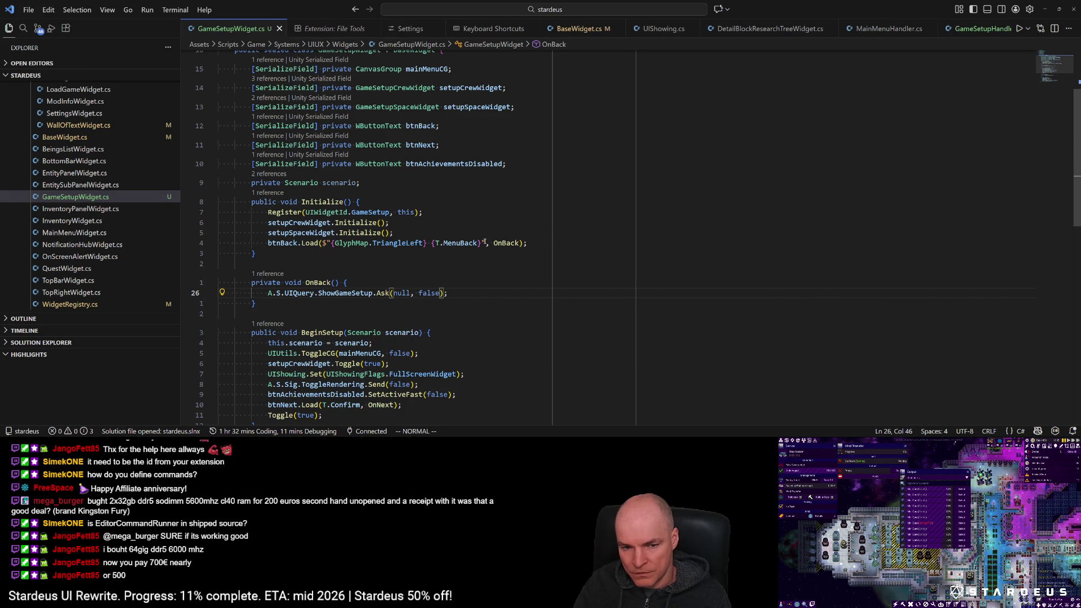
# Step: Review the ShowGameSetup query call and the CancelSetup method further down the file
pyautogui.scroll(-2, 349, 216)
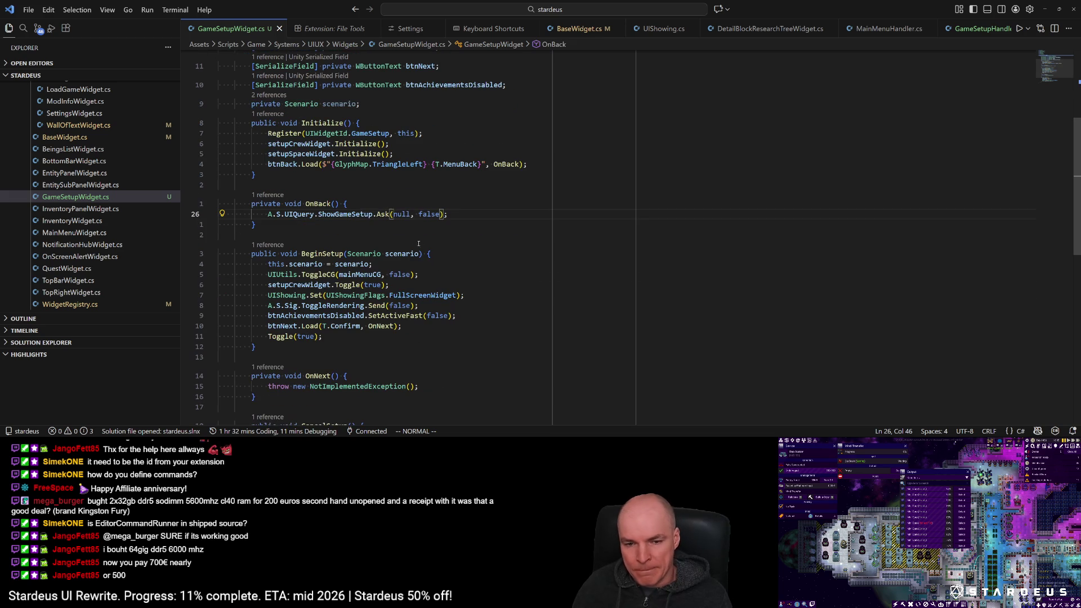
pyautogui.click(342, 213)
pyautogui.scroll(-4, 349, 265)
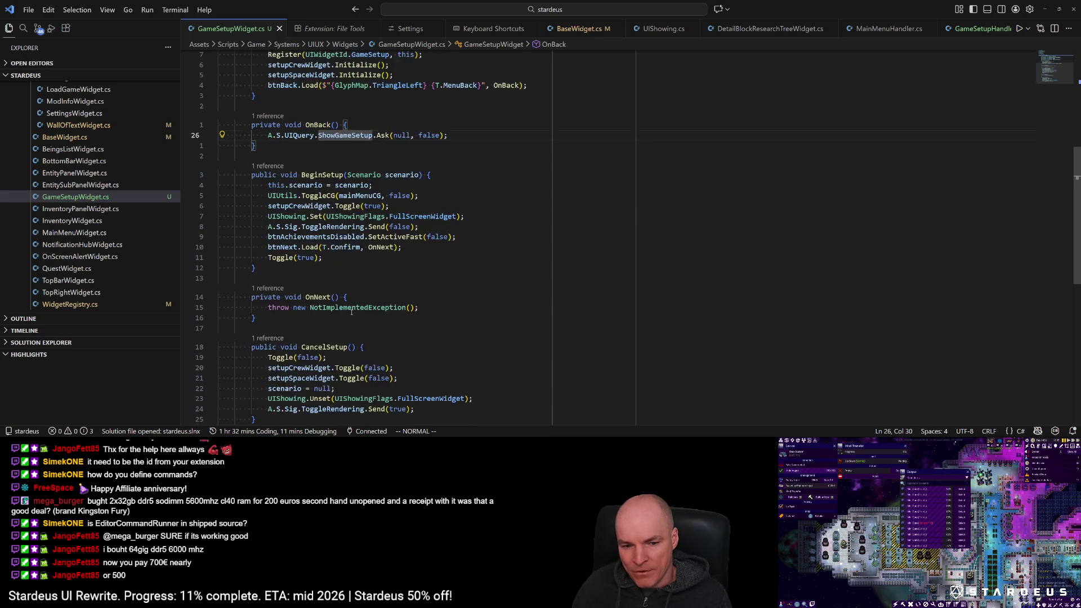
pyautogui.moveTo(349, 318)
pyautogui.click(332, 252)
pyautogui.scroll(3, 344, 242)
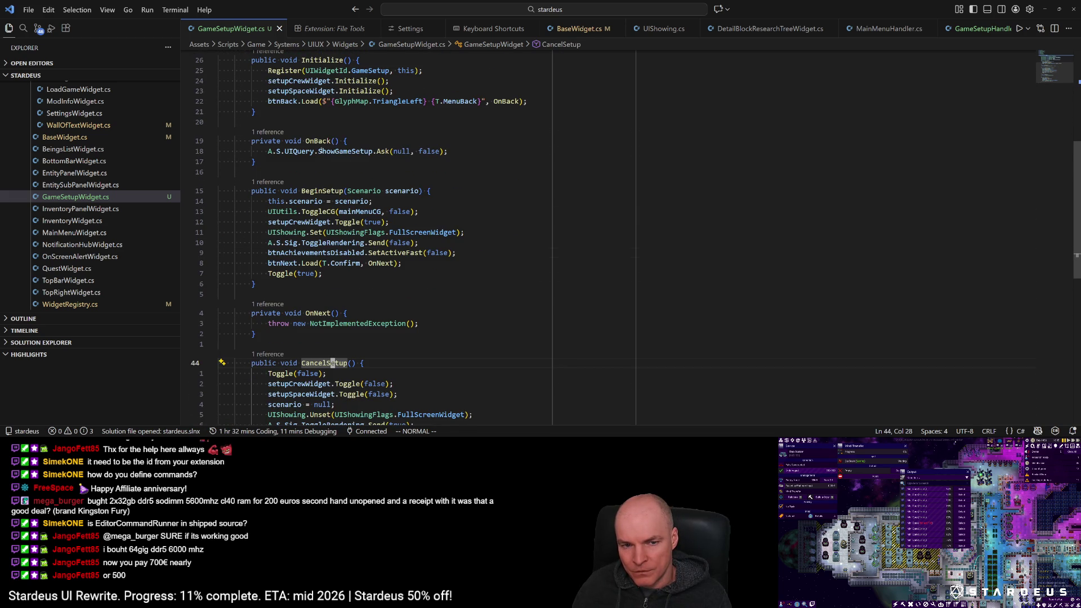
pyautogui.click(270, 151)
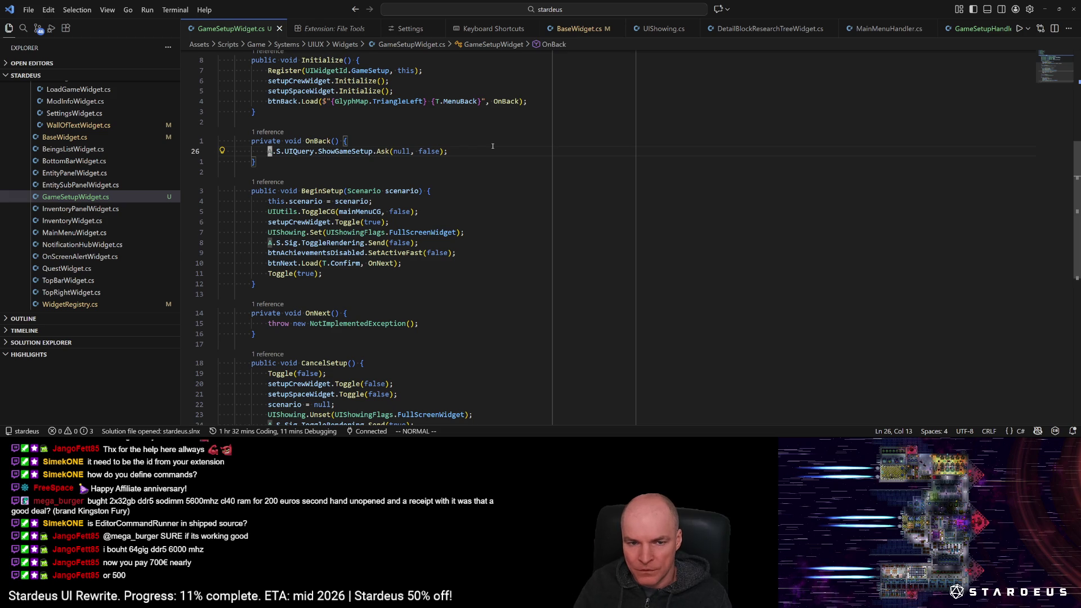
# Step: Try CancelSetup() in OnBack, then undo back to the Ask(null, false) call
pyautogui.press('c')
pyautogui.press('c')
pyautogui.write('Can')
pyautogui.press('Down')
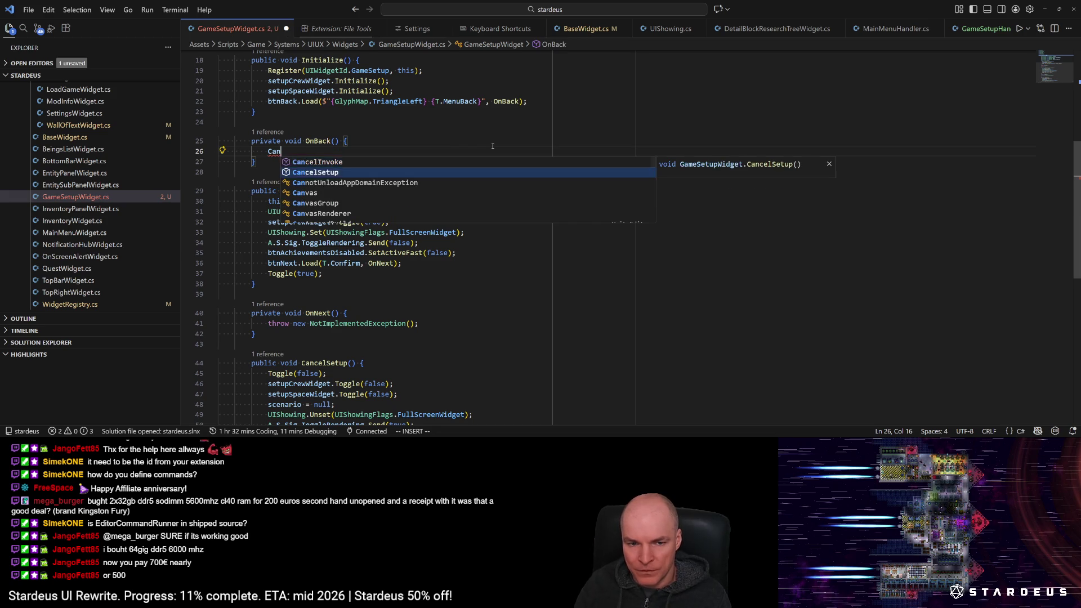
pyautogui.press('Tab')
pyautogui.write('();')
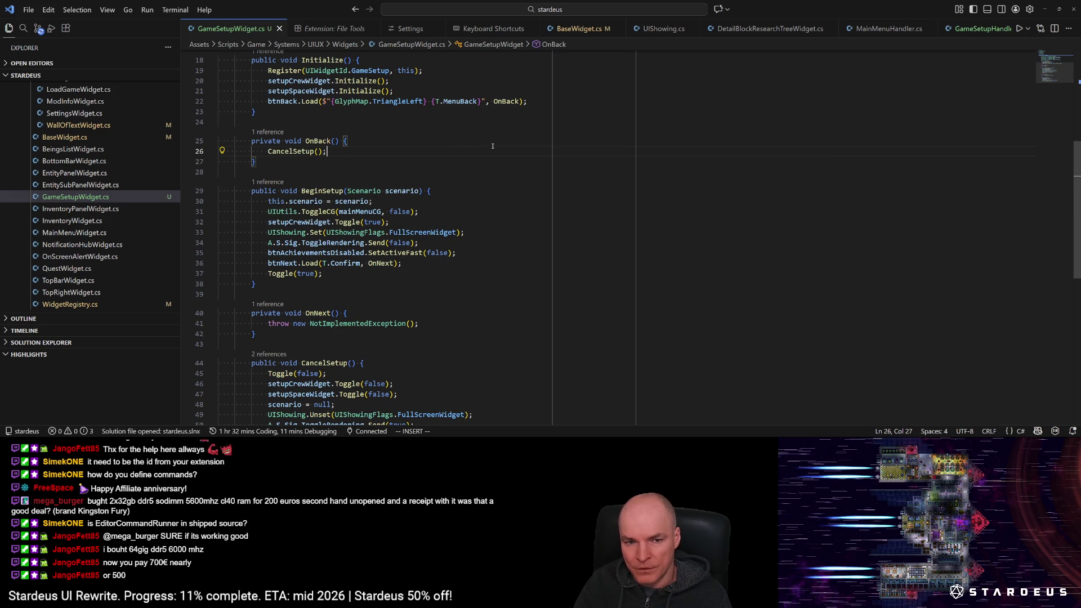
pyautogui.hotkey('ctrl', 'z')
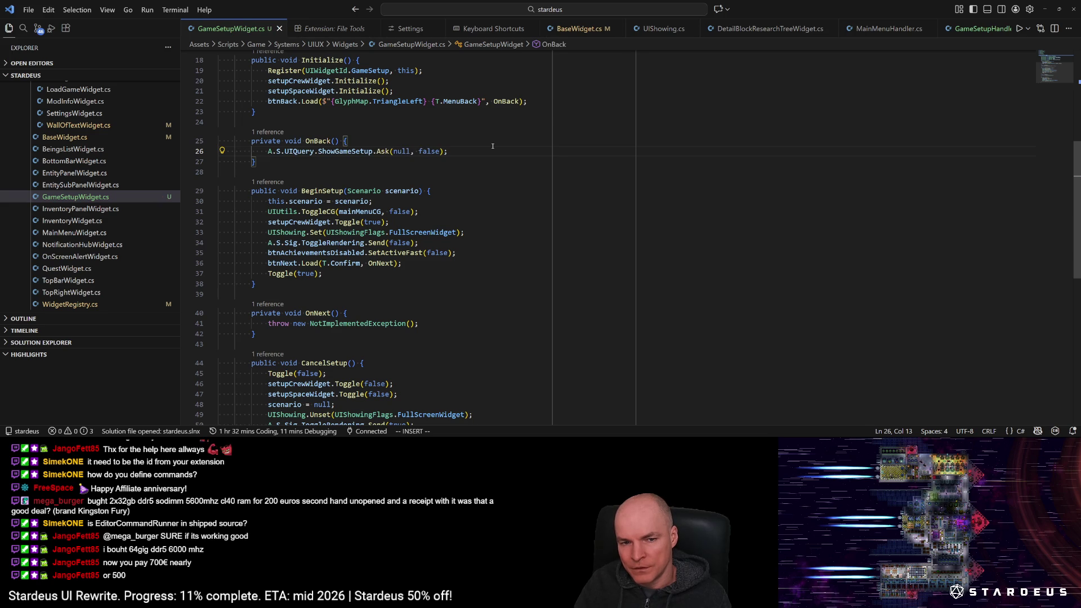
pyautogui.scroll(5, 381, 237)
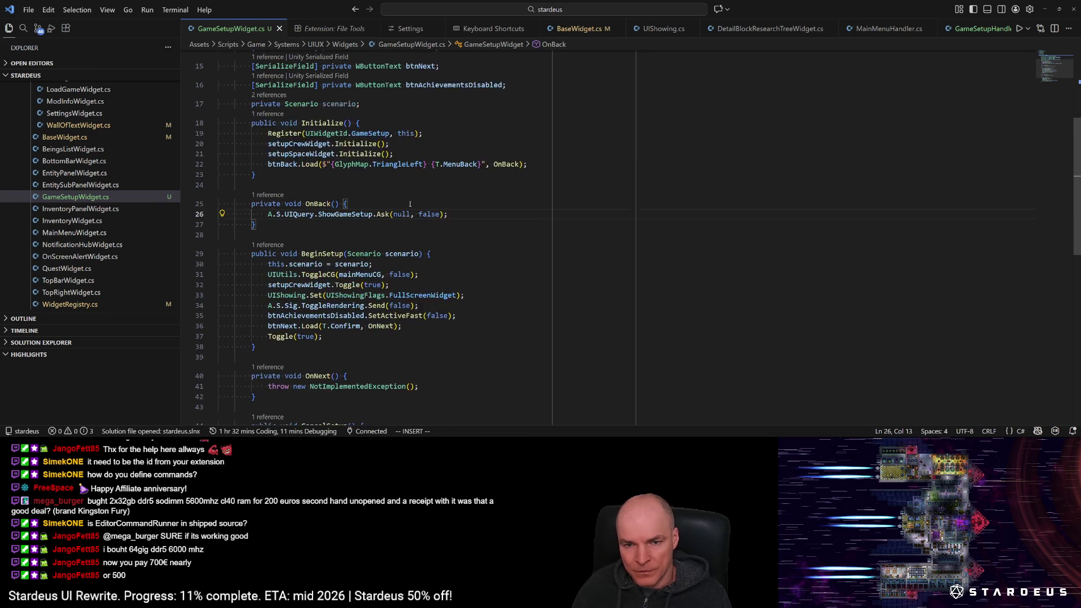
pyautogui.scroll(1, 381, 237)
pyautogui.scroll(-4, 376, 265)
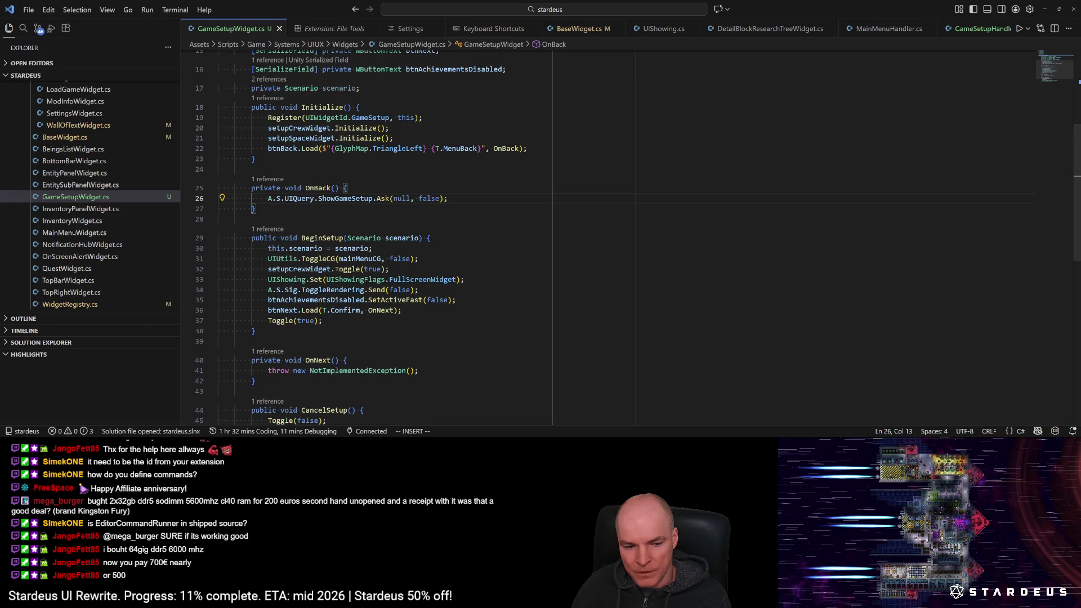
pyautogui.hotkey('alt', 'Tab')
# Step: Exit the GameSetupWidget prefab back to the Boot scene, clear the Console, and Hot Reload
pyautogui.click(773, 43)
pyautogui.click(771, 44)
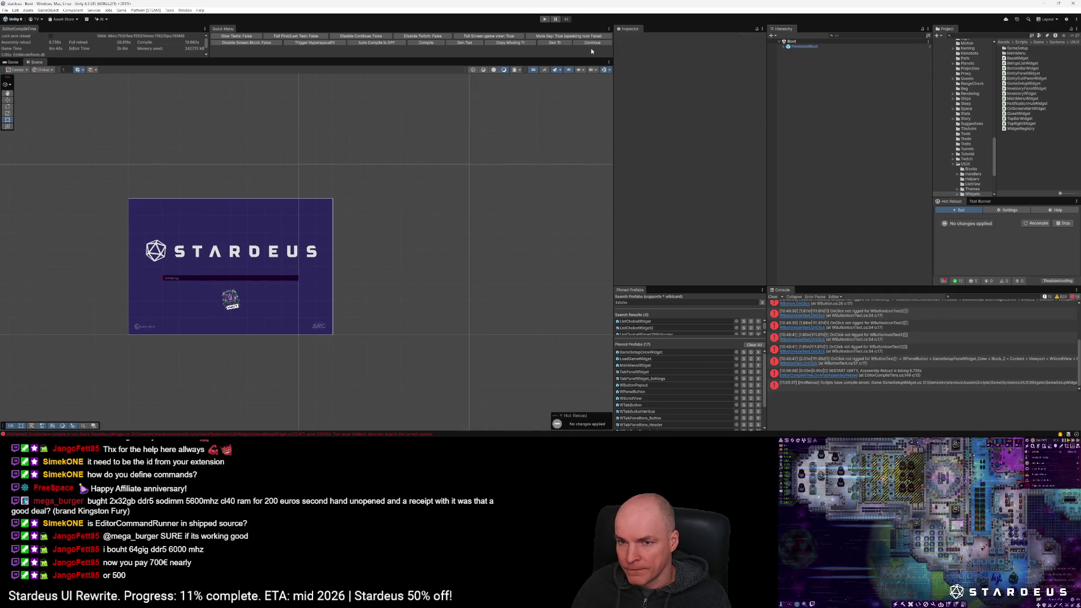
pyautogui.click(773, 297)
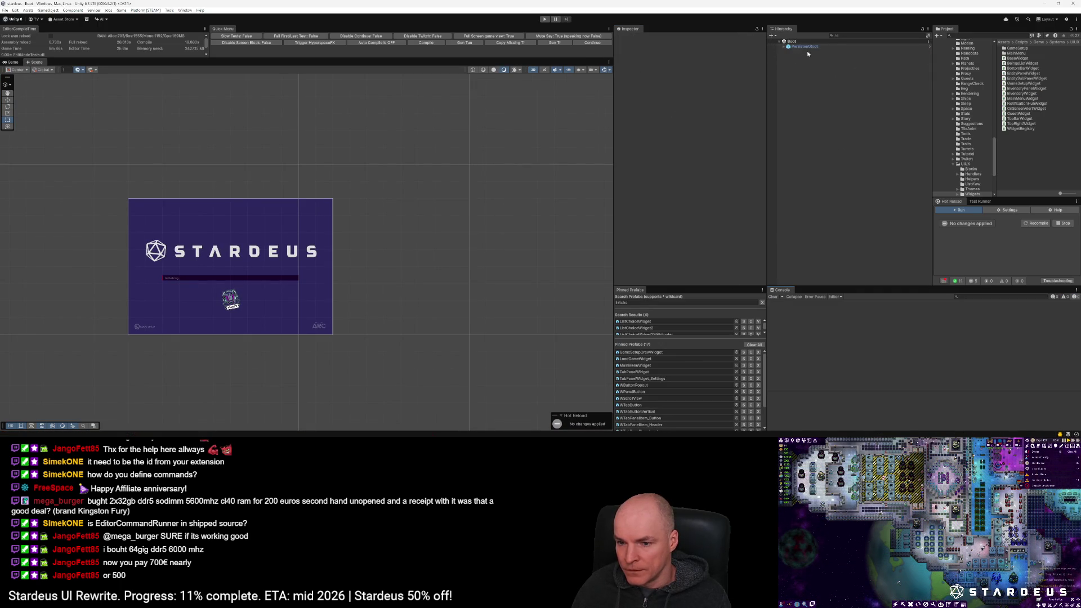
pyautogui.click(1040, 223)
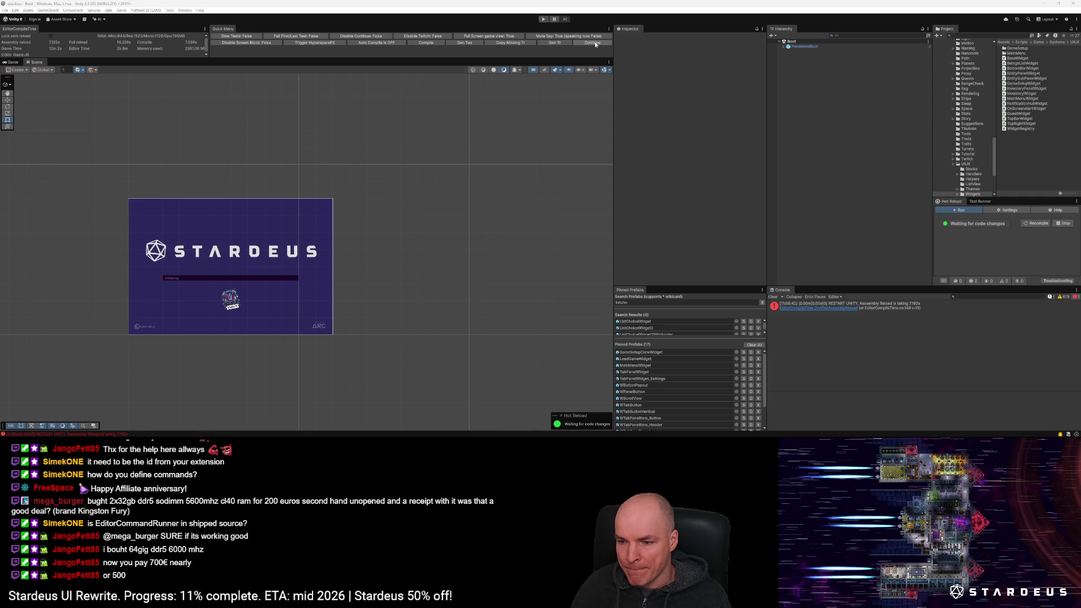
# Step: Pin and open the GameSetupWidget prefab, then assign WPanelHeaderButton_Back to Btn Back
pyautogui.click(640, 352)
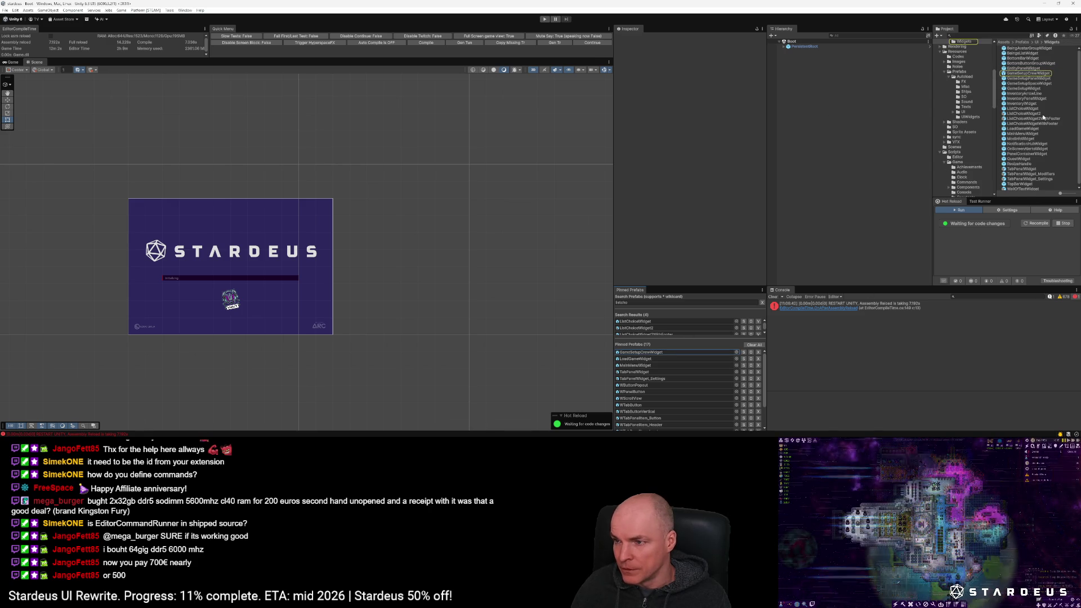
pyautogui.moveTo(1031, 89); pyautogui.dragTo(673, 355)
pyautogui.doubleClick(646, 358)
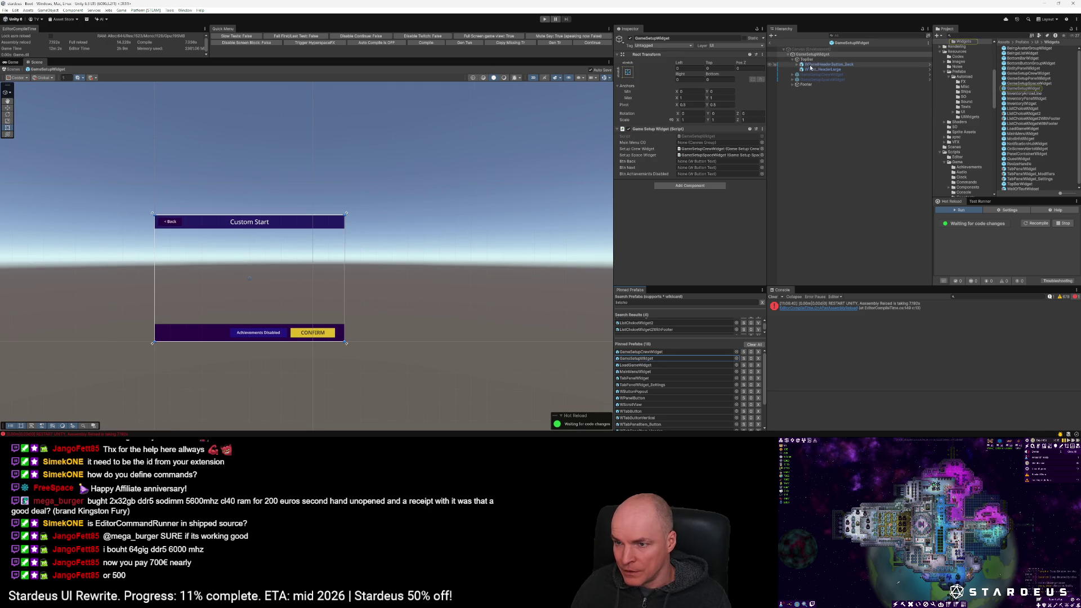
pyautogui.moveTo(811, 66); pyautogui.dragTo(711, 161)
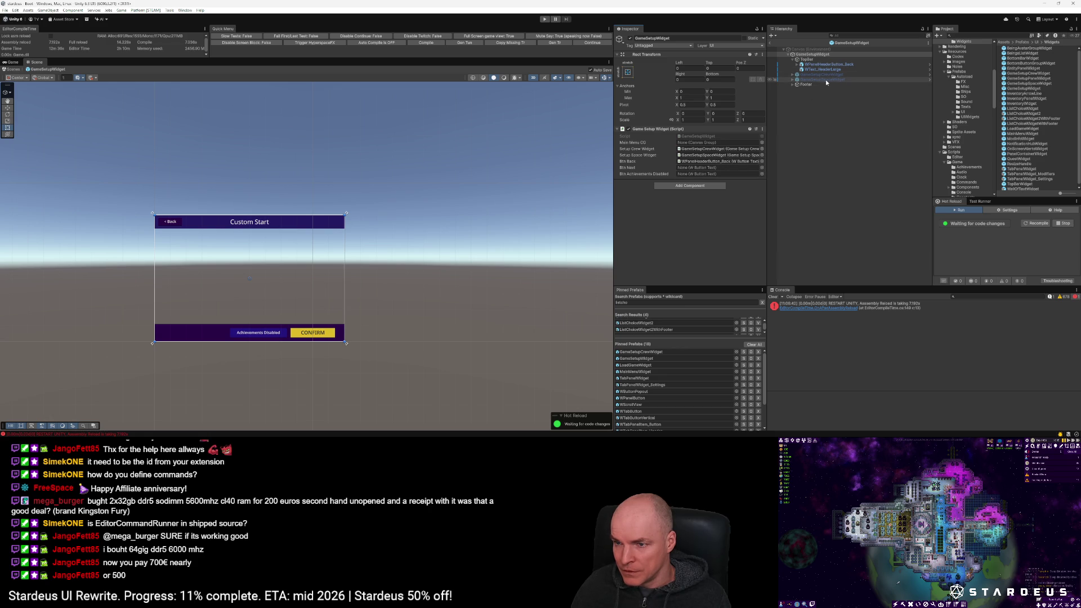
# Step: Assign WPanelConfirmButton to Btn Next and WPanelButton to Btn Achievements Disabled
pyautogui.click(799, 85)
pyautogui.click(793, 85)
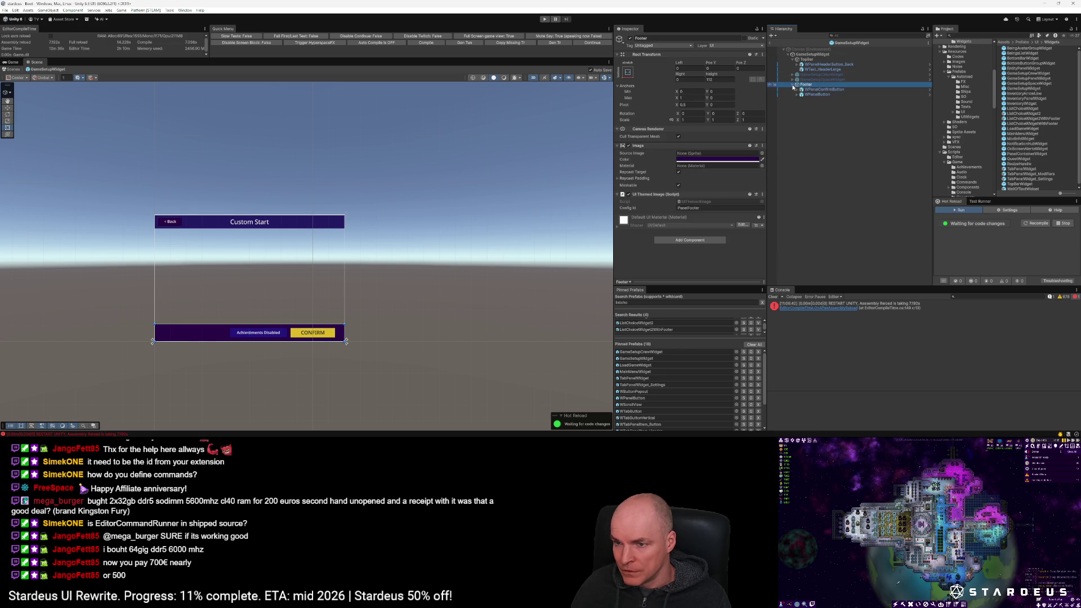
pyautogui.click(814, 54)
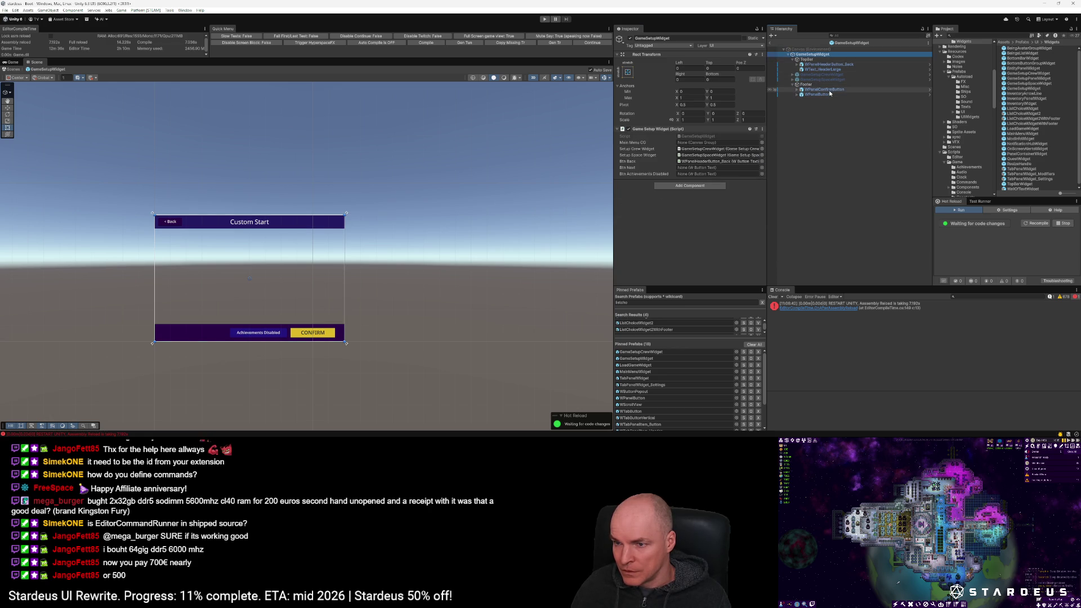
pyautogui.moveTo(708, 170); pyautogui.dragTo(712, 168)
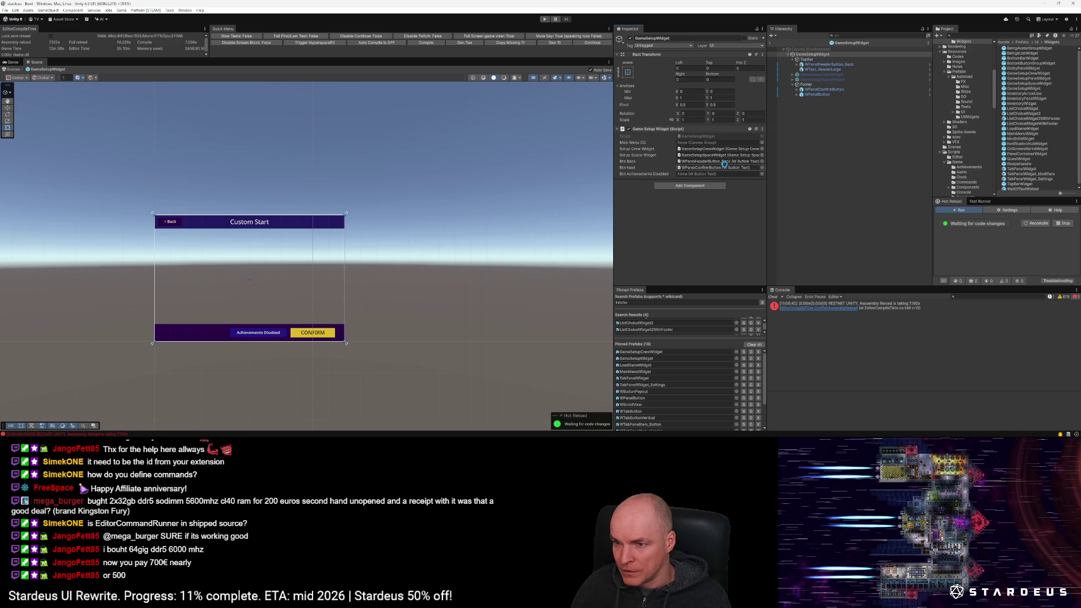
pyautogui.click(821, 94)
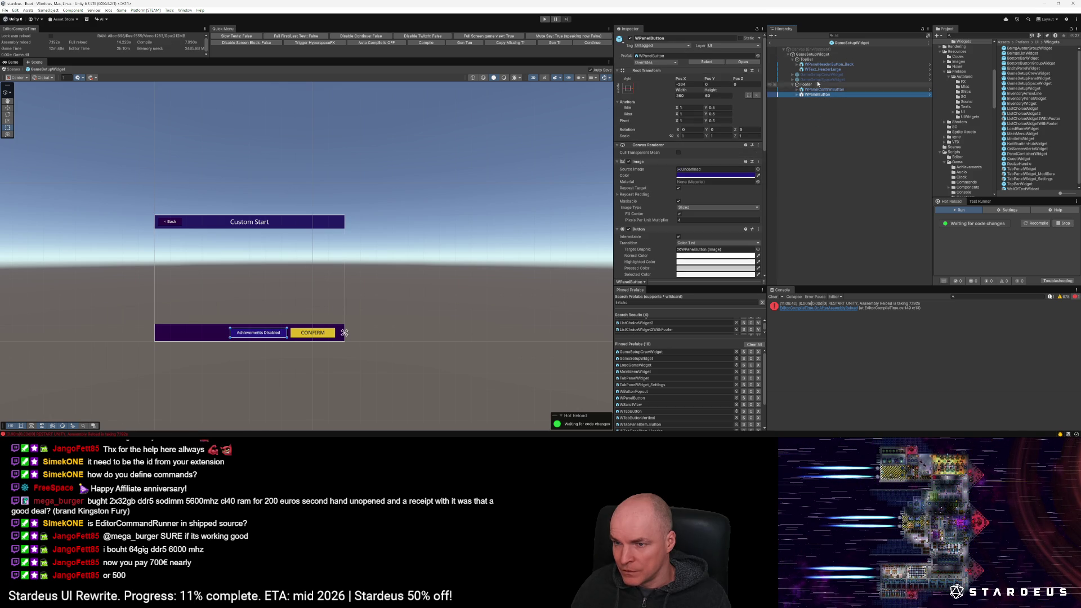
pyautogui.click(816, 53)
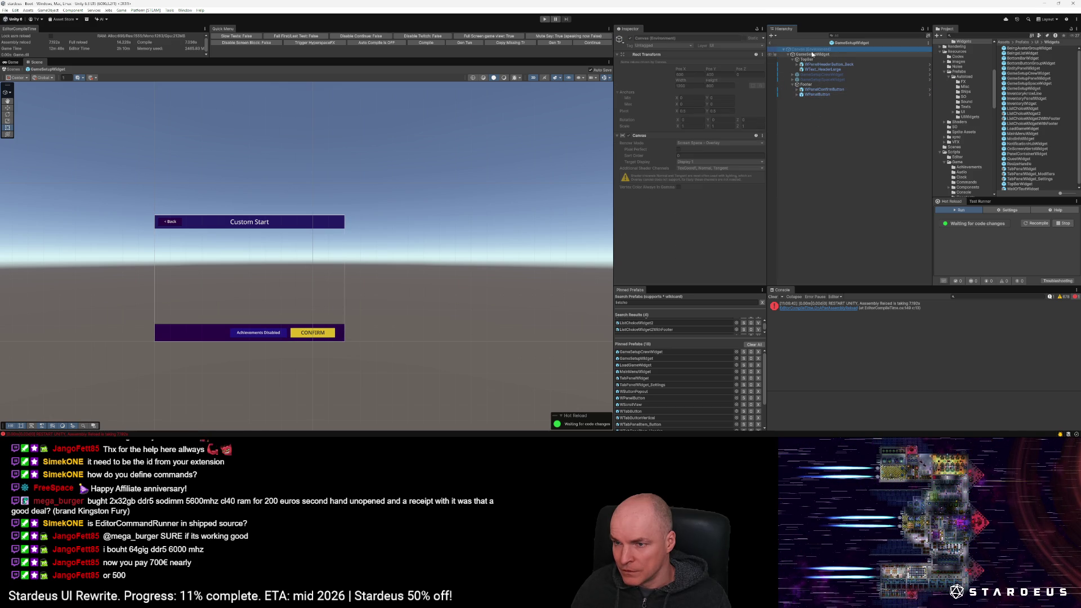
pyautogui.moveTo(816, 95); pyautogui.dragTo(712, 174)
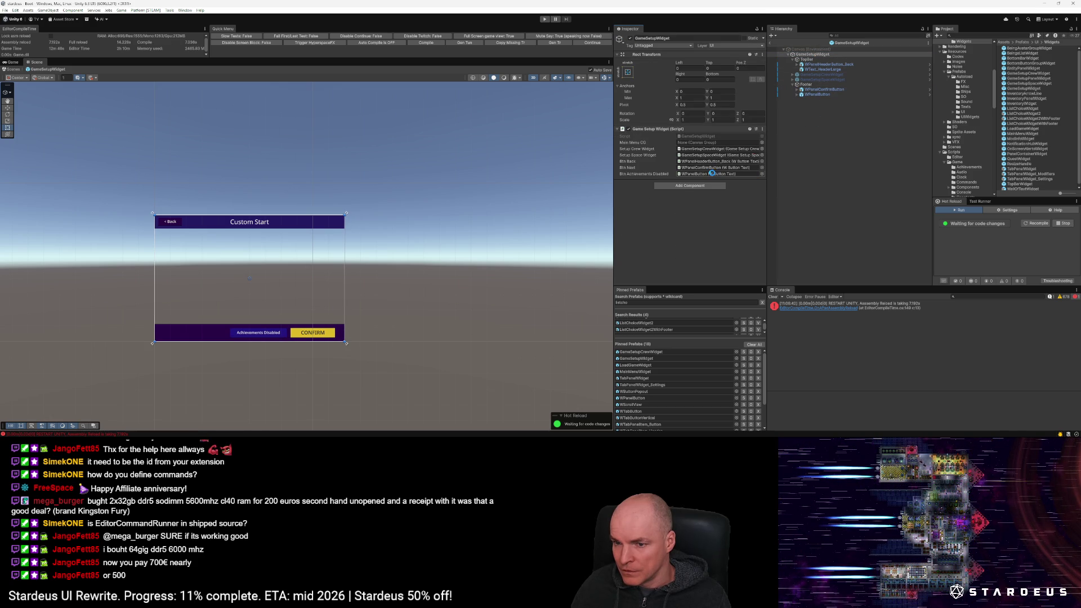
# Step: Rename the footer buttons to WPanelButton_AchievementsDisabled and WPanelConfirmButton_Continue
pyautogui.click(827, 95)
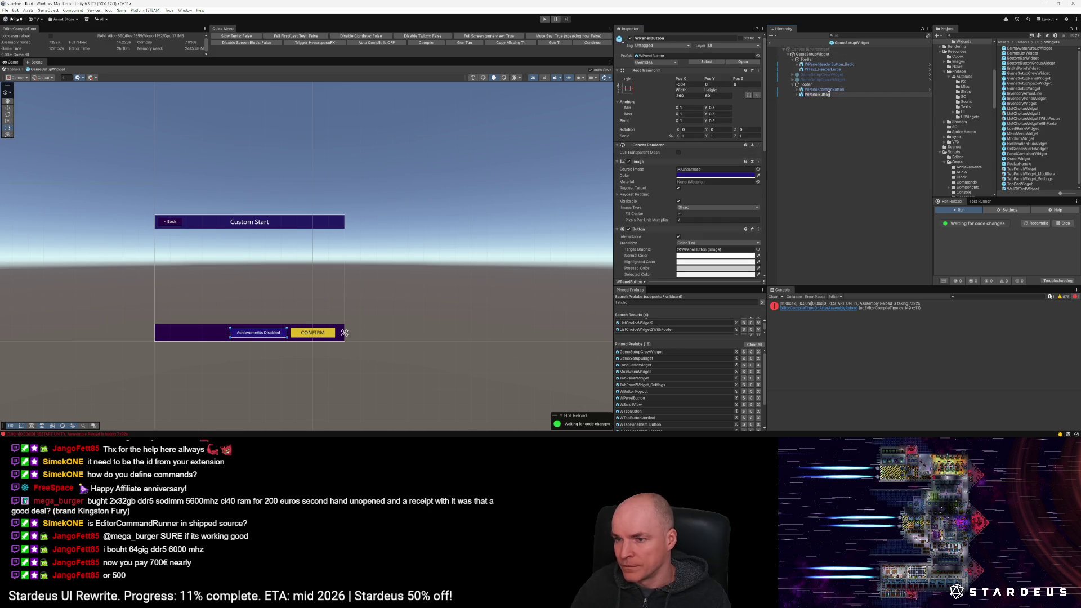
pyautogui.write('_Achievements')
pyautogui.press('Return')
pyautogui.press('Up')
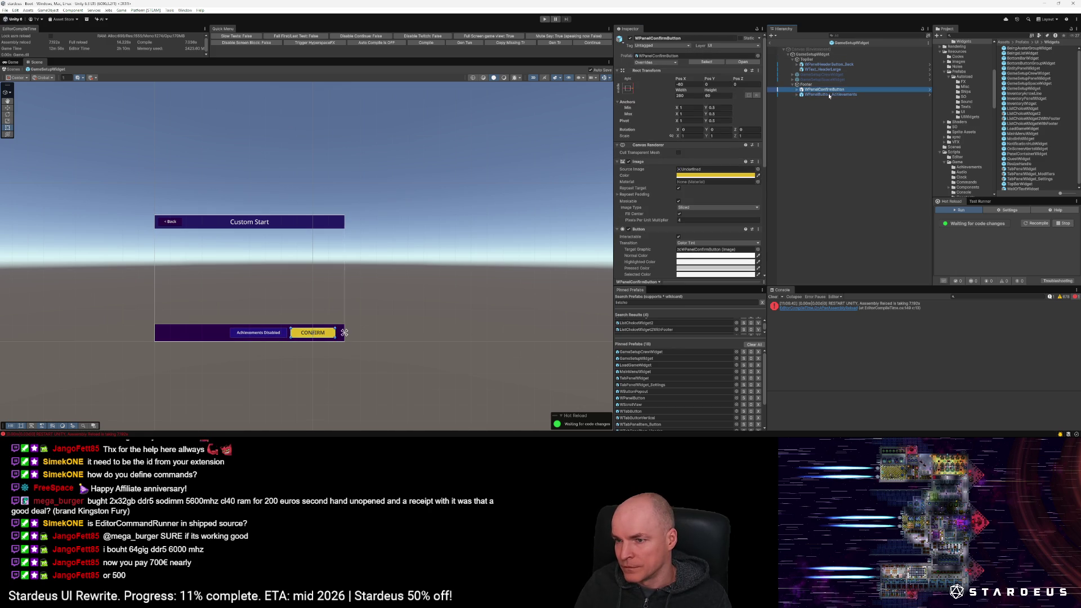
pyautogui.click(829, 95)
pyautogui.press('F2')
pyautogui.write('Disabled')
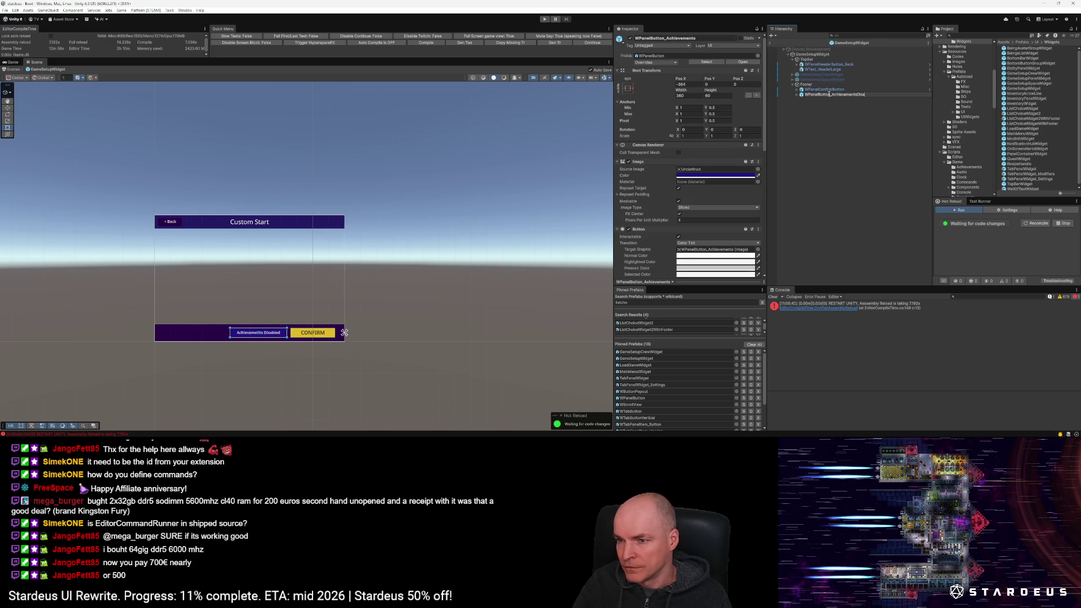
pyautogui.press('Return')
pyautogui.press('Up')
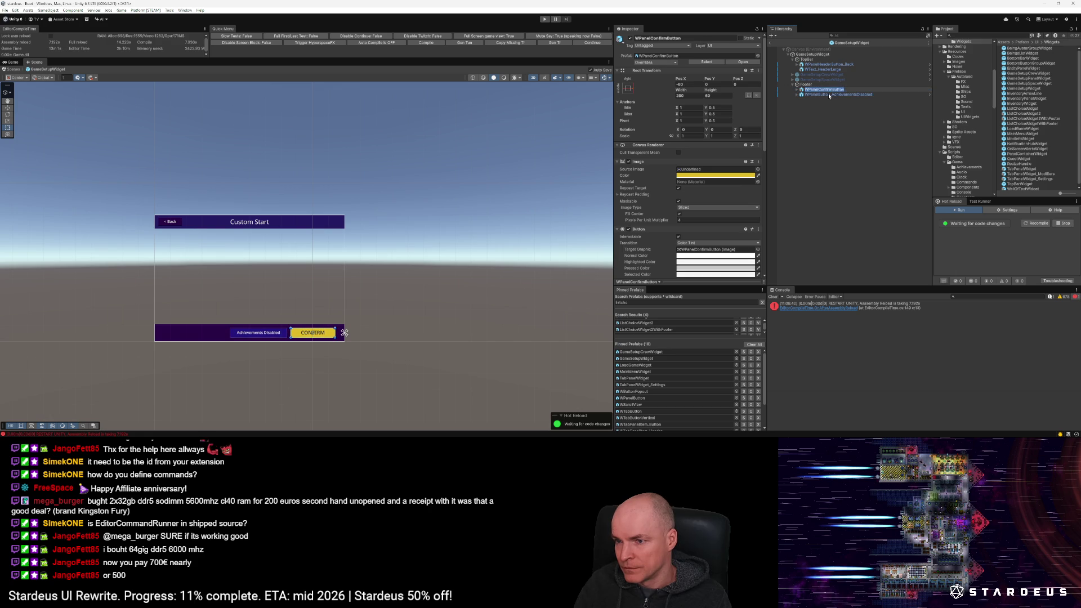
pyautogui.press('F2')
pyautogui.write('_Continue')
pyautogui.press('Return')
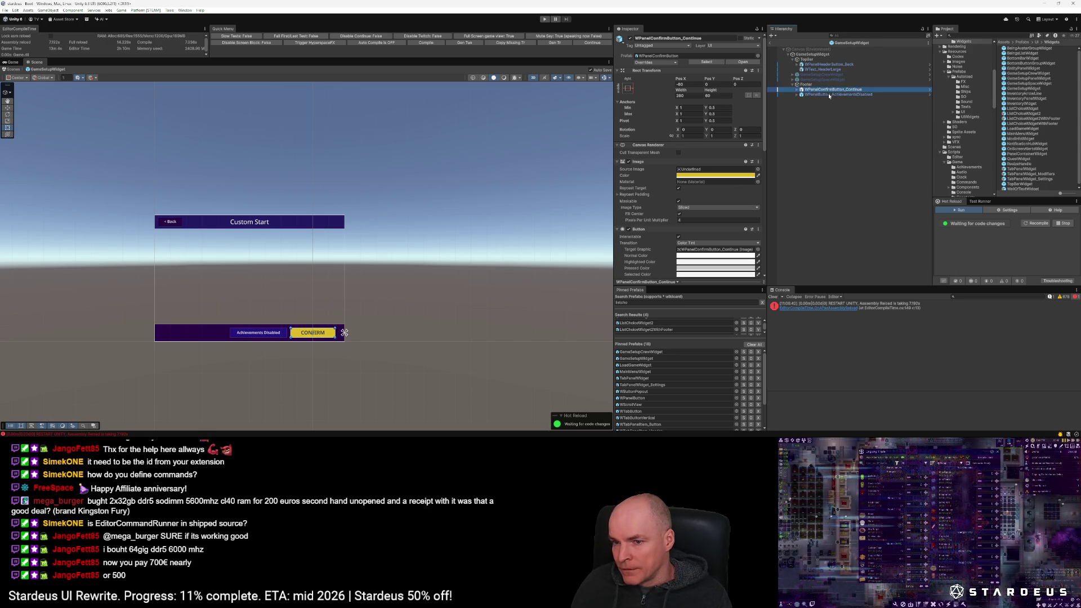
pyautogui.click(249, 222)
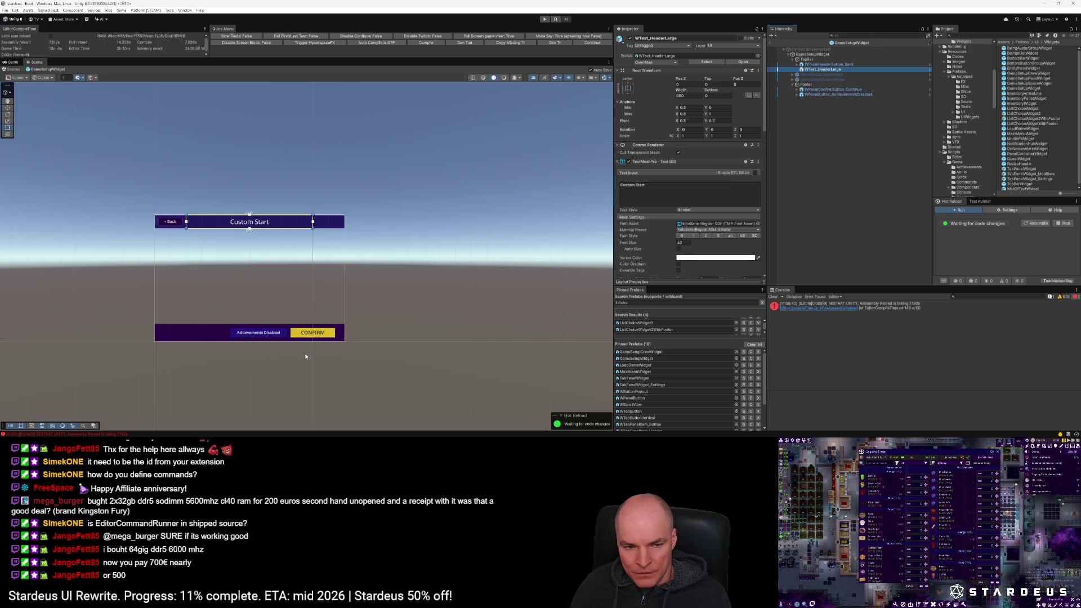
# Step: Undo the stray k's in GameSetupWidget.cs and duplicate the btnBack field line
pyautogui.hotkey('alt', 'Tab')
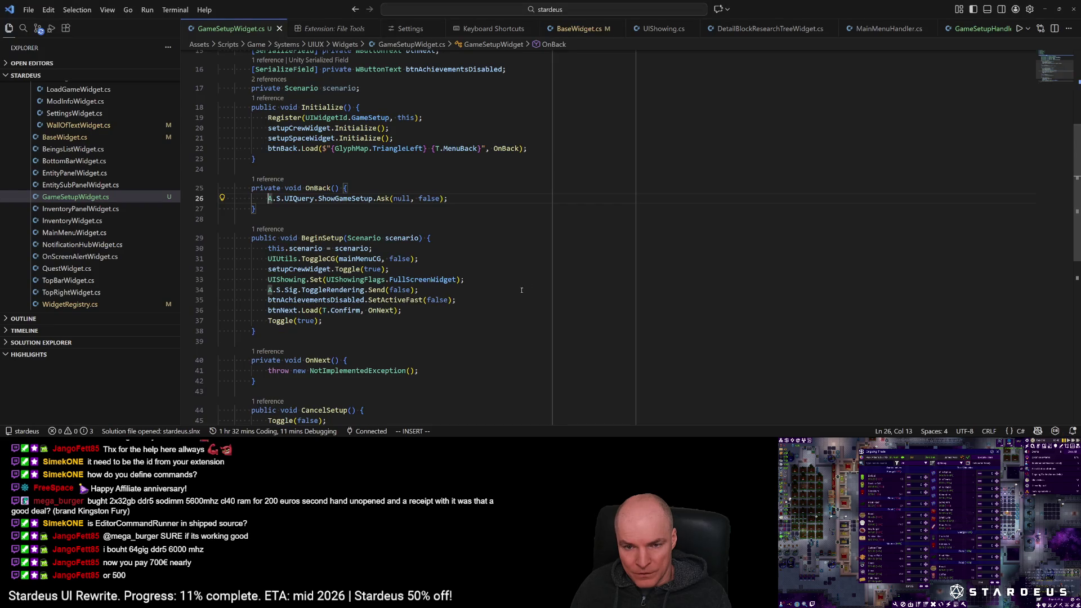
pyautogui.write('kkkkkkkkk')
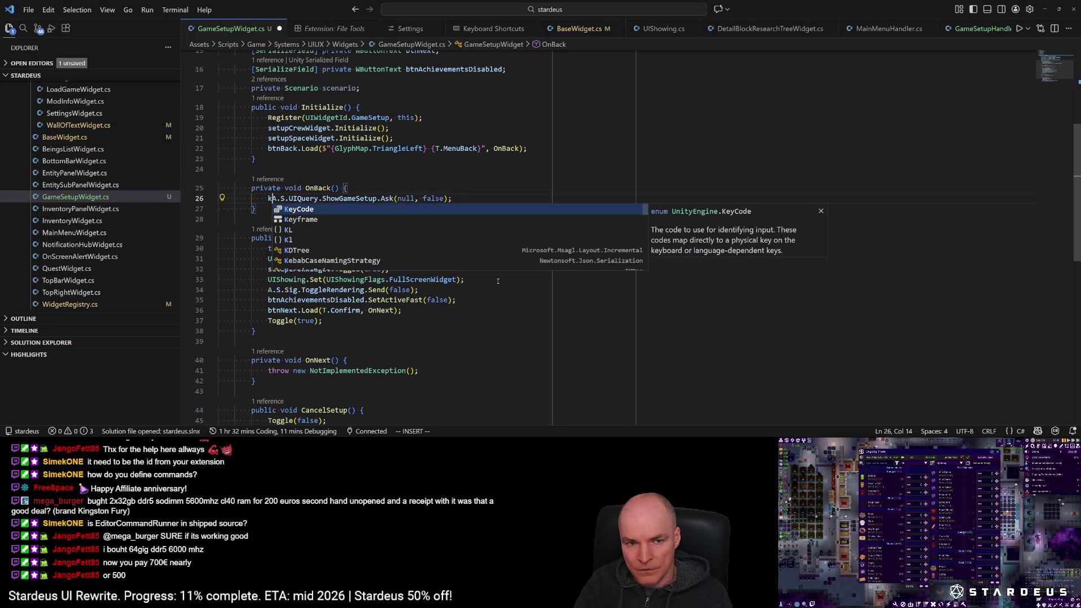
pyautogui.press('Escape')
pyautogui.press('u')
pyautogui.press('g')
pyautogui.press('g')
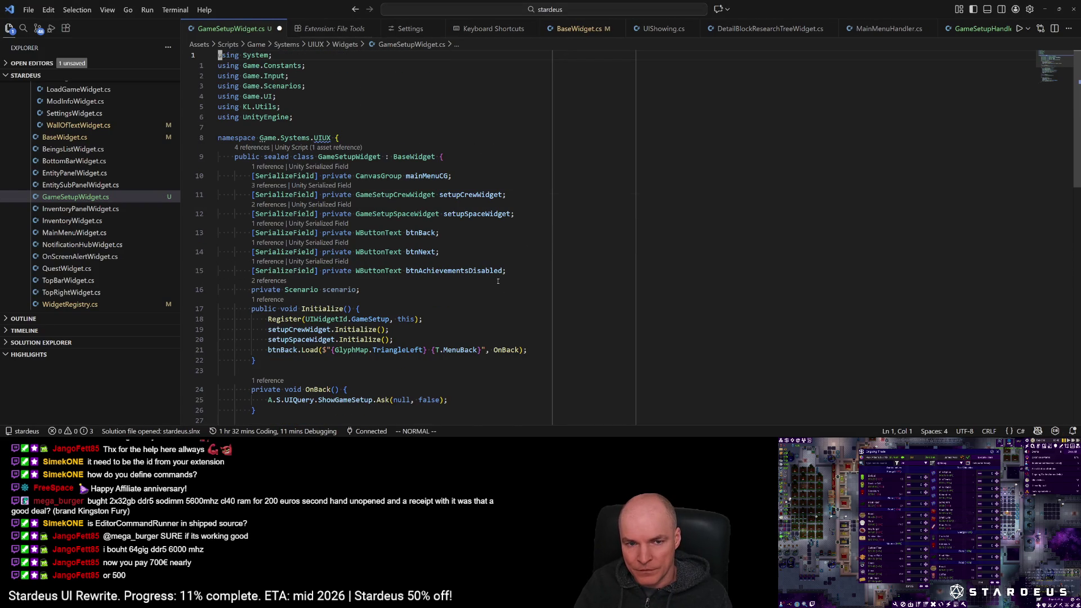
pyautogui.press('j')
pyautogui.press('j')
pyautogui.press('j')
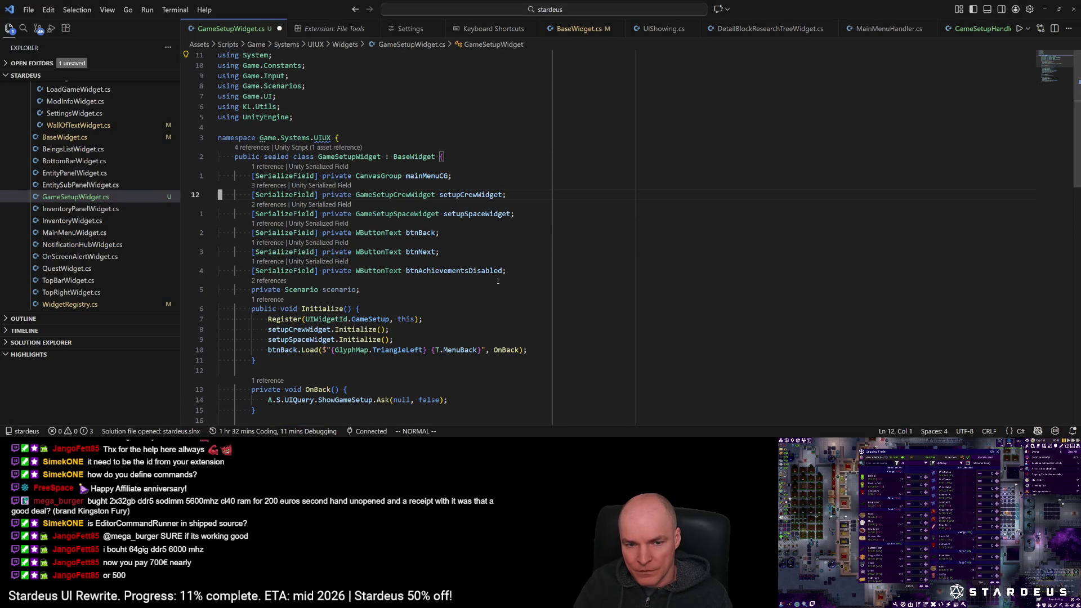
pyautogui.press('j')
pyautogui.press('j')
pyautogui.press('j')
pyautogui.press('y')
pyautogui.press('y')
pyautogui.press('P')
# Step: Turn the duplicate into a WText field named txtHeader and save
pyautogui.press('w')
pyautogui.press('w')
pyautogui.press('w')
pyautogui.write('cwWTe')
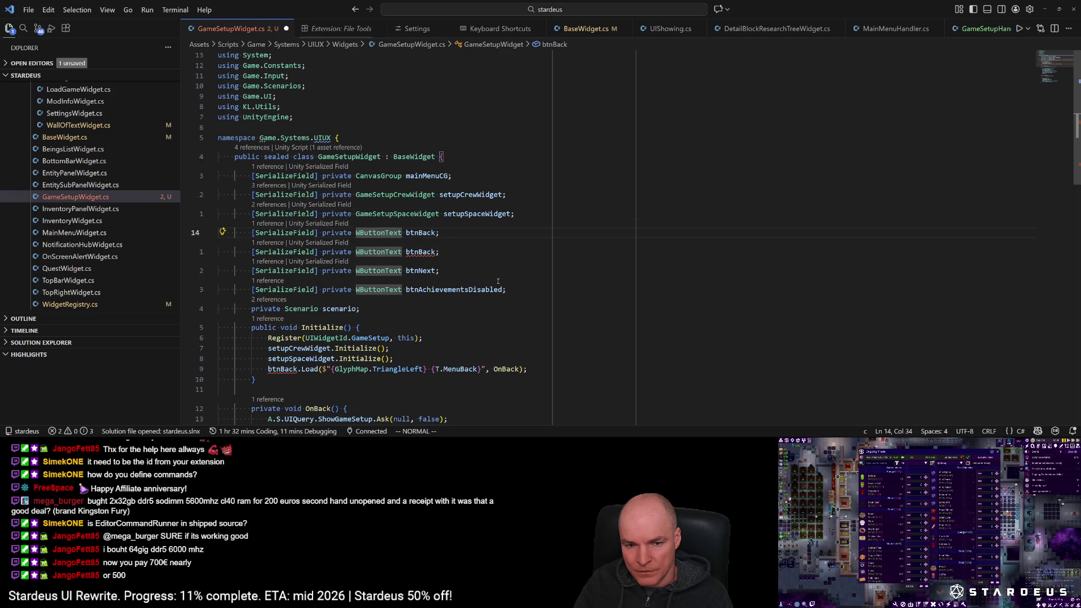
pyautogui.press('Tab')
pyautogui.press('Escape')
pyautogui.write('wcw')
pyautogui.write('header')
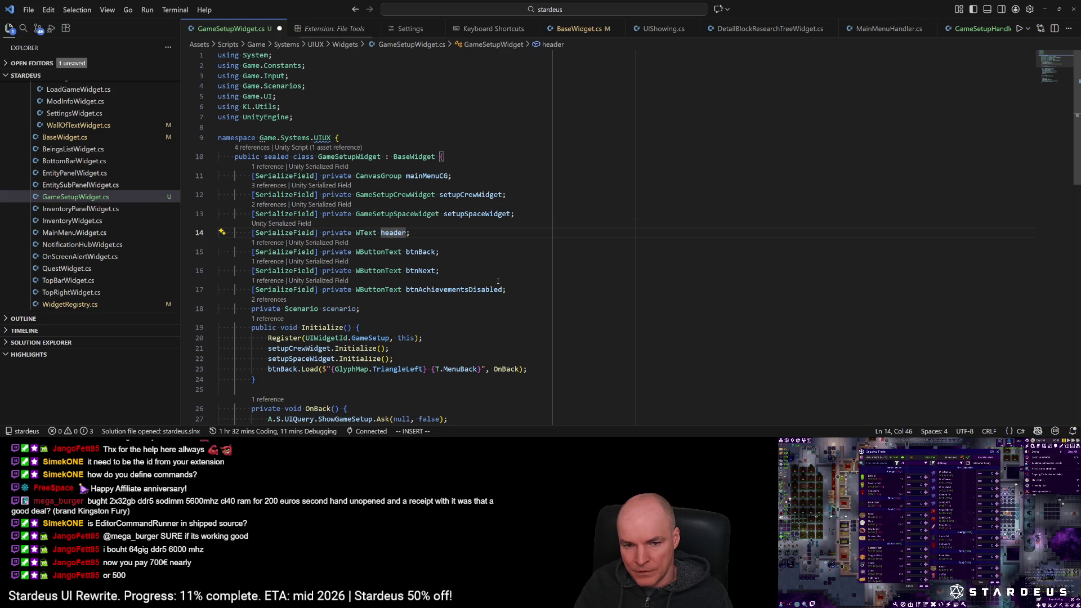
pyautogui.write('Text')
pyautogui.press('Escape')
pyautogui.hotkey('ctrl', 's')
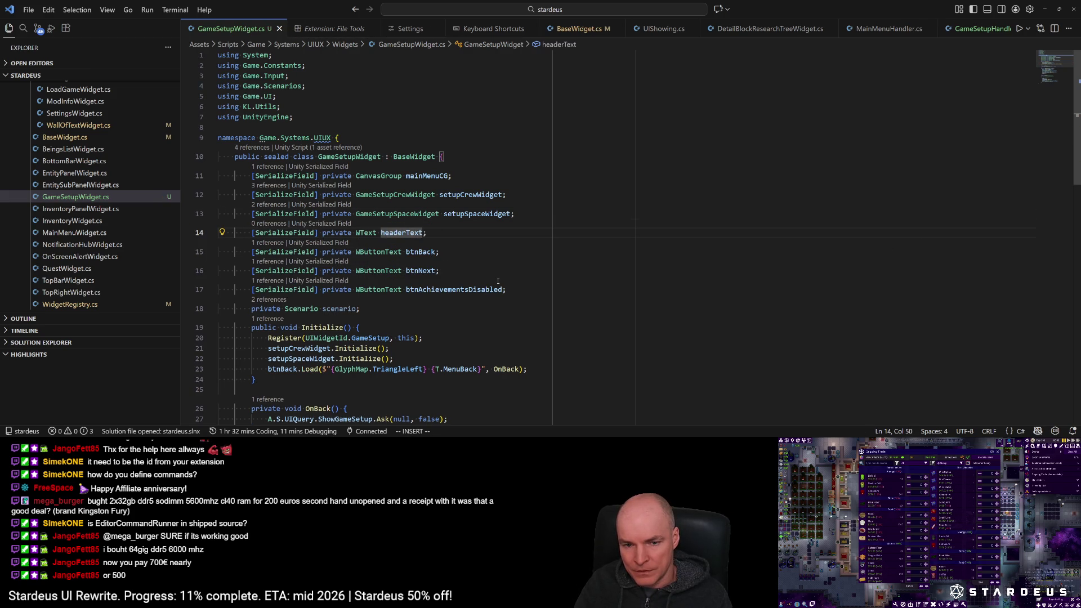
pyautogui.write('ciw')
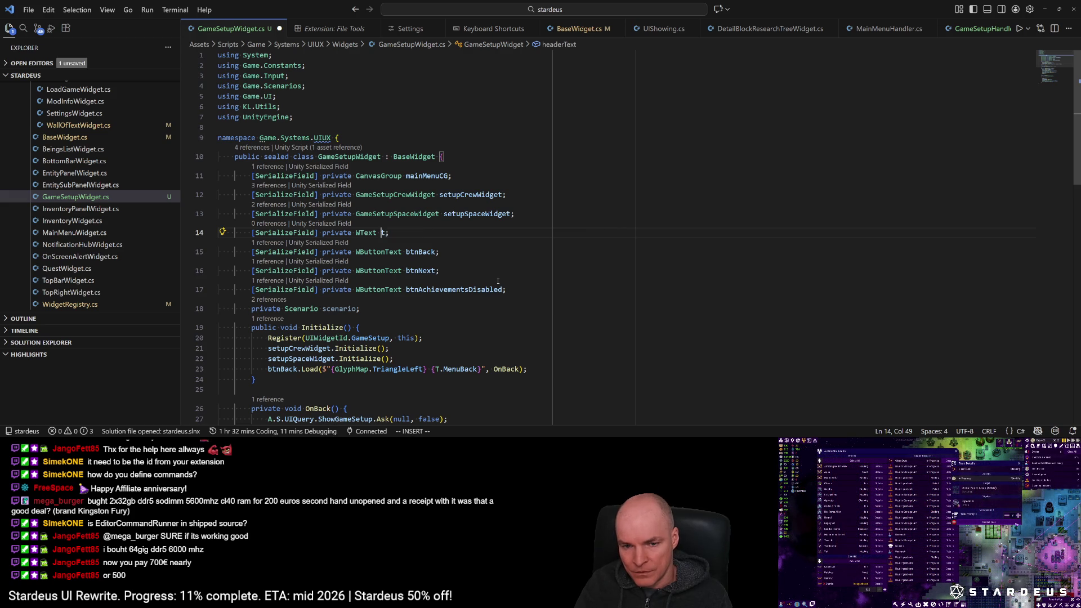
pyautogui.write('txtHeader')
pyautogui.hotkey('ctrl', 's')
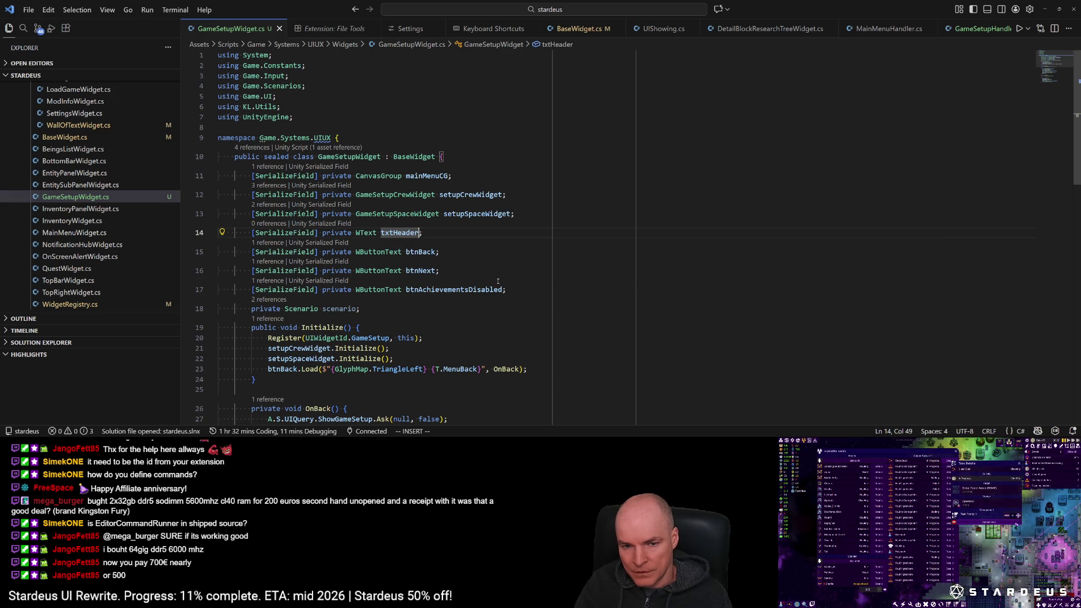
pyautogui.press('Escape')
pyautogui.press('8')
pyautogui.press('j')
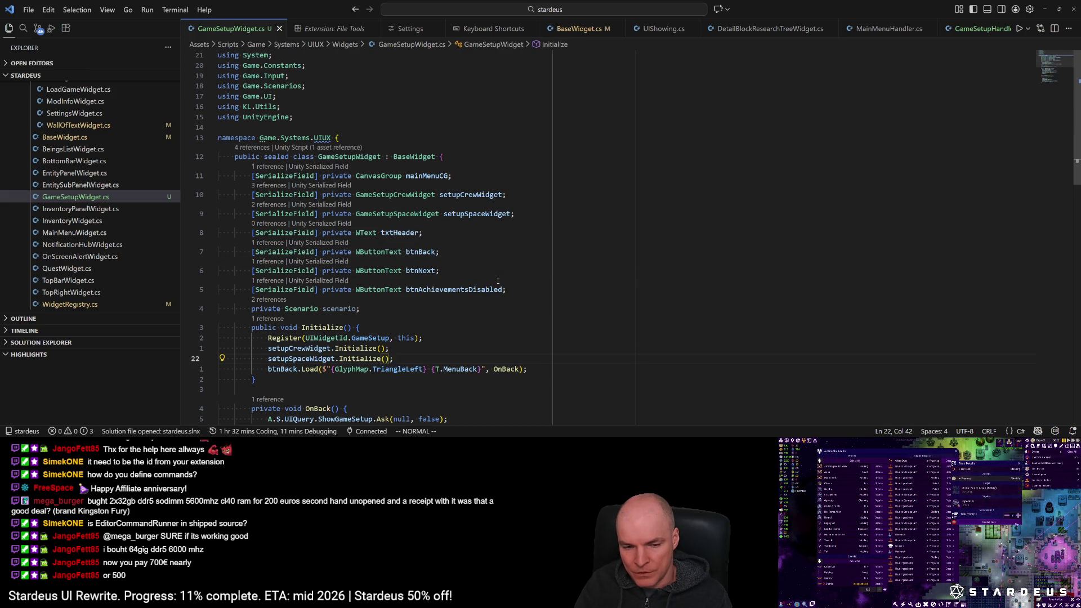
# Step: Add txtHeader.Load(T.GameCustomStart); under setupSpaceWidget.Initialize() and save
pyautogui.write('o')
pyautogui.write('txt')
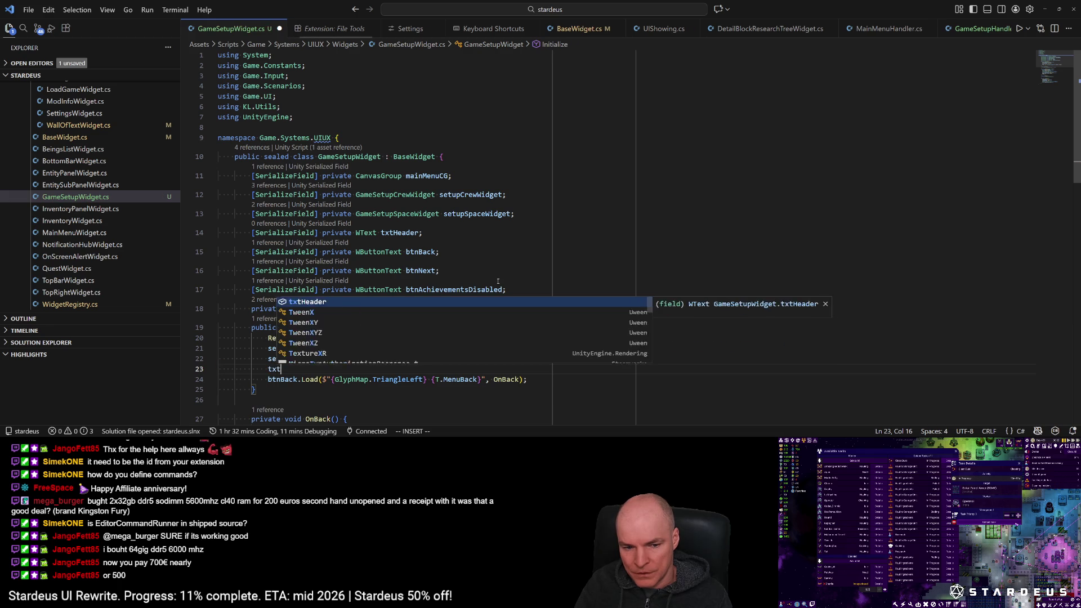
pyautogui.press('Tab')
pyautogui.write('.l')
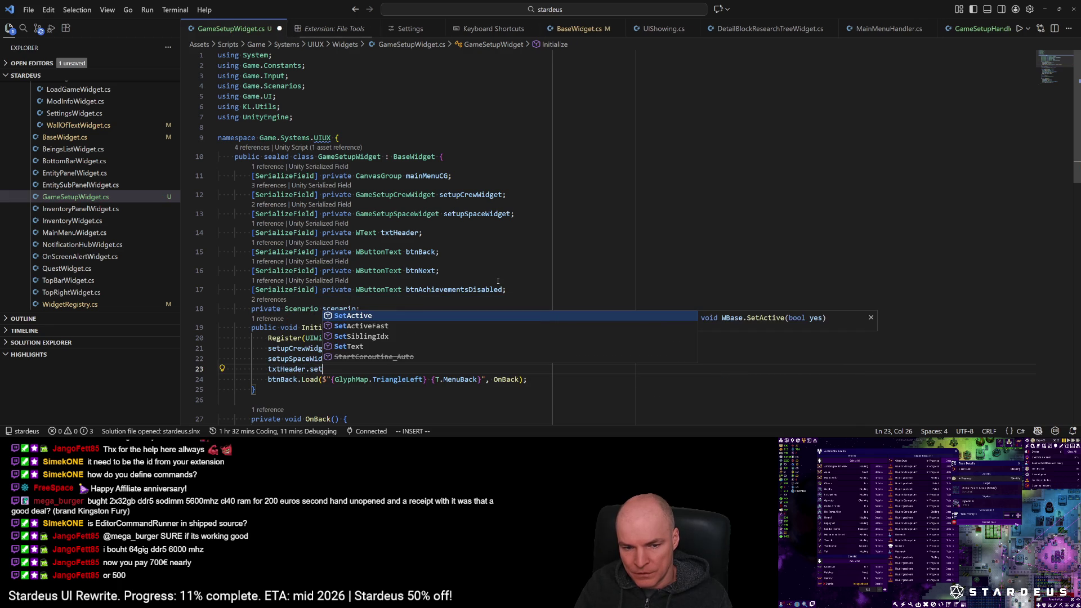
pyautogui.press('Tab')
pyautogui.write('(T.')
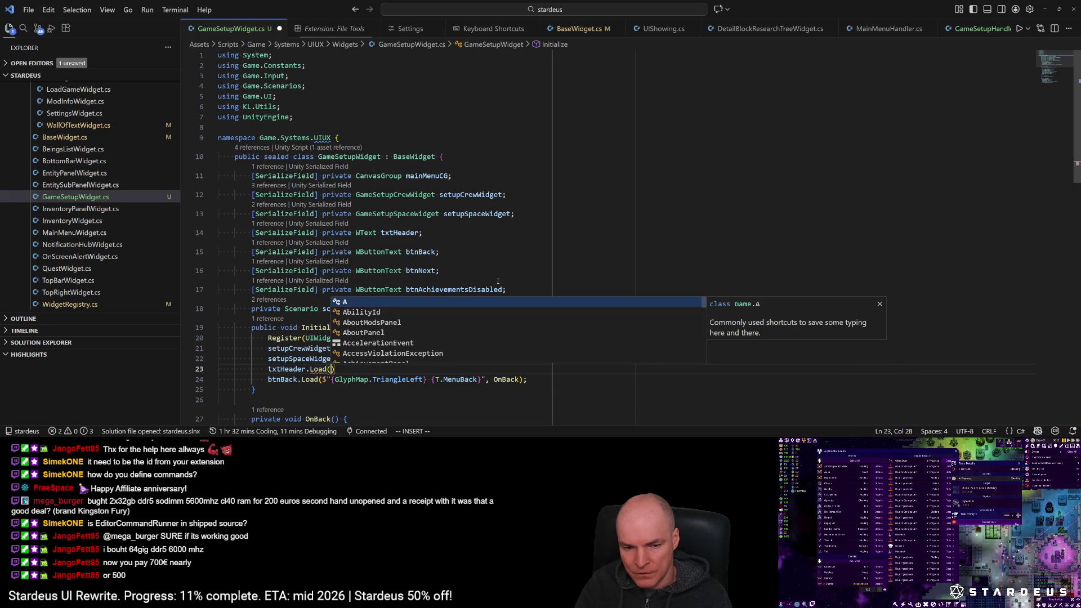
pyautogui.write('customsta')
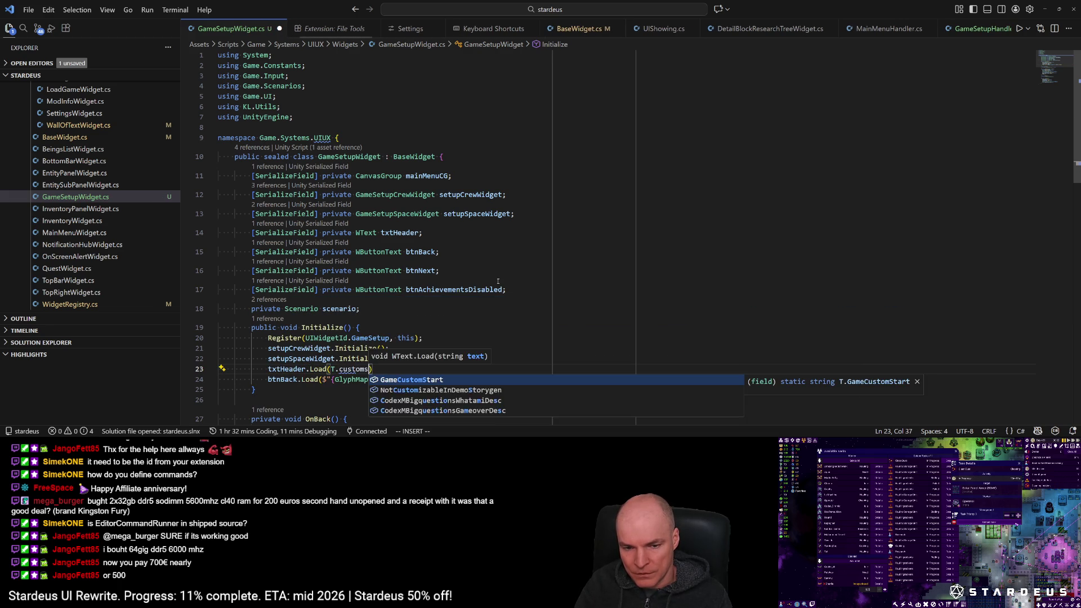
pyautogui.press('Tab')
pyautogui.press('Escape')
pyautogui.hotkey('ctrl', 's')
# Step: Check in T.cs that GameCustomStart is defined as "Custom Start"
pyautogui.press('g')
pyautogui.press('d')
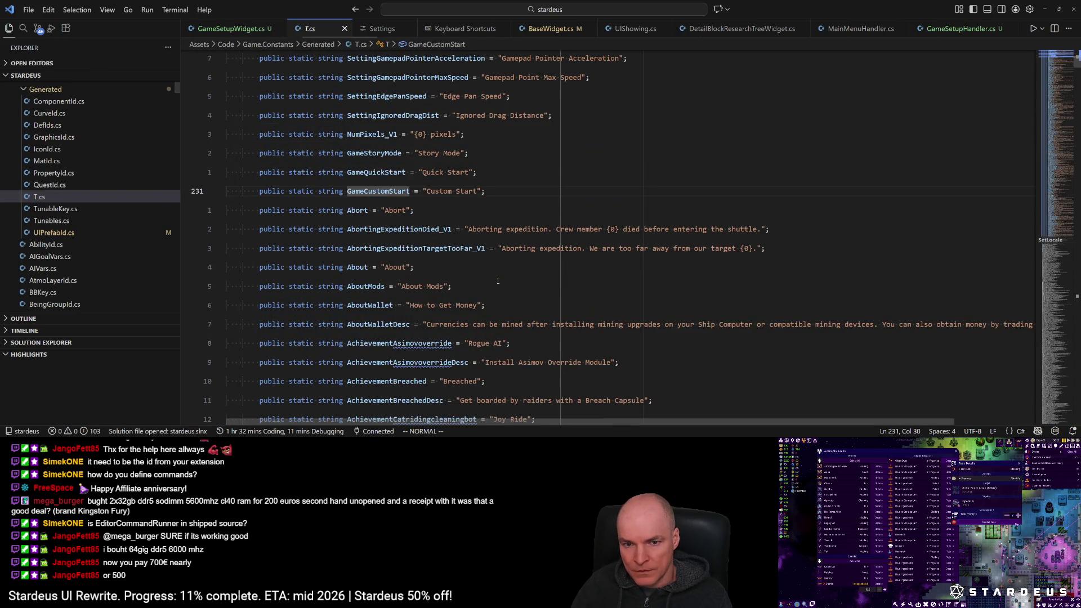
pyautogui.hotkey('ctrl', 'o')
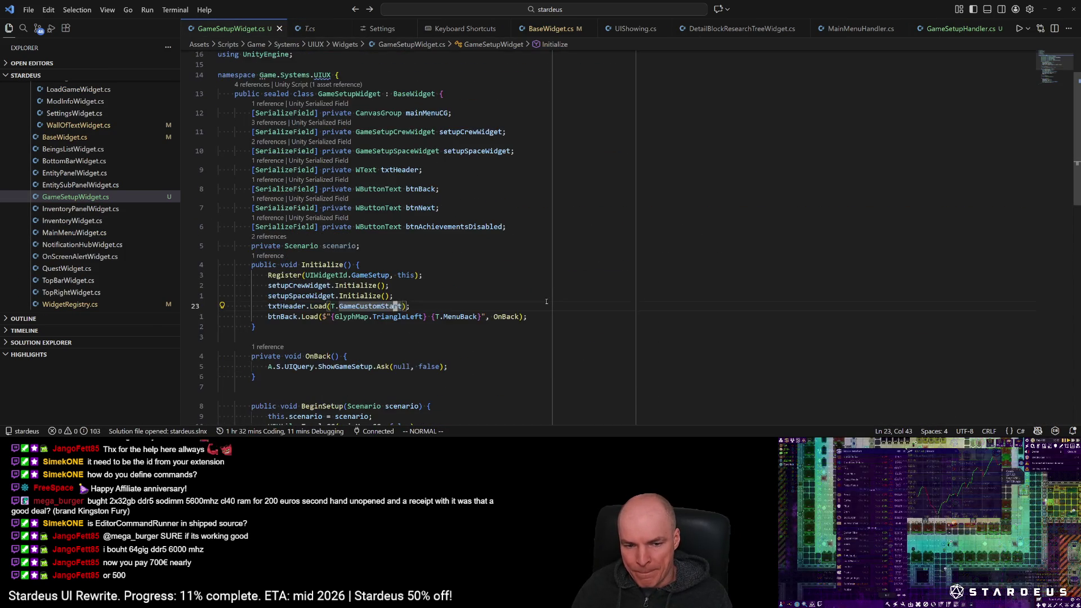
pyautogui.hotkey('alt', 'Tab')
# Step: Recompile with Hot Reload and select GameSetupWidget to see its new Txt Header field
pyautogui.click(1035, 223)
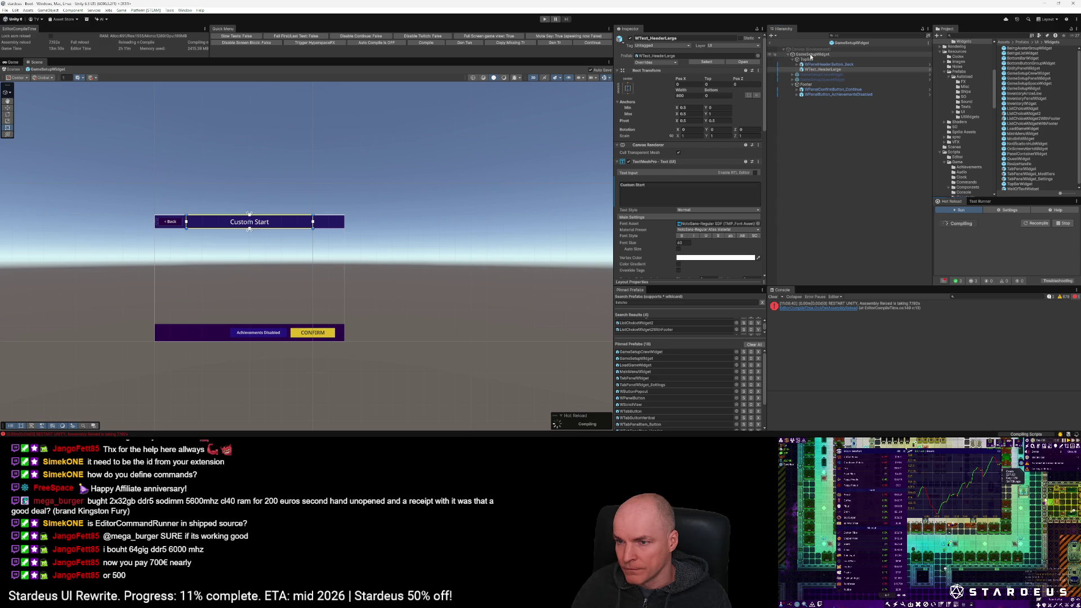
pyautogui.click(810, 55)
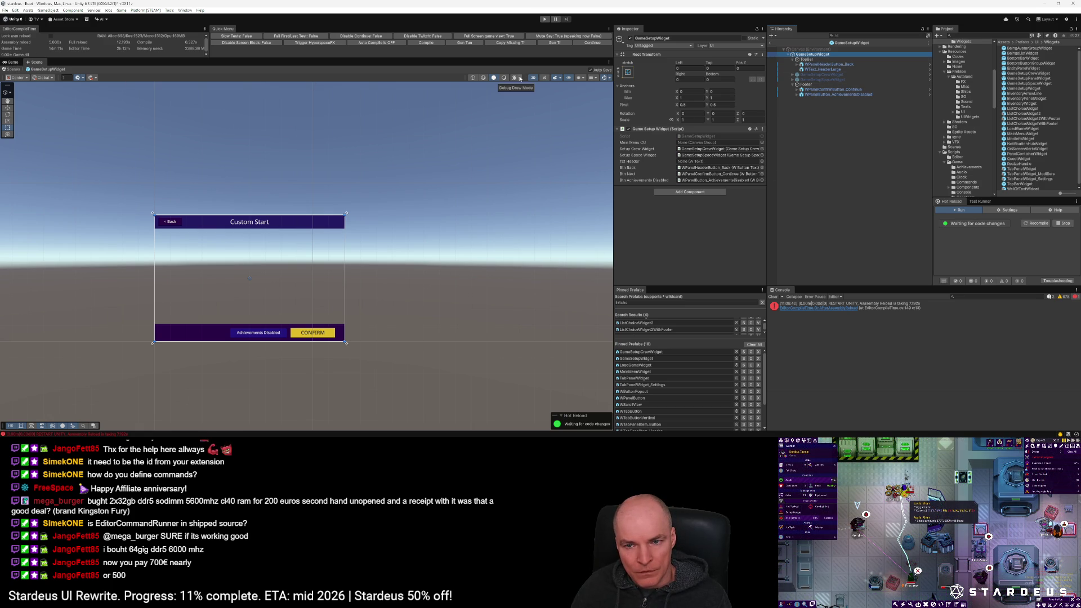
pyautogui.click(521, 79)
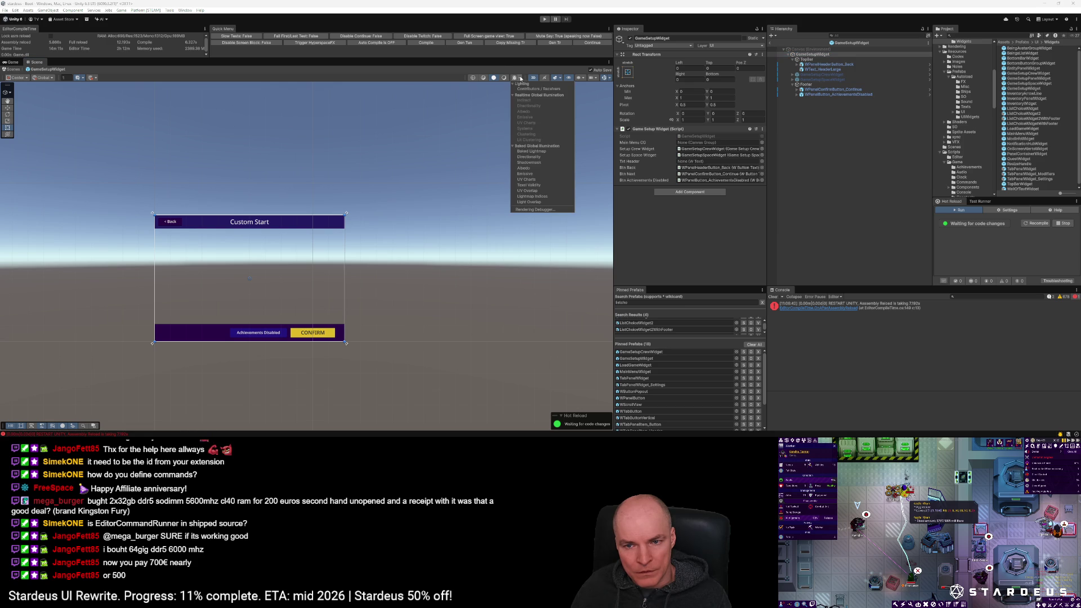
# Step: Turn off the Skybox in the Scene view effects for a plain grid backdrop
pyautogui.click(519, 79)
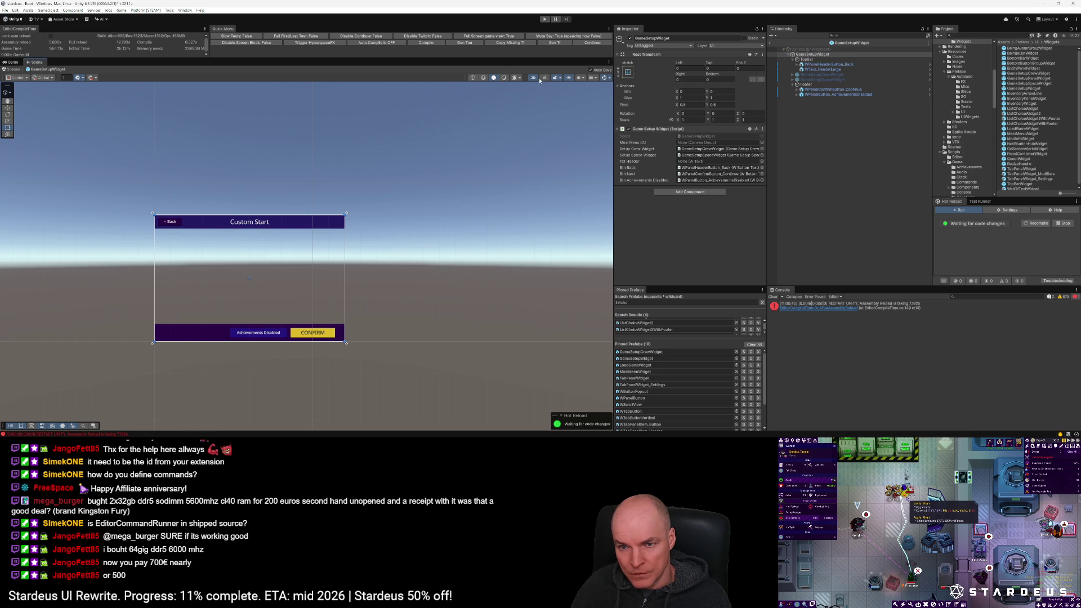
pyautogui.click(583, 79)
pyautogui.click(584, 79)
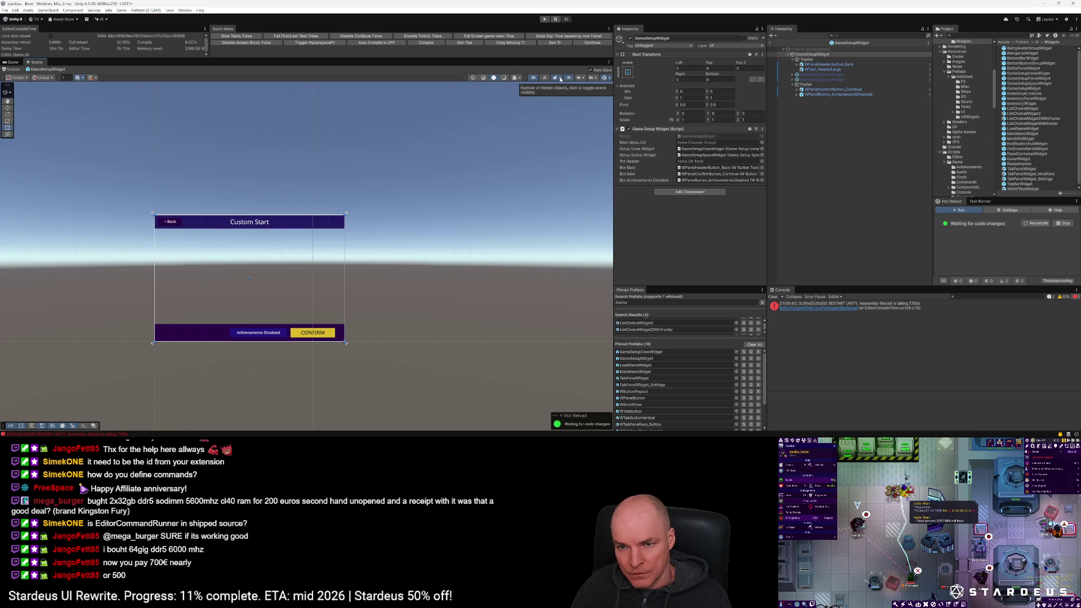
pyautogui.click(561, 79)
pyautogui.click(564, 84)
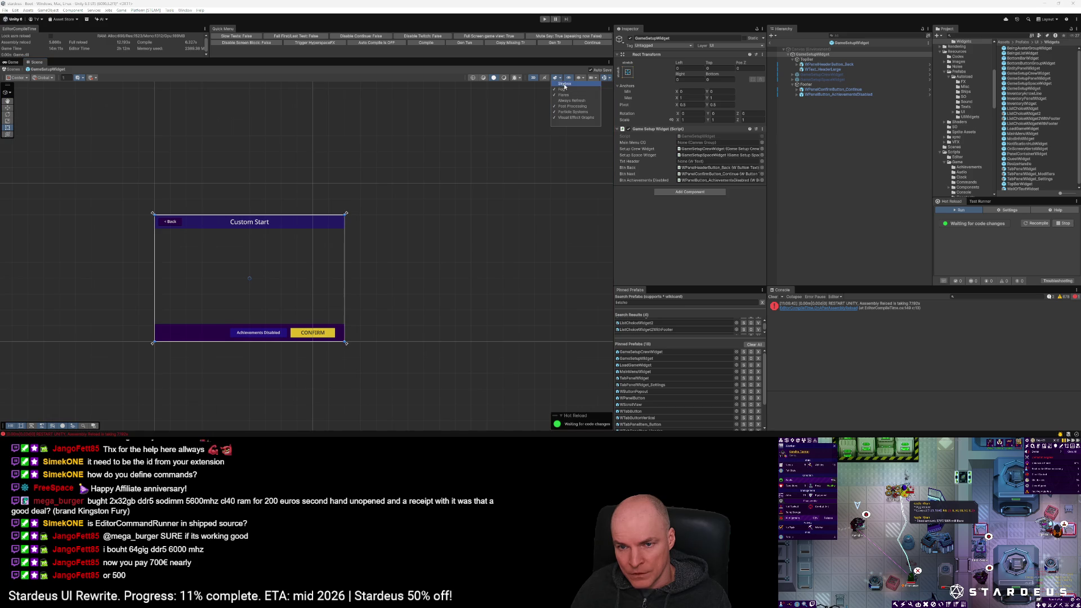
pyautogui.click(528, 153)
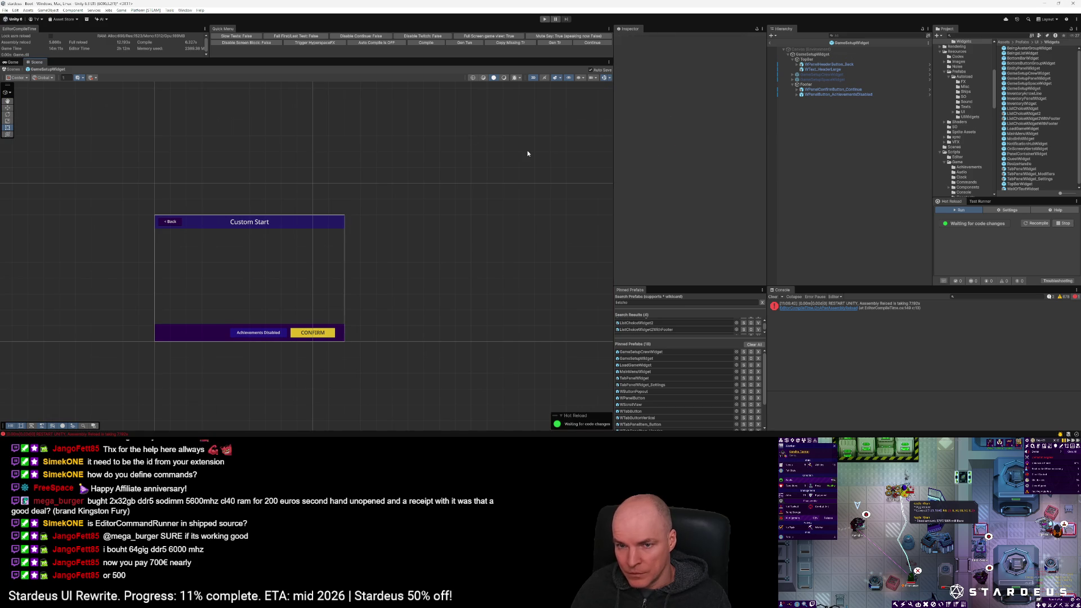
pyautogui.scroll(5, 255, 266)
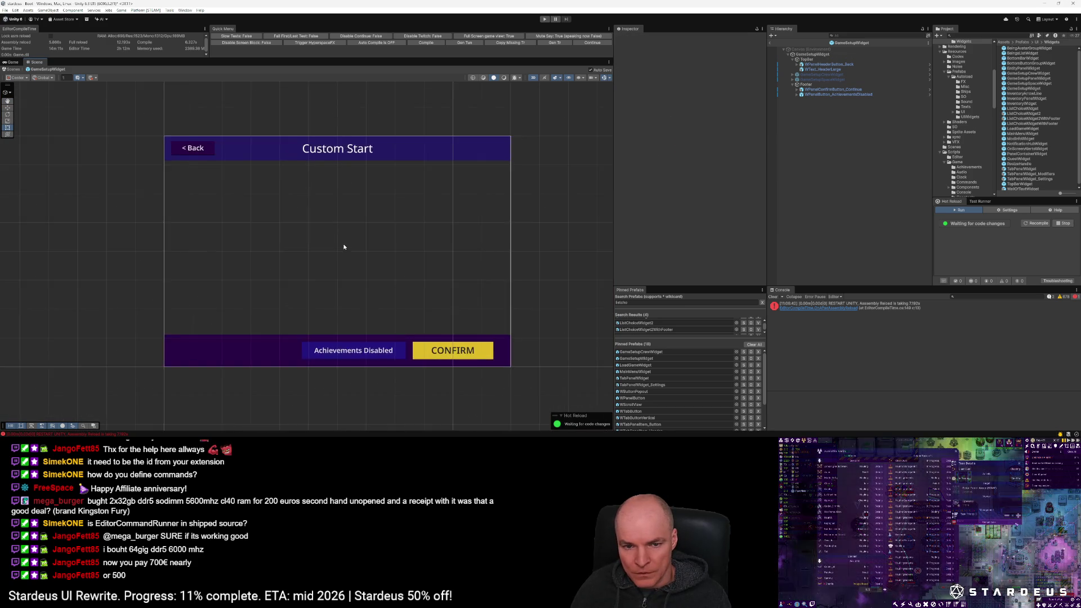
pyautogui.scroll(2, 343, 247)
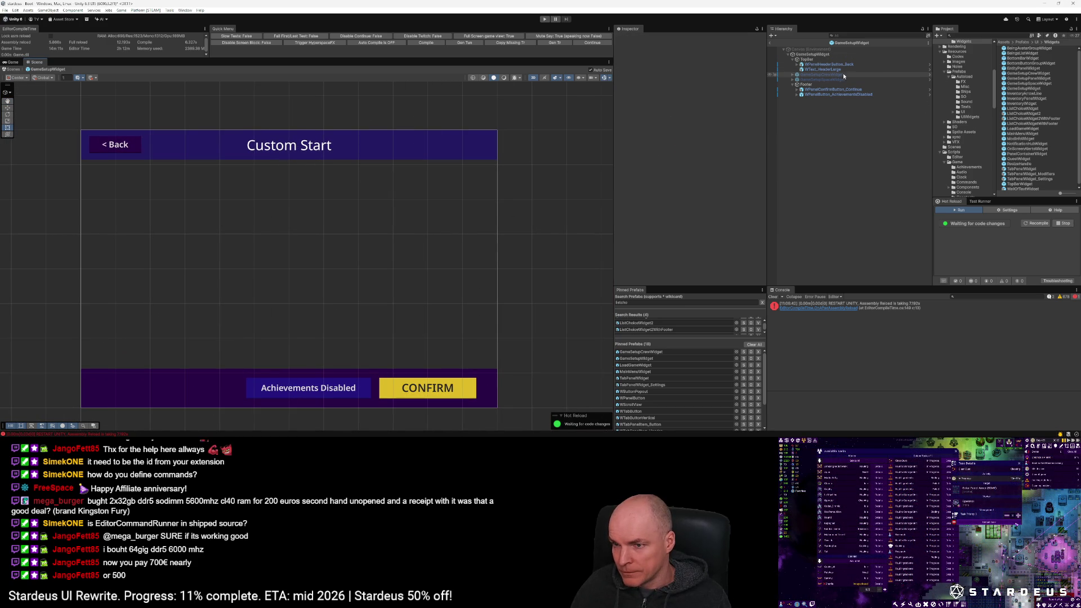
# Step: Assign WText_HeaderLarge to GameSetupWidget's Txt Header and enter Play mode
pyautogui.click(821, 54)
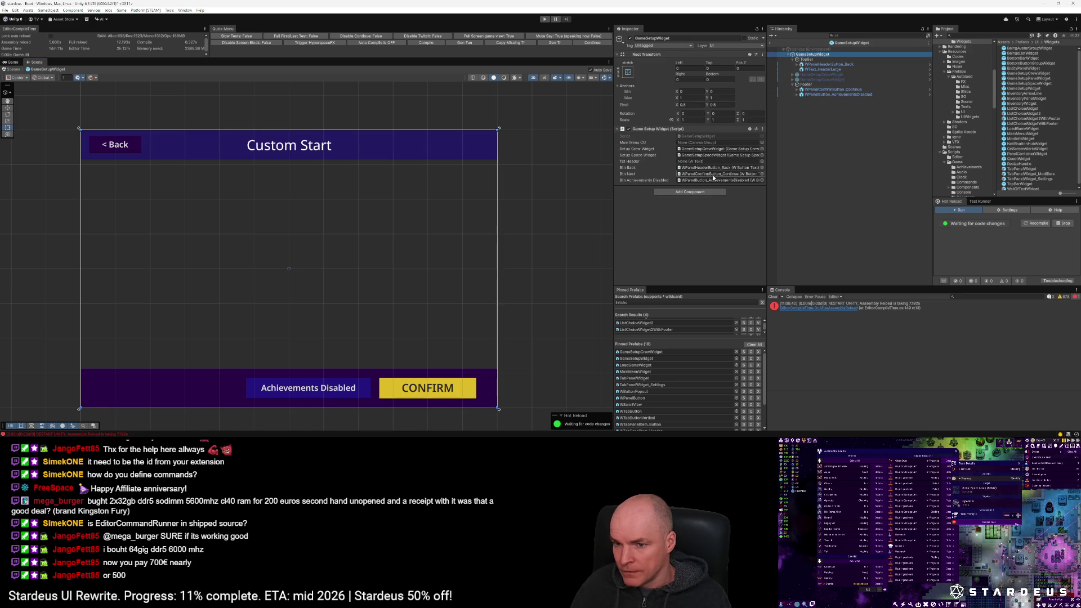
pyautogui.moveTo(822, 69); pyautogui.dragTo(707, 164)
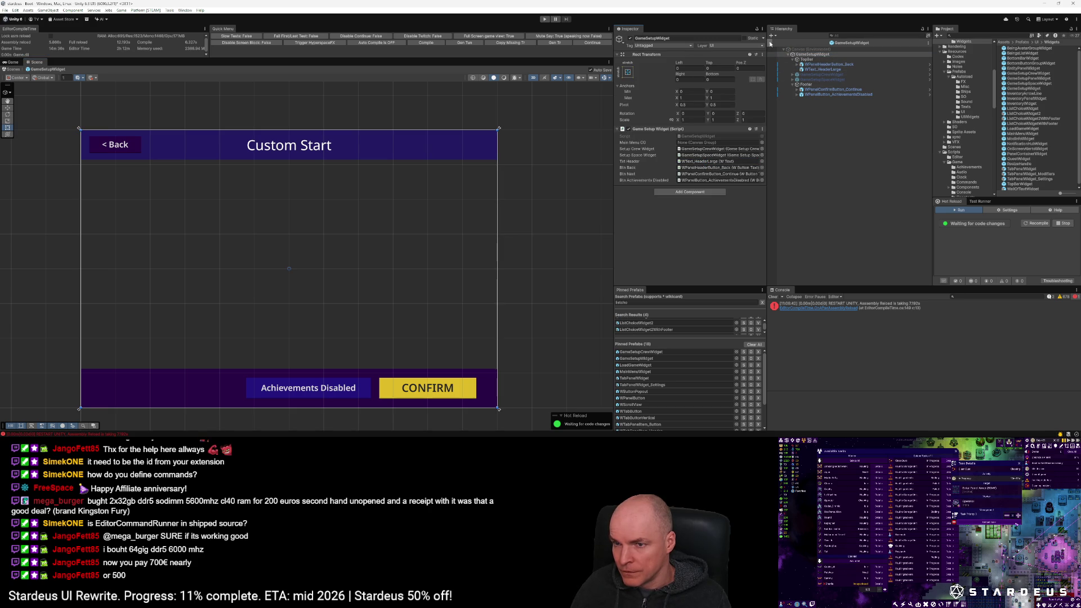
pyautogui.hotkey('ctrl', 'p')
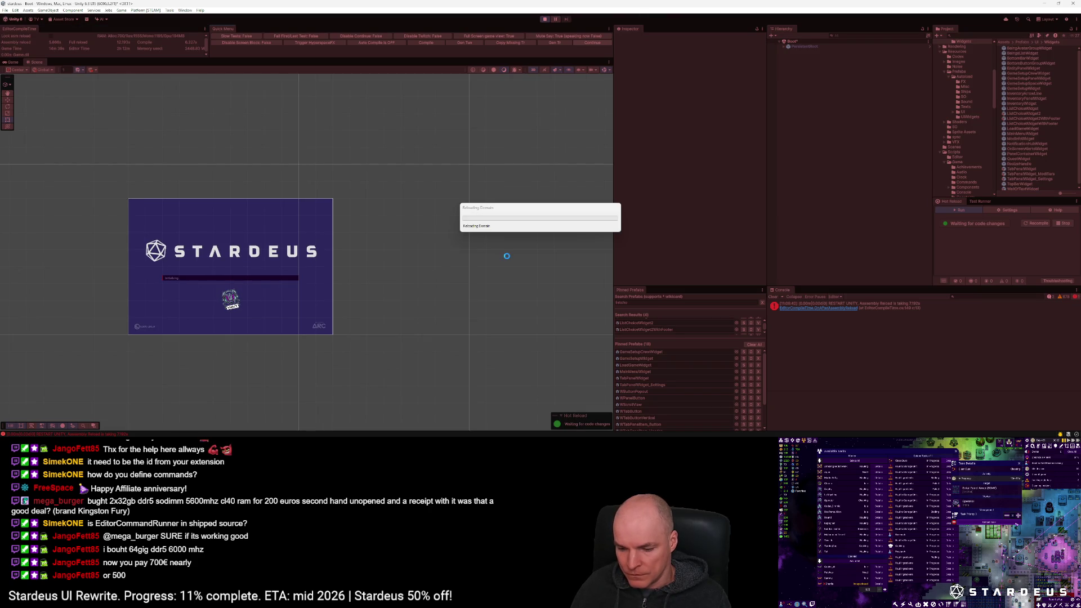
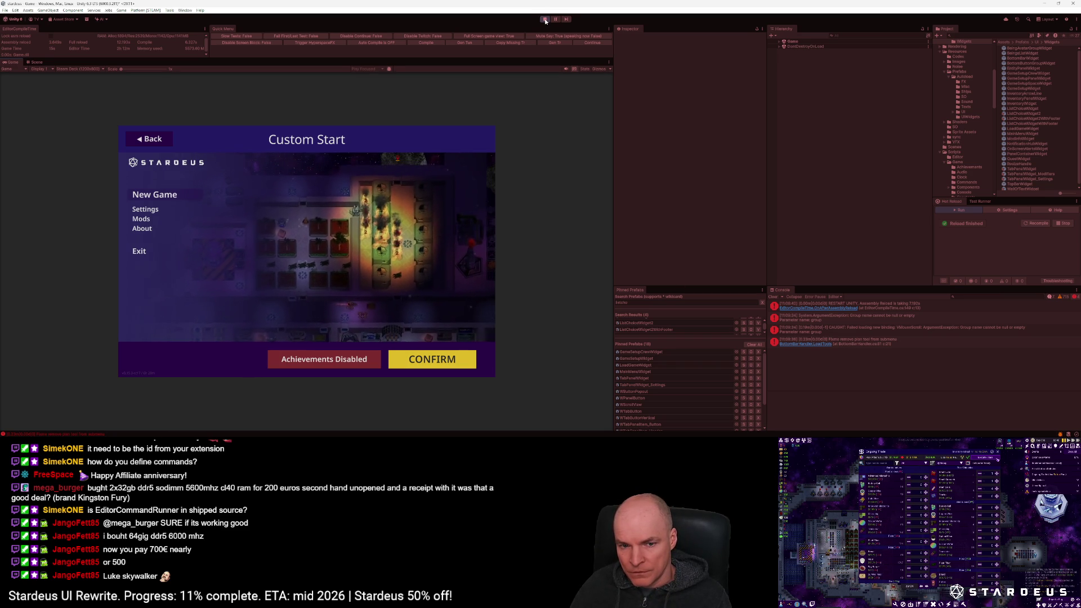
# Step: Stop Play mode, add 'Toggle(false);' after btnBack.Load in Initialize, and save GameSetupWidget.cs
pyautogui.click(545, 19)
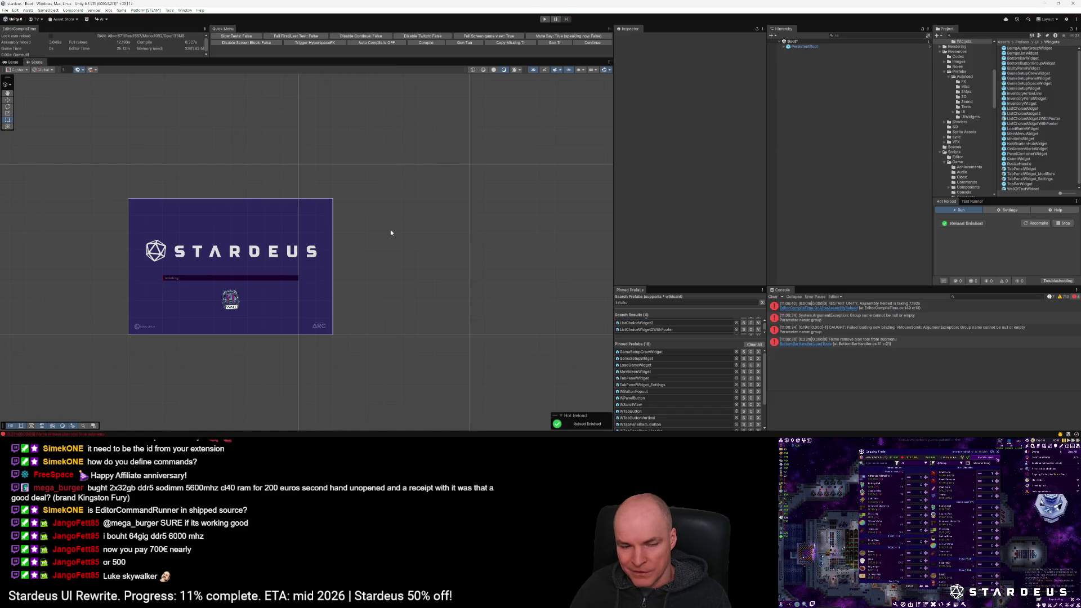
pyautogui.hotkey('alt', 'Tab')
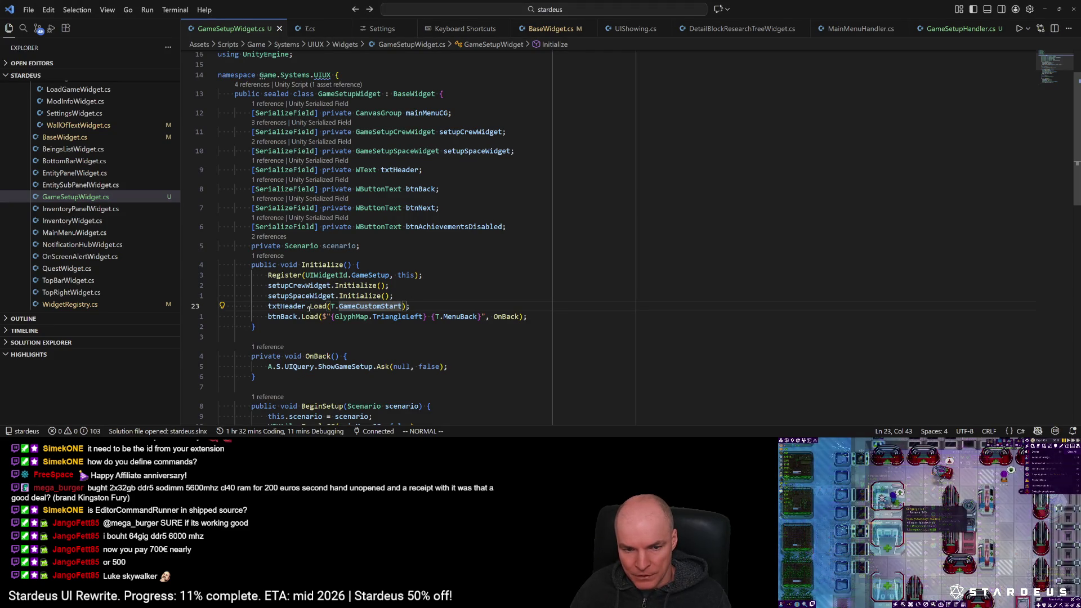
pyautogui.click(272, 317)
pyautogui.write('oToggle(false);')
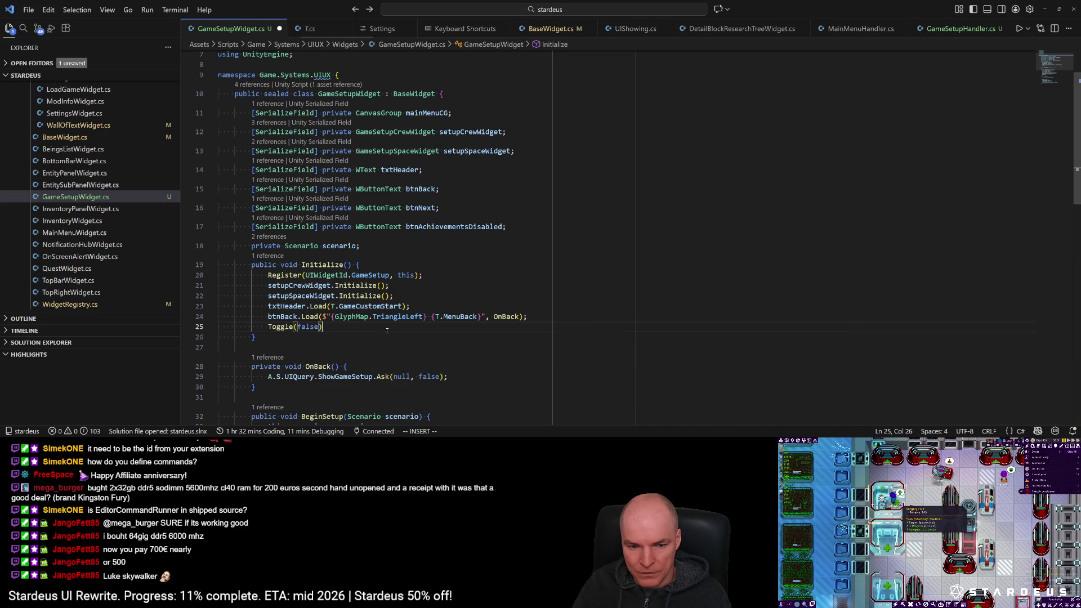
pyautogui.hotkey('ctrl', 's')
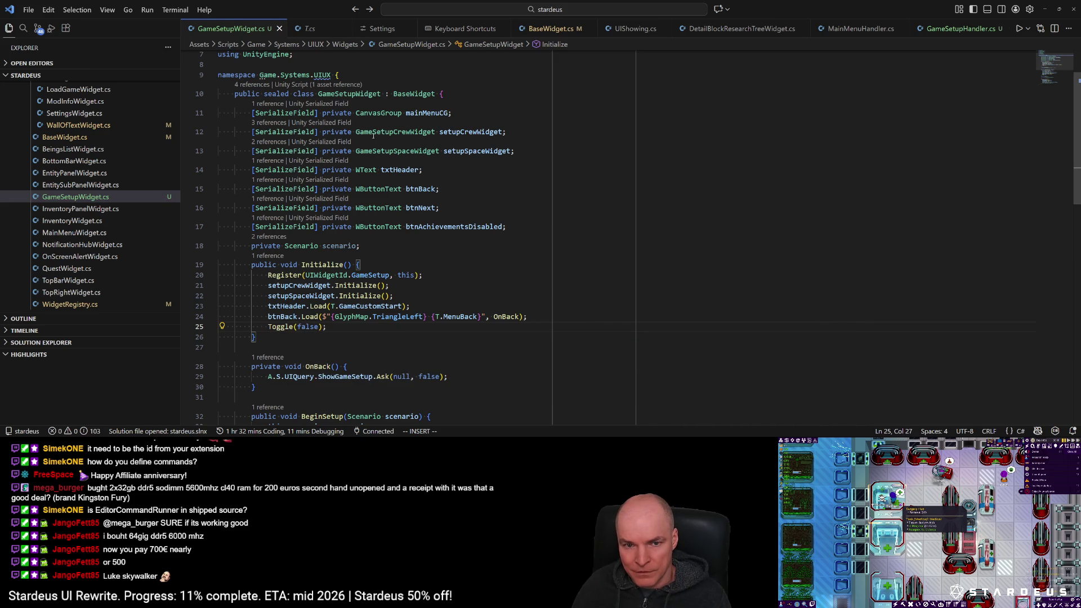
# Step: Return to Unity and clear the Console
pyautogui.scroll(-5, 374, 307)
pyautogui.hotkey('alt', 'Tab')
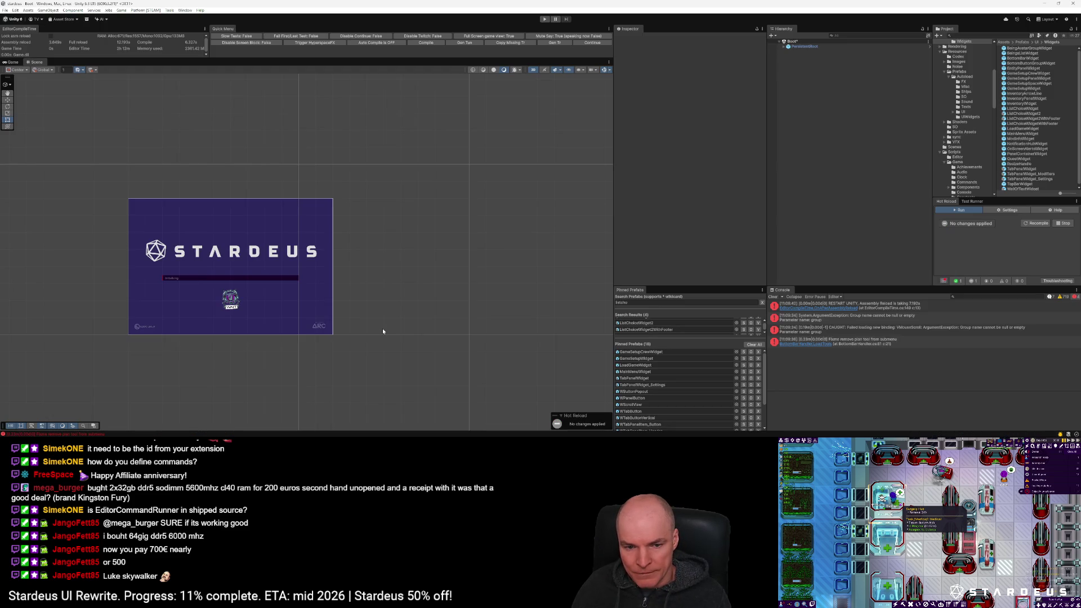
pyautogui.click(773, 298)
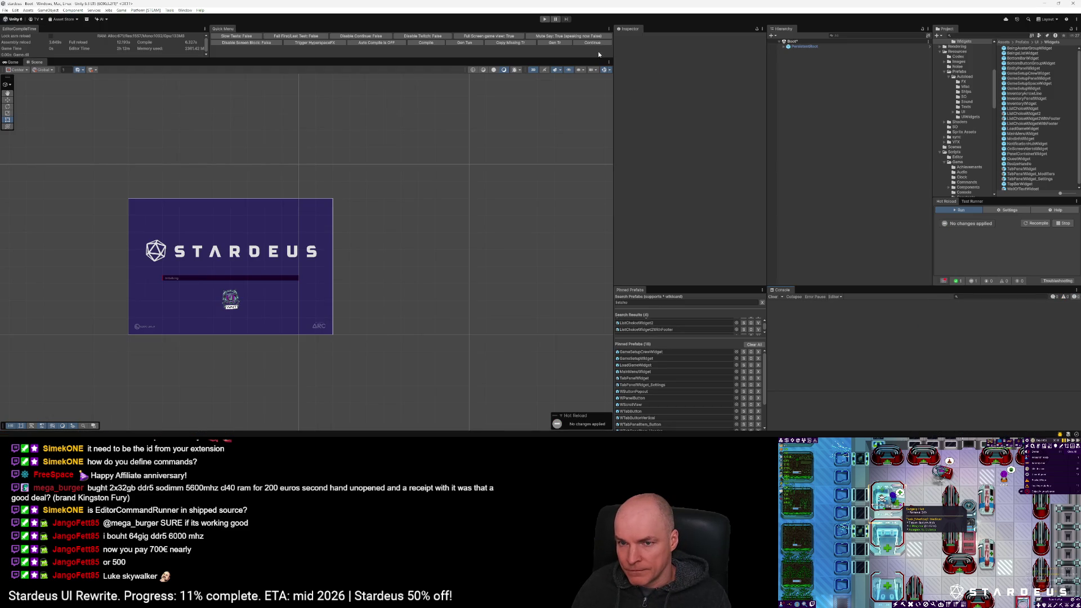
# Step: Play the game through New Game > Story Mode > Custom Start, then stop Play mode
pyautogui.click(593, 43)
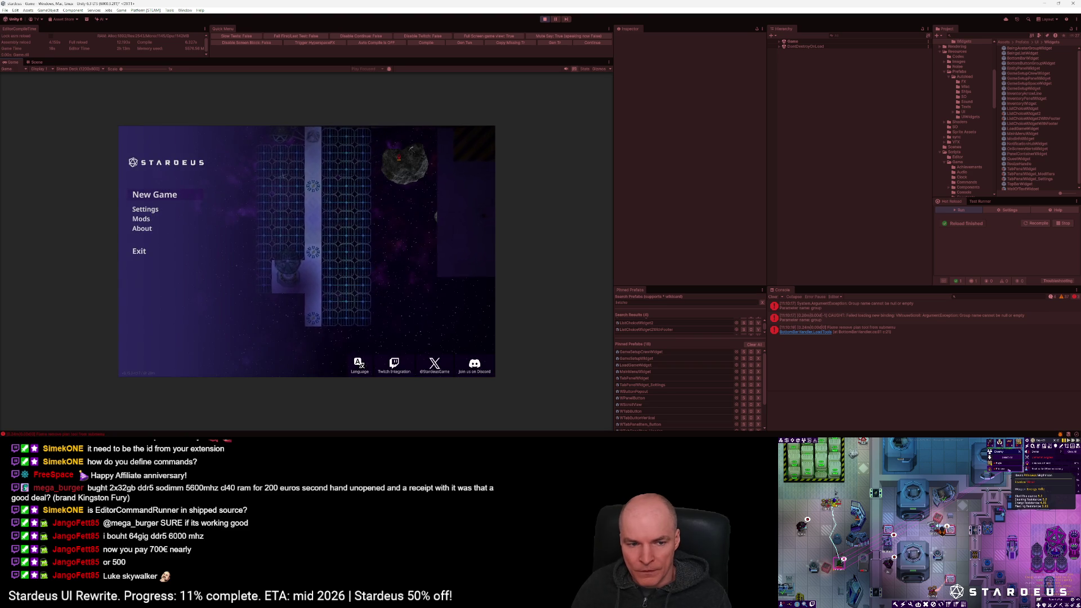
pyautogui.click(169, 194)
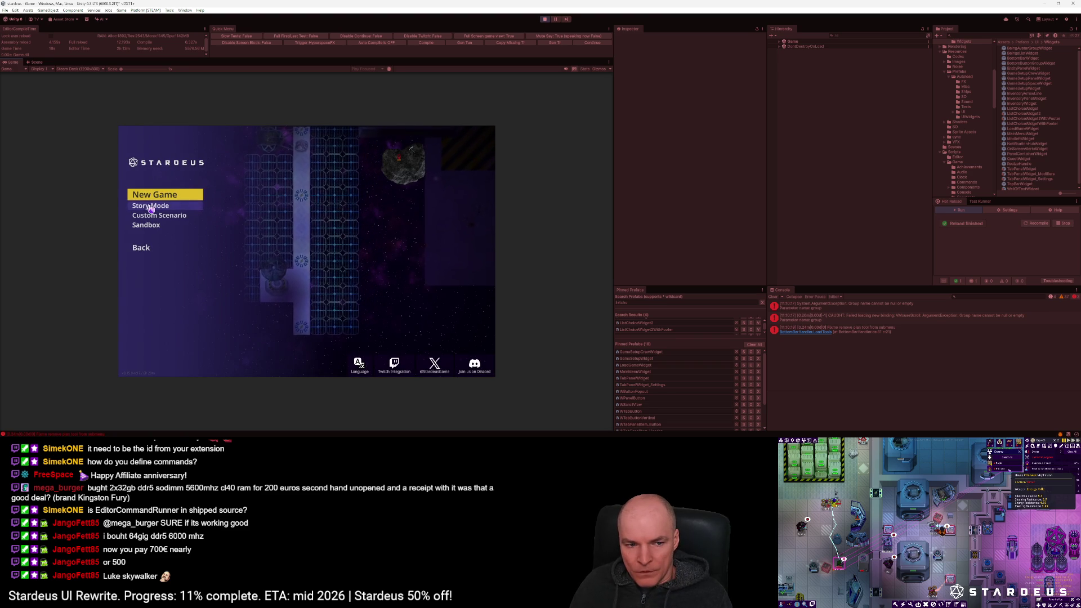
pyautogui.click(150, 207)
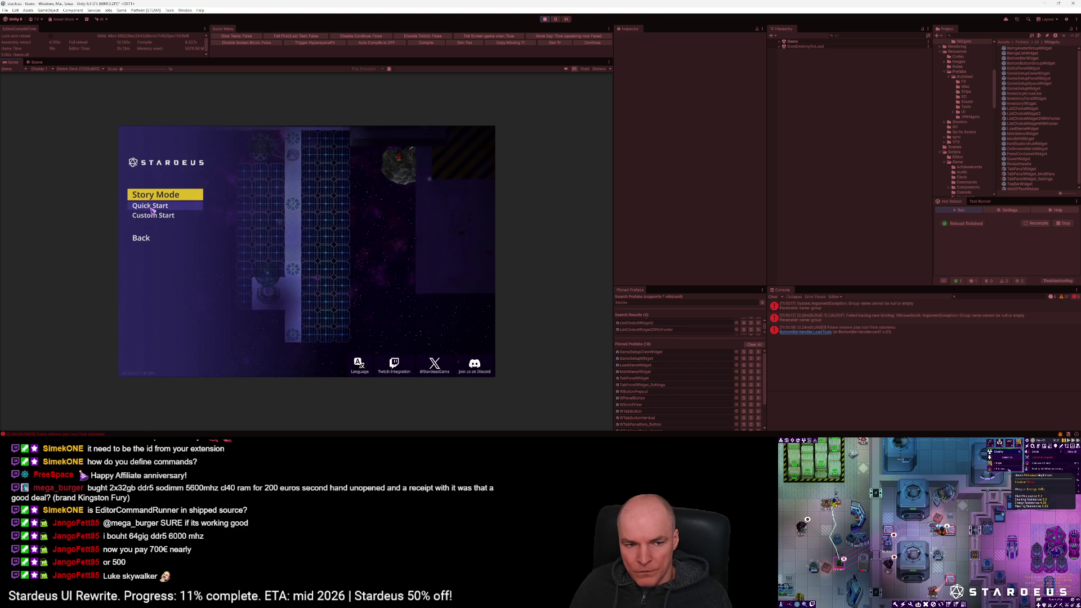
pyautogui.click(149, 216)
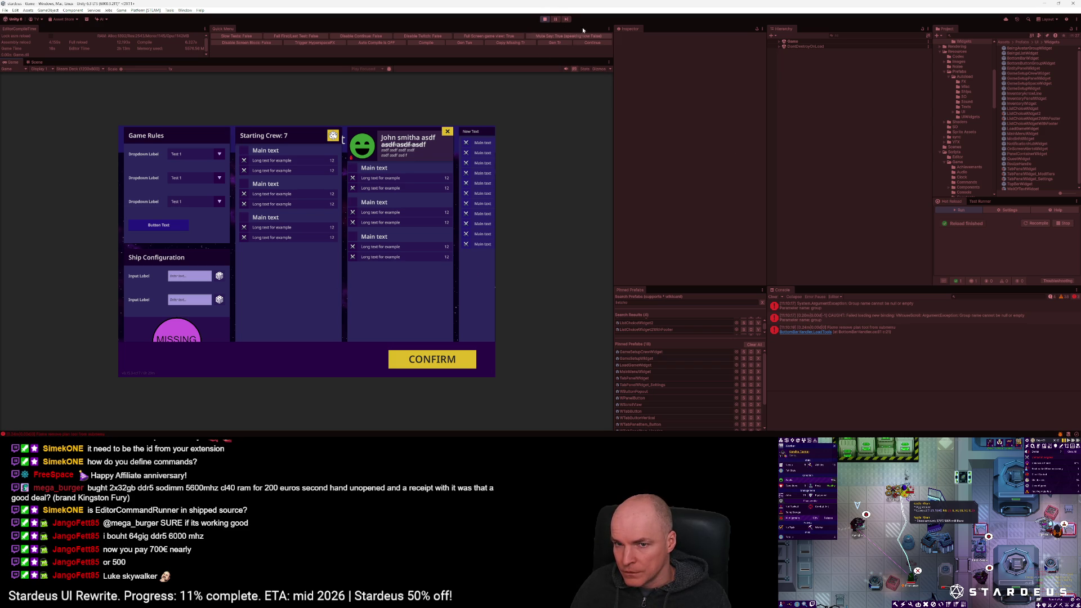
pyautogui.click(545, 20)
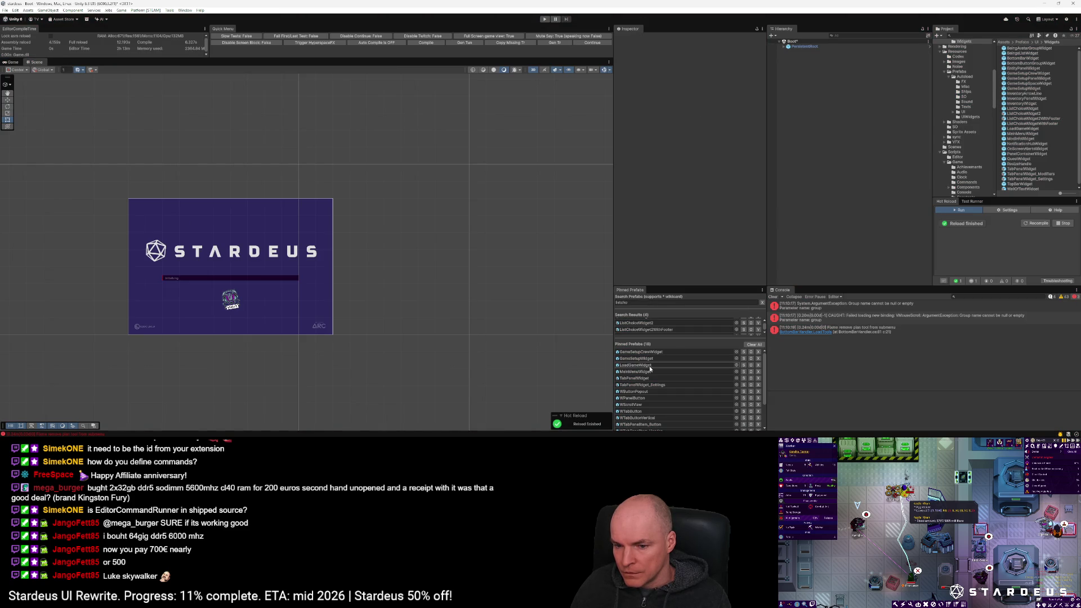
# Step: Inspect the GameSetupWidget prefab's crew and space widgets and set the Game view to Full HD 1920x1080
pyautogui.doubleClick(638, 359)
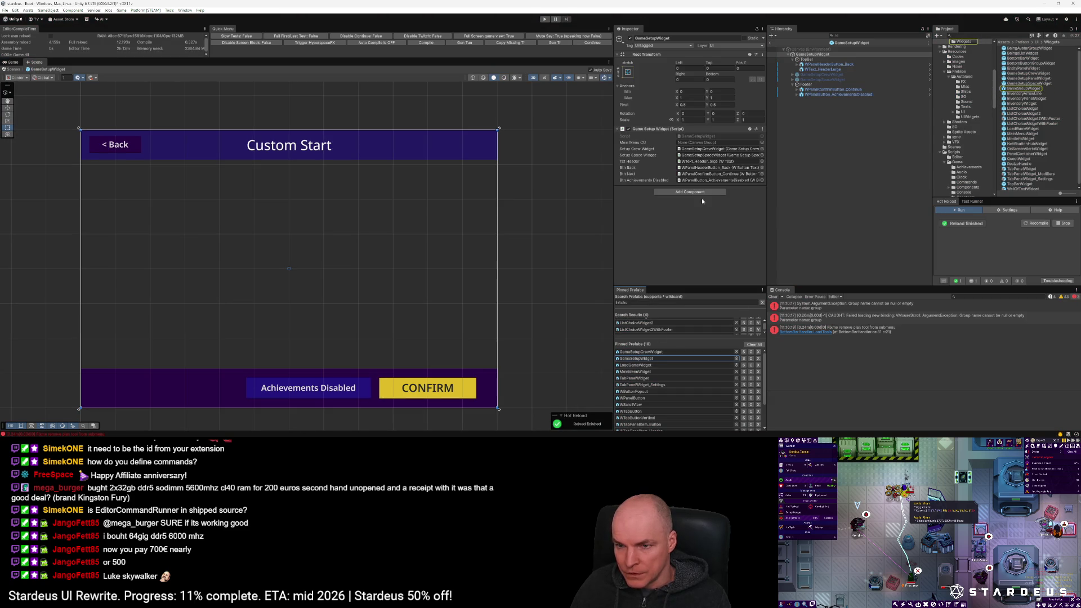
pyautogui.click(819, 74)
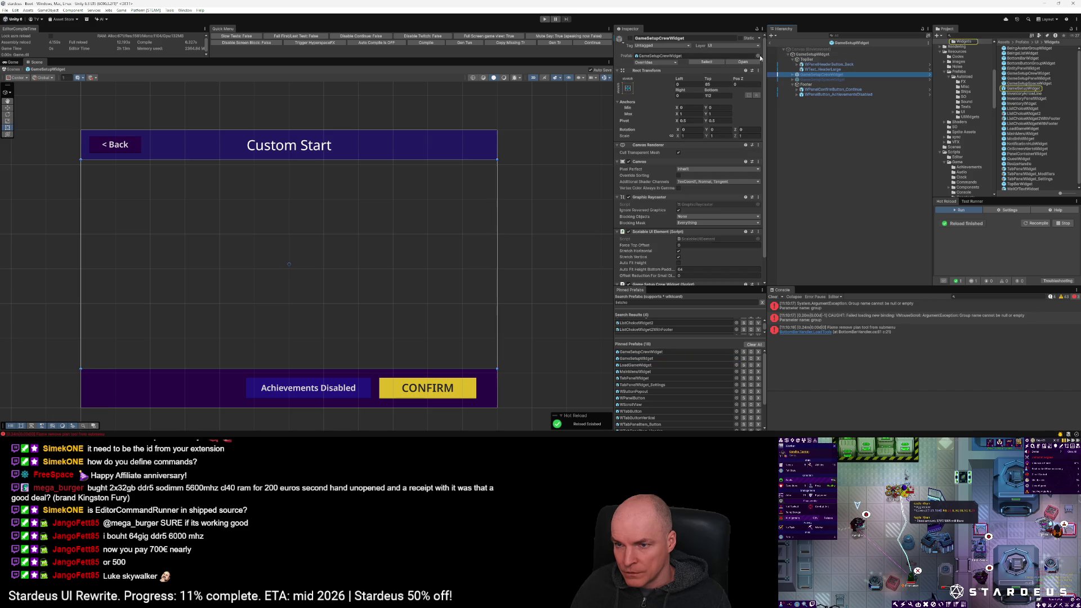
pyautogui.click(630, 38)
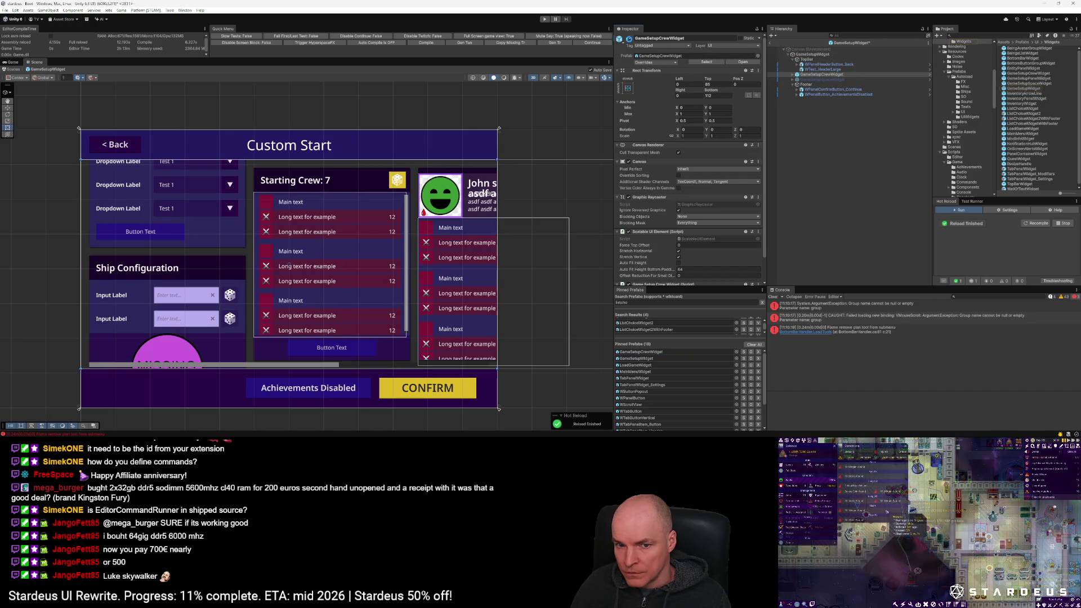
pyautogui.click(630, 39)
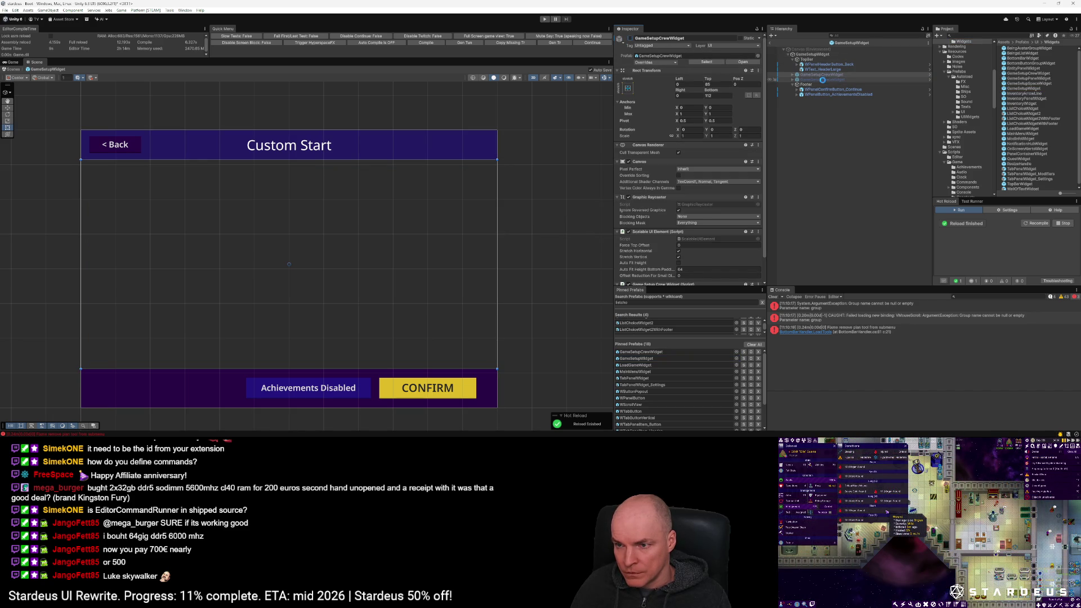
pyautogui.click(780, 80)
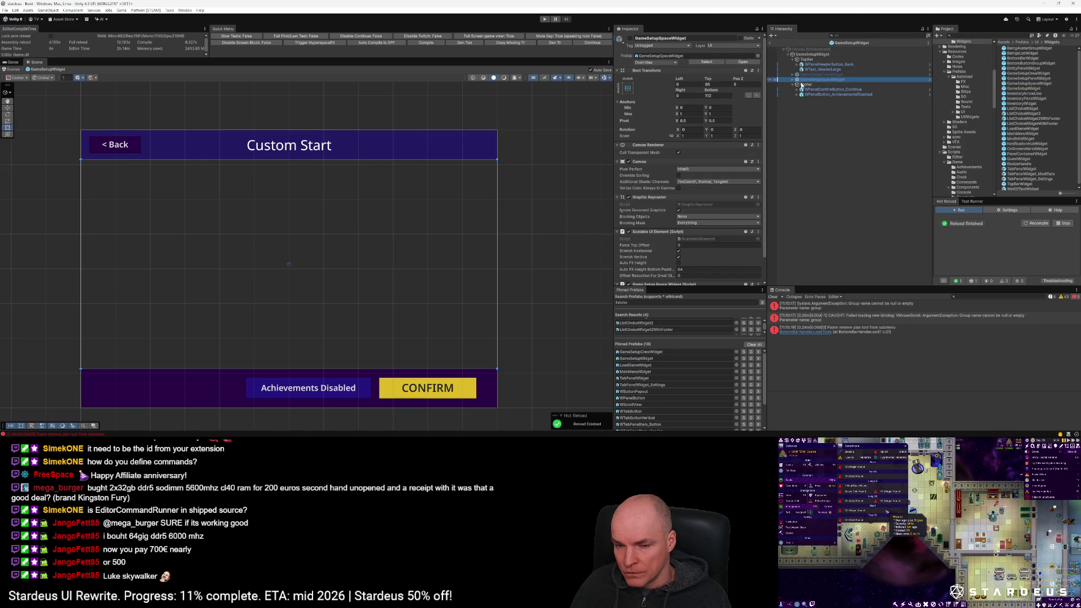
pyautogui.click(14, 63)
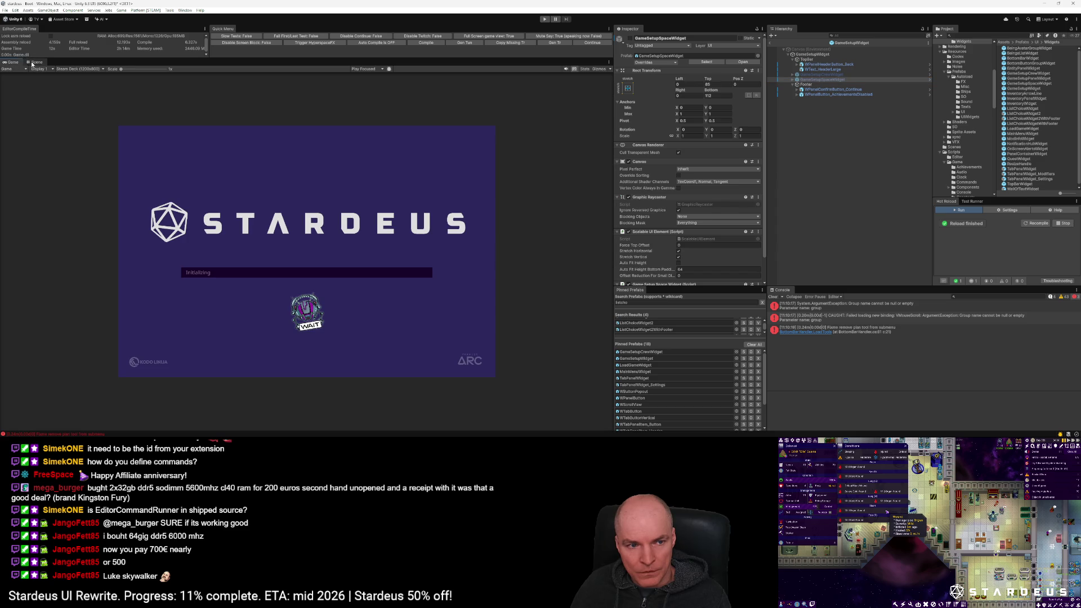
pyautogui.click(77, 68)
pyautogui.click(85, 109)
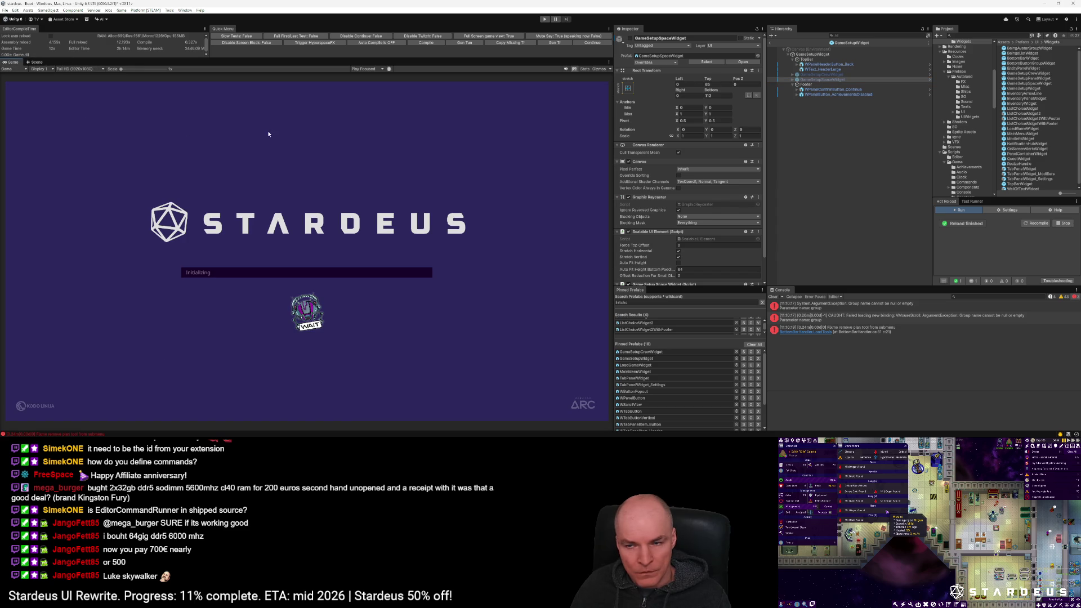
# Step: Browse GameSetupWidget's TopBar and GameSetupCrewWidget children in the MainMenuWidget prefab
pyautogui.click(635, 372)
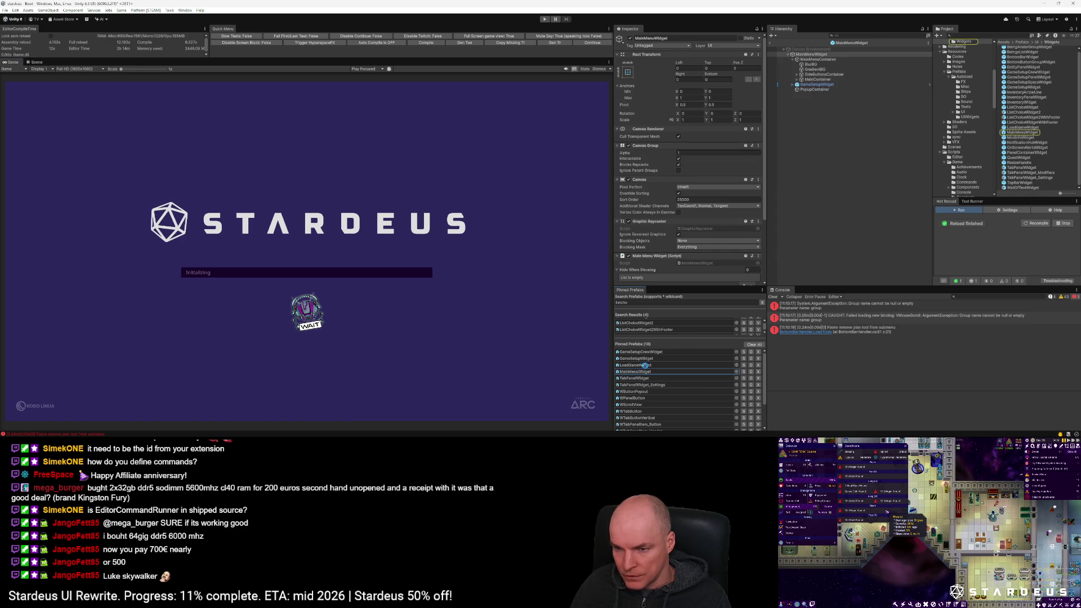
pyautogui.click(816, 85)
pyautogui.click(793, 85)
pyautogui.click(813, 90)
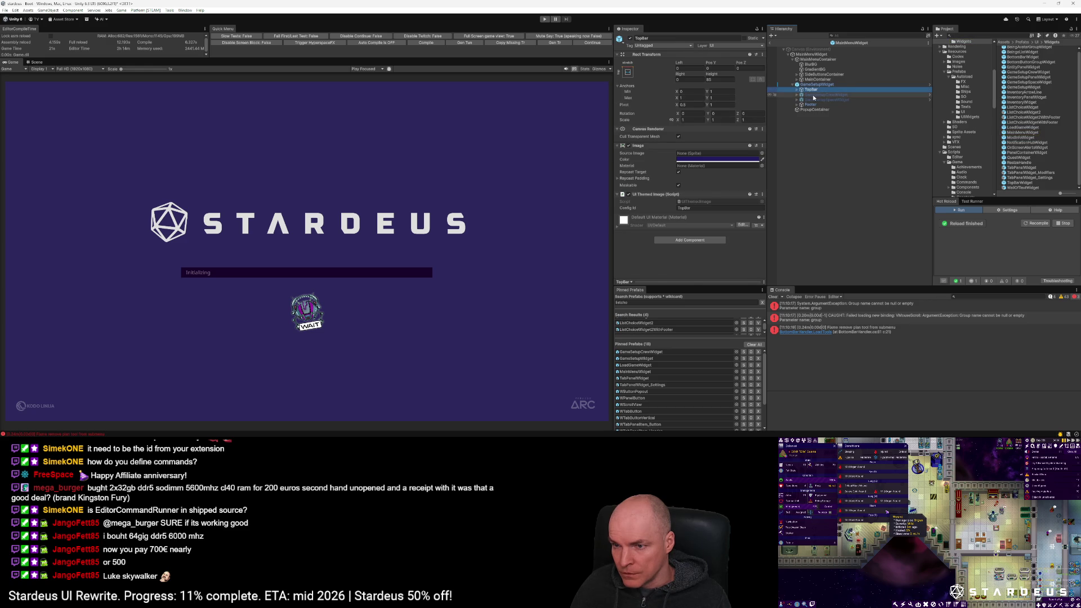
pyautogui.click(813, 94)
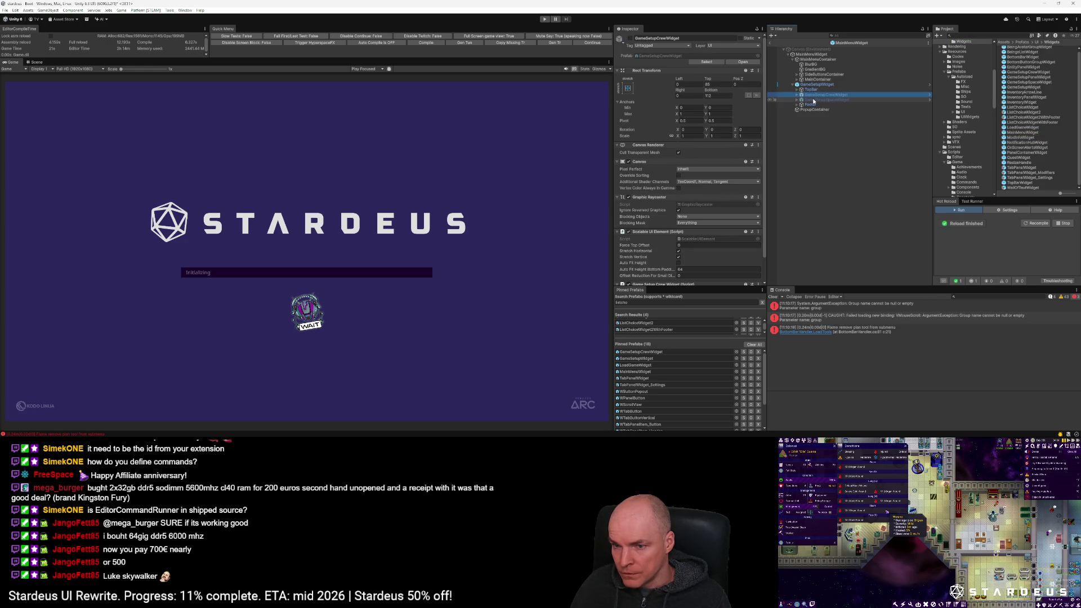
pyautogui.click(36, 62)
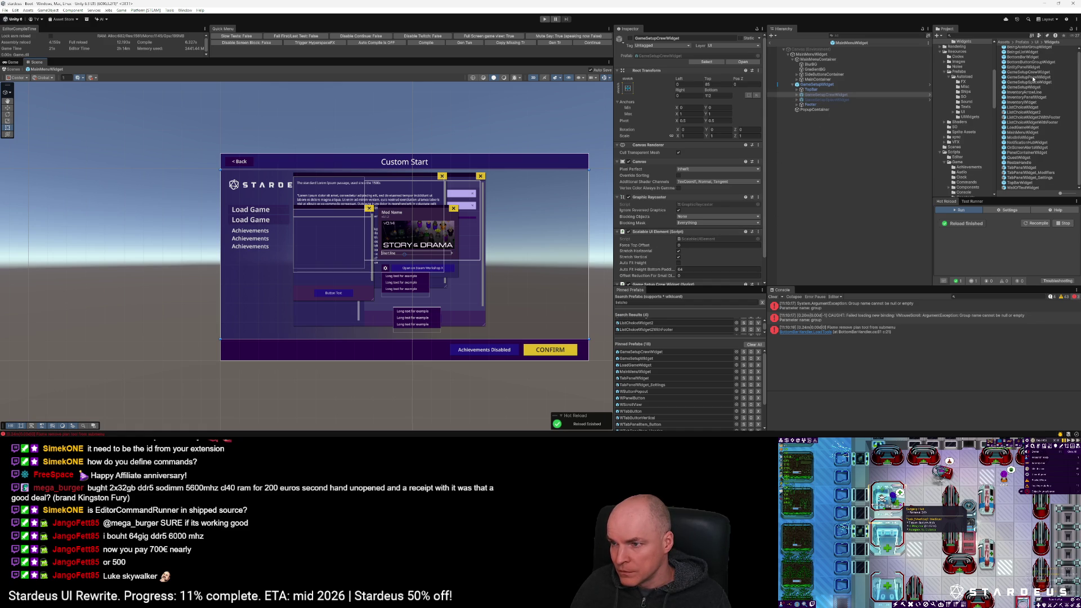
# Step: Remove Scalable UI Element from the space and crew widget prefabs, copying it first
pyautogui.doubleClick(1031, 82)
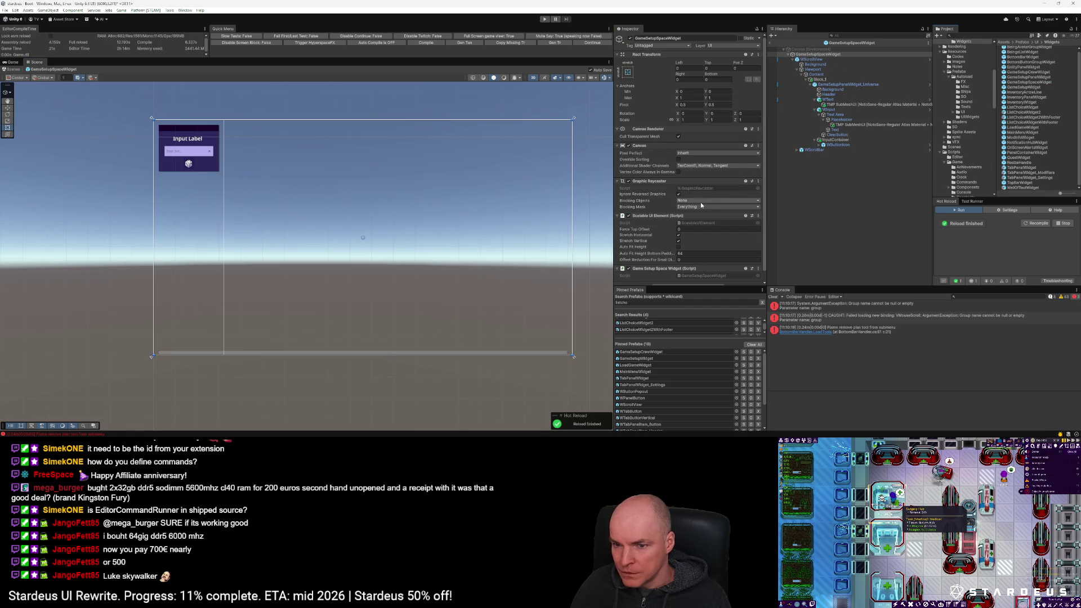
pyautogui.click(759, 216)
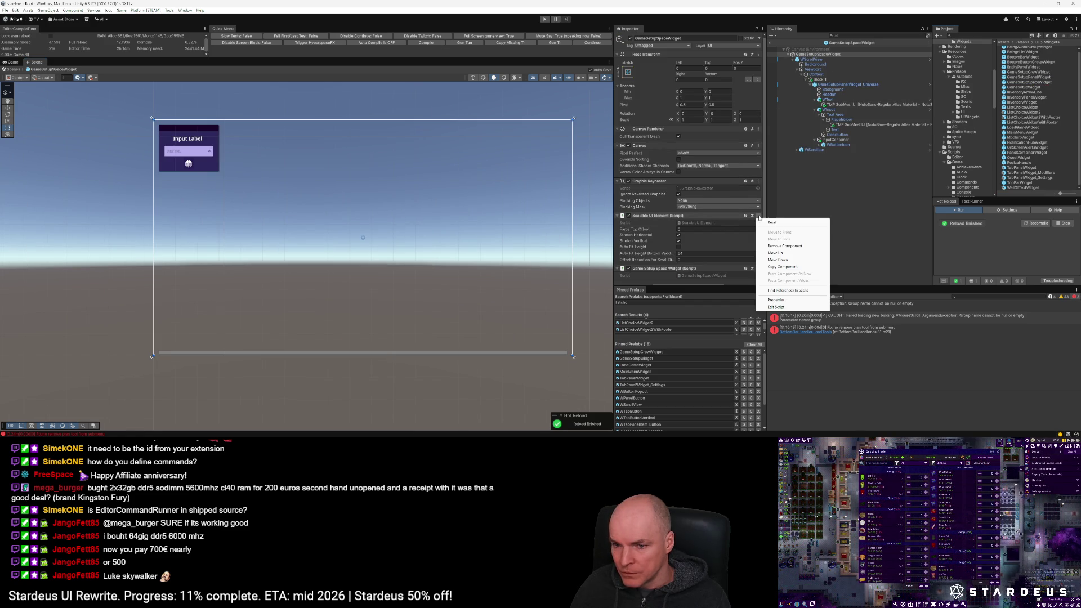
pyautogui.click(782, 247)
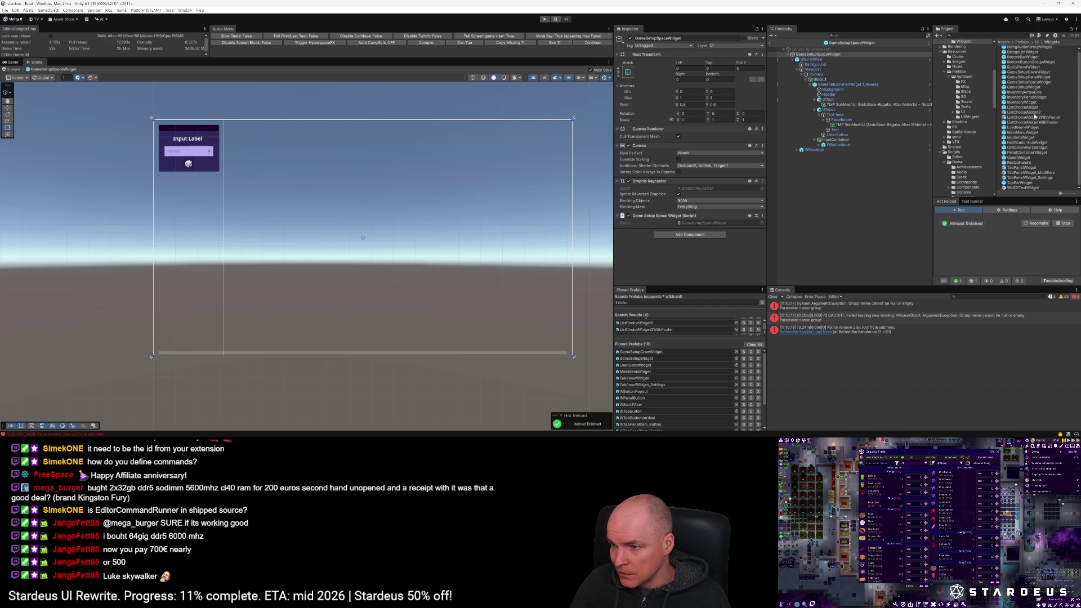
pyautogui.doubleClick(1033, 73)
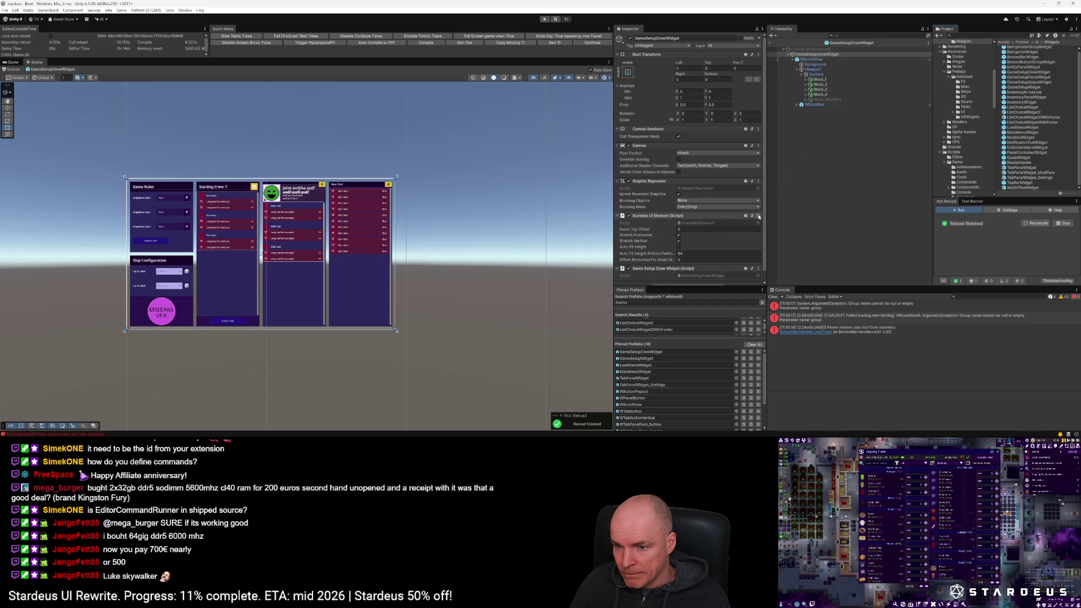
pyautogui.click(757, 217)
pyautogui.click(758, 217)
pyautogui.click(777, 246)
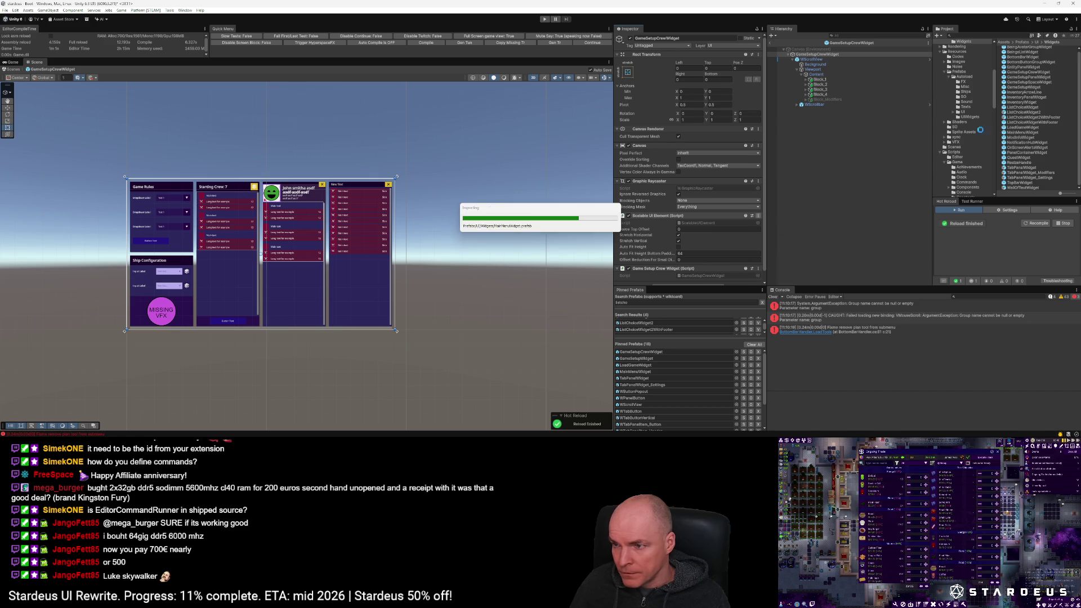
# Step: Paste Scalable UI Element as a new component on GameSetupWidget and return to the Game view
pyautogui.doubleClick(1027, 87)
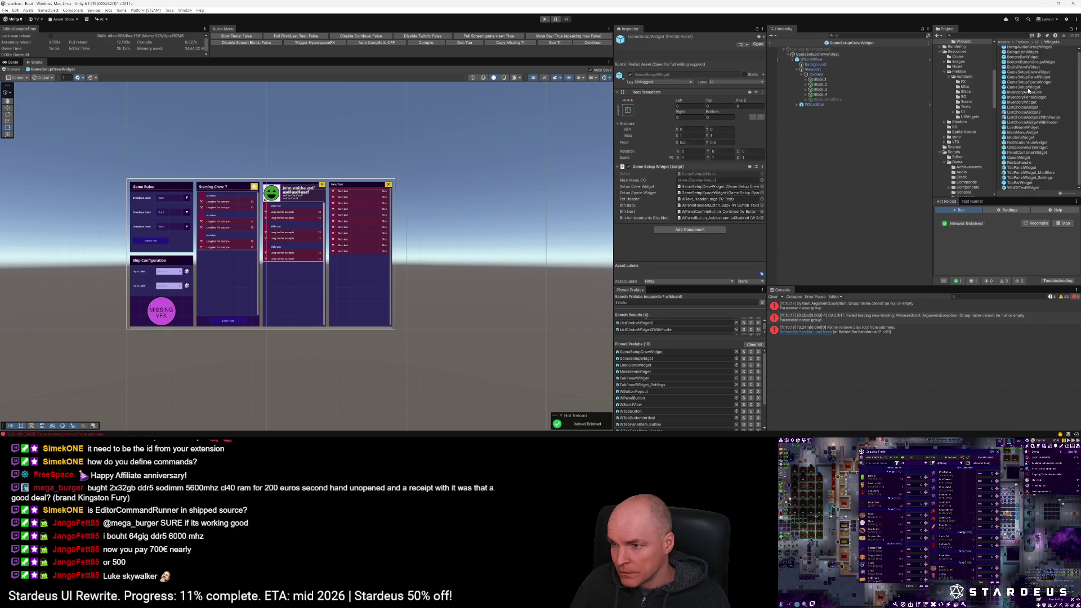
pyautogui.click(762, 130)
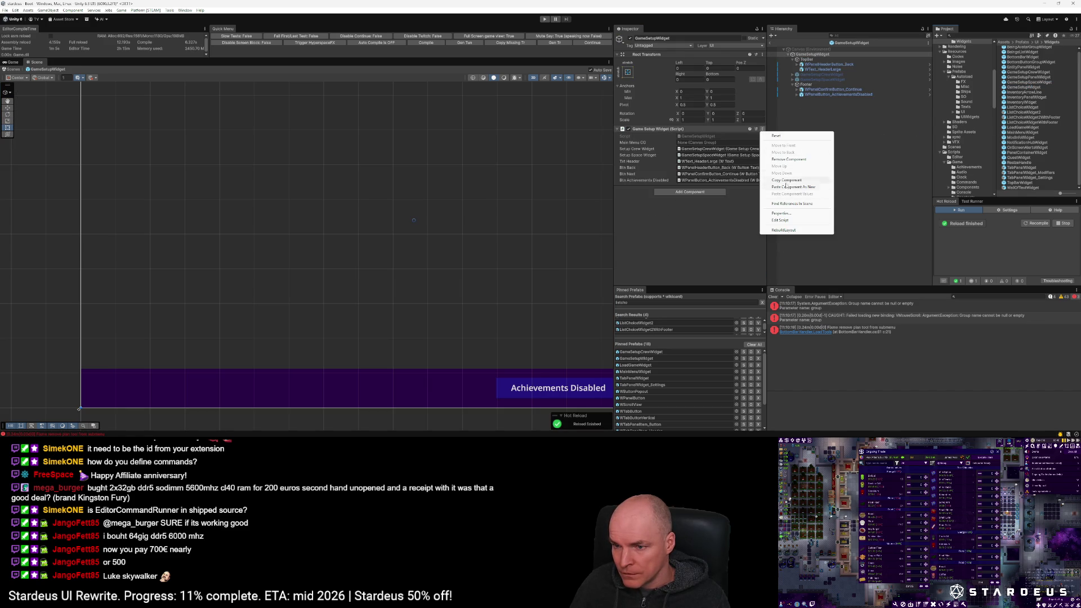
pyautogui.click(819, 186)
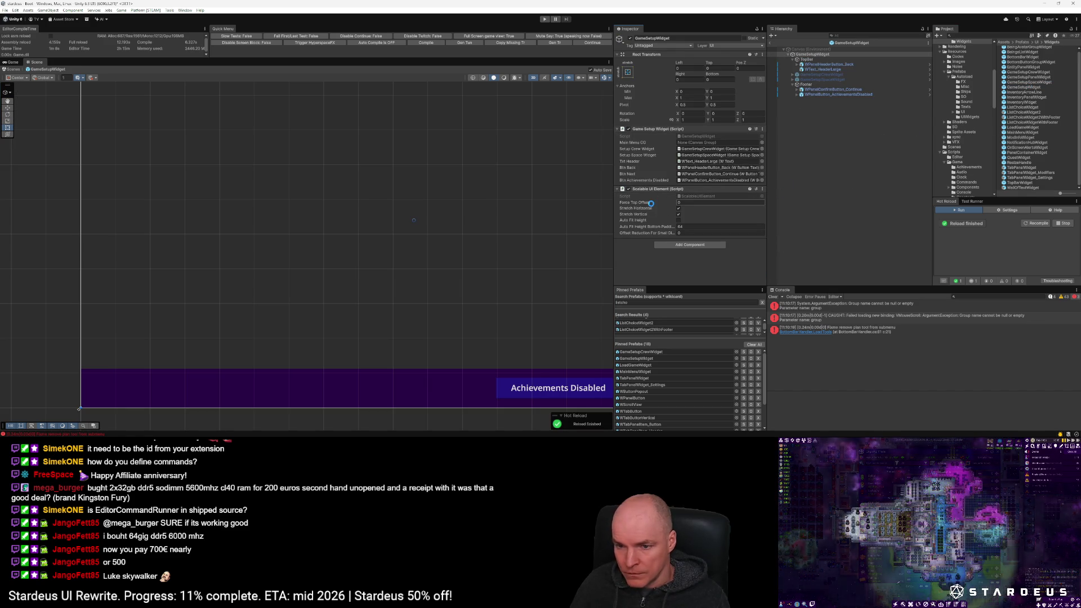
pyautogui.click(770, 43)
pyautogui.click(13, 62)
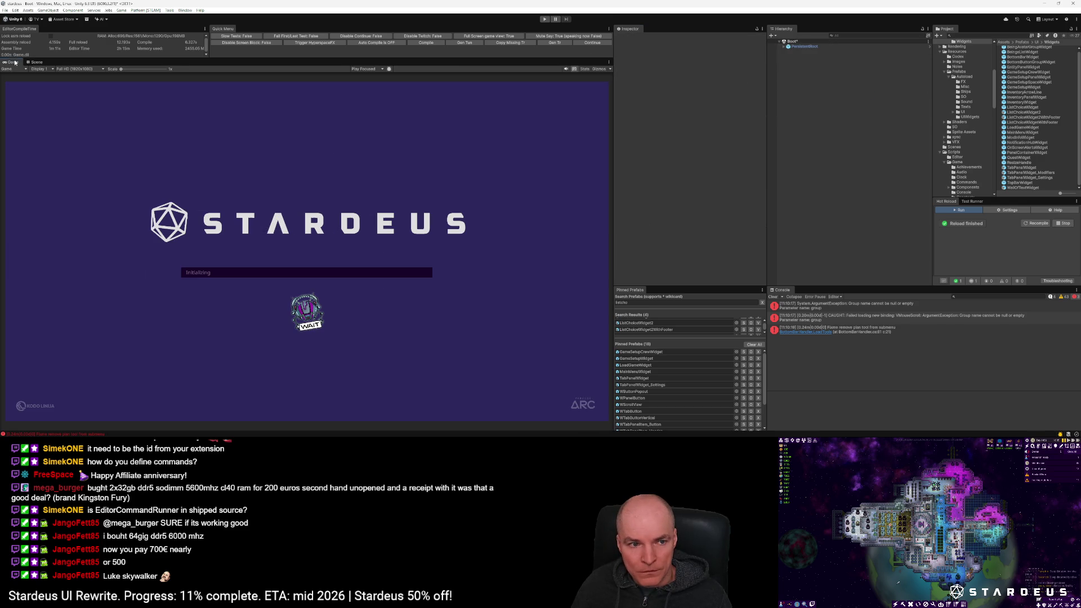
# Step: Preview at Steam Deck resolution, play to Custom Start, back out, and stop Play mode
pyautogui.click(65, 70)
pyautogui.click(76, 137)
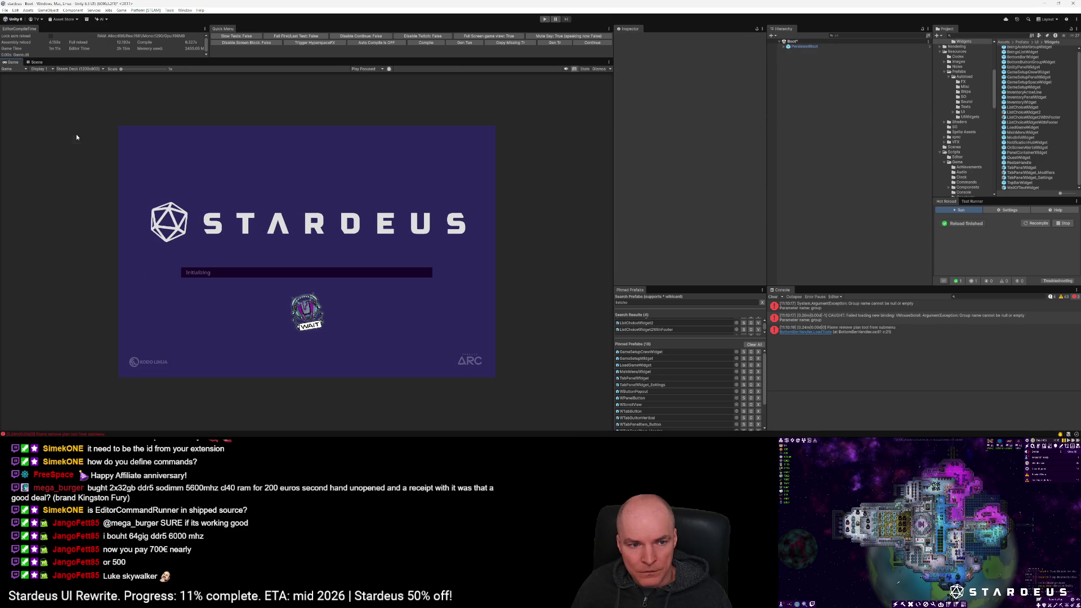
pyautogui.click(592, 42)
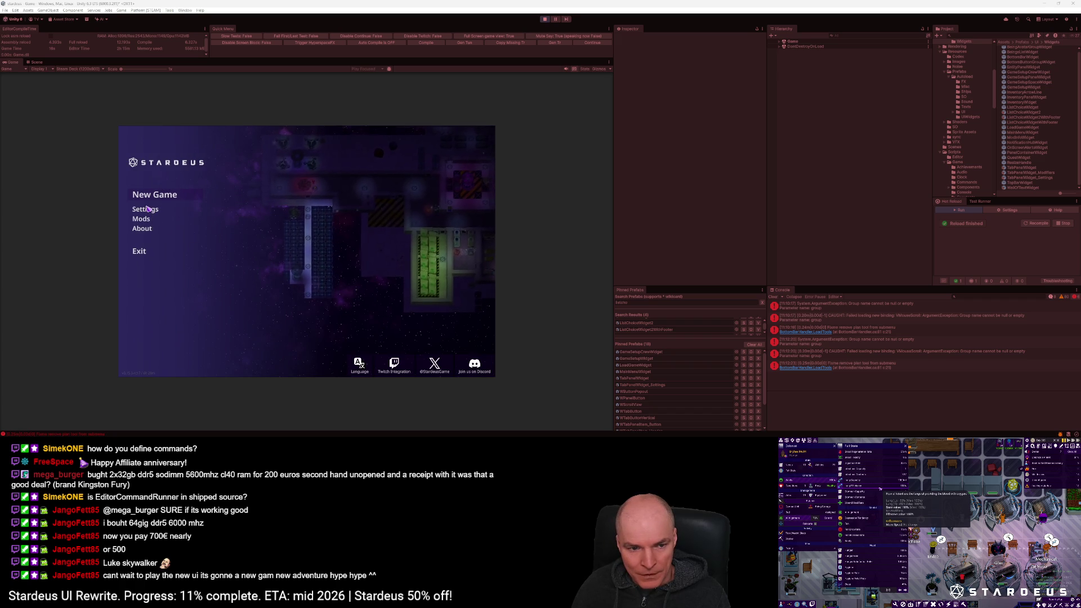
pyautogui.click(154, 194)
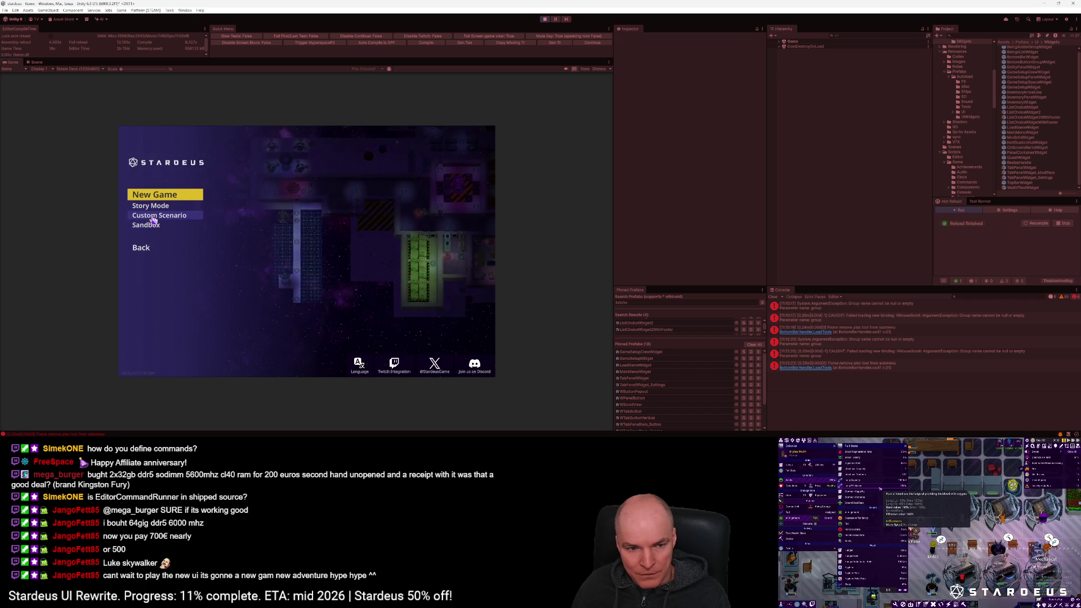
pyautogui.click(154, 206)
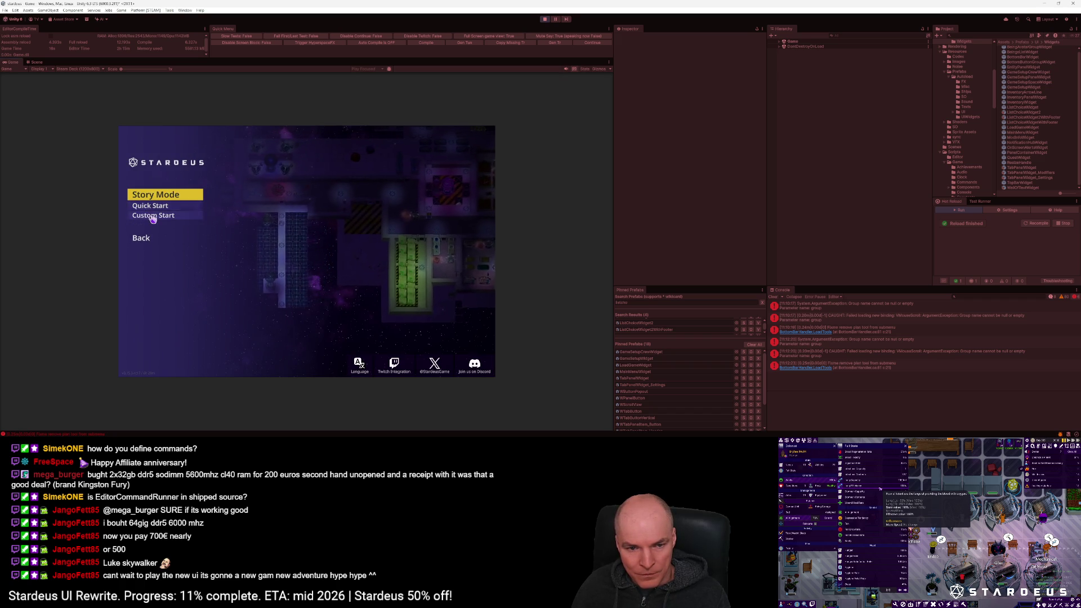
pyautogui.click(154, 215)
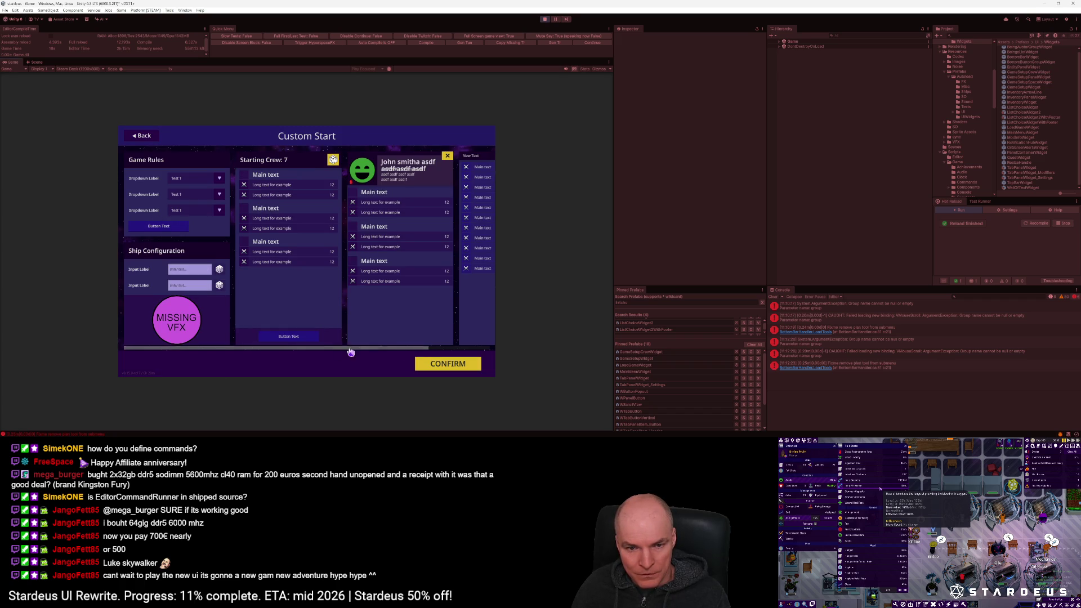
pyautogui.moveTo(318, 355)
pyautogui.mouseDown()
pyautogui.moveTo(477, 355)
pyautogui.moveTo(295, 352)
pyautogui.moveTo(465, 350)
pyautogui.moveTo(326, 350)
pyautogui.mouseUp()
pyautogui.click(144, 138)
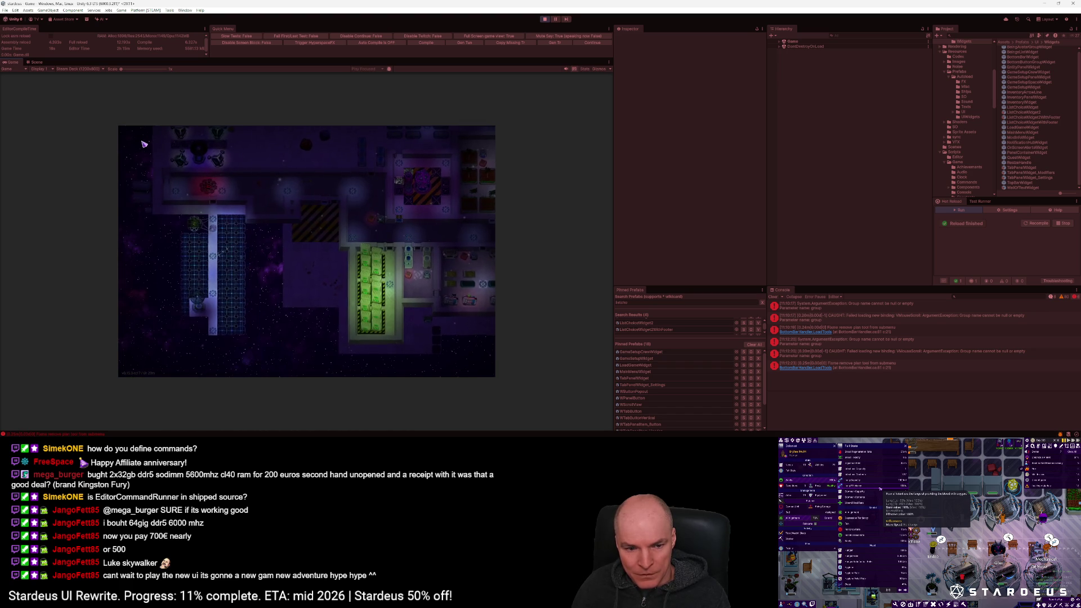
pyautogui.click(544, 20)
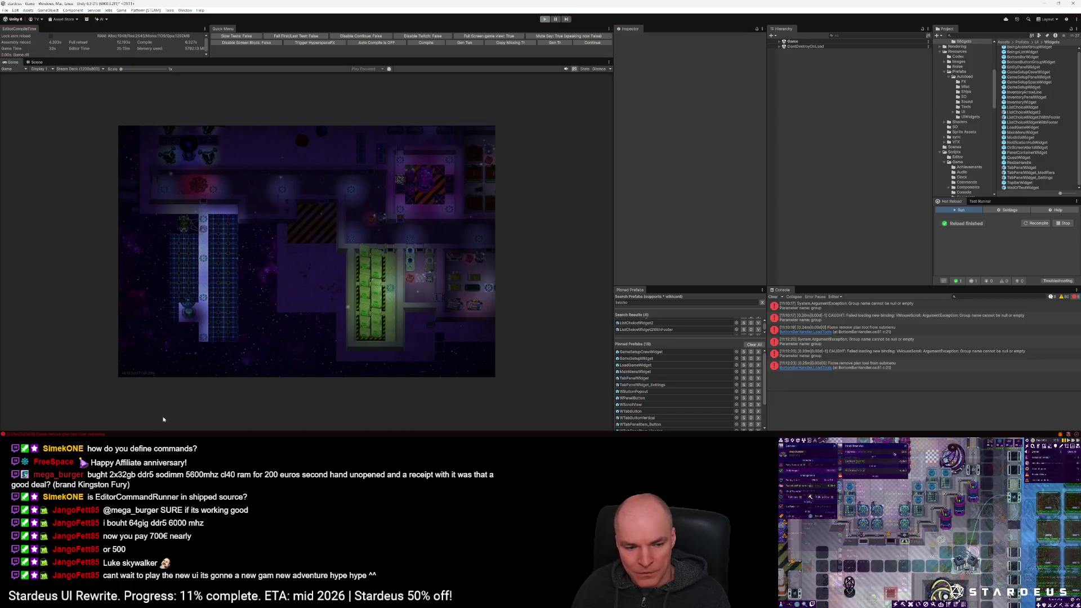
pyautogui.hotkey('alt', 'Tab')
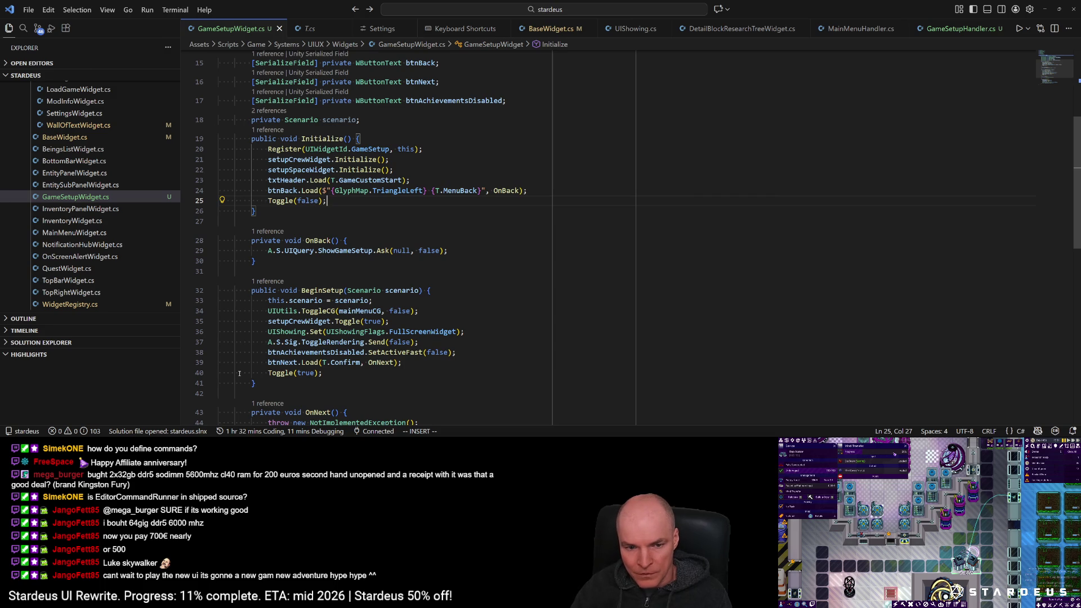
# Step: Locate the UIUtils.ToggleCG line in BeginSetup and move back into CancelSetup
pyautogui.press('Escape')
pyautogui.press('j')
pyautogui.press('}')
pyautogui.press('}')
pyautogui.press('}')
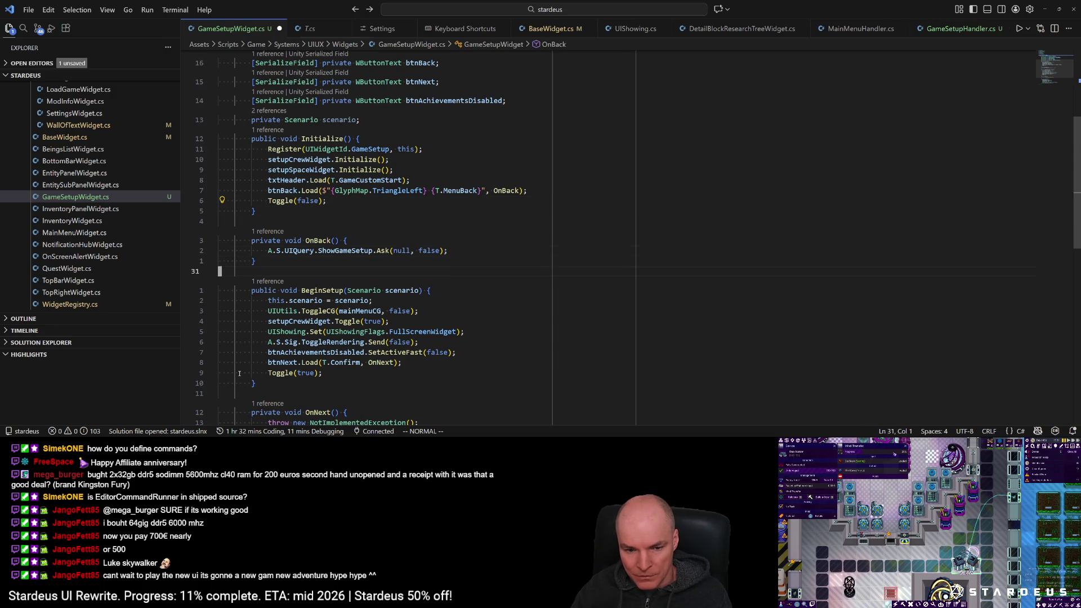
pyautogui.press('k')
pyautogui.press('k')
pyautogui.press('k')
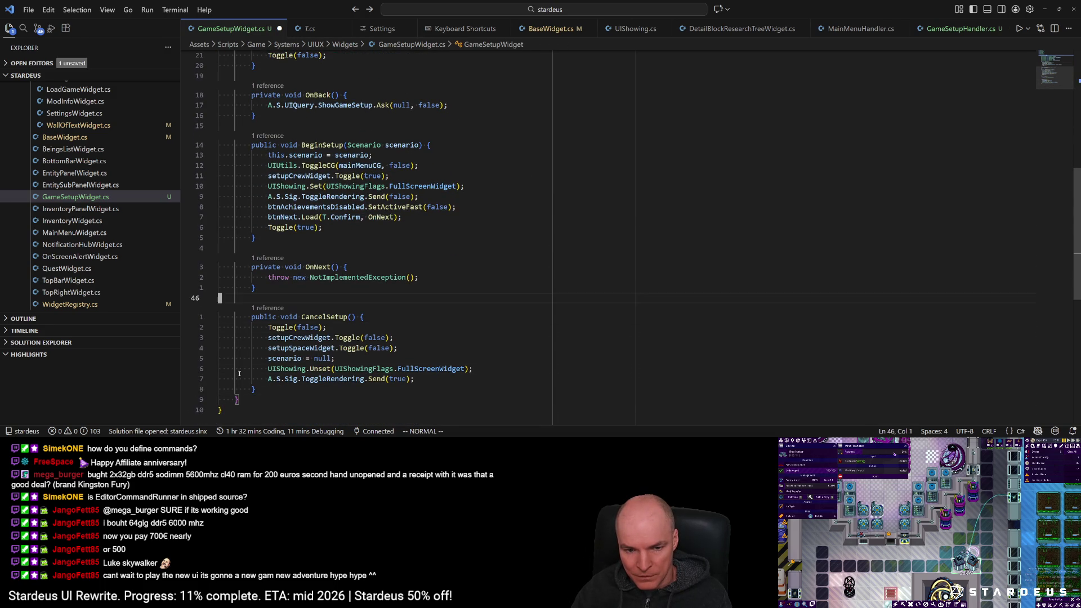
pyautogui.press('1')
pyautogui.press('5')
pyautogui.press('k')
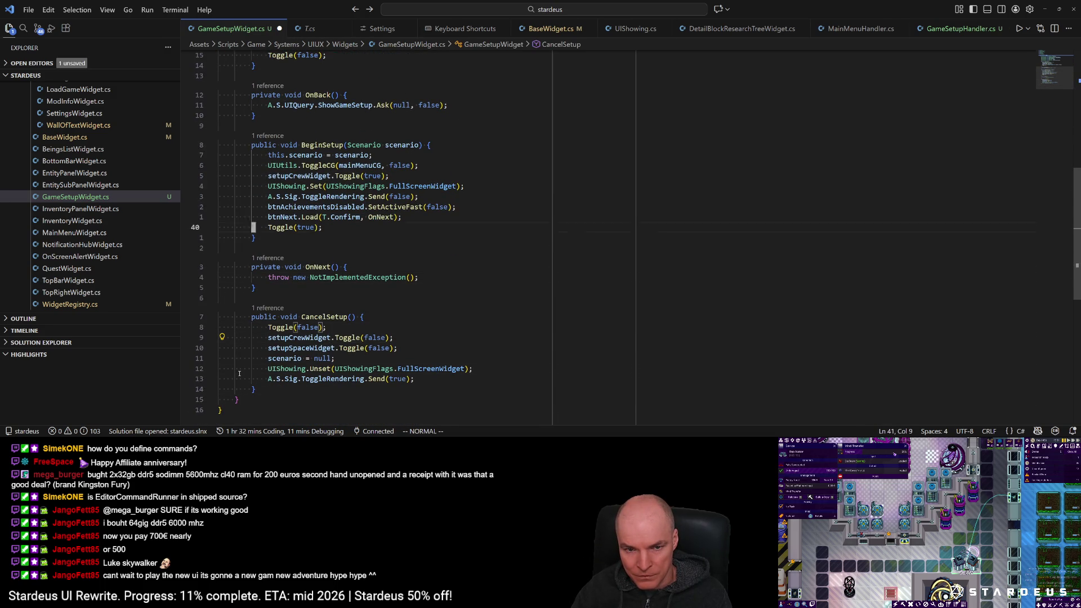
pyautogui.press('1')
pyautogui.press('6')
pyautogui.press('j')
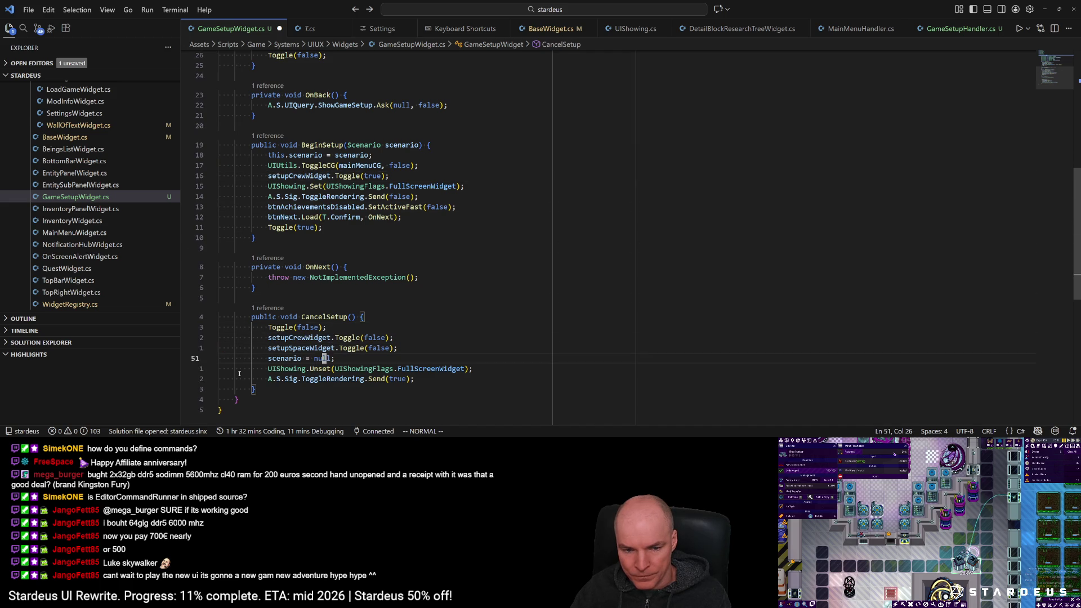
# Step: Paste the ToggleCG line below scenario = null, change false to true, and save
pyautogui.press('p')
pyautogui.press('f')
pyautogui.press('(')
pyautogui.write('wcw')
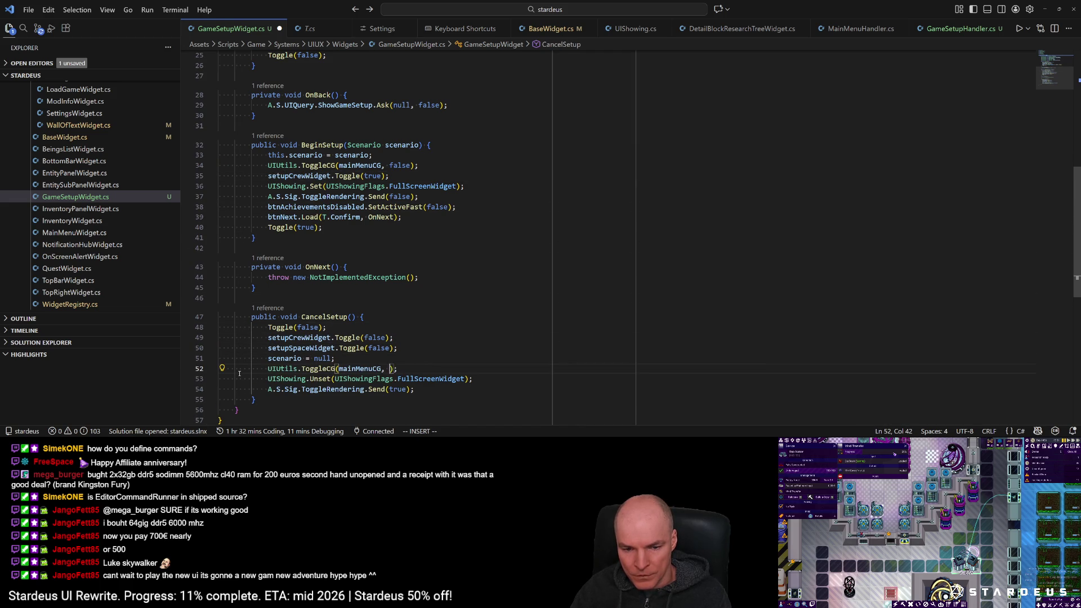
pyautogui.write('true')
pyautogui.press('Escape')
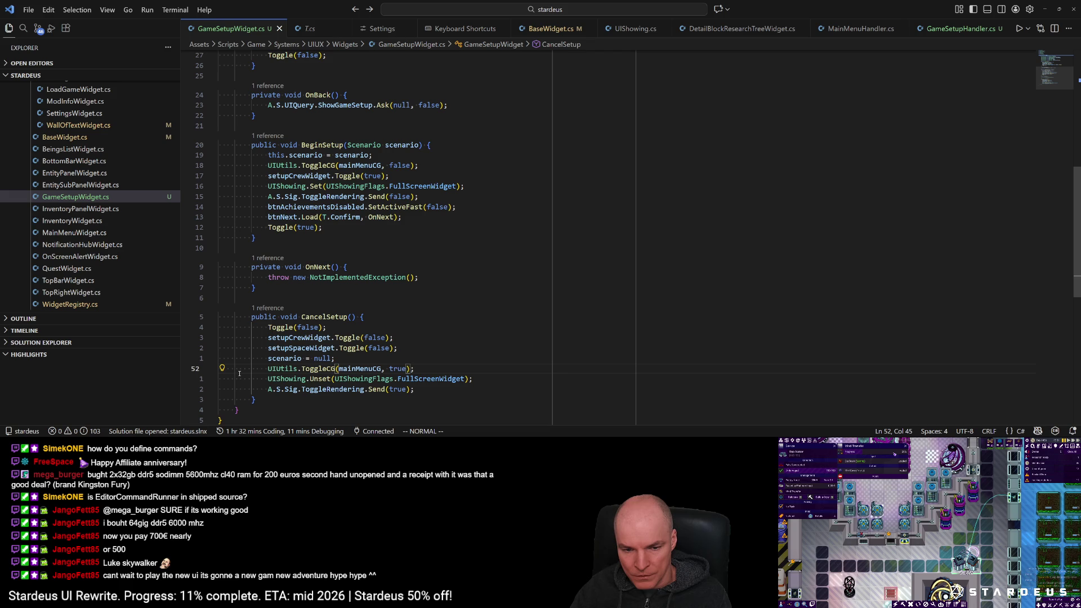
pyautogui.hotkey('alt', 'Tab')
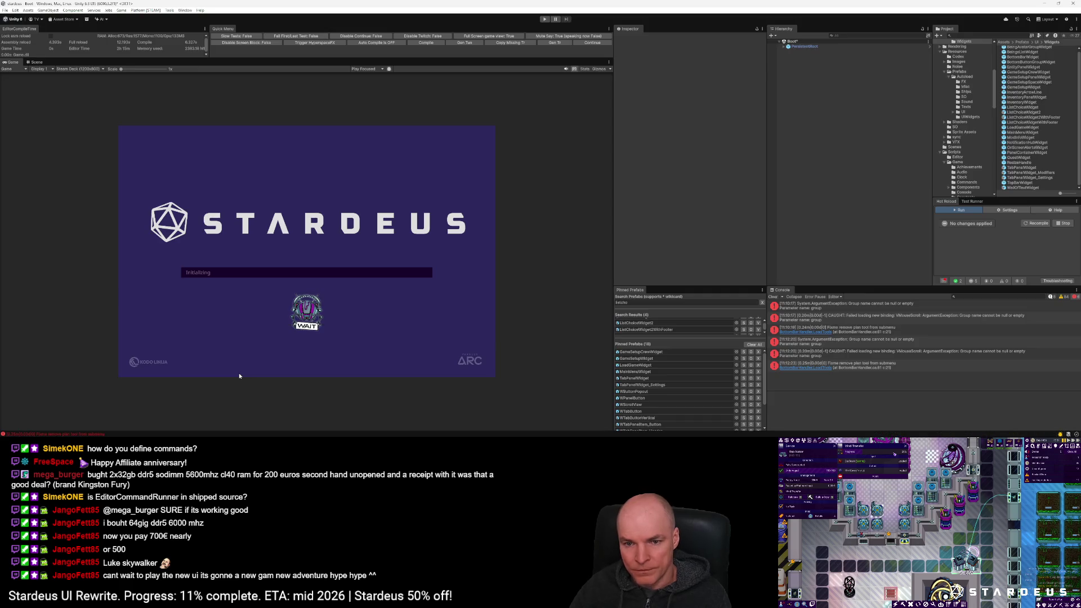
# Step: Clear the Console, switch the Game view to UltraWide, and start Play mode
pyautogui.click(774, 297)
pyautogui.click(74, 69)
pyautogui.click(78, 140)
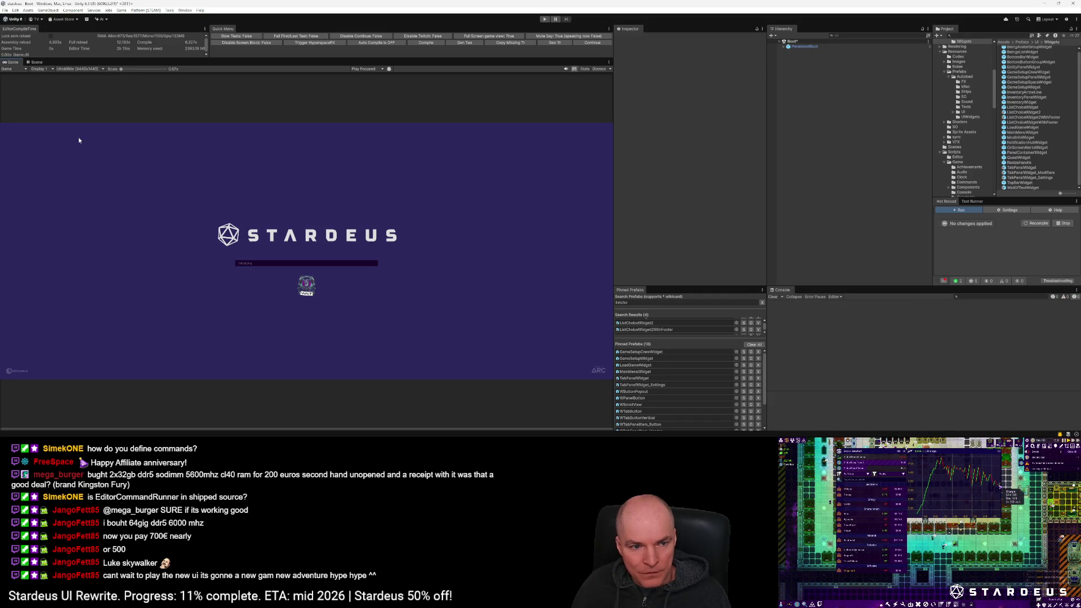
pyautogui.click(592, 42)
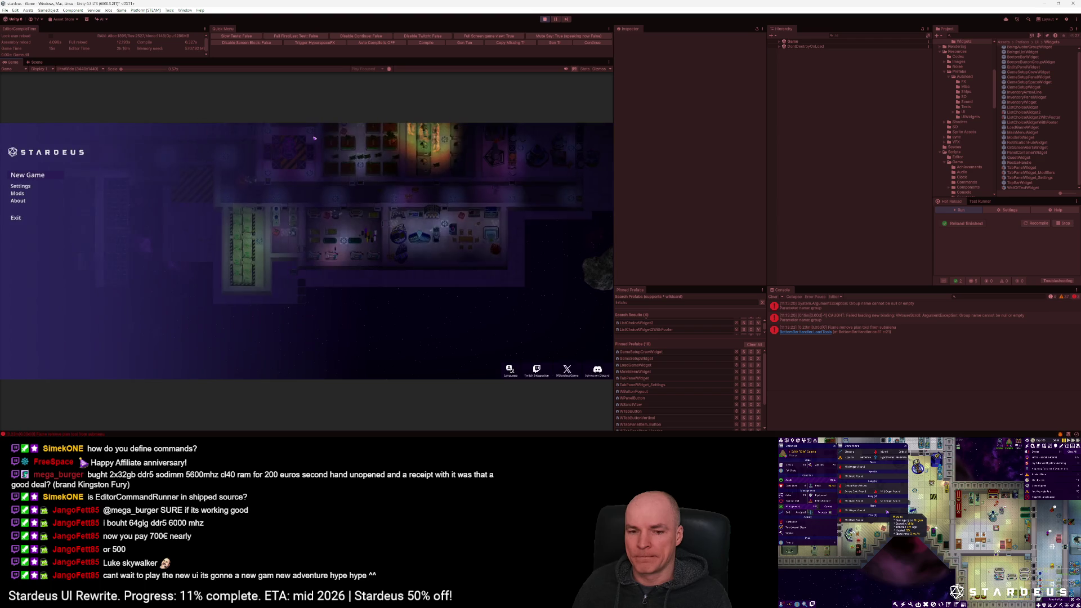
# Step: Open Custom Start, expand Game and Root in the Hierarchy, then back out to New Game
pyautogui.click(22, 176)
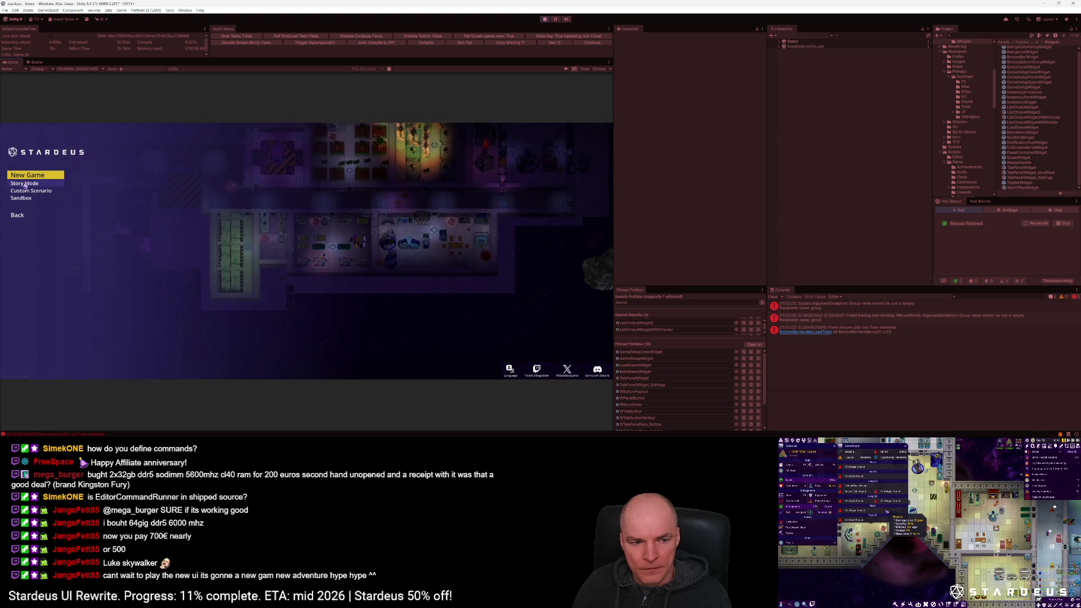
pyautogui.click(28, 191)
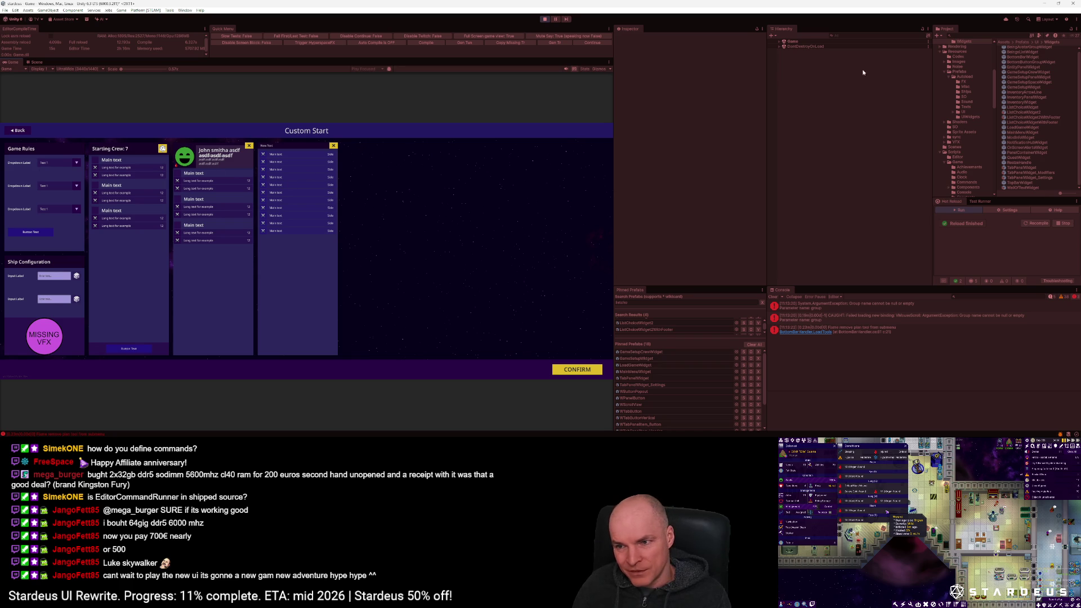
pyautogui.click(779, 43)
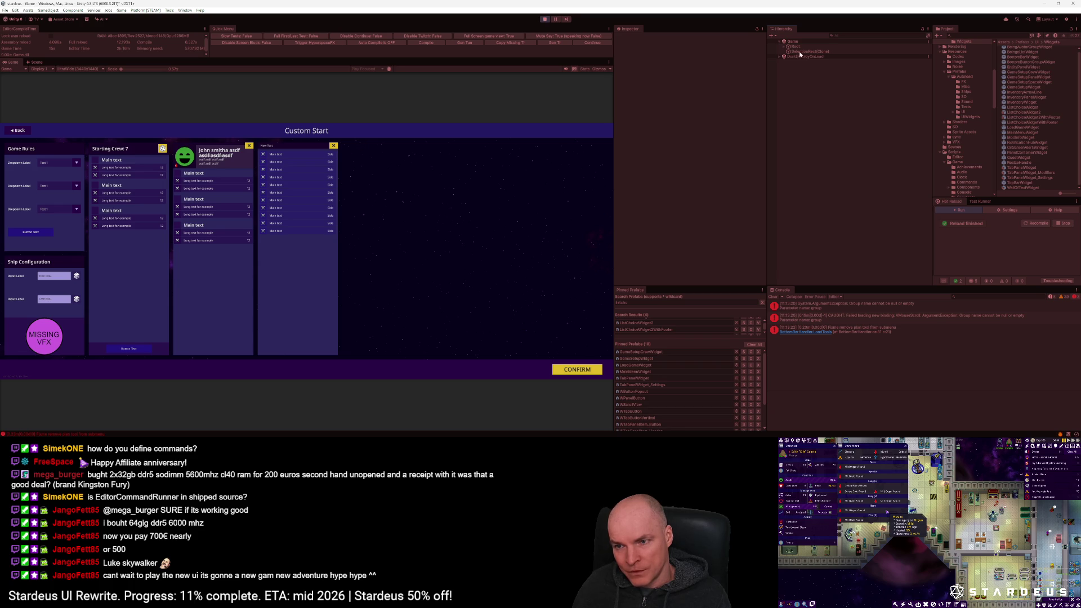
pyautogui.click(783, 46)
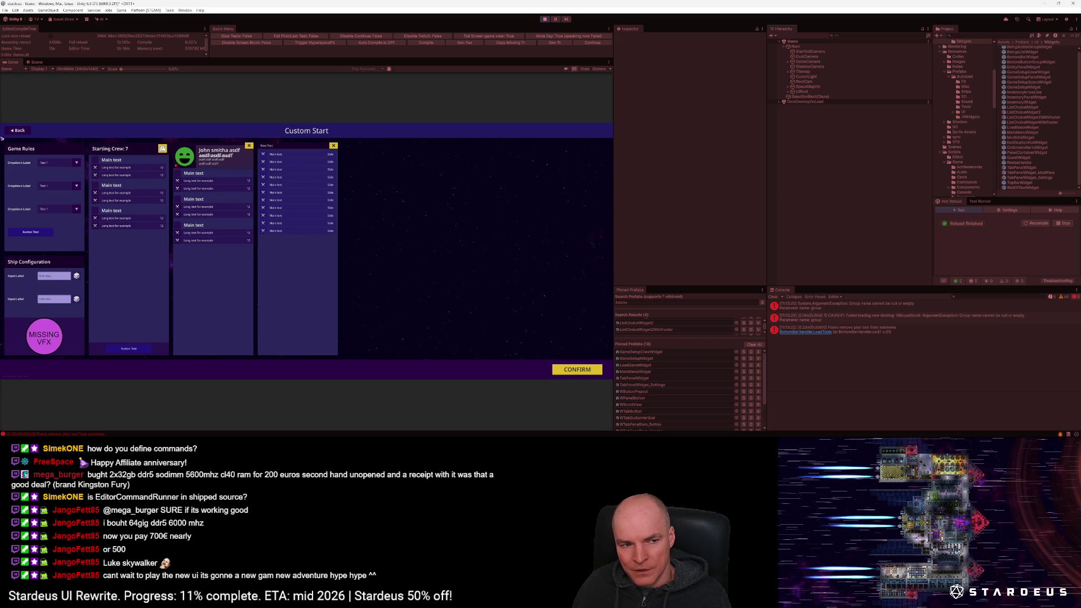
pyautogui.click(21, 132)
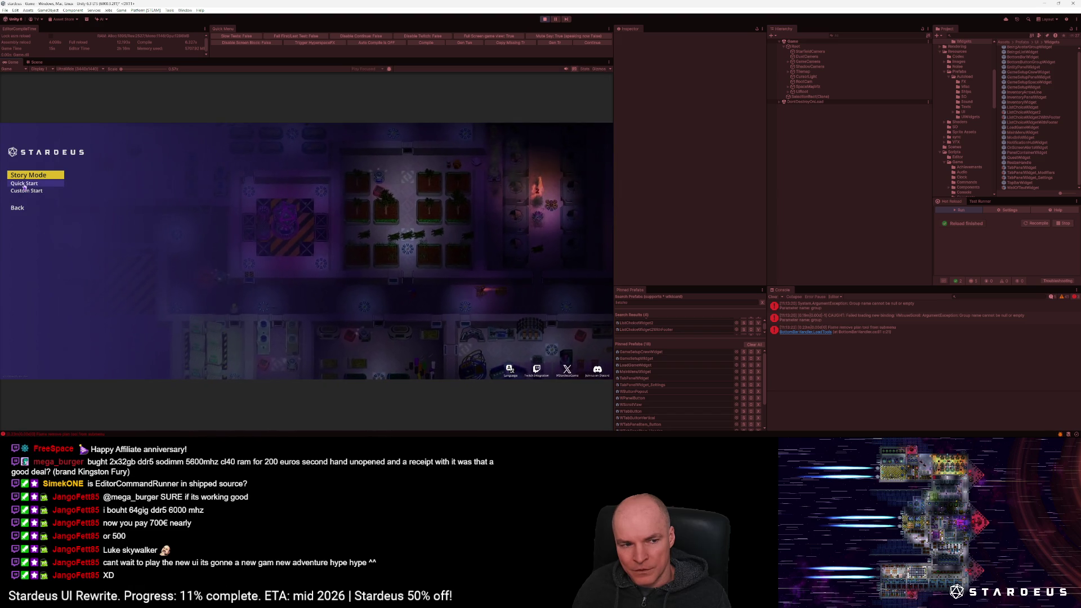
pyautogui.click(19, 208)
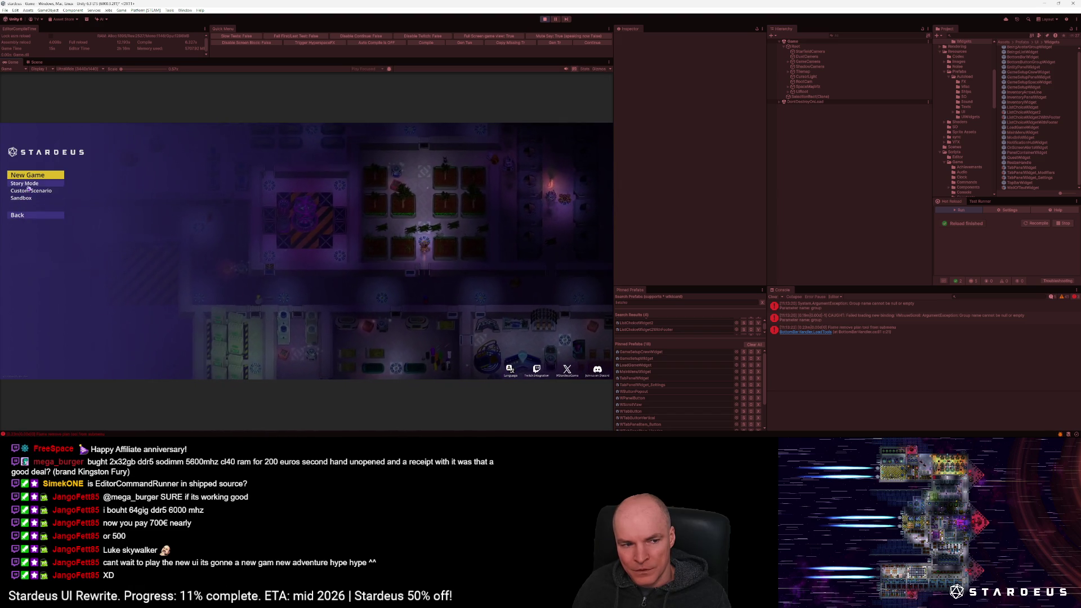
# Step: Set Widescreen UI Padding to 13% in Video settings, apply it, and reopen Custom Start
pyautogui.click(20, 215)
pyautogui.click(22, 186)
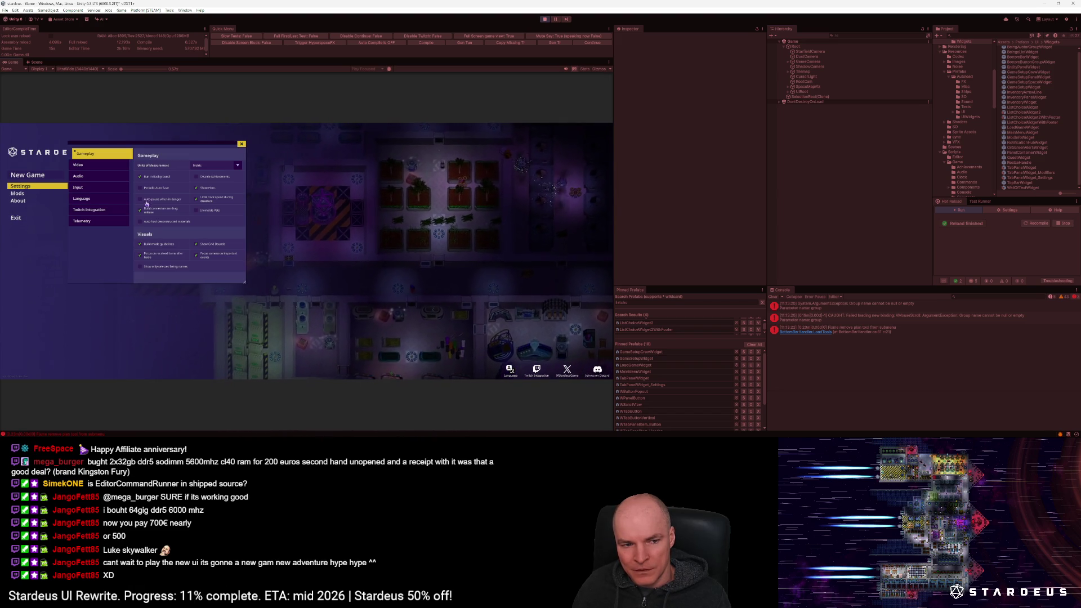
pyautogui.click(92, 164)
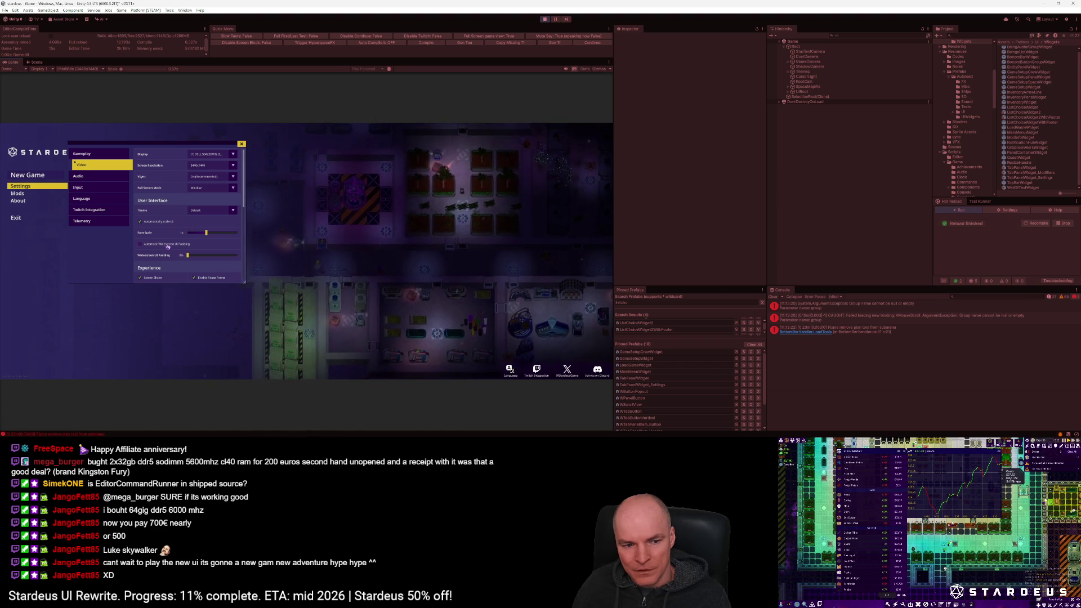
pyautogui.moveTo(197, 256); pyautogui.dragTo(297, 254)
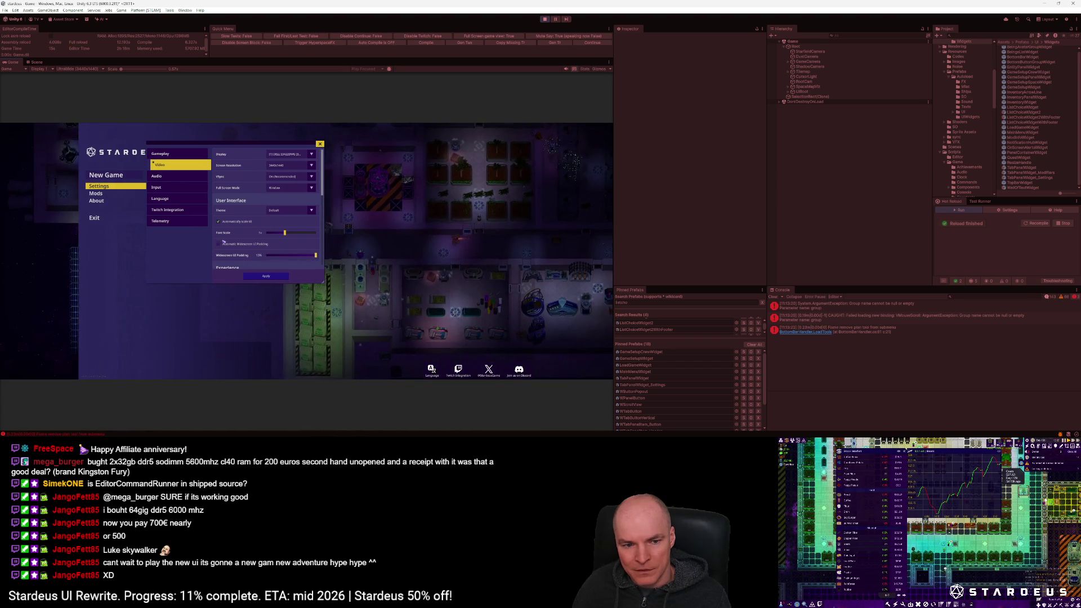
pyautogui.click(266, 276)
pyautogui.click(106, 175)
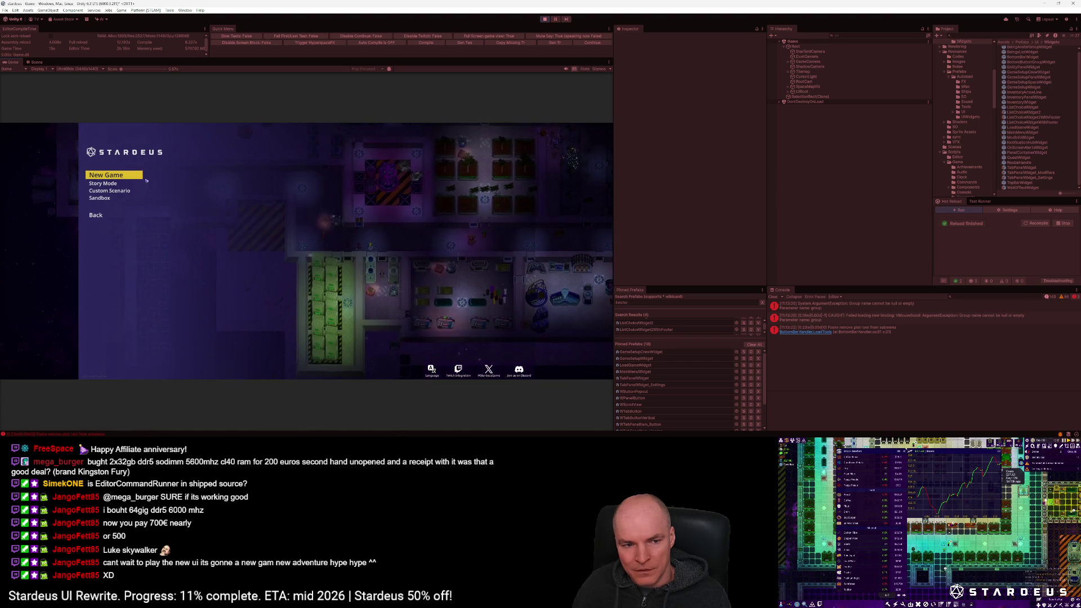
pyautogui.click(106, 190)
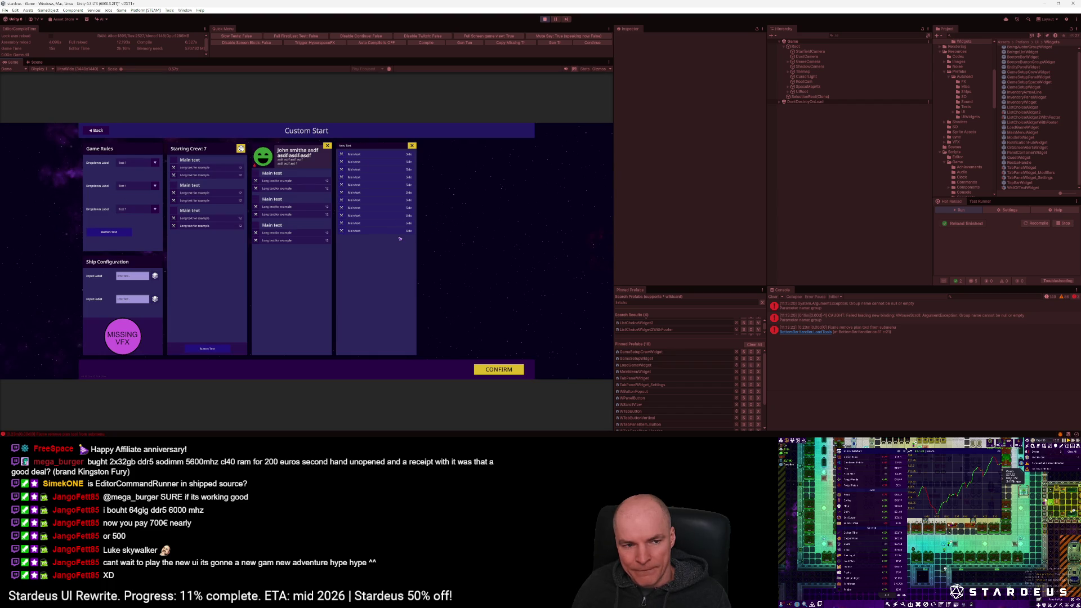
# Step: Back out to Settings and turn on Automatic Widescreen UI Padding
pyautogui.click(102, 135)
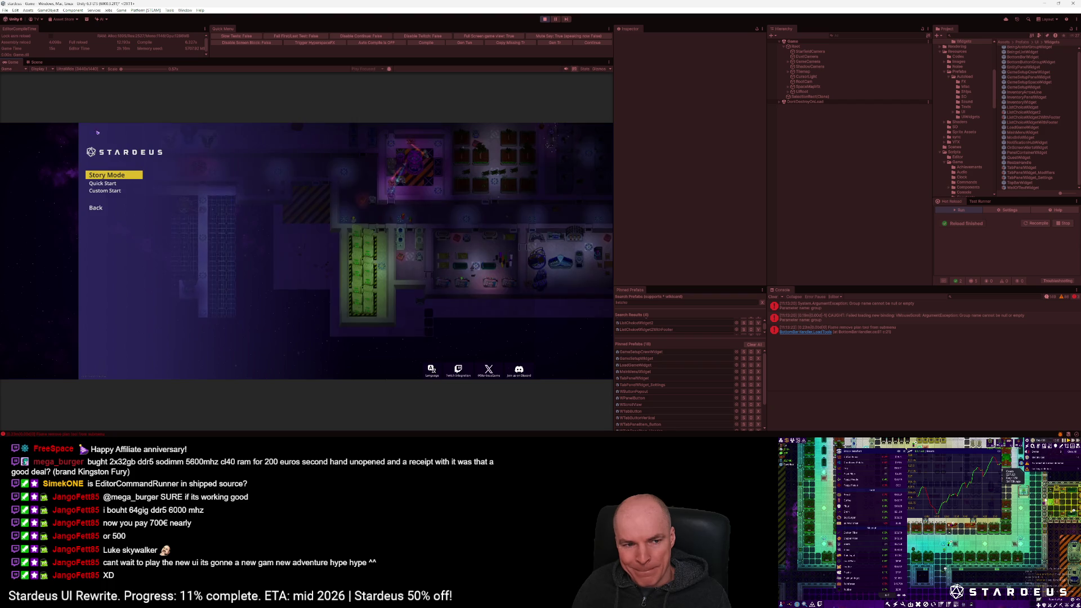
pyautogui.click(97, 211)
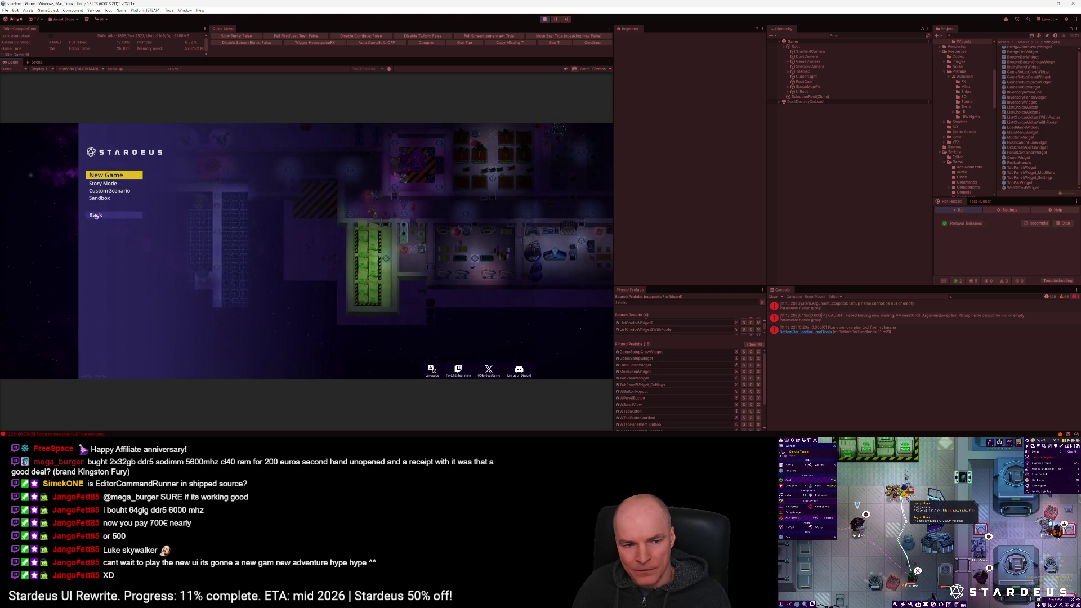
pyautogui.click(96, 216)
pyautogui.click(99, 186)
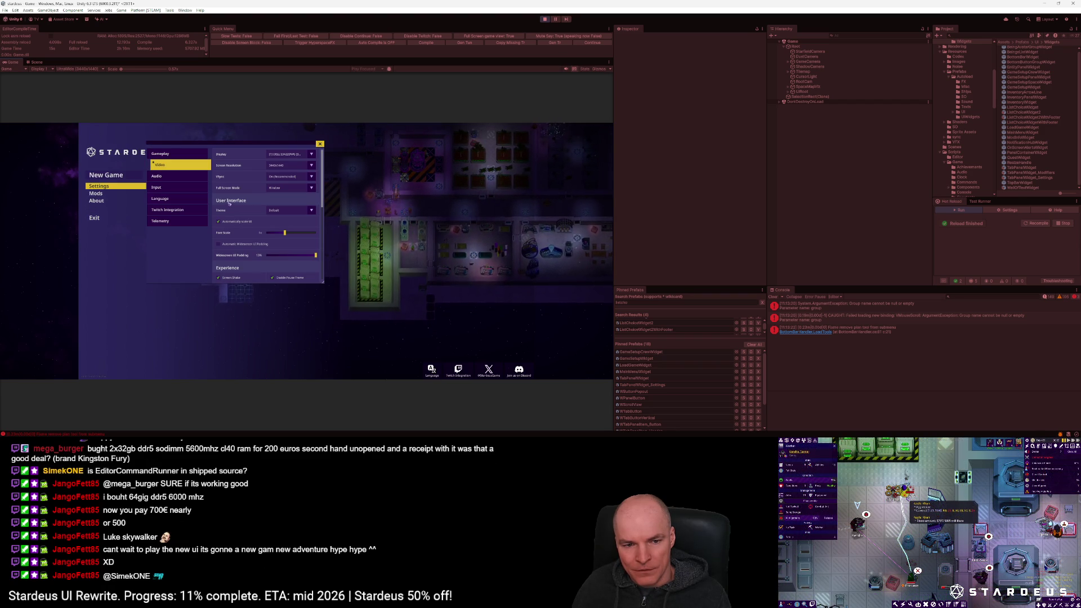
pyautogui.click(244, 247)
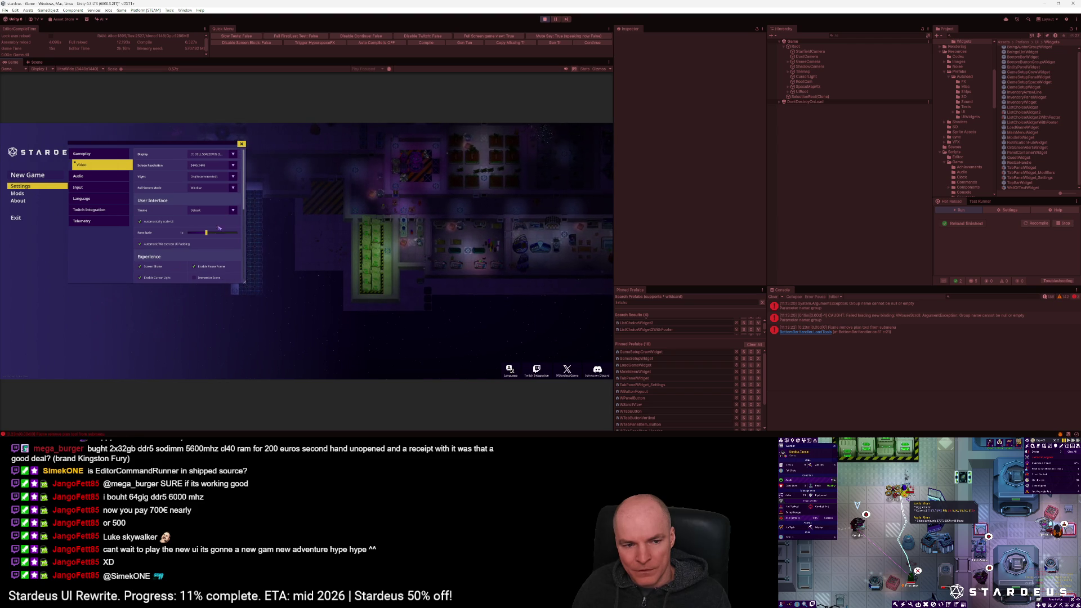
# Step: Try the UI Scale slider with automatic scaling off, re-enable automatic scaling, and close Settings
pyautogui.click(171, 222)
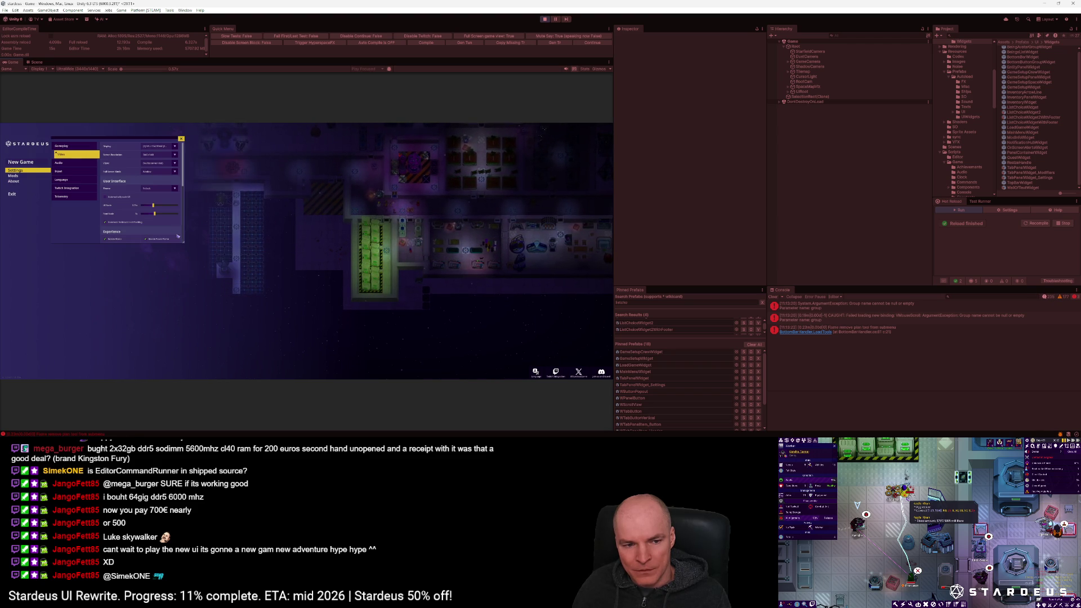
pyautogui.moveTo(153, 205)
pyautogui.mouseDown()
pyautogui.moveTo(144, 208)
pyautogui.moveTo(165, 209)
pyautogui.mouseUp()
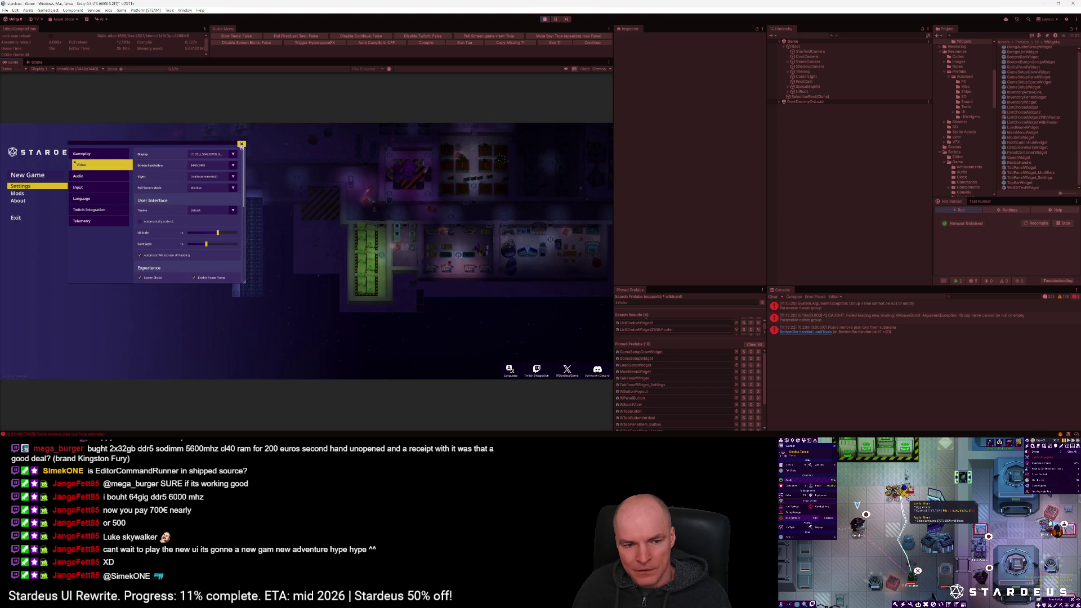
pyautogui.click(161, 222)
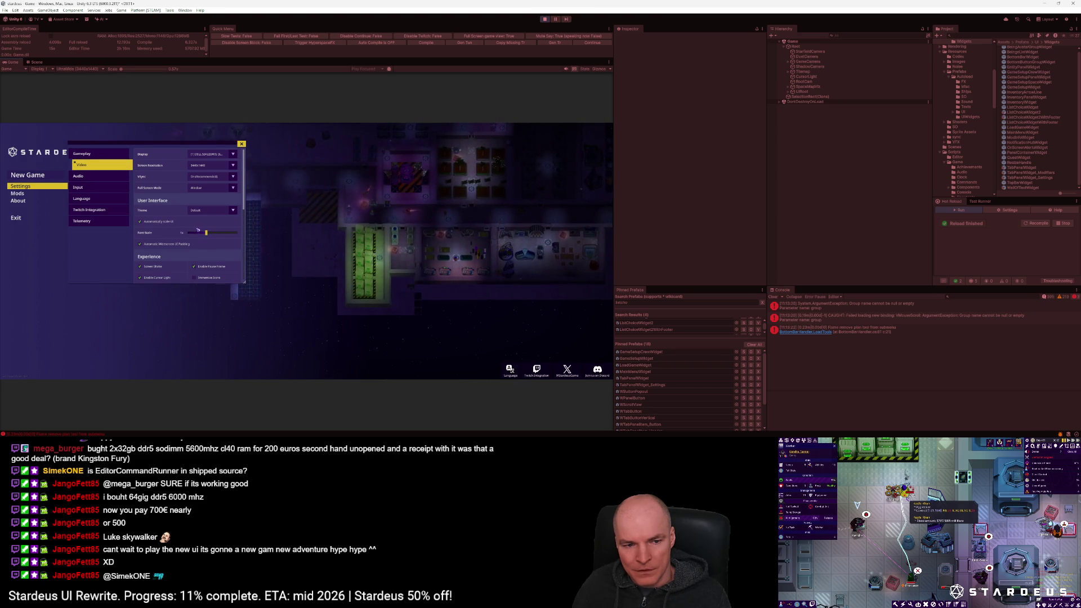
pyautogui.click(162, 222)
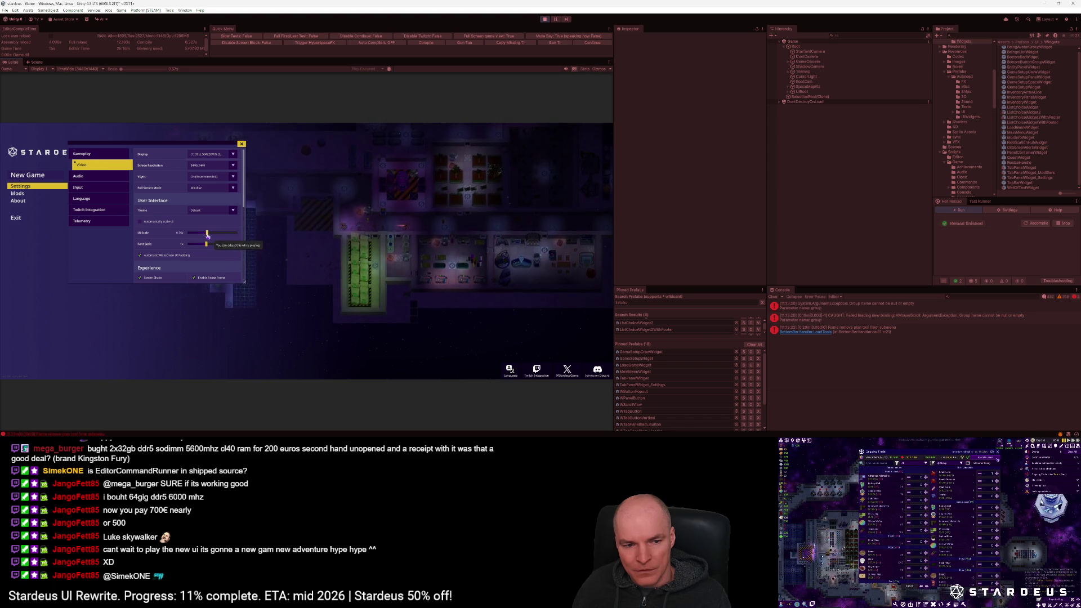
pyautogui.click(161, 221)
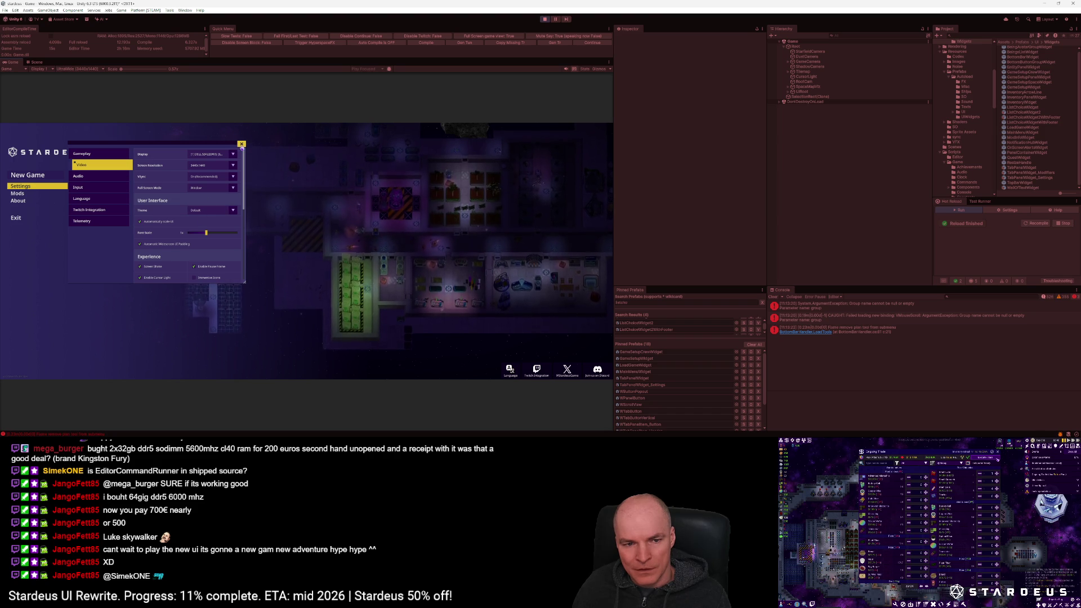
pyautogui.click(241, 144)
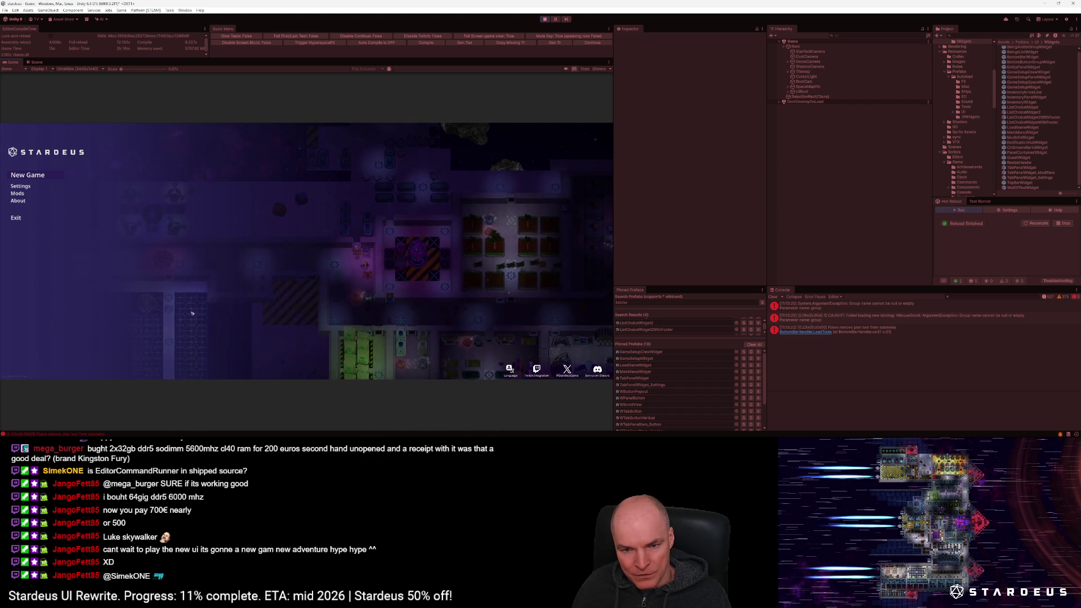
pyautogui.click(389, 67)
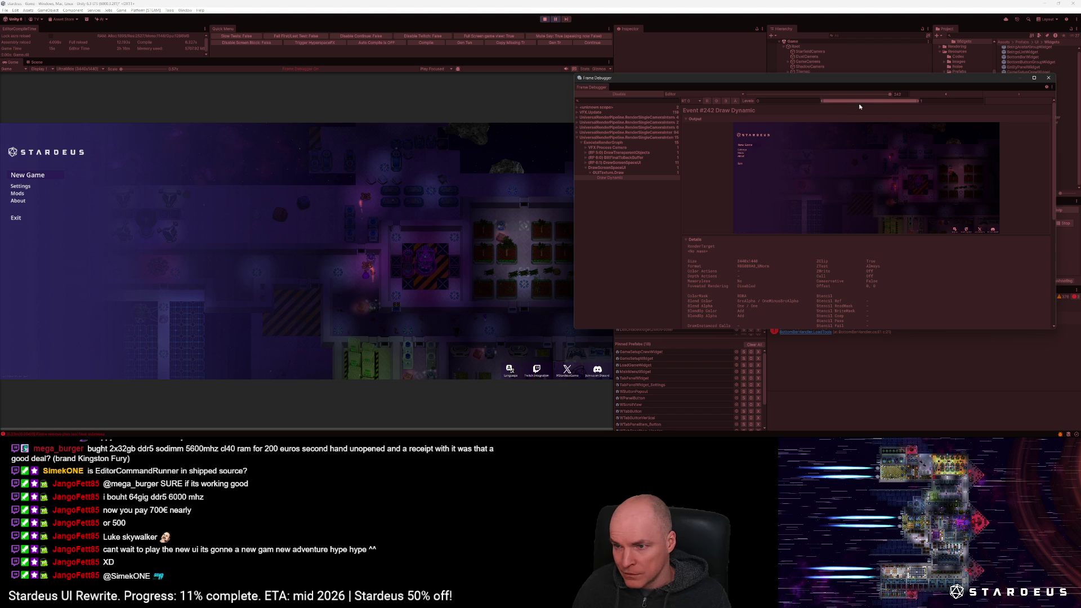
# Step: Scrub the Frame Debugger back to Draw Mesh event 165 and inspect its details
pyautogui.moveTo(890, 94)
pyautogui.mouseDown()
pyautogui.moveTo(831, 94)
pyautogui.moveTo(844, 91)
pyautogui.mouseUp()
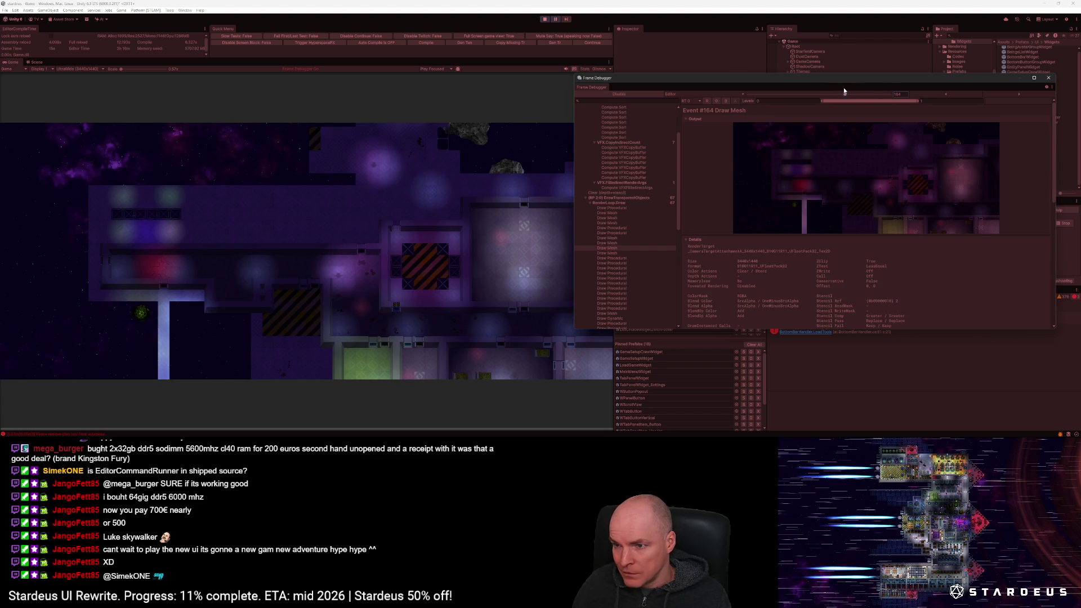
pyautogui.press('Right')
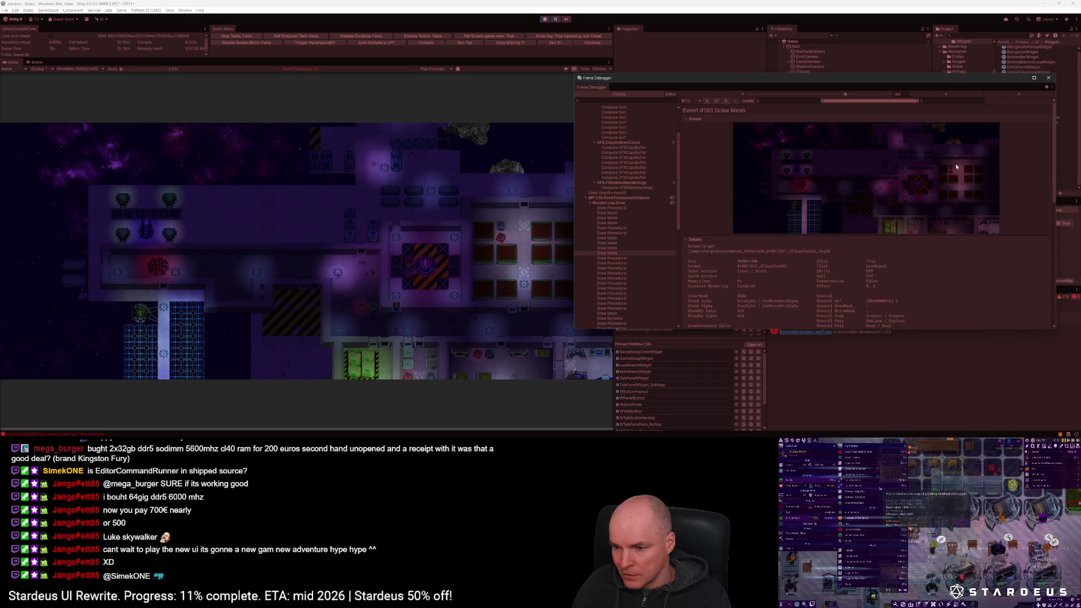
pyautogui.scroll(-5, 888, 278)
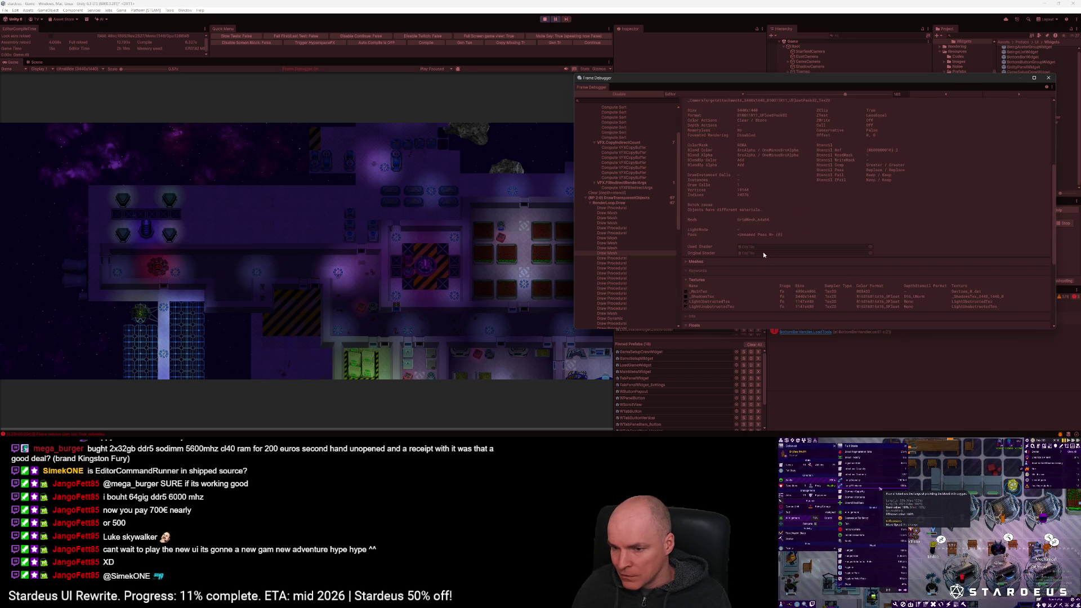
pyautogui.hotkey('alt', 'Tab')
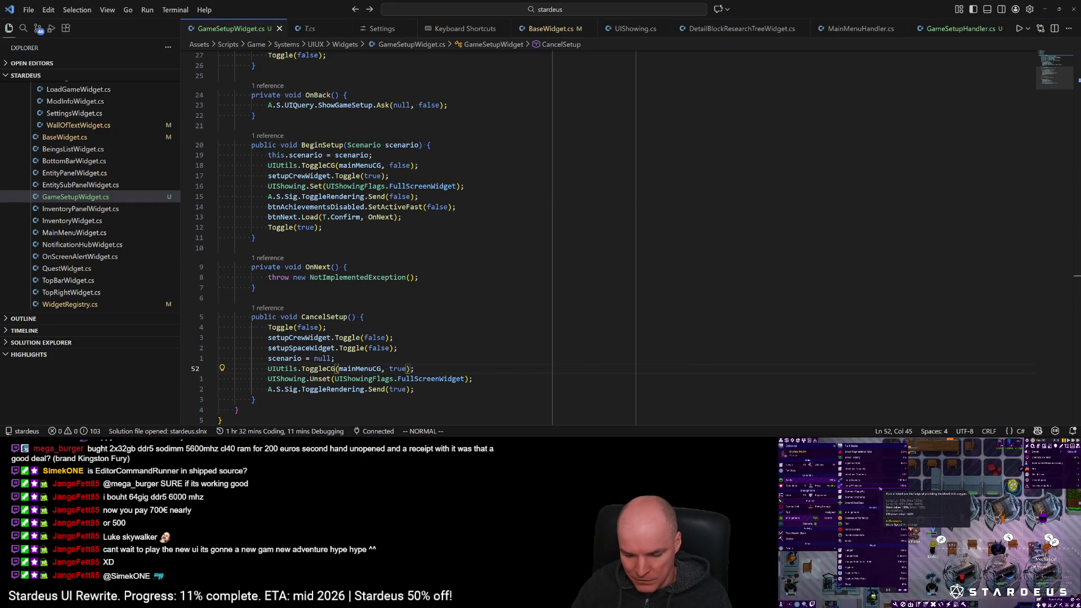
# Step: Open ObjTile.shader via quick search and inspect its commented-out UnityPixelSnap line
pyautogui.hotkey('ctrl', 'p')
pyautogui.write('obj')
pyautogui.press('Return')
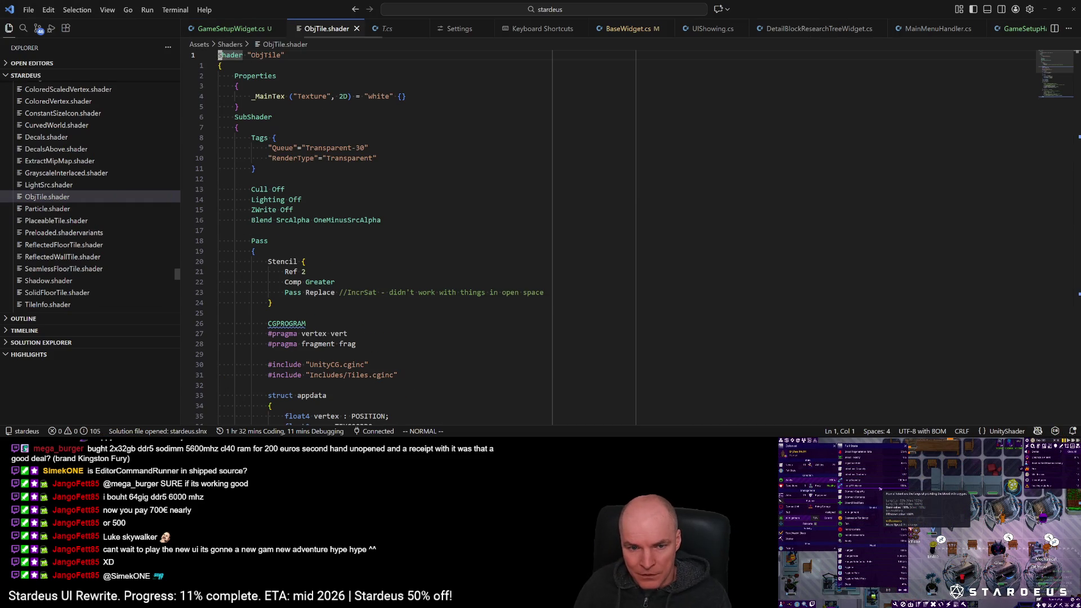
pyautogui.scroll(-9, 387, 354)
pyautogui.click(376, 334)
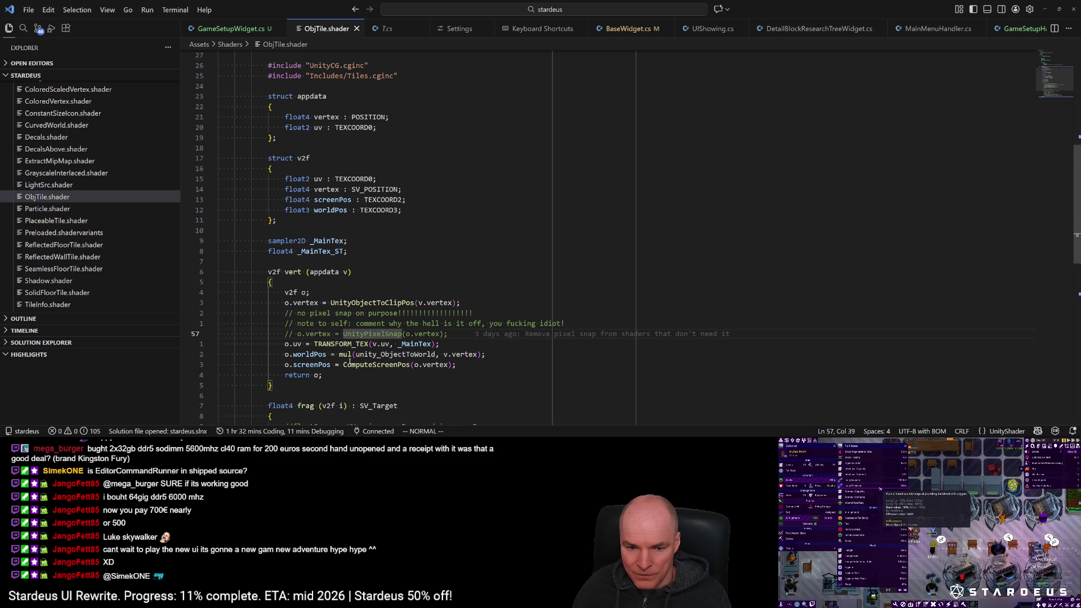
pyautogui.scroll(-6, 350, 363)
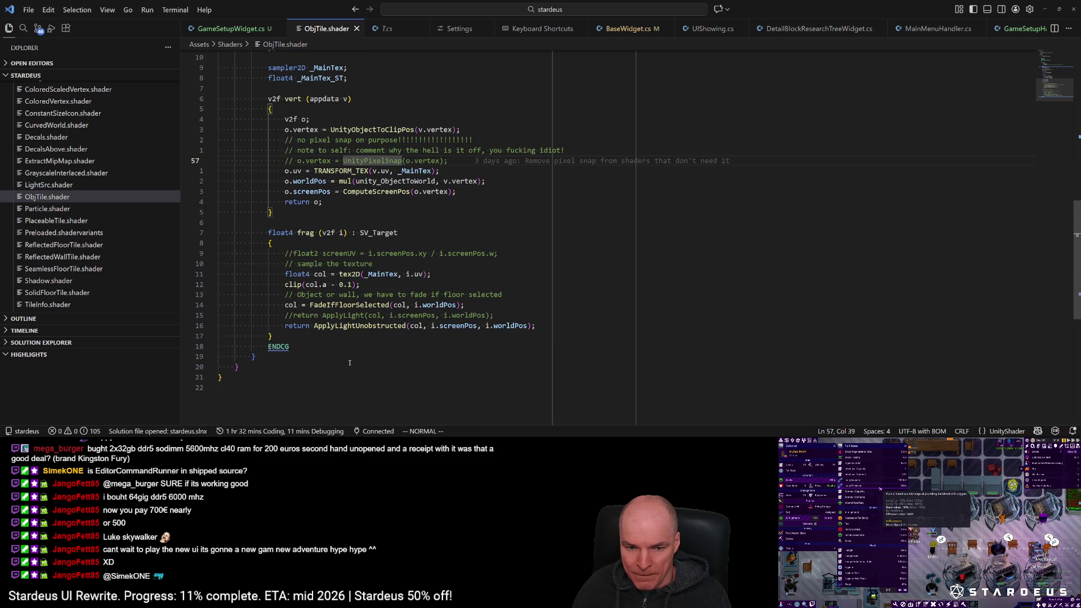
# Step: Back in Unity, close the Frame Debugger and resume the running game
pyautogui.hotkey('alt', 'Tab')
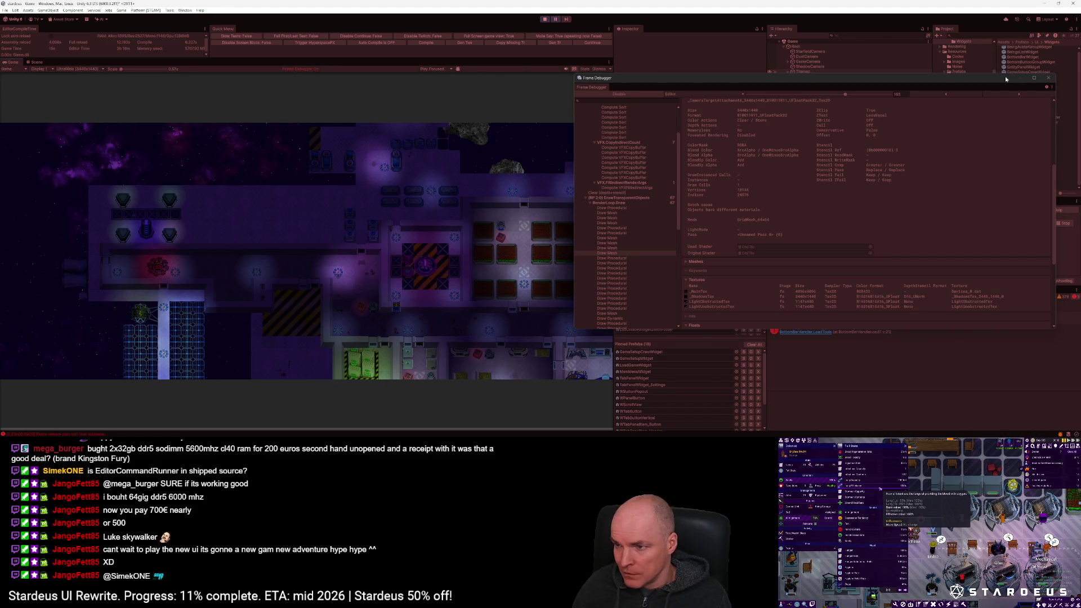
pyautogui.click(1050, 78)
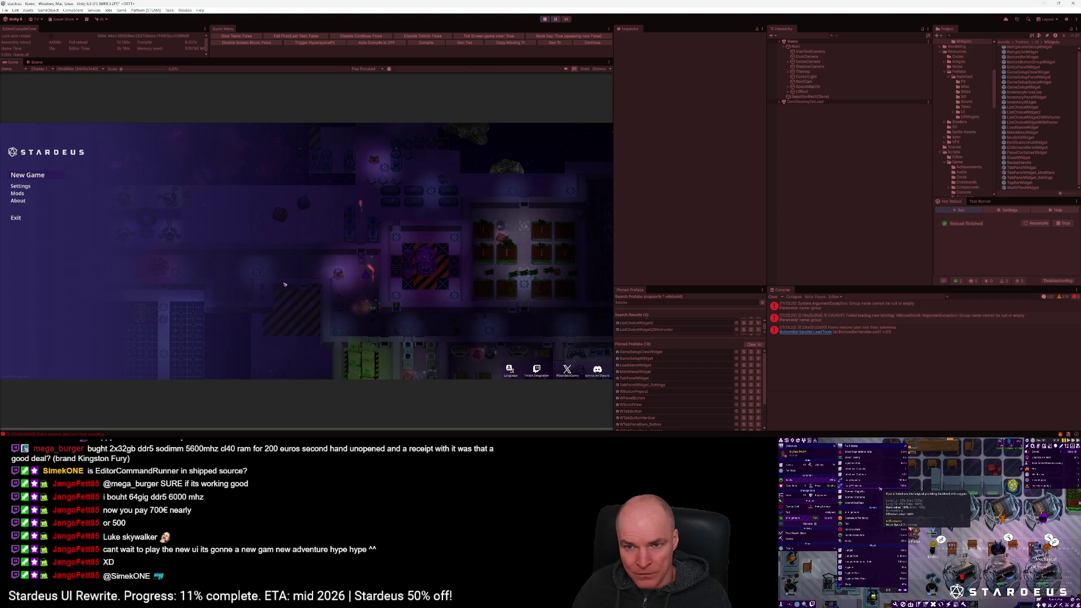
pyautogui.click(557, 22)
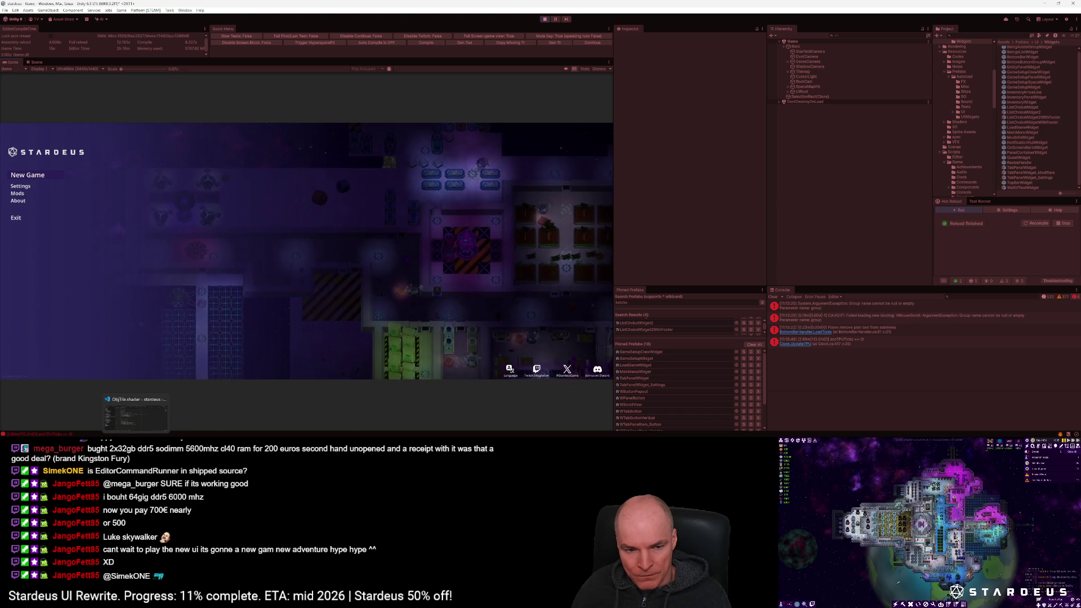
# Step: Briefly search VS Code for a 'main' file, cancel, and return to Unity
pyautogui.hotkey('alt', 'Tab')
pyautogui.hotkey('ctrl', 'p')
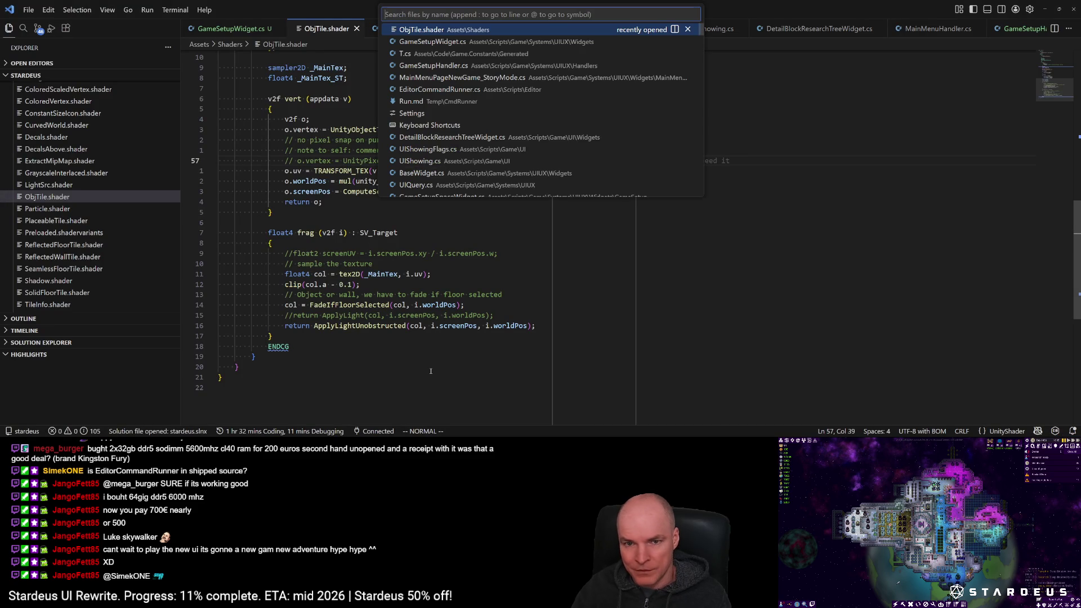
pyautogui.write('main')
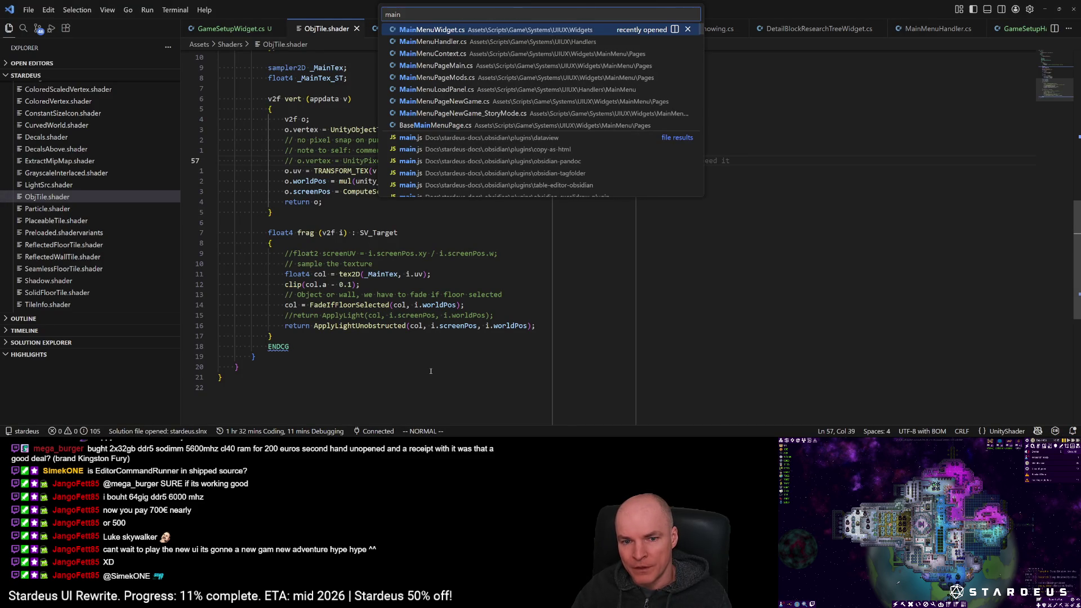
pyautogui.press('BackSpace')
pyautogui.press('BackSpace')
pyautogui.press('BackSpace')
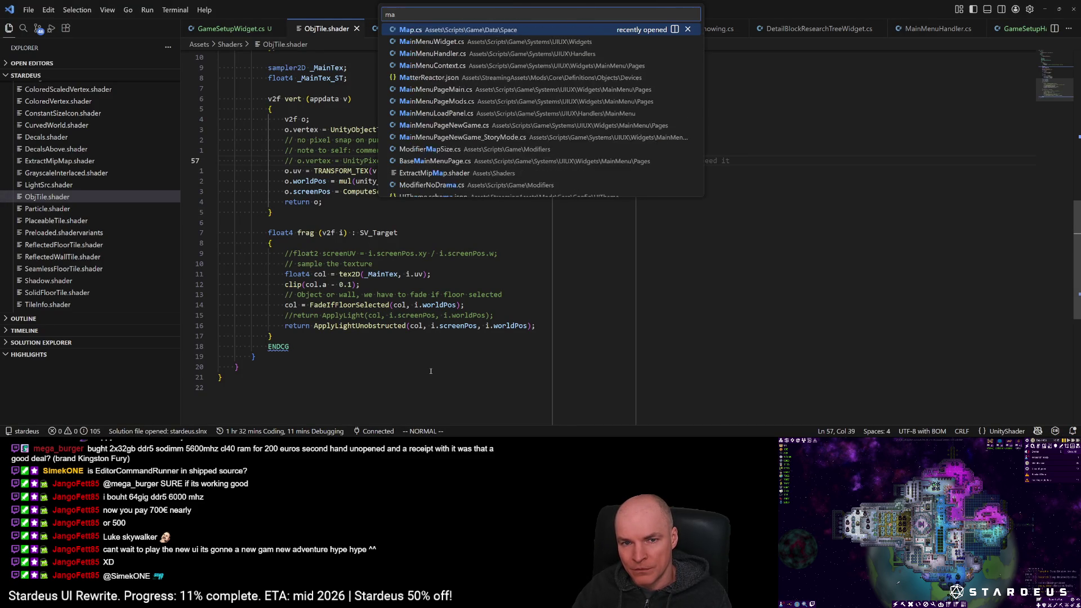
pyautogui.press('Escape')
pyautogui.hotkey('alt', 'Tab')
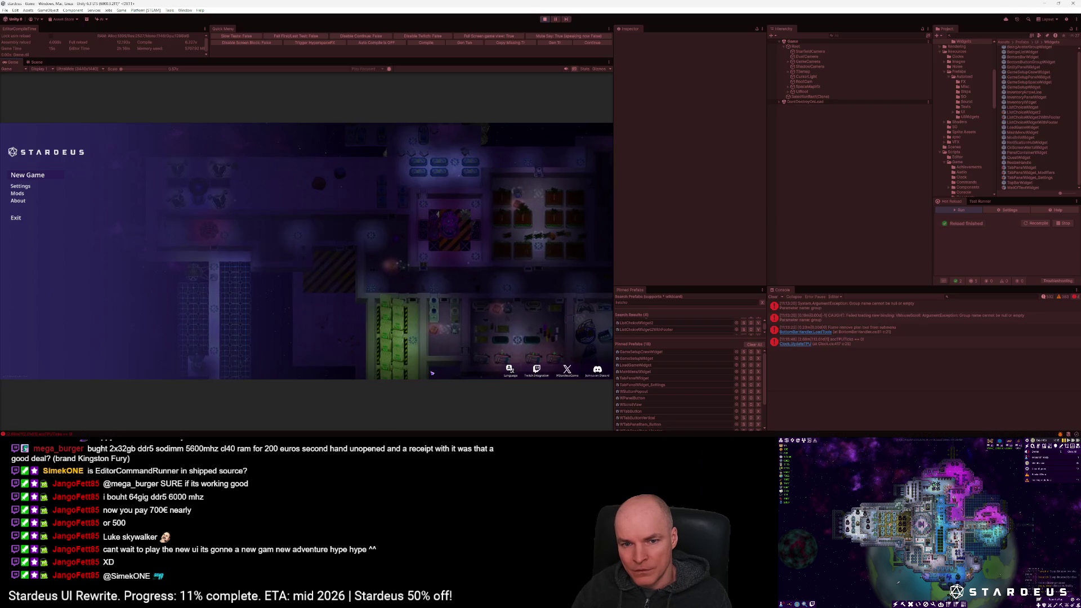
# Step: Rebuild the graphics cache from the game's settings and restart the game to apply it
pyautogui.click(21, 185)
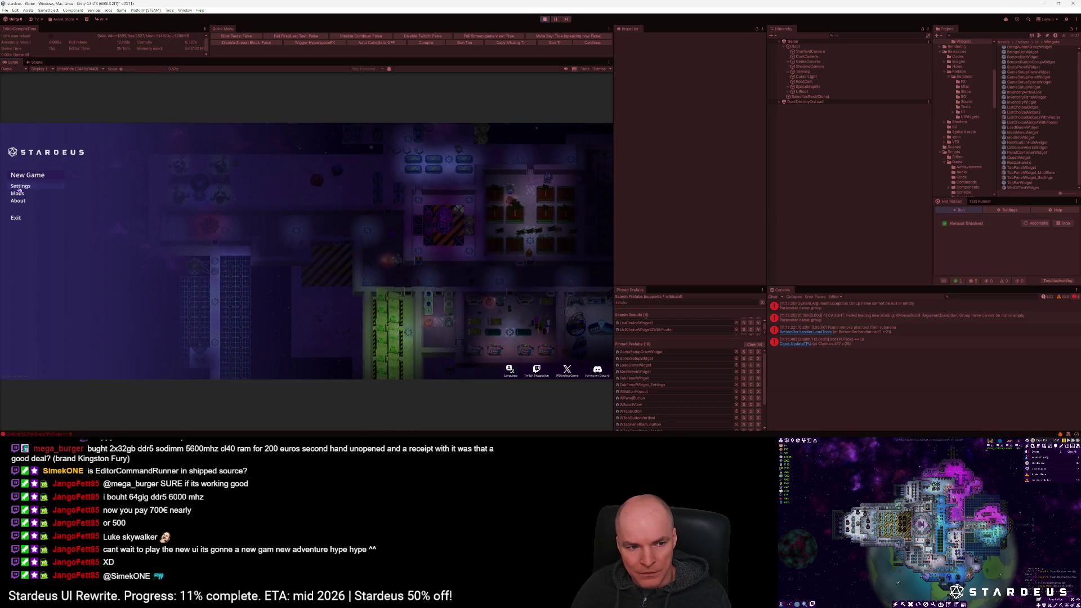
pyautogui.scroll(-5, 171, 248)
pyautogui.click(187, 277)
pyautogui.click(79, 343)
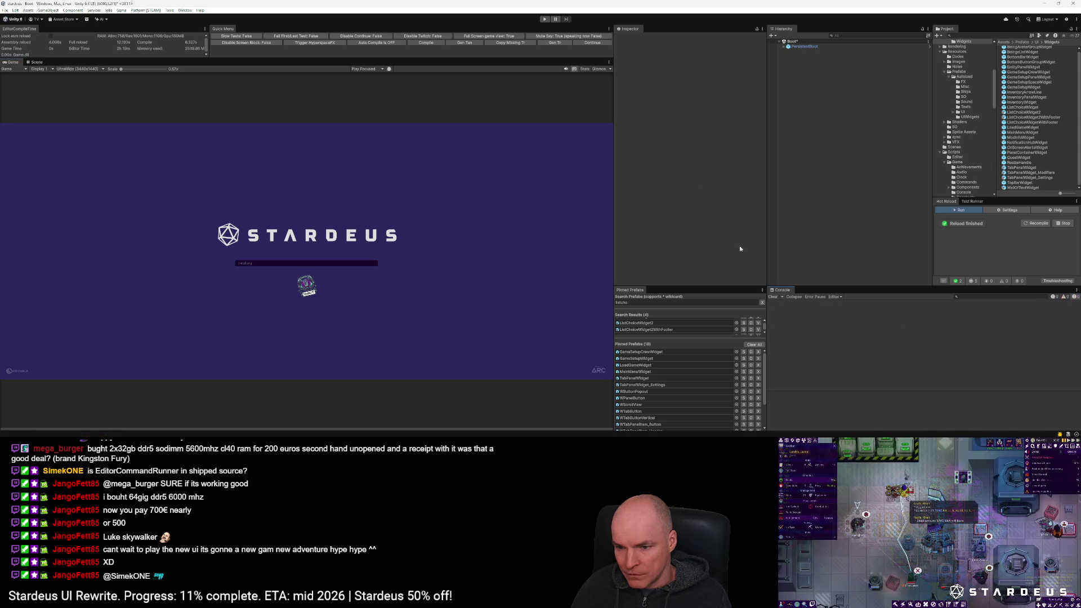
pyautogui.click(592, 43)
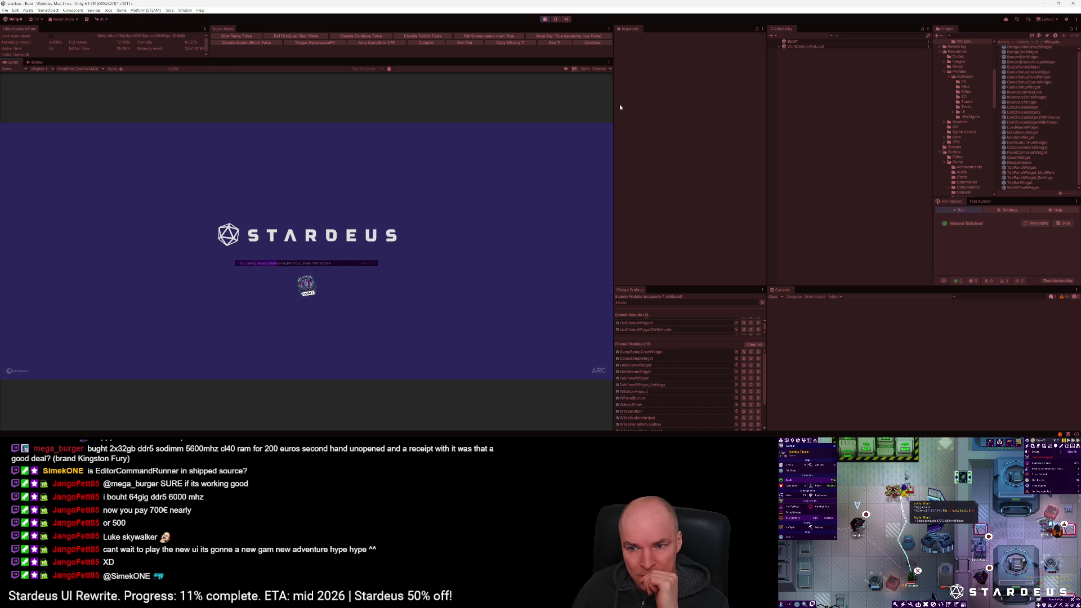
# Step: Adjust the Game view scale between 0.57x, 1x and about 3x, checking a console error's stack trace
pyautogui.moveTo(616, 103); pyautogui.dragTo(619, 102)
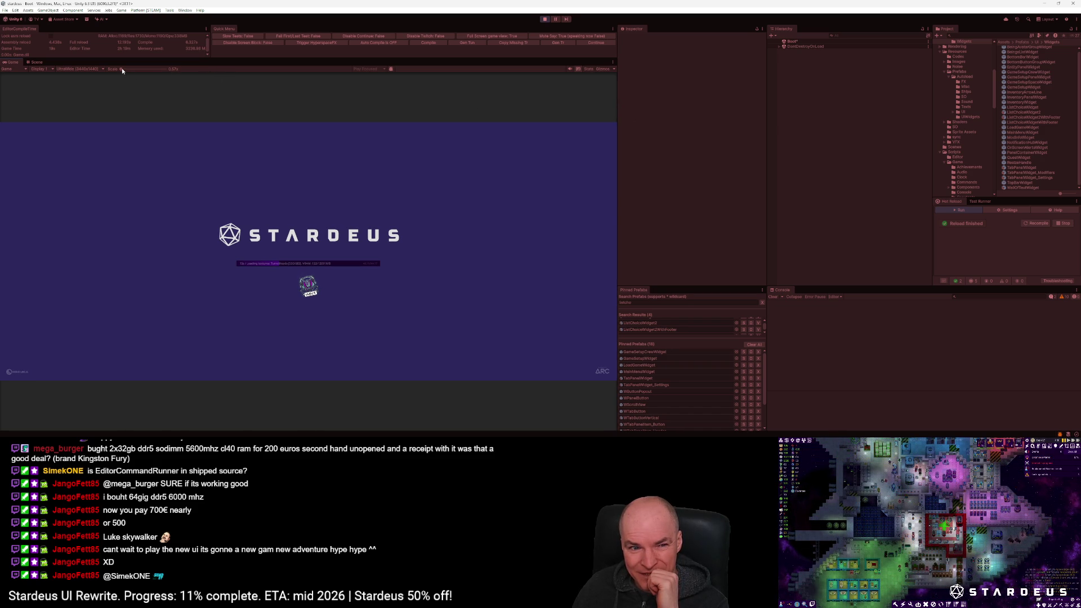
pyautogui.moveTo(121, 70); pyautogui.dragTo(131, 72)
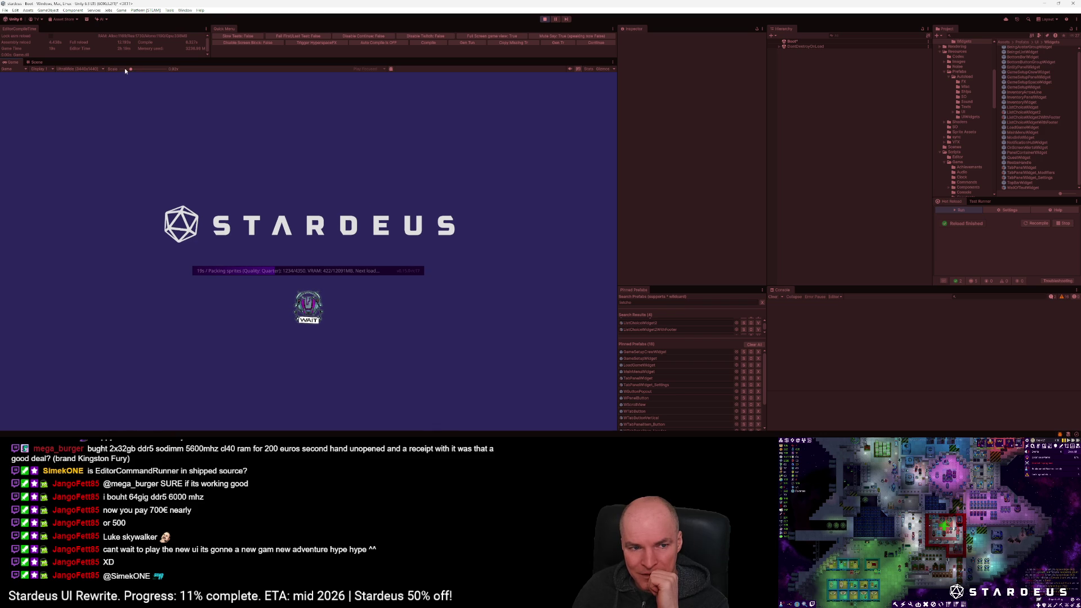
pyautogui.moveTo(125, 70); pyautogui.dragTo(121, 70)
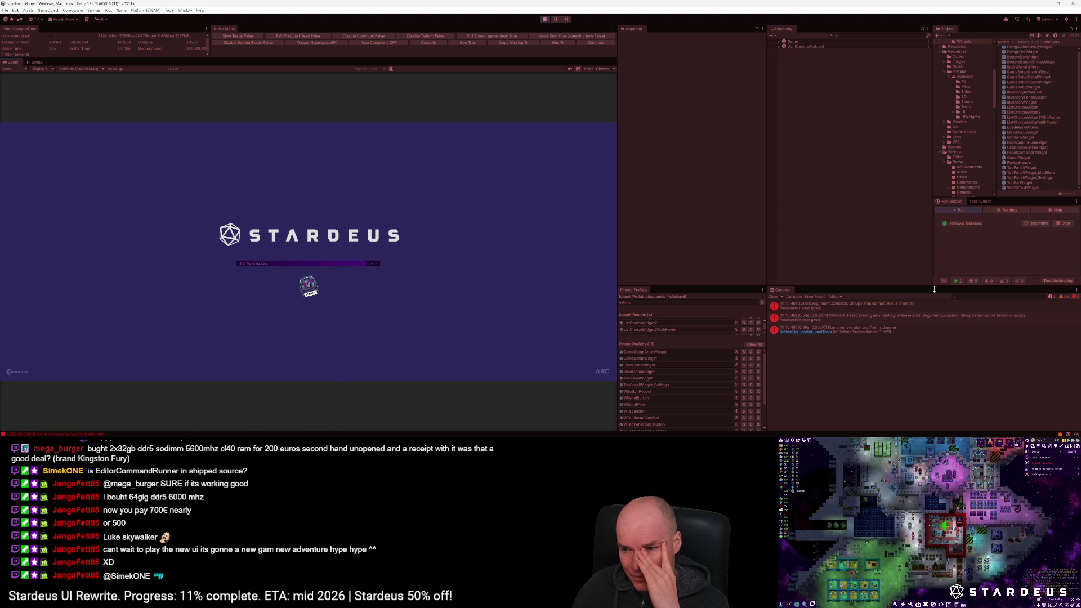
pyautogui.click(930, 319)
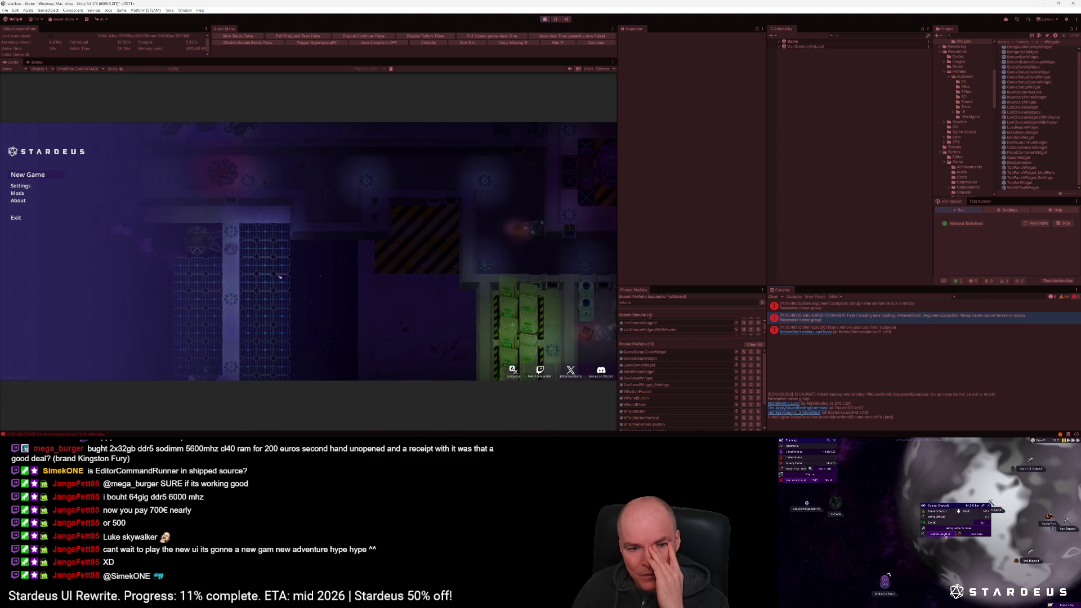
pyautogui.moveTo(118, 70); pyautogui.dragTo(132, 68)
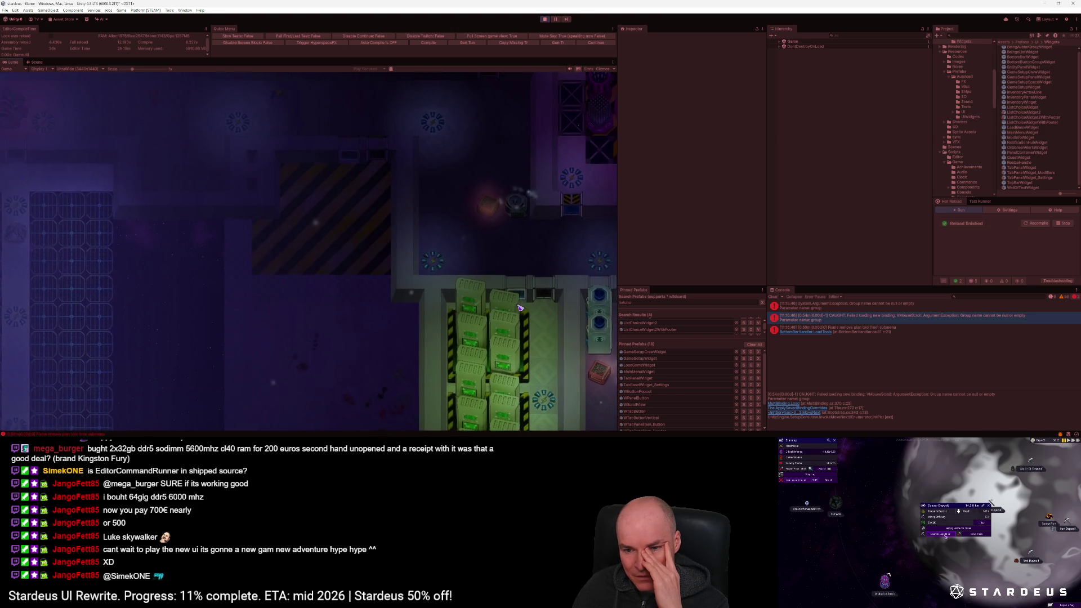
pyautogui.moveTo(131, 69)
pyautogui.mouseDown()
pyautogui.moveTo(164, 69)
pyautogui.moveTo(133, 71)
pyautogui.mouseUp()
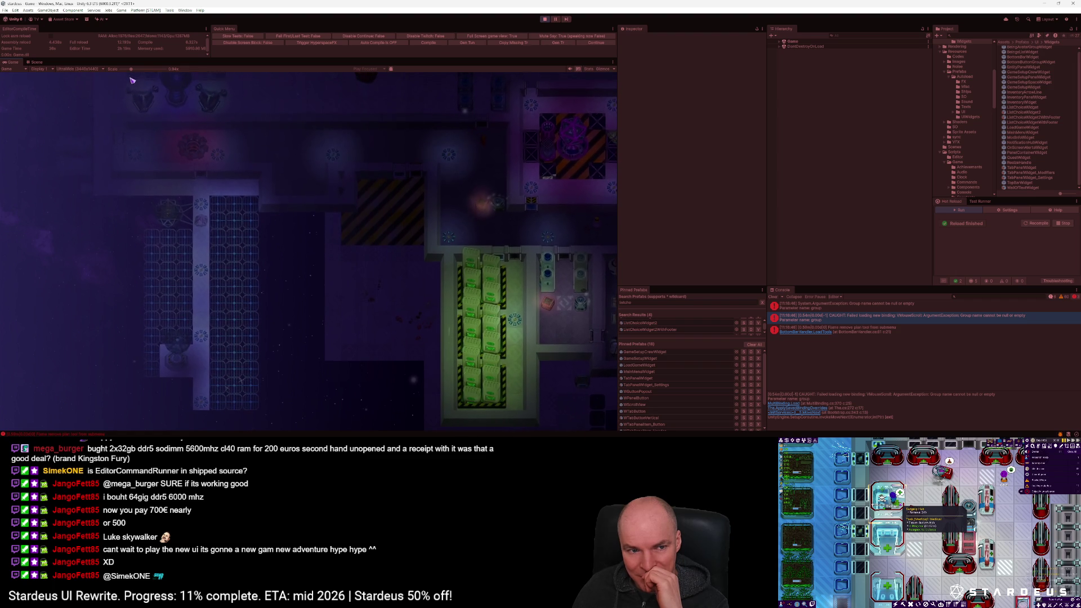
pyautogui.scroll(1, 135, 74)
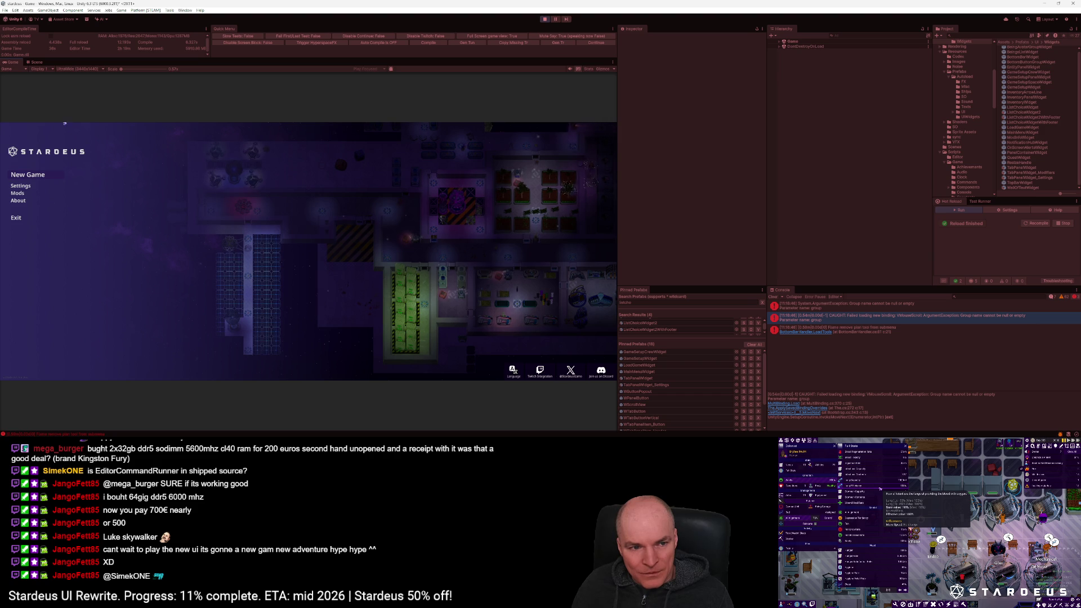
# Step: Check the game's New Game > Custom Scenario screen, then stop Play mode
pyautogui.click(25, 176)
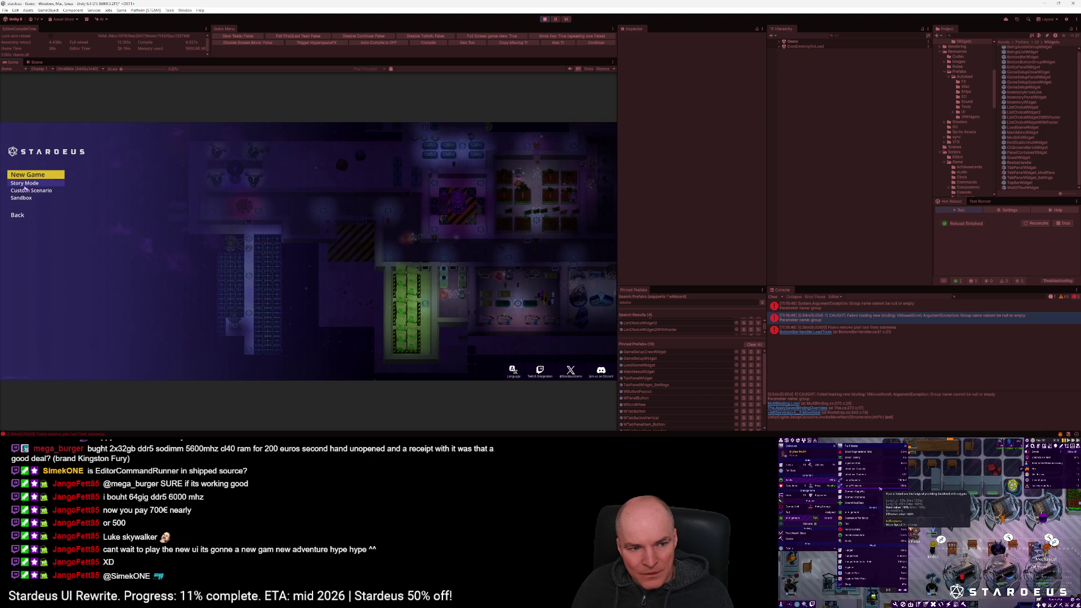
pyautogui.click(27, 191)
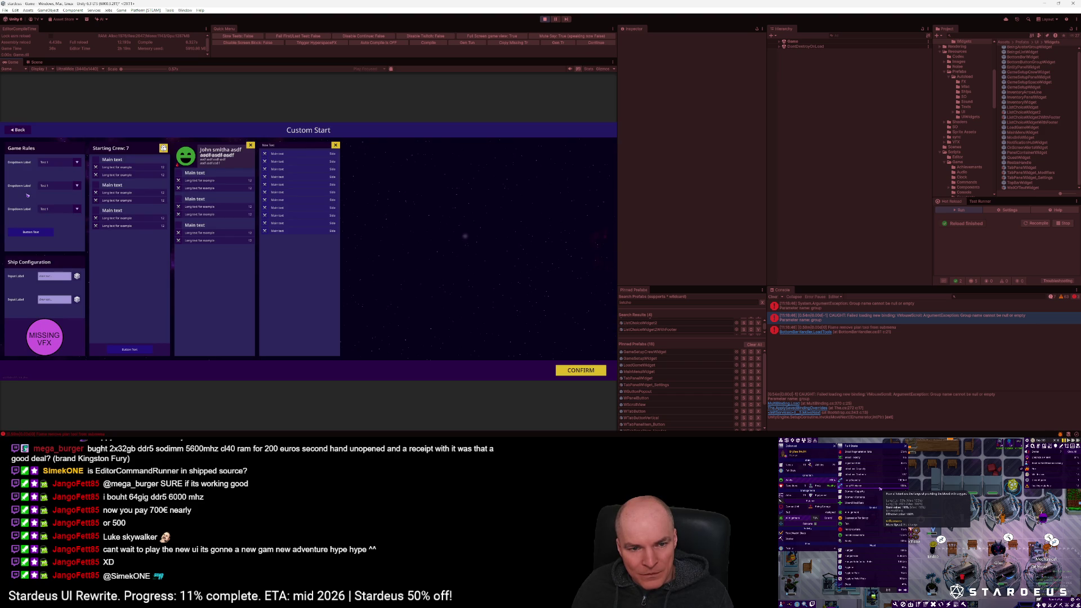
pyautogui.hotkey('ctrl', 'p')
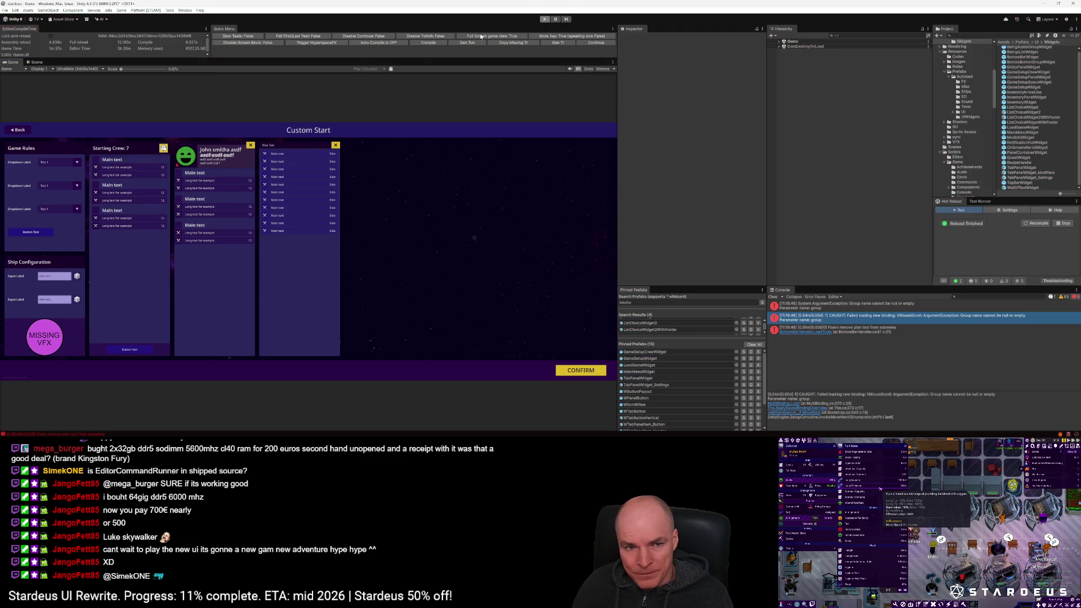
# Step: Set the Game view to Full HD 1920x1080, clear the console, and return to VS Code
pyautogui.click(68, 69)
pyautogui.click(70, 109)
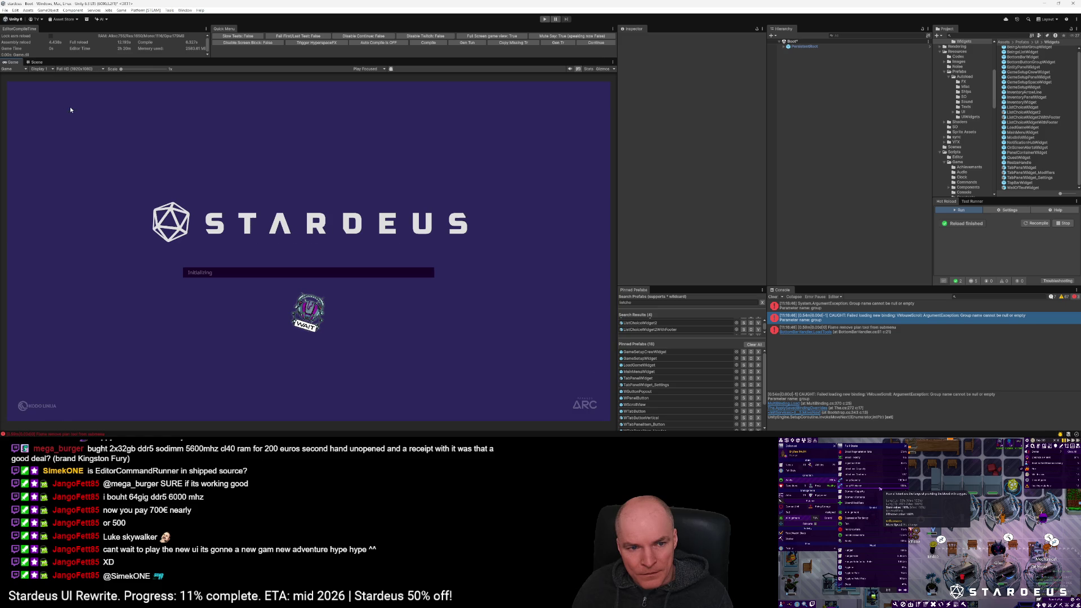
pyautogui.click(773, 297)
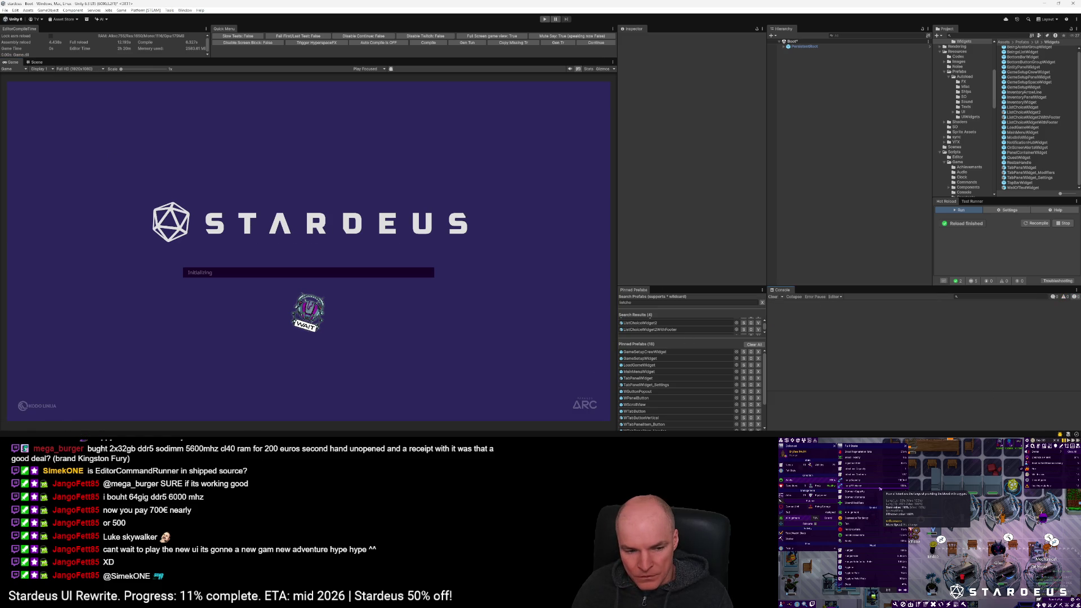
pyautogui.hotkey('alt', 'Tab')
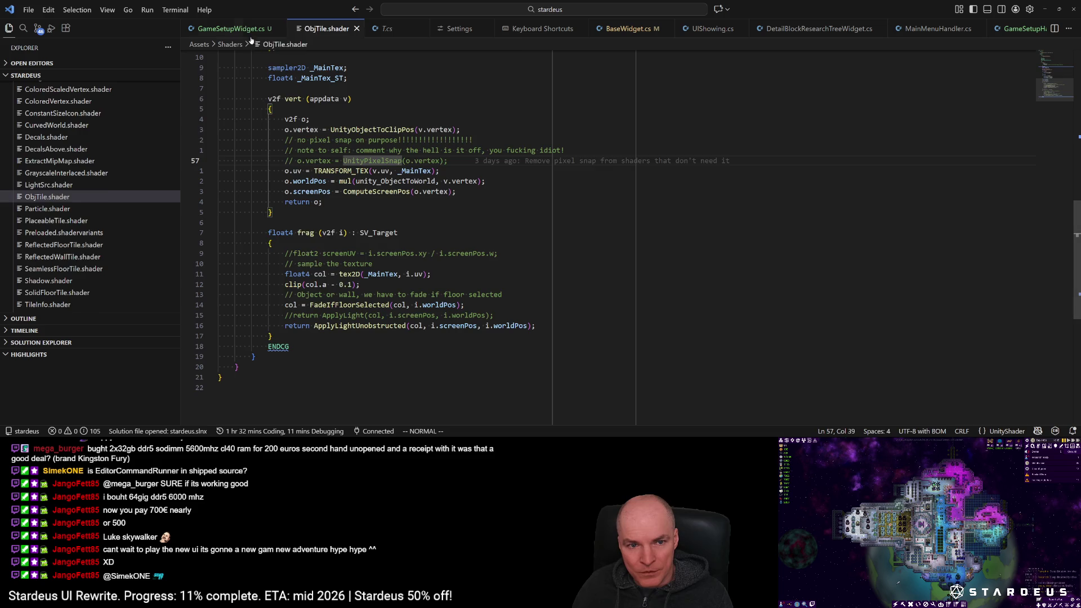
# Step: Find the setupCrewWidget.Toggle(true) call on line 35 of GameSetupWidget.cs's BeginSetup
pyautogui.hotkey('ctrl', 'Tab')
pyautogui.scroll(8, 341, 153)
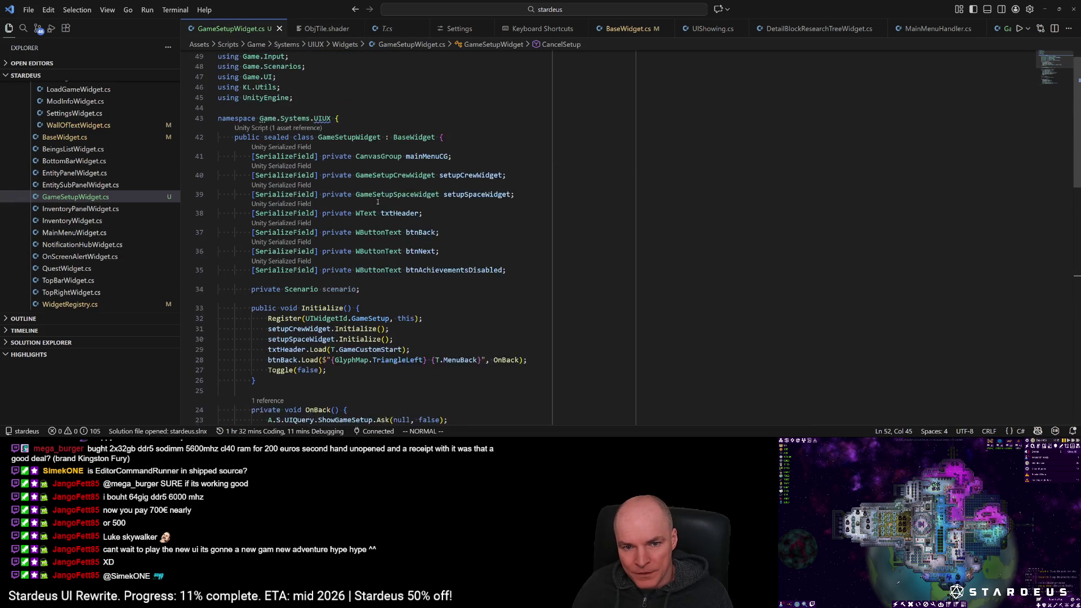
pyautogui.click(406, 194)
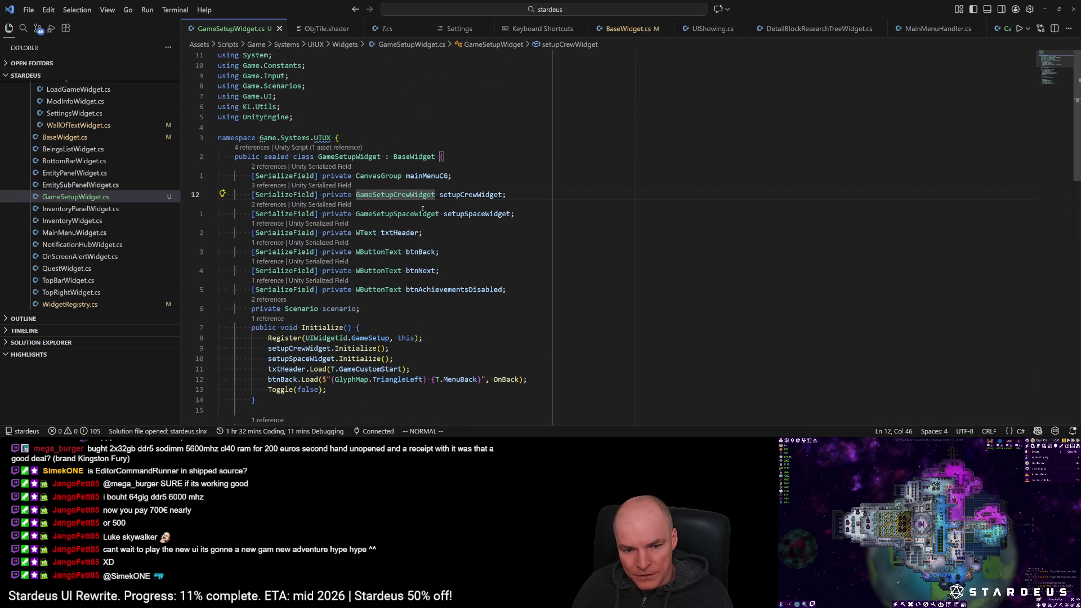
pyautogui.scroll(-6, 398, 257)
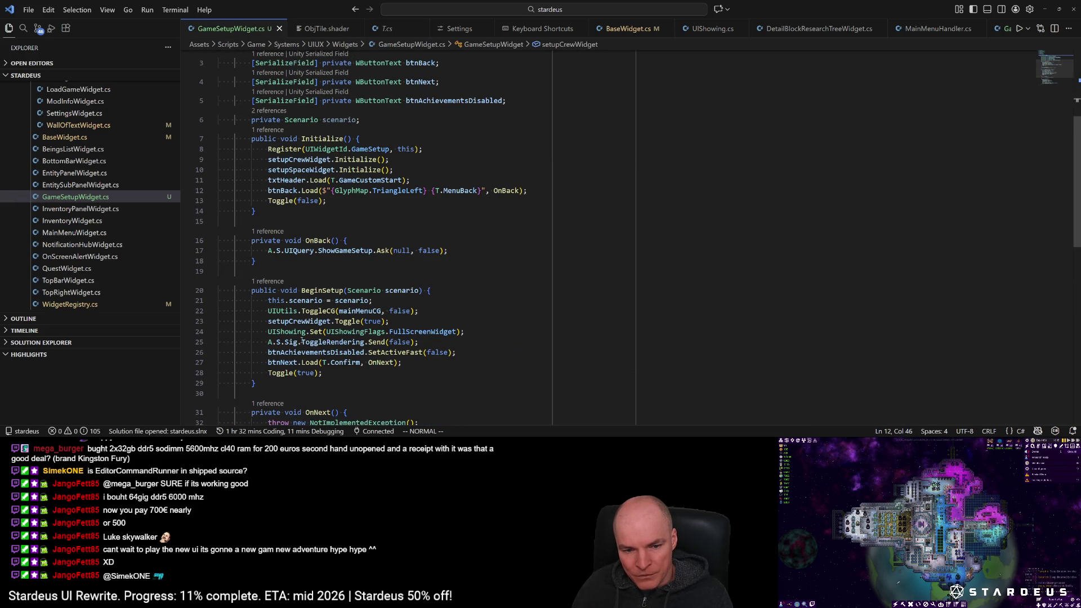
pyautogui.click(290, 362)
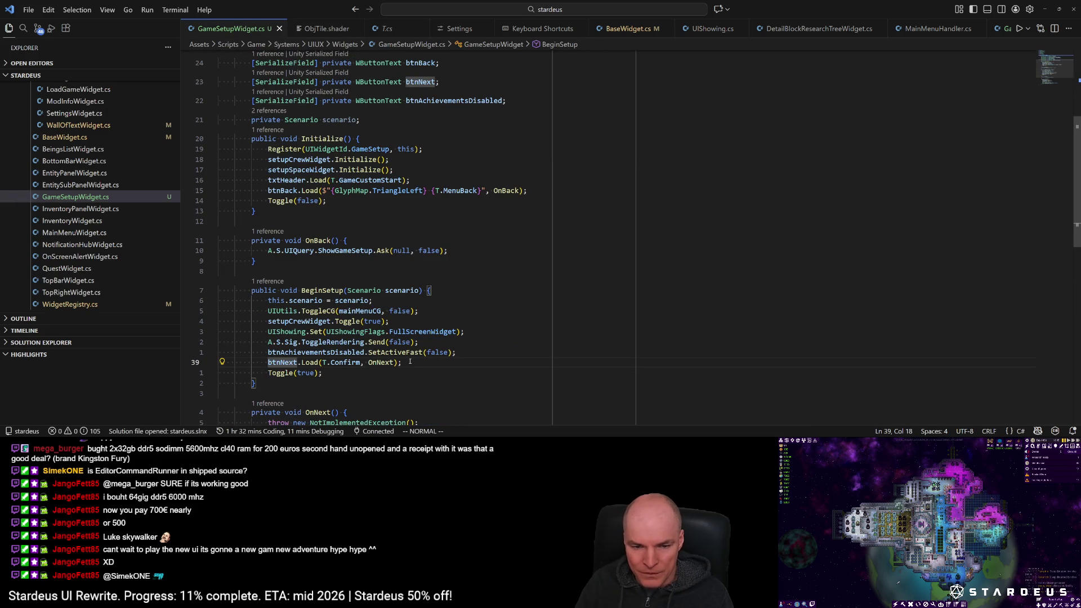
pyautogui.press('k')
pyautogui.press('k')
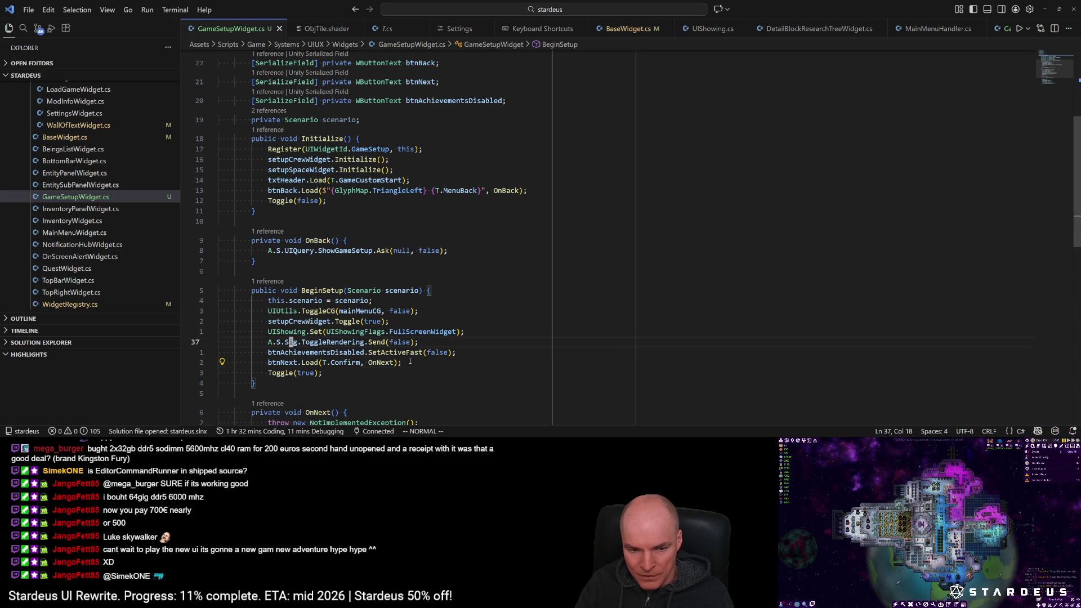
pyautogui.press('l')
pyautogui.press('l')
pyautogui.press('l')
pyautogui.press('l')
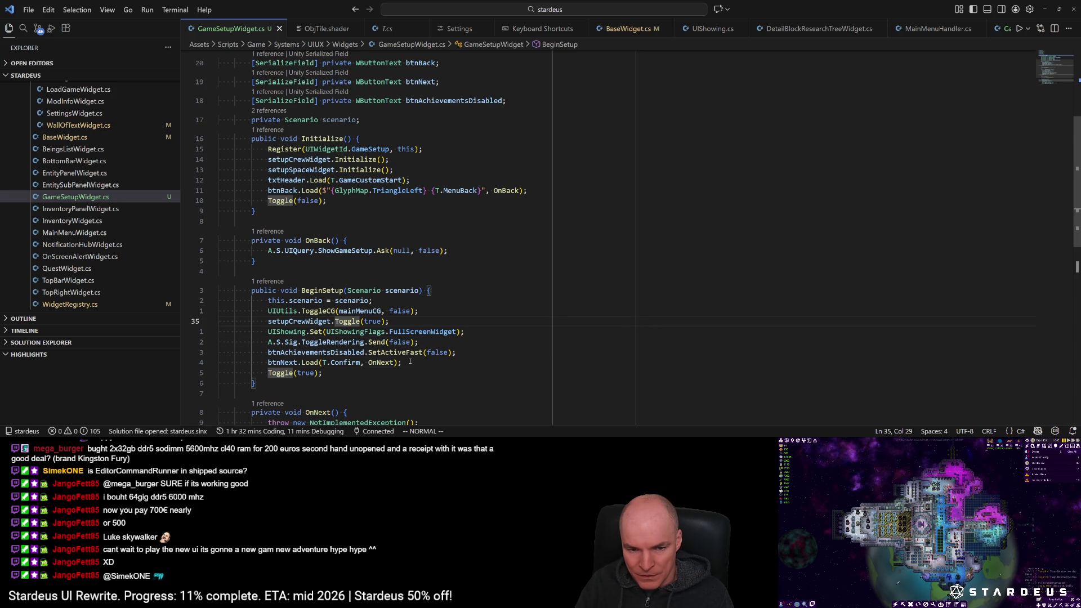
# Step: Replace that call with setupCrewWidget.BeginSetup(scenario)
pyautogui.write('cw')
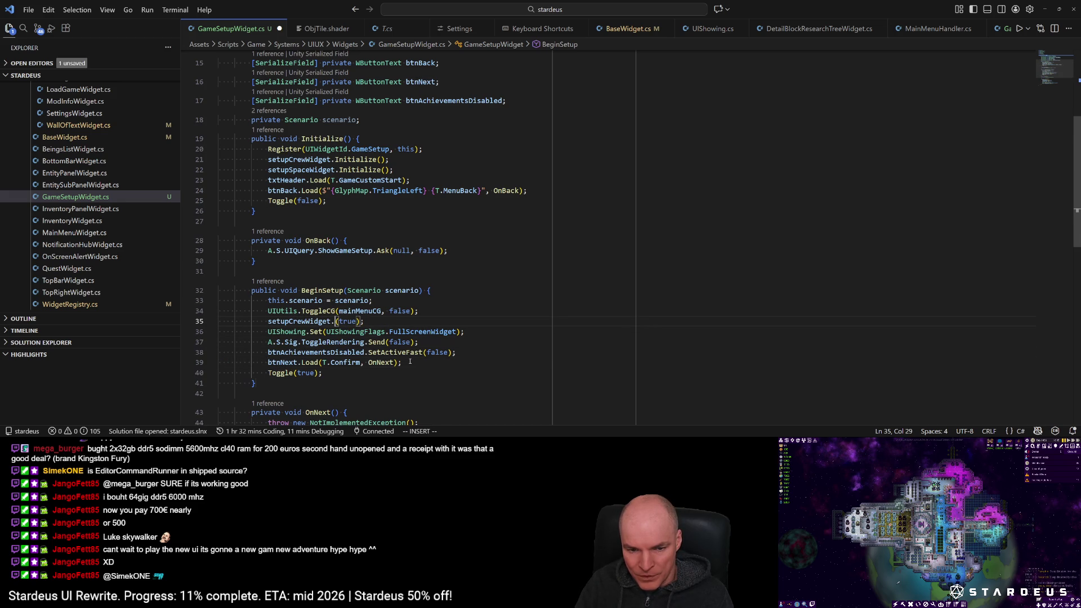
pyautogui.write('BeginSetup')
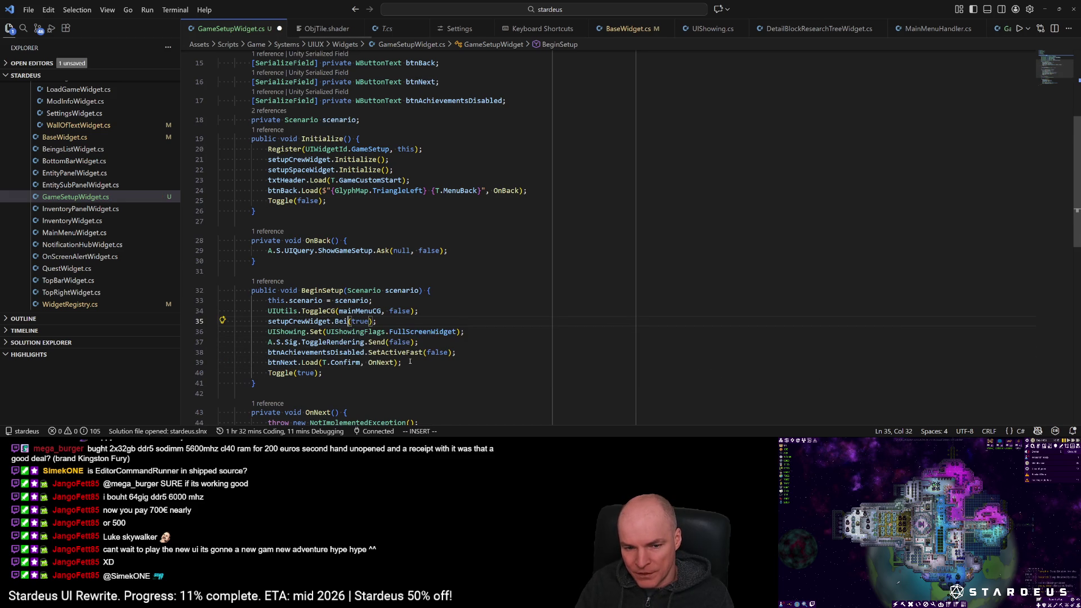
pyautogui.press('Right')
pyautogui.press('Delete')
pyautogui.press('Delete')
pyautogui.press('Delete')
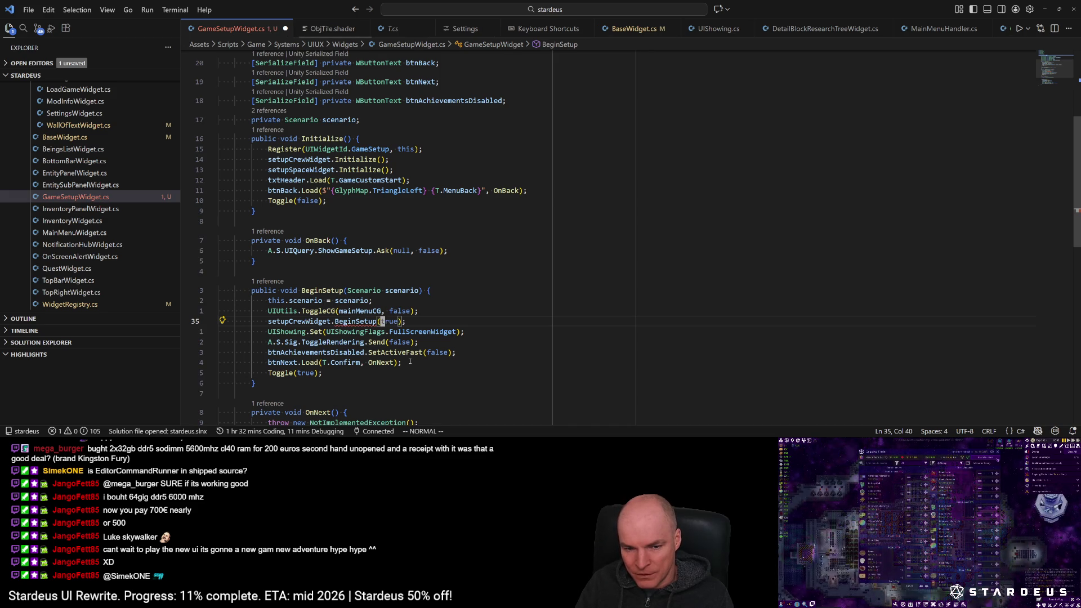
pyautogui.write('scenario')
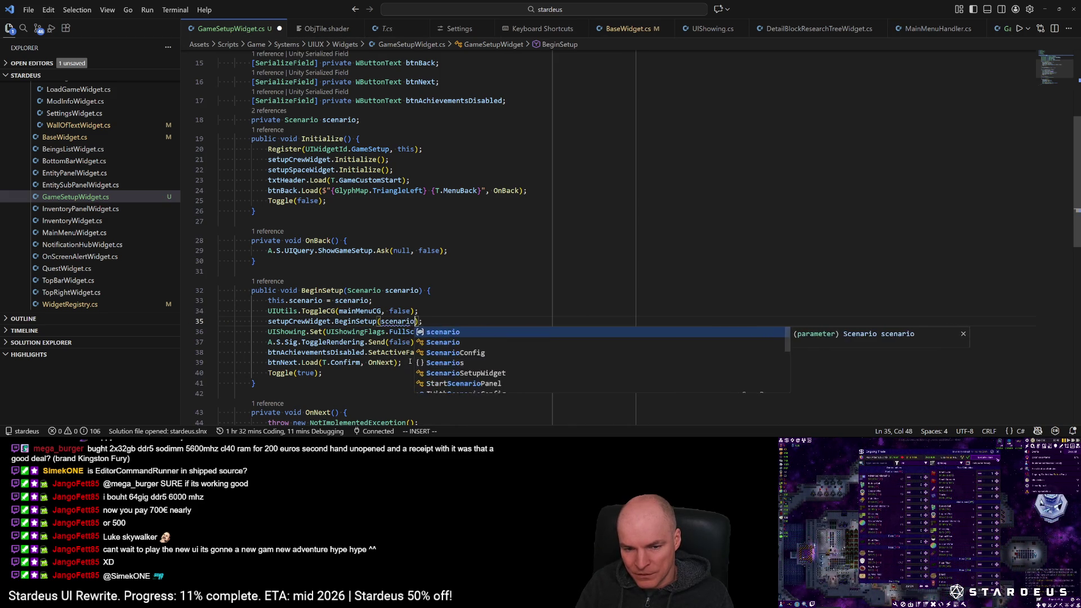
pyautogui.press('Tab')
pyautogui.press('Escape')
pyautogui.hotkey('ctrl', '.')
pyautogui.press('Escape')
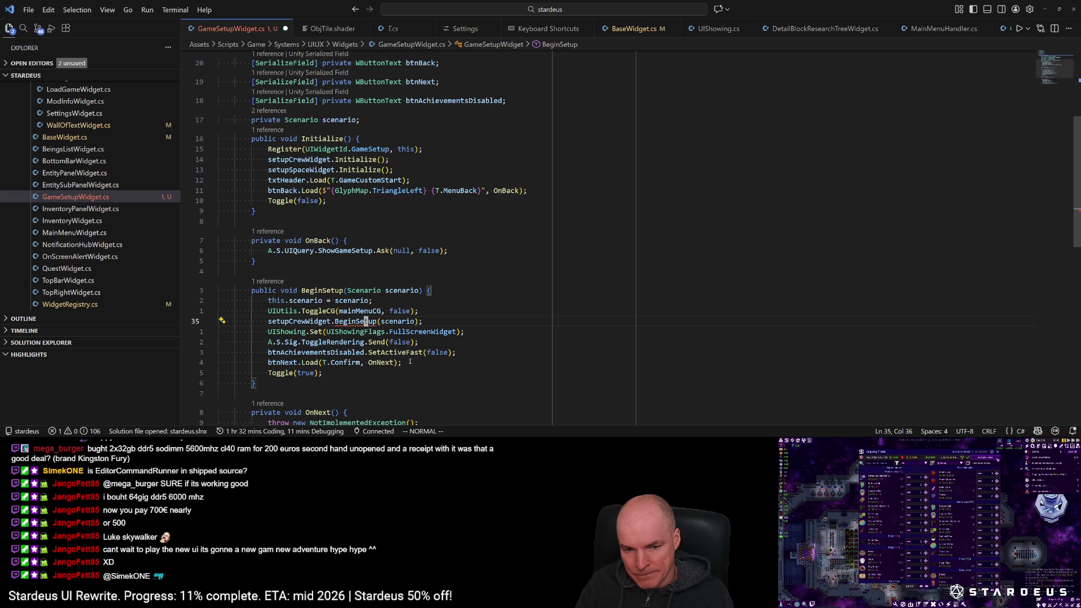
# Step: Jump to BeginSetup in GameSetupCrewWidget.cs and add a 'private Scenario scenario;' field
pyautogui.press('g')
pyautogui.press('d')
pyautogui.press('k')
pyautogui.press('k')
pyautogui.press('k')
pyautogui.press('o')
pyautogui.press('Return')
pyautogui.write('p')
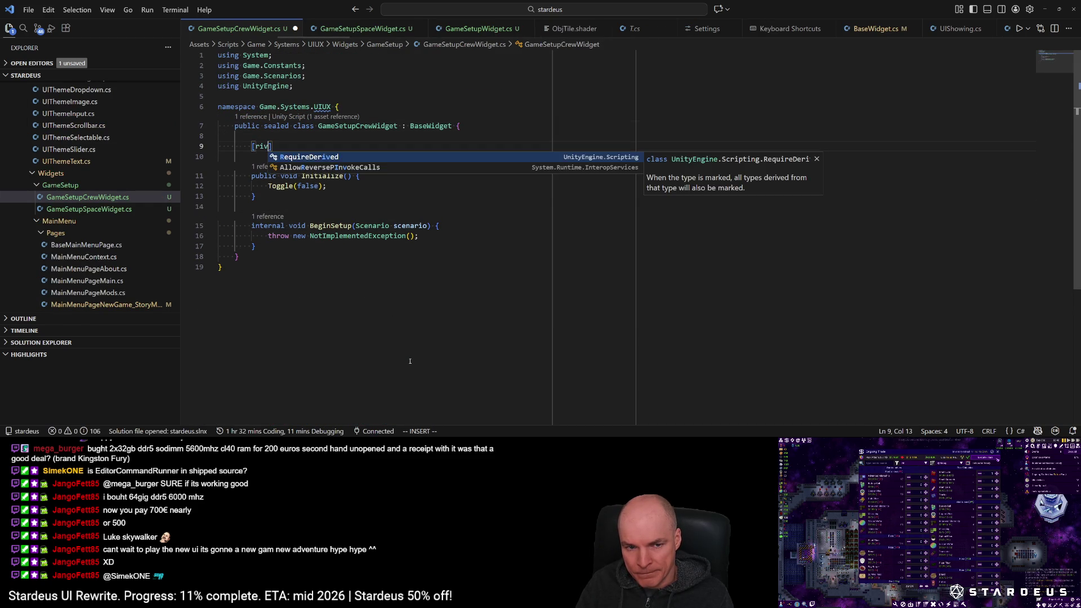
pyautogui.write('rivate S')
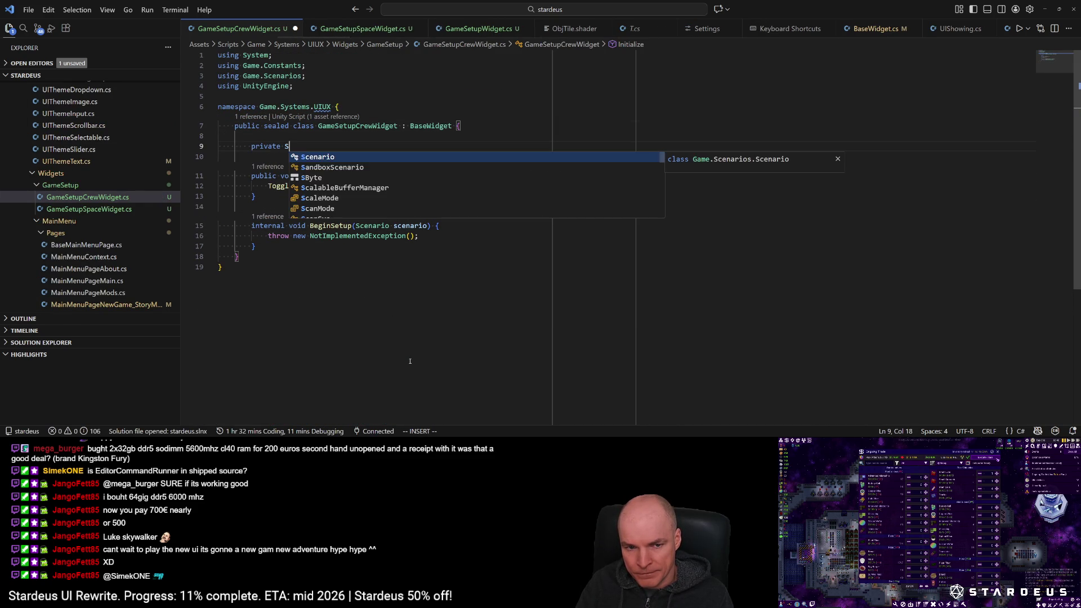
pyautogui.write('cenario scenario;')
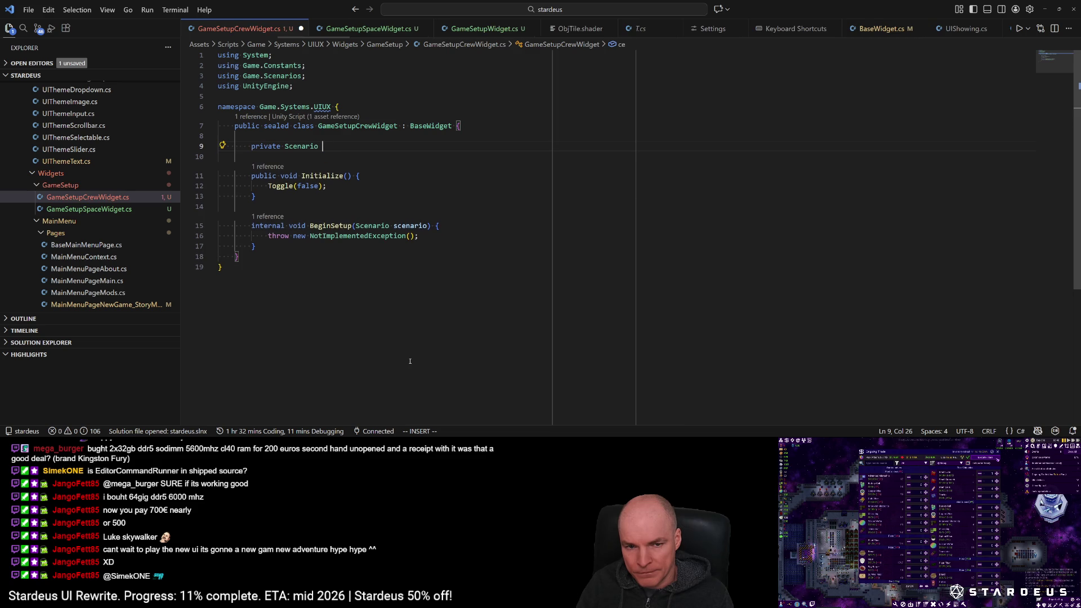
# Step: Make BeginSetup public, replace its throw with 'this.scenario = scenario;', and save
pyautogui.hotkey('ctrl', 's')
pyautogui.press('Escape')
pyautogui.press('j')
pyautogui.press('j')
pyautogui.press('j')
pyautogui.press('j')
pyautogui.press('d')
pyautogui.press('d')
pyautogui.write('k')
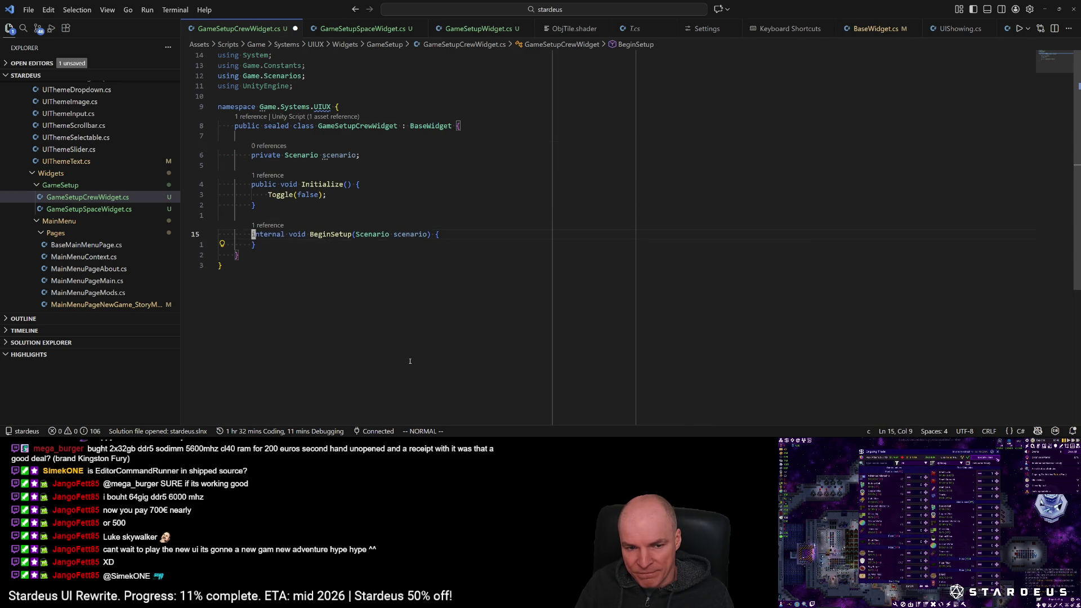
pyautogui.write('cwpublic')
pyautogui.press('Escape')
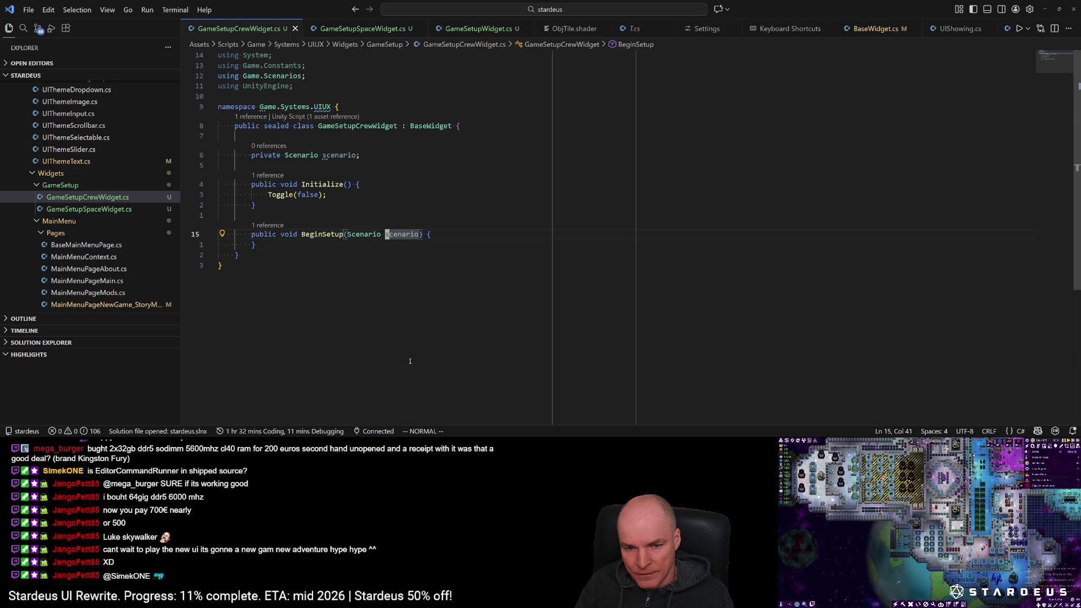
pyautogui.write('othis.scenario = sce')
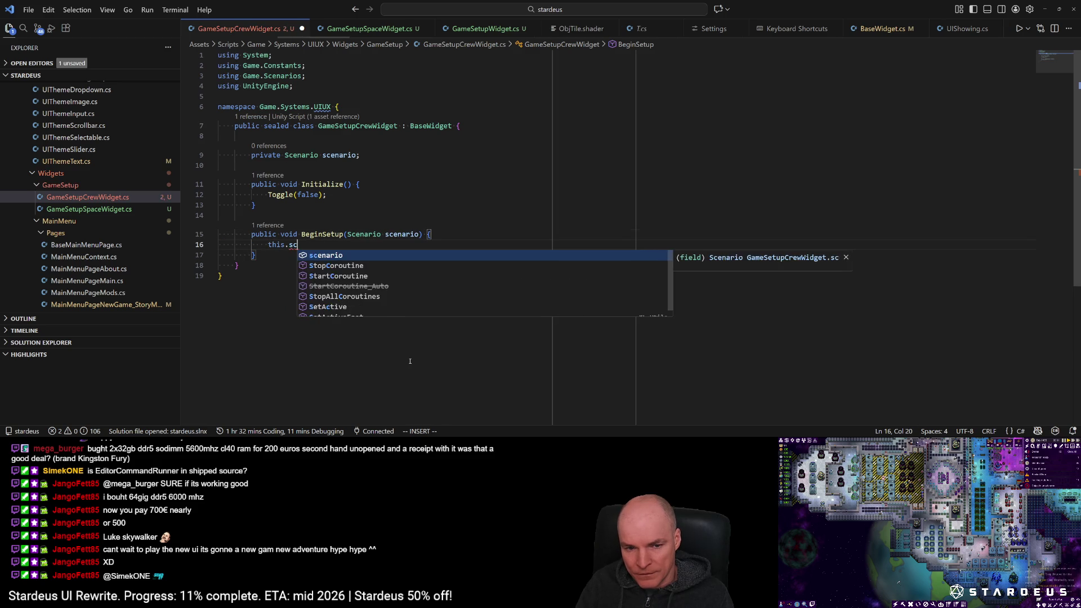
pyautogui.press('Tab')
pyautogui.write(';')
pyautogui.hotkey('ctrl', 's')
pyautogui.press('Escape')
# Step: Review the class, then open blank lines below the scenario field for new fields
pyautogui.press('k')
pyautogui.press('k')
pyautogui.press('k')
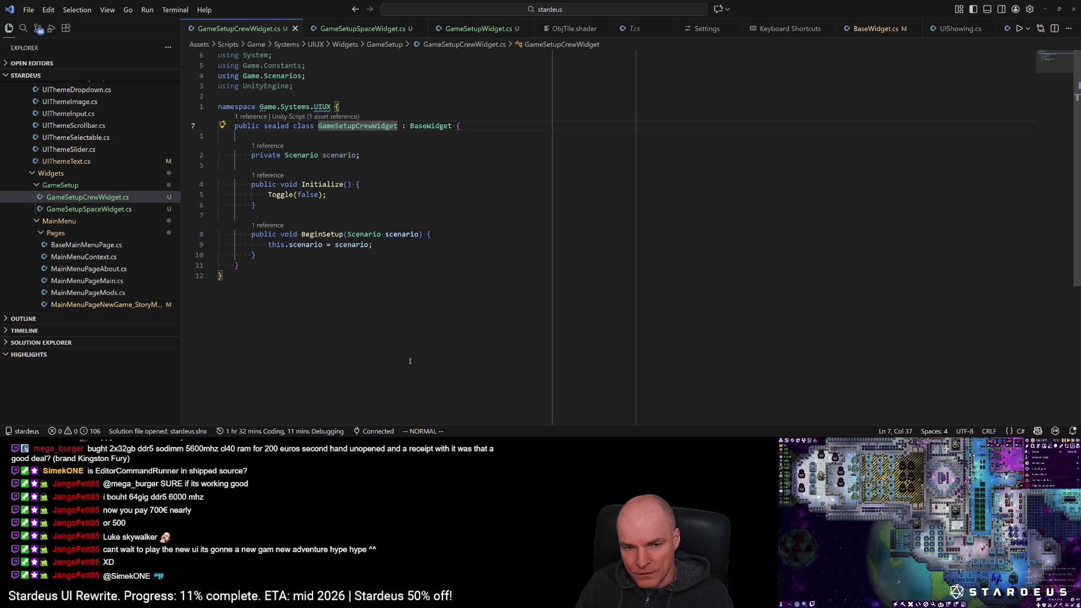
pyautogui.press('j')
pyautogui.press('j')
pyautogui.press('j')
pyautogui.press('b')
pyautogui.press('b')
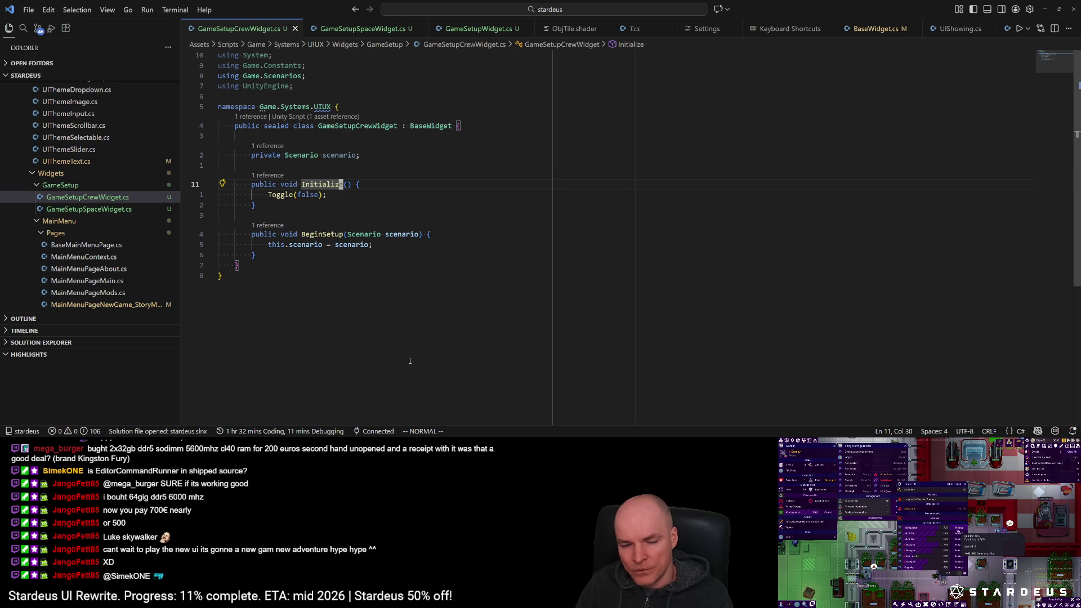
pyautogui.press('k')
pyautogui.press('k')
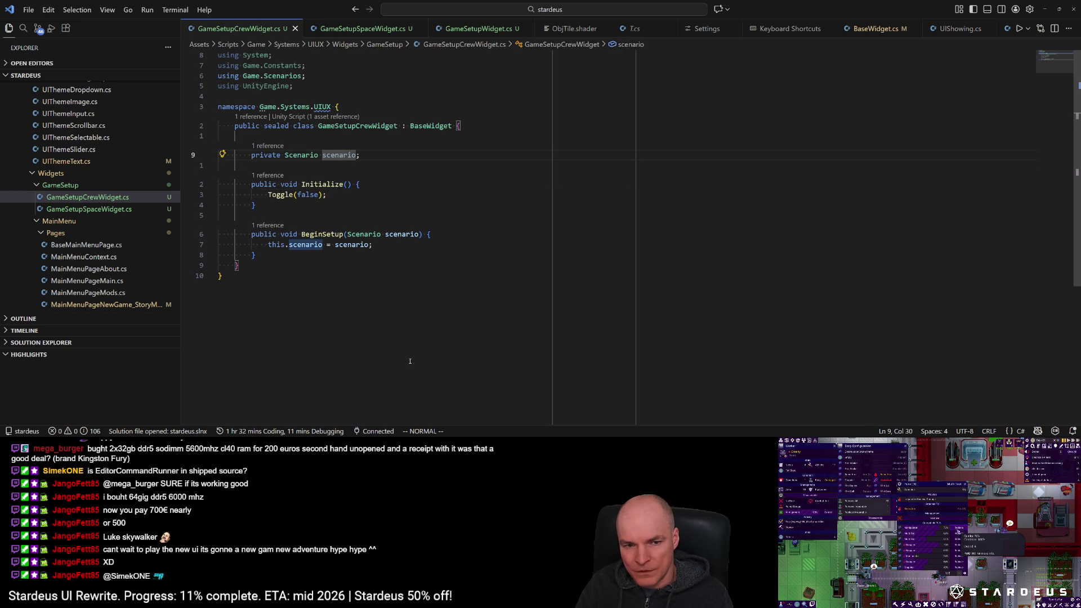
pyautogui.press('o')
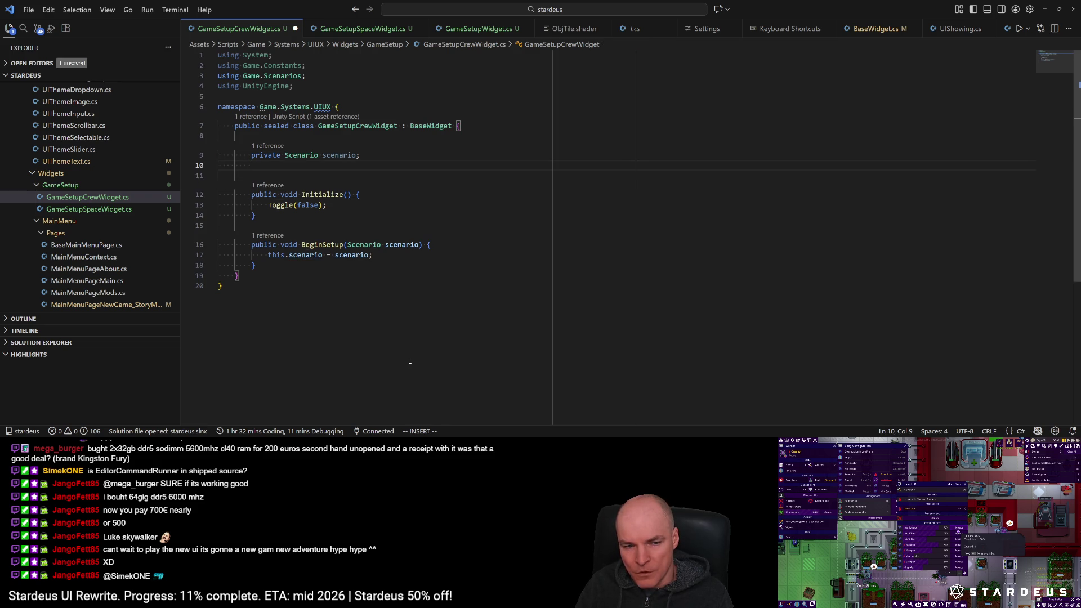
pyautogui.press('Return')
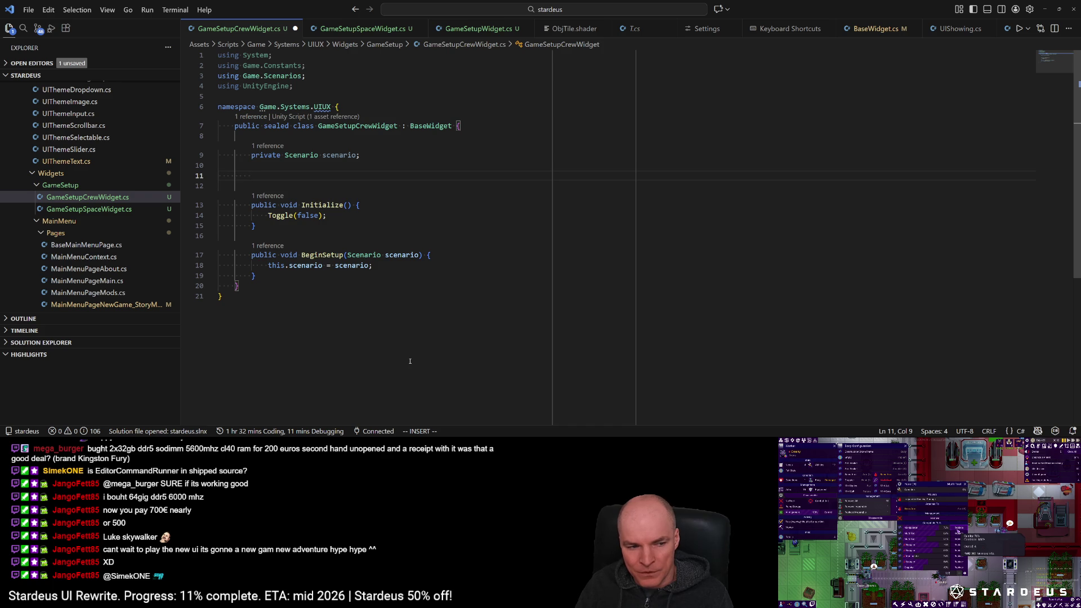
# Step: Declare '[SerializeField] private GameObject blockCrewList;' and save
pyautogui.write('[Seria')
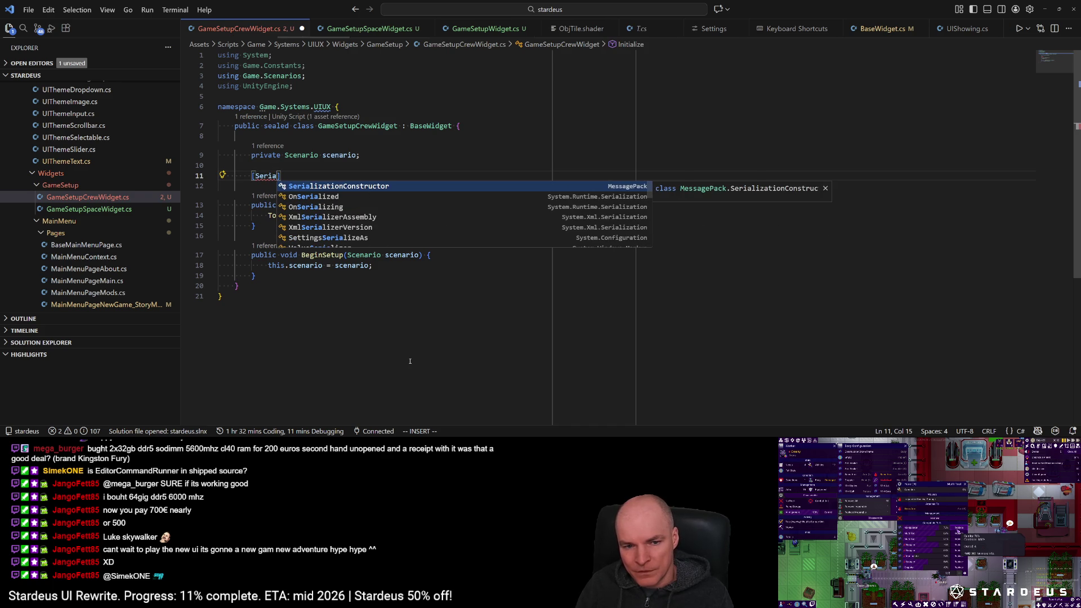
pyautogui.hotkey('ctrl', 'BackSpace')
pyautogui.write('Seria')
pyautogui.press('Tab')
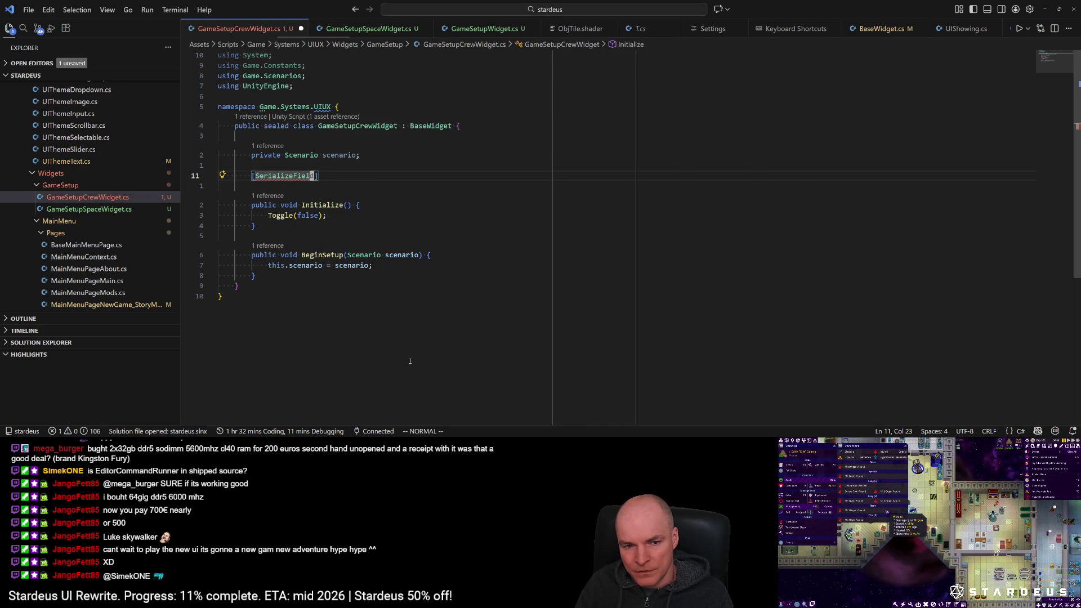
pyautogui.press('Right')
pyautogui.write('private ')
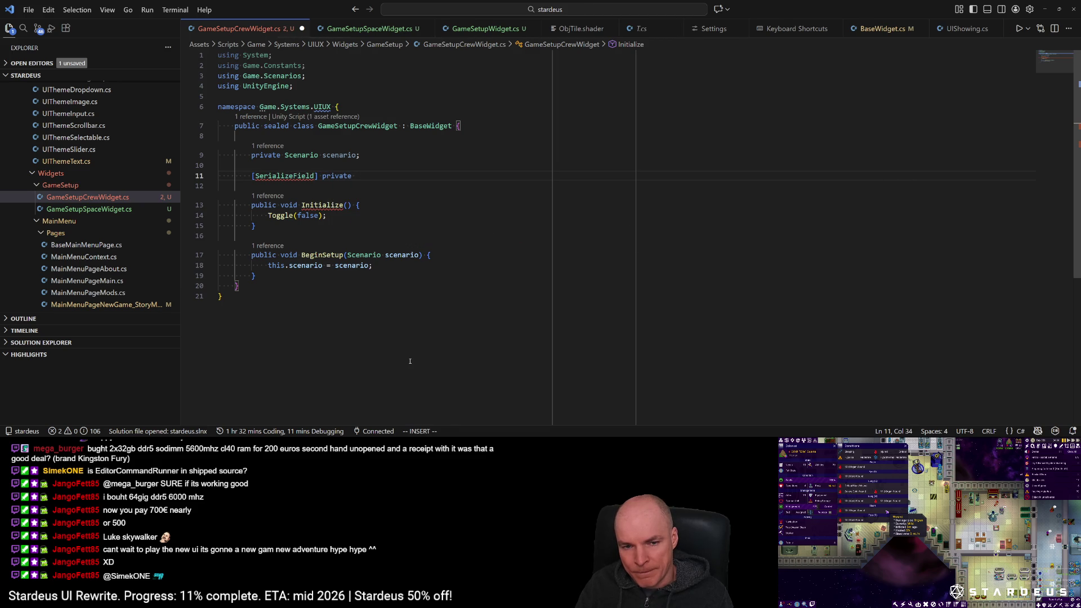
pyautogui.write('GameOb')
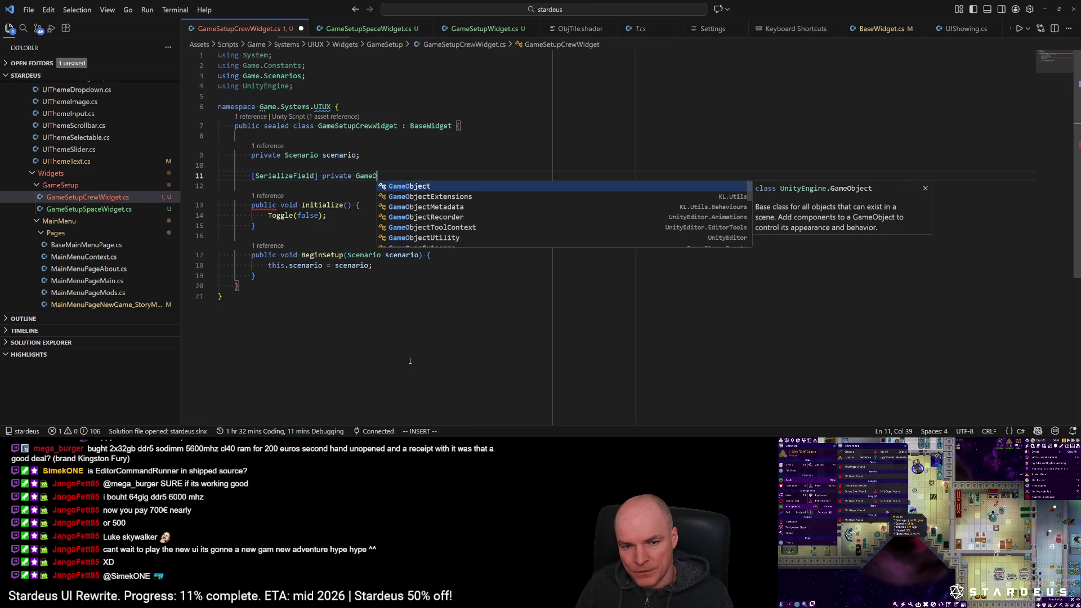
pyautogui.press('Tab')
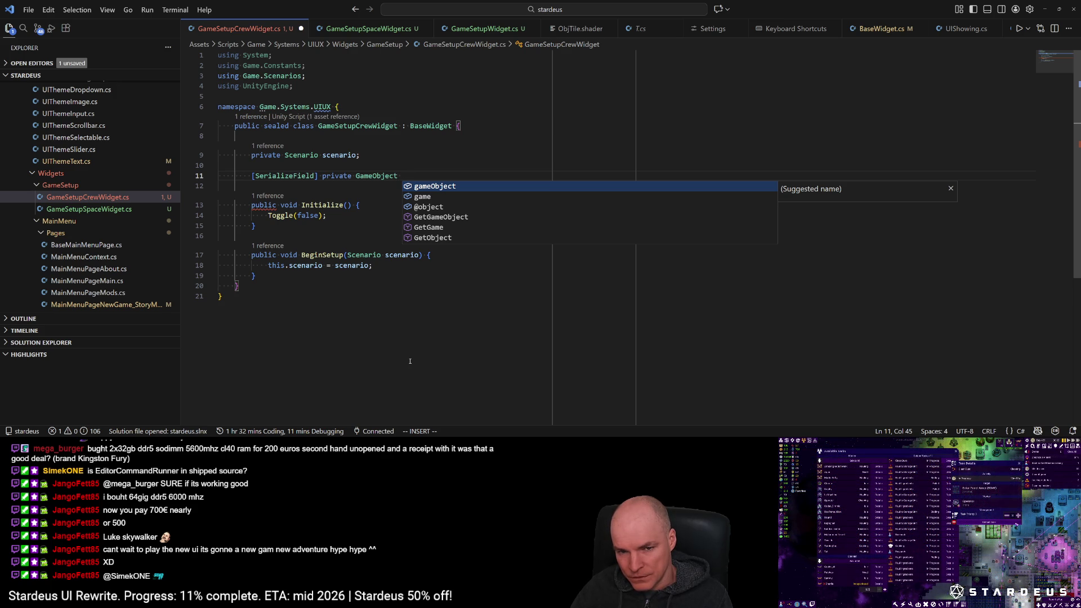
pyautogui.write('cre')
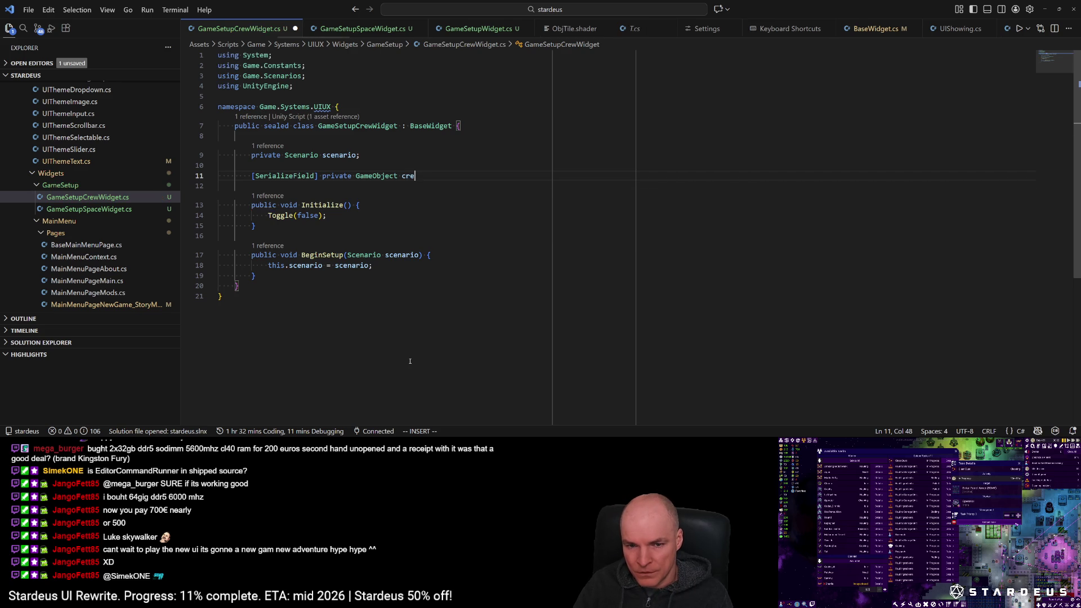
pyautogui.write('wList')
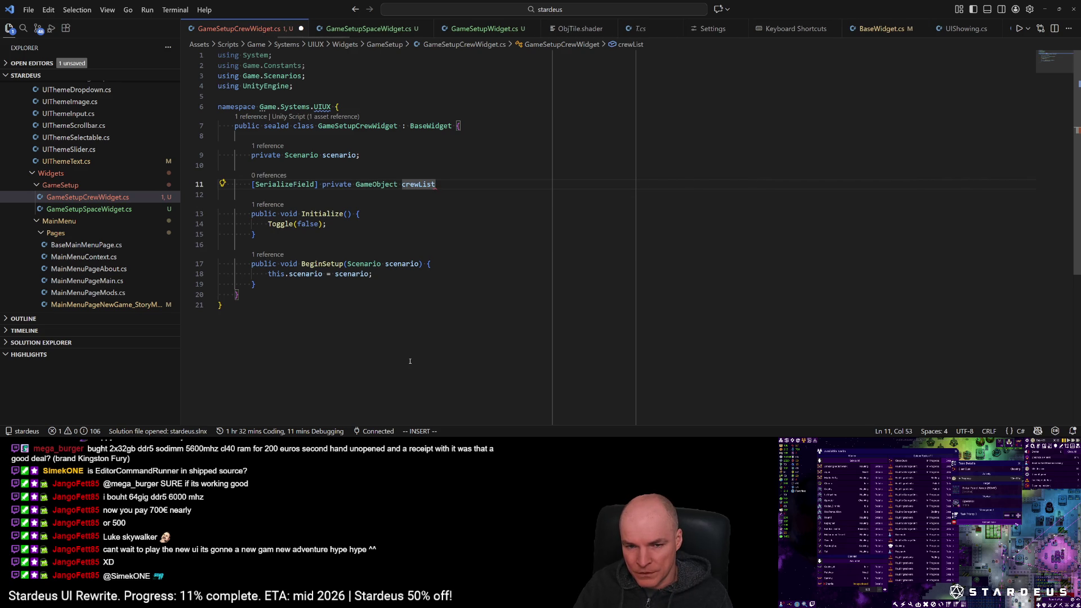
pyautogui.hotkey('ctrl', 'BackSpace')
pyautogui.write('blockC')
pyautogui.write('rewLi')
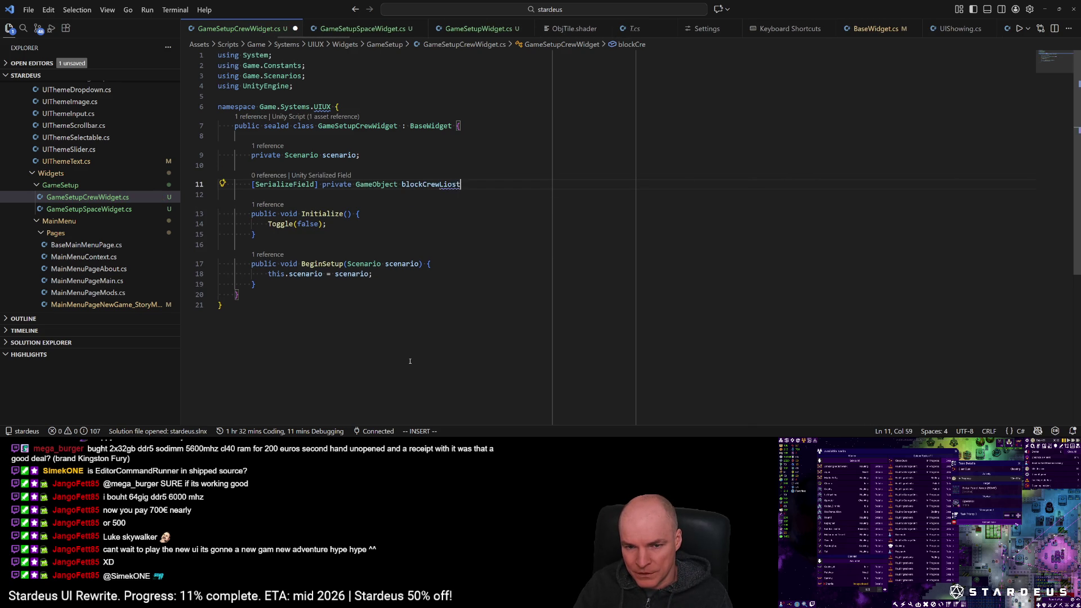
pyautogui.write('st;')
pyautogui.hotkey('ctrl', 's')
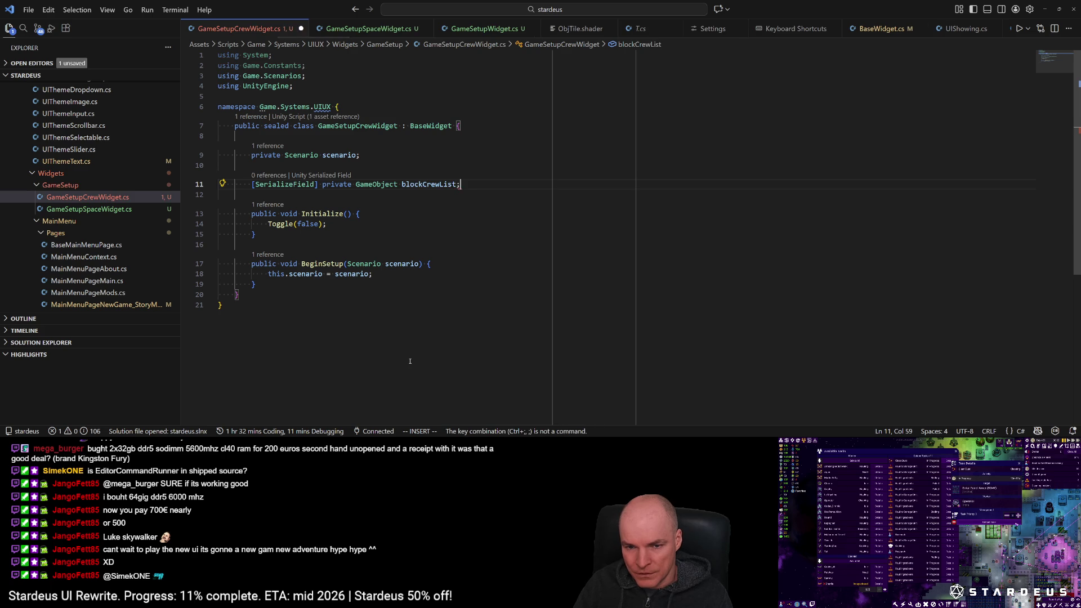
pyautogui.press('Escape')
# Step: Duplicate that declaration into blockCrewMember and blockJobs fields, saving each
pyautogui.press('y')
pyautogui.press('y')
pyautogui.press('p')
pyautogui.press('f')
pyautogui.hotkey('shift', 'l')
pyautogui.write('ckCrewMember;')
pyautogui.hotkey('ctrl', 's')
pyautogui.press('Escape')
pyautogui.press('y')
pyautogui.press('y')
pyautogui.press('p')
pyautogui.write('ciwblockJobs;')
pyautogui.press('Escape')
pyautogui.hotkey('ctrl', 's')
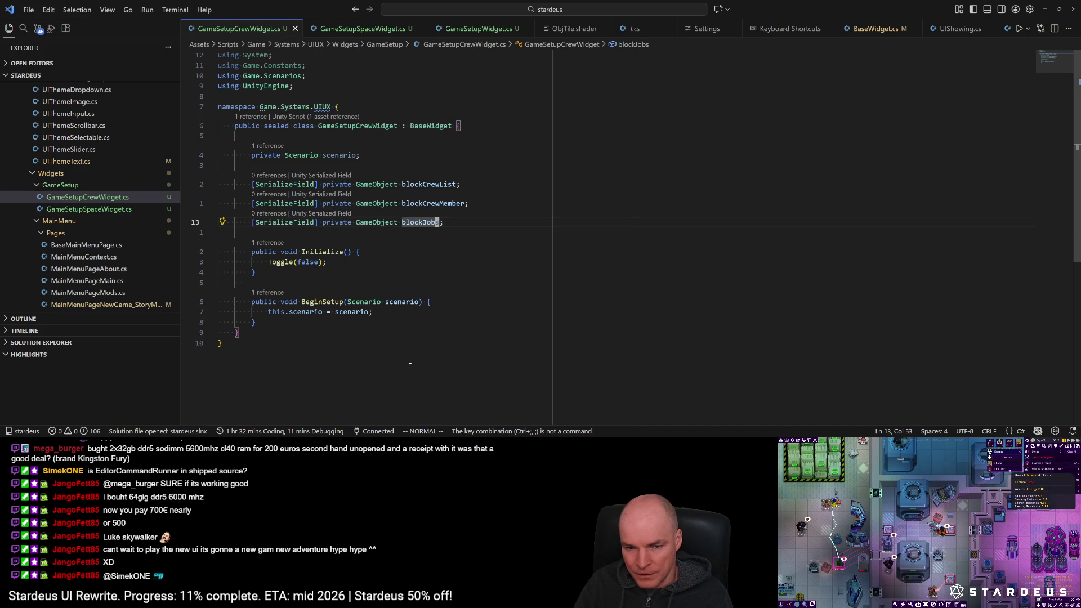
# Step: Duplicate it once more as a blockModifiers field and save
pyautogui.press('y')
pyautogui.press('y')
pyautogui.press('p')
pyautogui.press('b')
pyautogui.press('e')
pyautogui.hotkey('shift', 'f')
pyautogui.hotkey('shift', 'j')
pyautogui.write('cwModifi')
pyautogui.press('Escape')
pyautogui.hotkey('ctrl', 's')
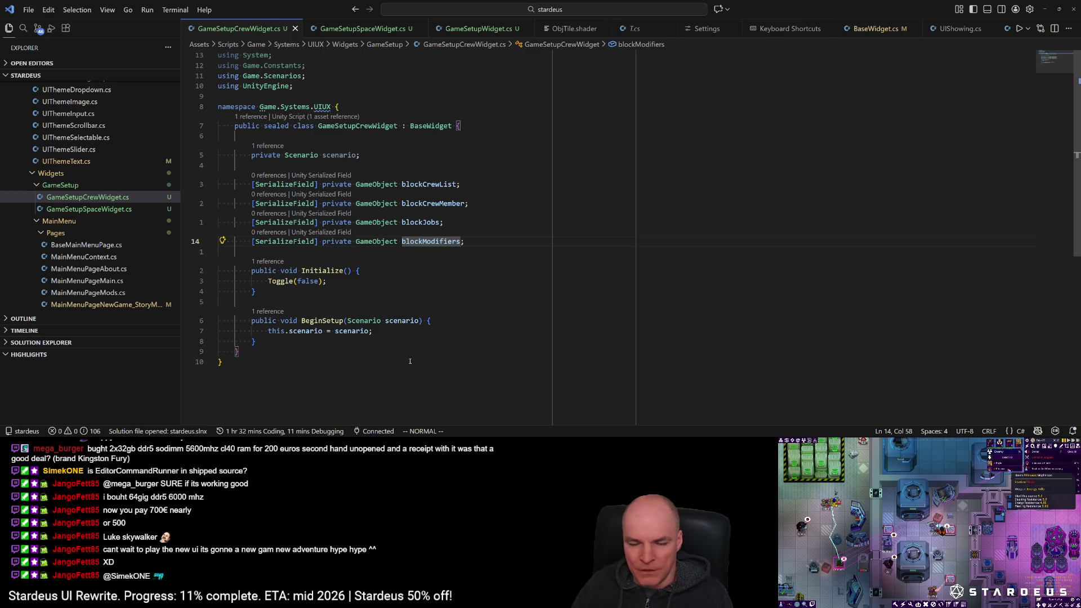
# Step: Delete the blank line under the class declaration and begin a blockModifiers.SetActive call in BeginSetup
pyautogui.press('k')
pyautogui.press('{')
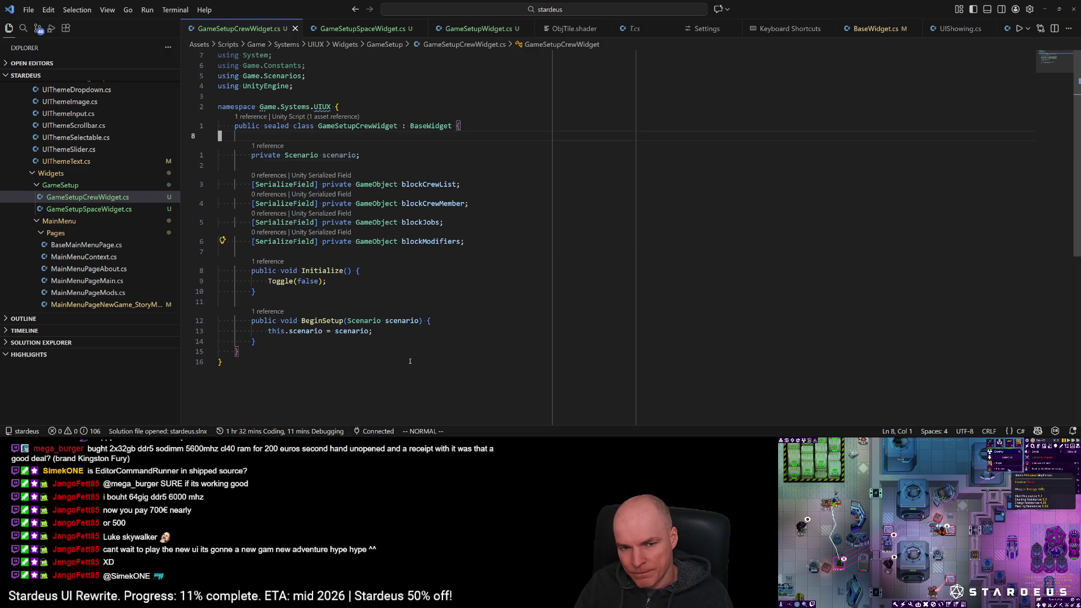
pyautogui.press('d')
pyautogui.press('d')
pyautogui.press('}')
pyautogui.press('}')
pyautogui.press('j')
pyautogui.press('j')
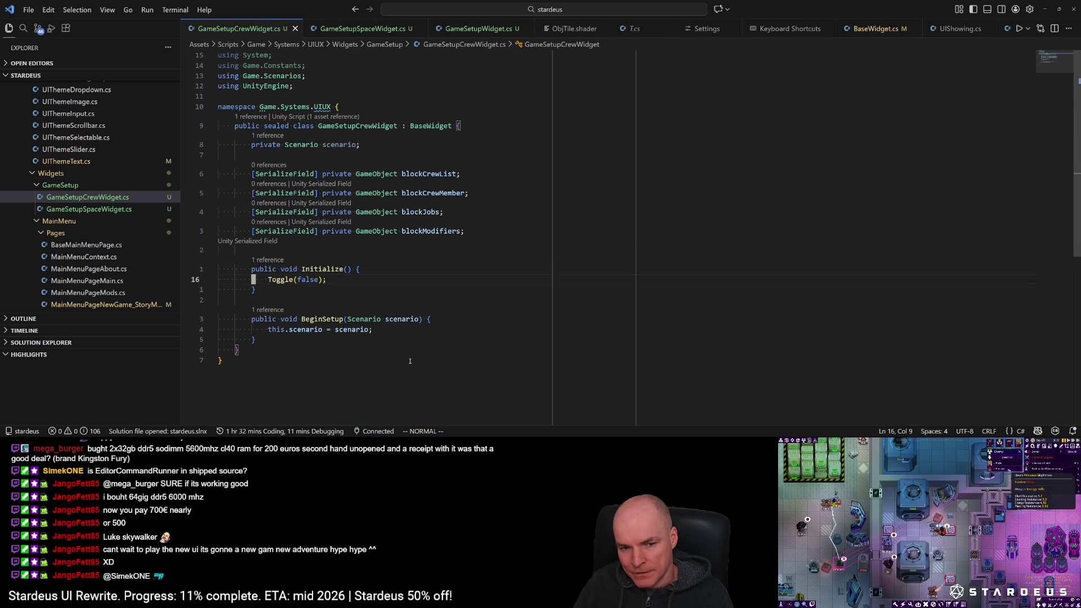
pyautogui.press('j')
pyautogui.press('j')
pyautogui.press('j')
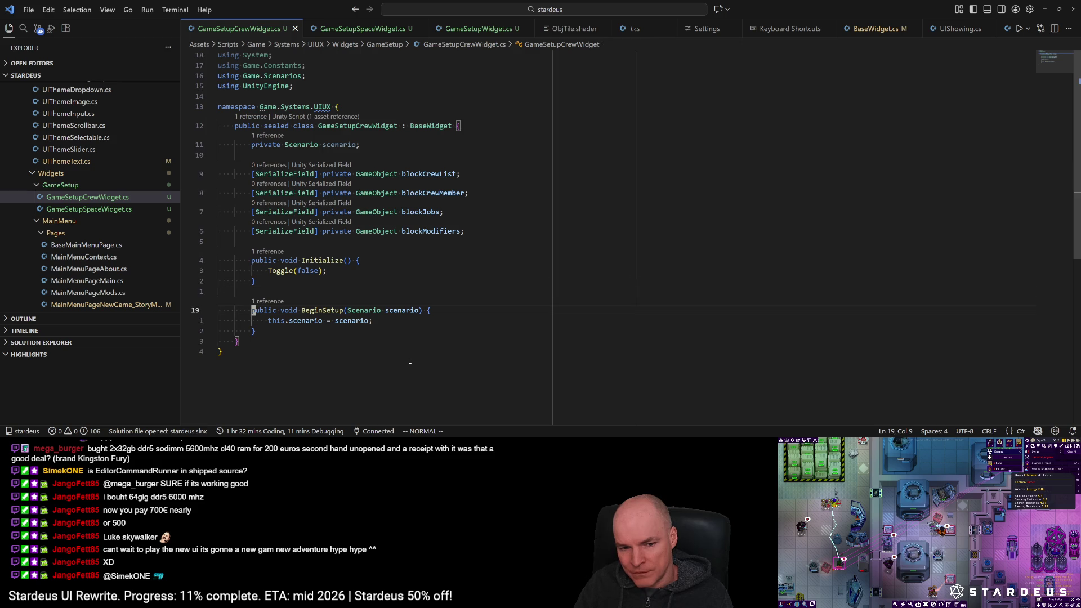
pyautogui.press('o')
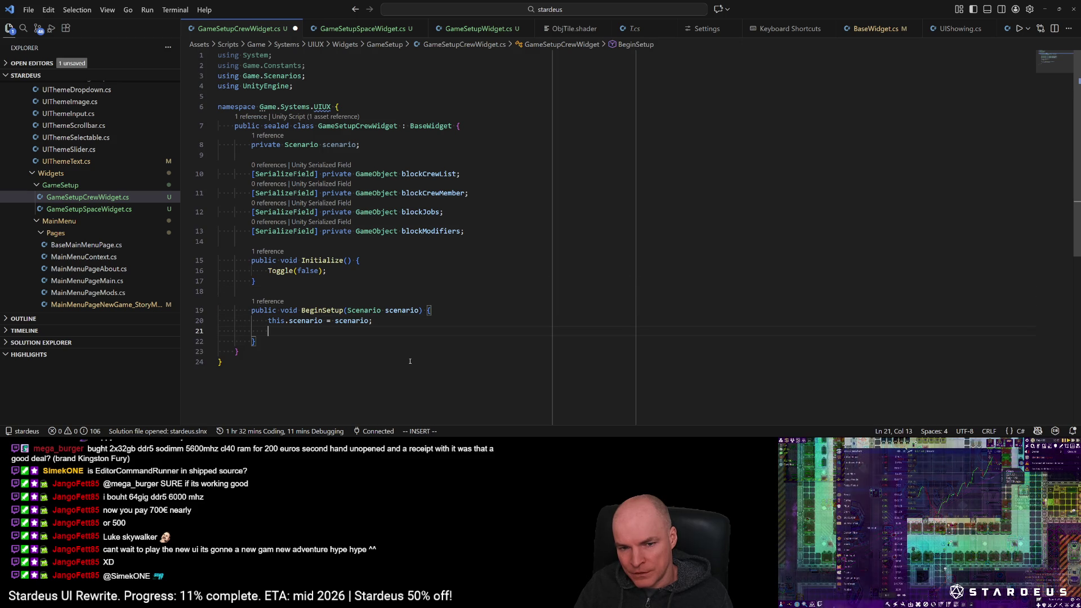
pyautogui.write('blockModifiers.set')
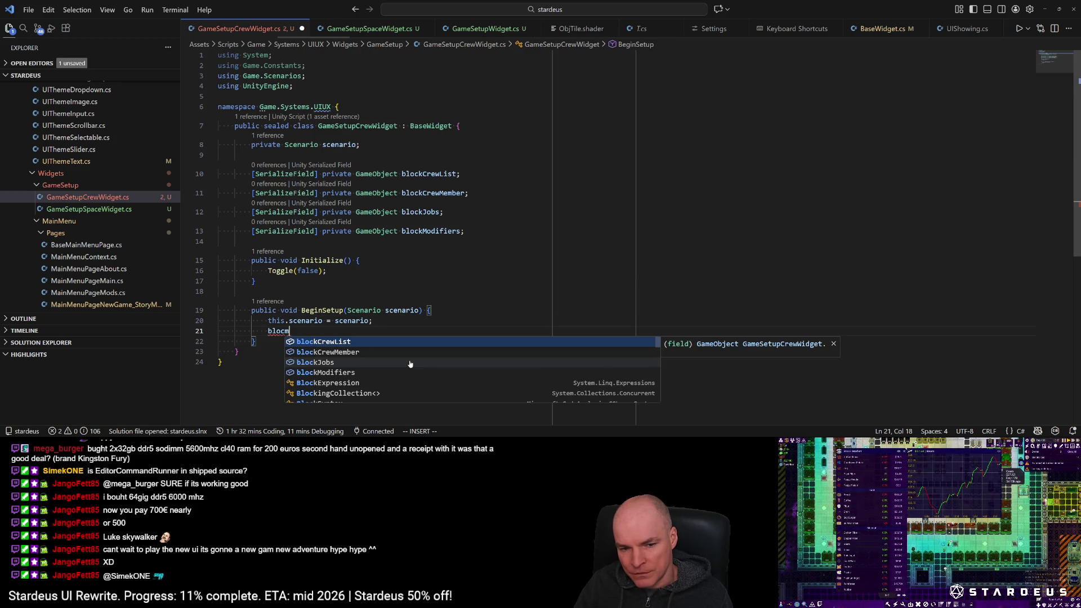
pyautogui.write('ActiveF')
# Step: Add a blockModifiers.SetActiveFast(false) call in BeginSetup and save
pyautogui.press('Tab')
pyautogui.write('(fal')
pyautogui.press('Tab')
pyautogui.write(');')
pyautogui.hotkey('ctrl', 's')
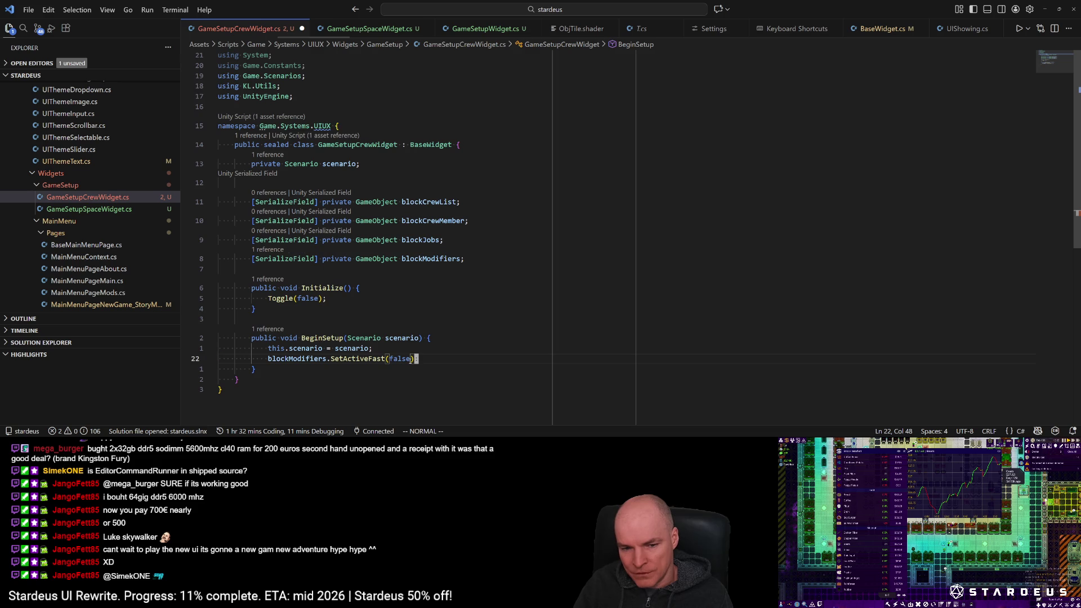
# Step: Duplicate that line with yyp and change the copy to blockJobs
pyautogui.press('Escape')
pyautogui.press('y')
pyautogui.press('y')
pyautogui.press('p')
pyautogui.press('l')
pyautogui.press('l')
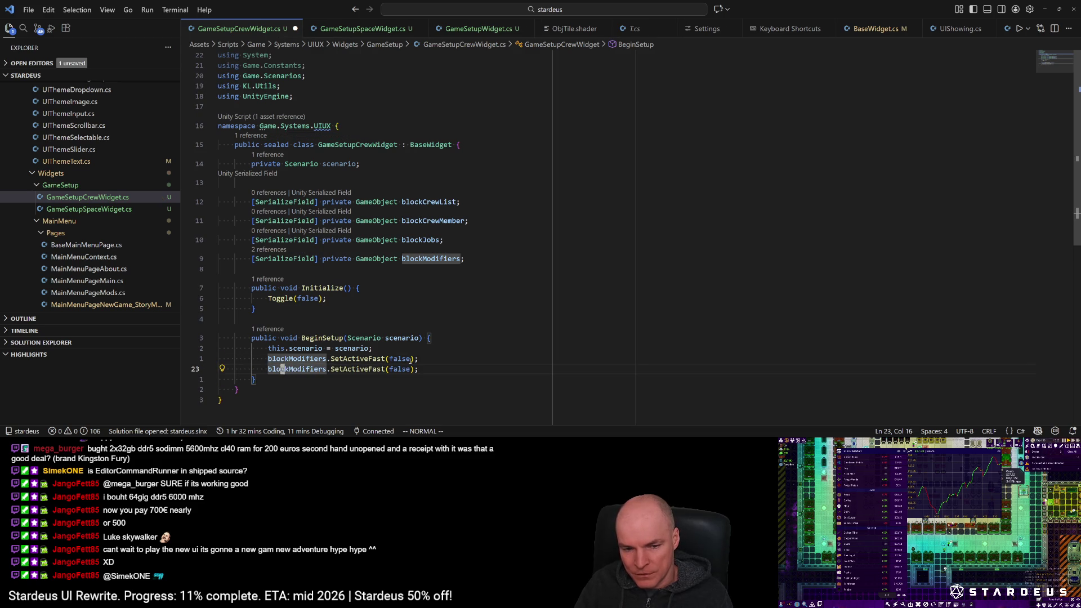
pyautogui.press('w')
pyautogui.press('w')
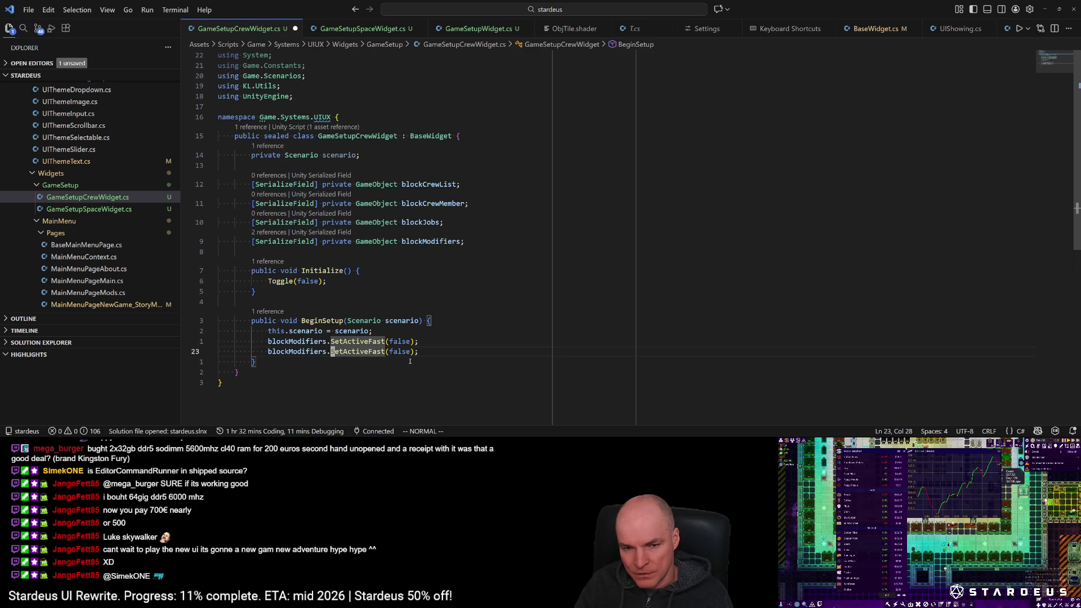
pyautogui.press('b')
pyautogui.press('b')
pyautogui.write('cwblockjo')
pyautogui.press('Tab')
pyautogui.press('Escape')
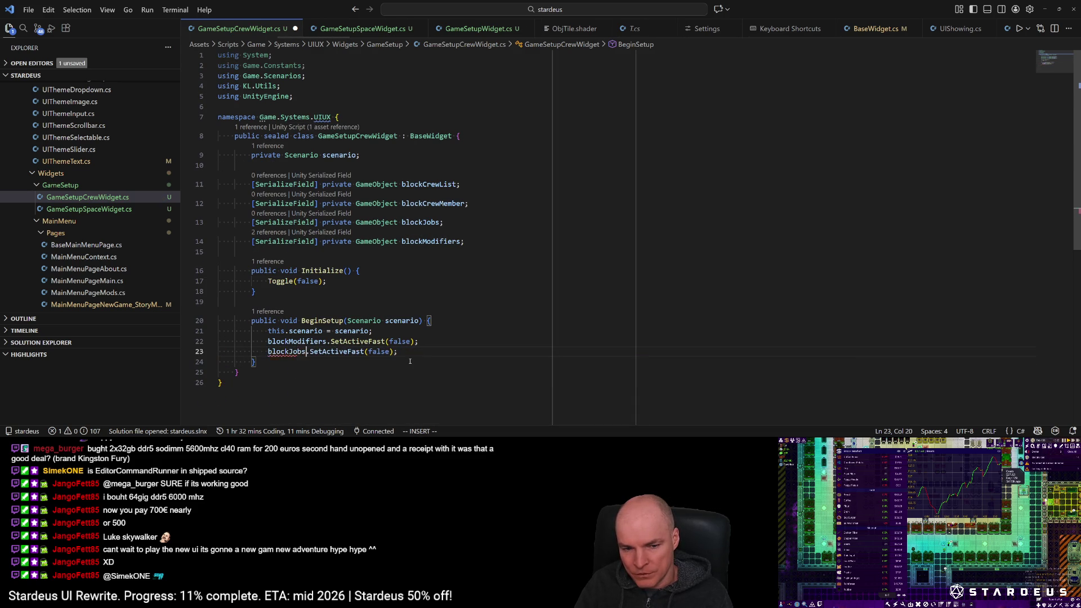
# Step: Duplicate the line again as a blockCrewMember SetActiveFast(false) call and save
pyautogui.press('y')
pyautogui.press('y')
pyautogui.write('pe')
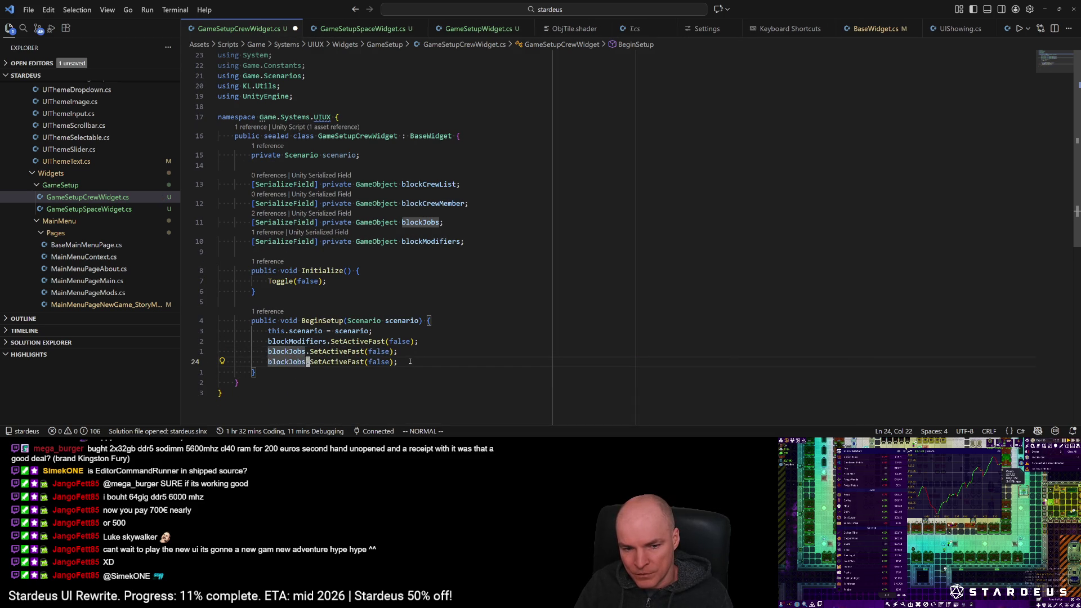
pyautogui.write('ciwblockCre')
pyautogui.write('wM')
pyautogui.press('Tab')
pyautogui.hotkey('ctrl', 's')
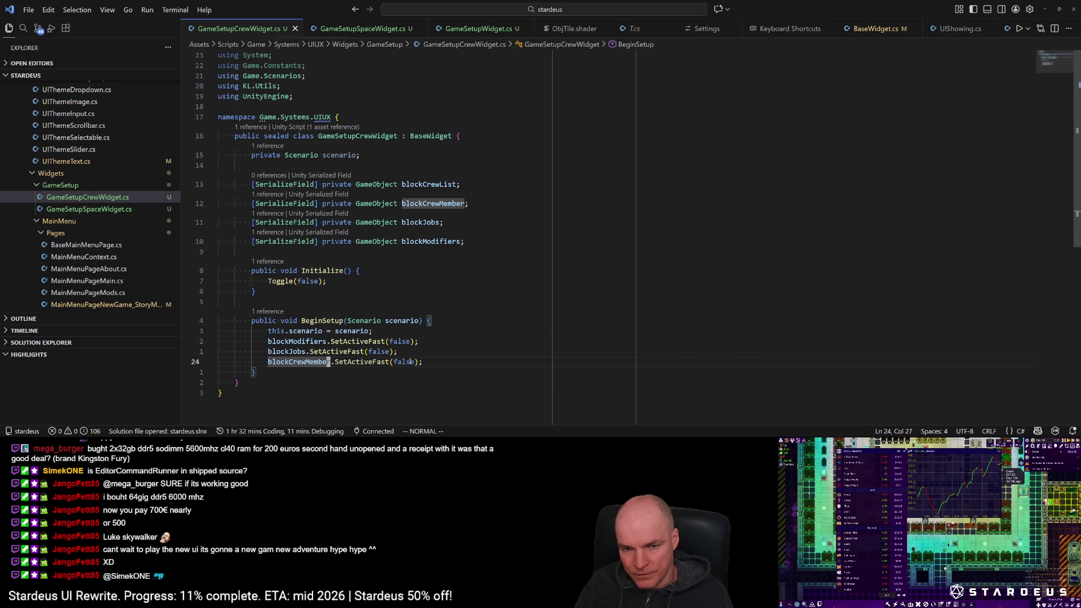
# Step: Add a blockCrewList.SetActiveFast(true) call from another duplicated line and save
pyautogui.press('y')
pyautogui.press('y')
pyautogui.write('pciwblockCrewMember.SetActiveFast(false')
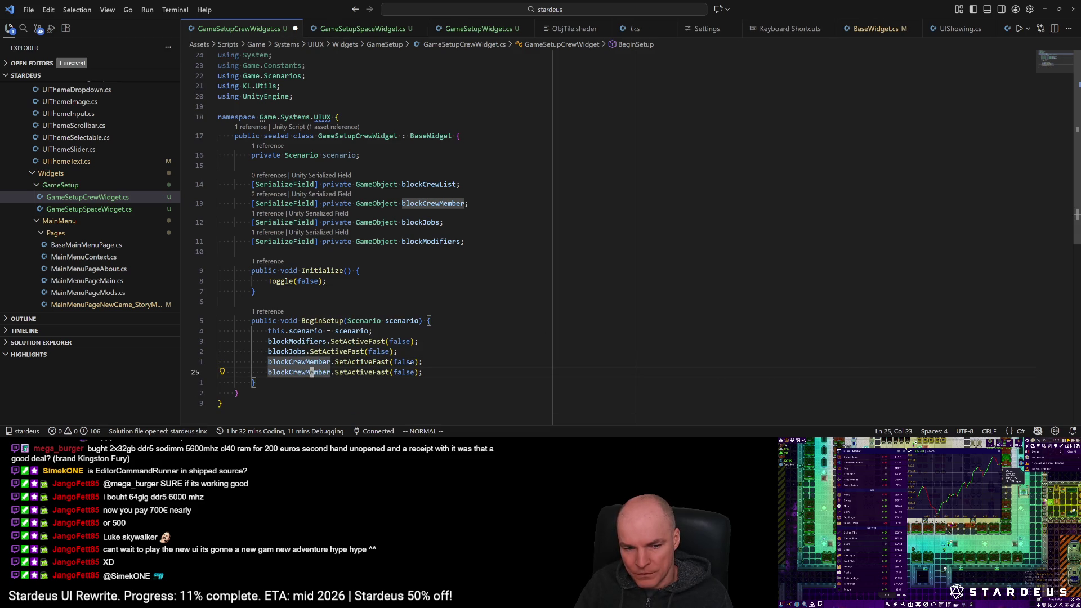
pyautogui.write('L')
pyautogui.press('Tab')
pyautogui.press('Escape')
pyautogui.write('faciwtrue')
pyautogui.hotkey('ctrl', 's')
pyautogui.press('Escape')
# Step: Open blank lines above Initialize for a new field declaration
pyautogui.press('j')
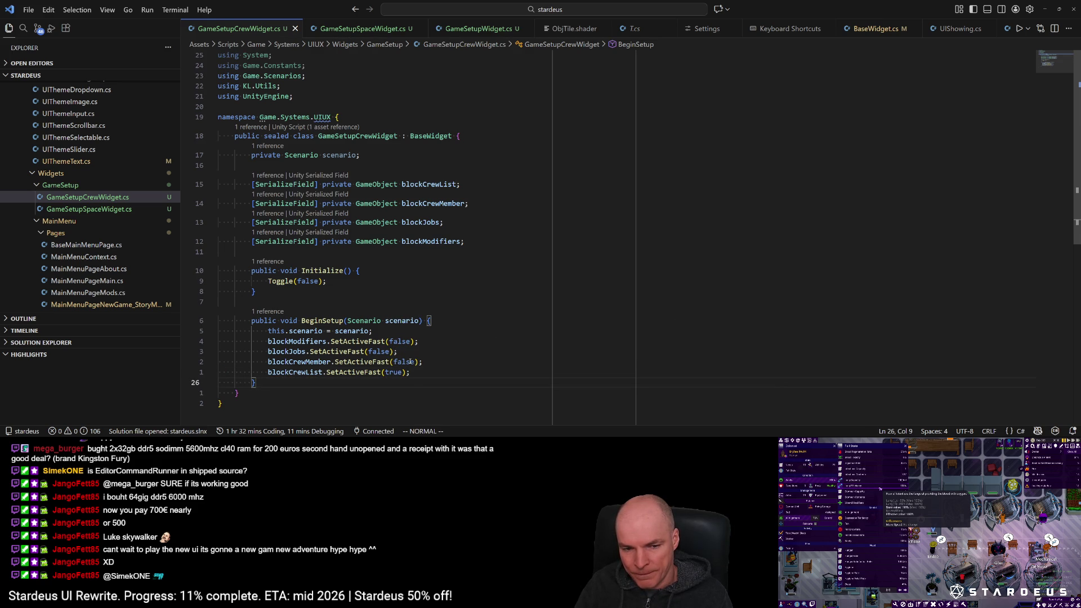
pyautogui.press('9')
pyautogui.press('k')
pyautogui.press('$')
pyautogui.press('k')
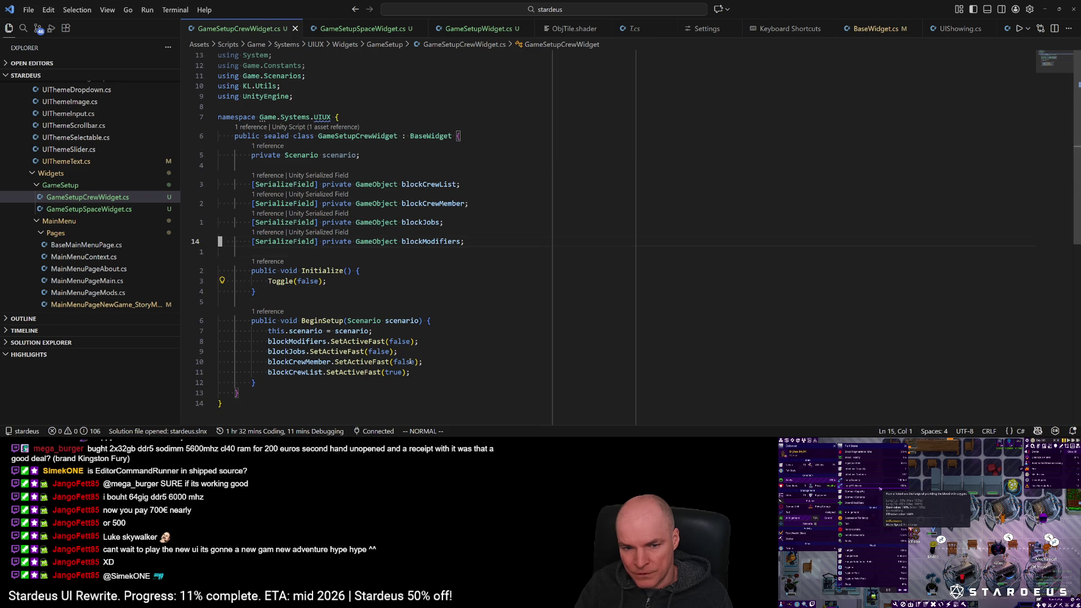
pyautogui.hotkey('shift', 'o')
pyautogui.press('Escape')
pyautogui.hotkey('shift', 'o')
# Step: Start a new field declaration with '[SerializeField] private'
pyautogui.write('[Ser')
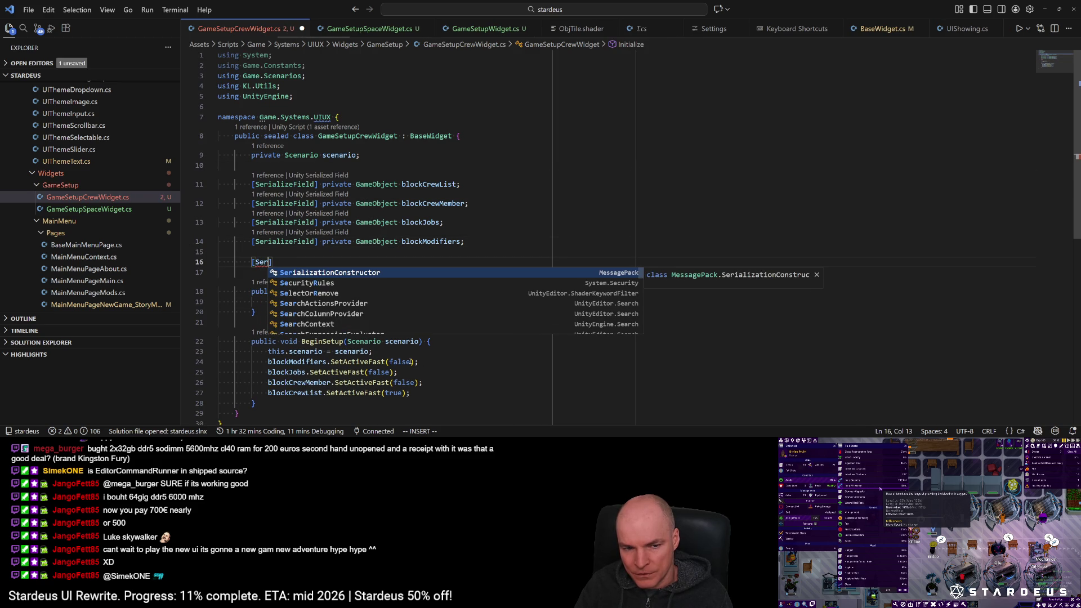
pyautogui.write('ialize')
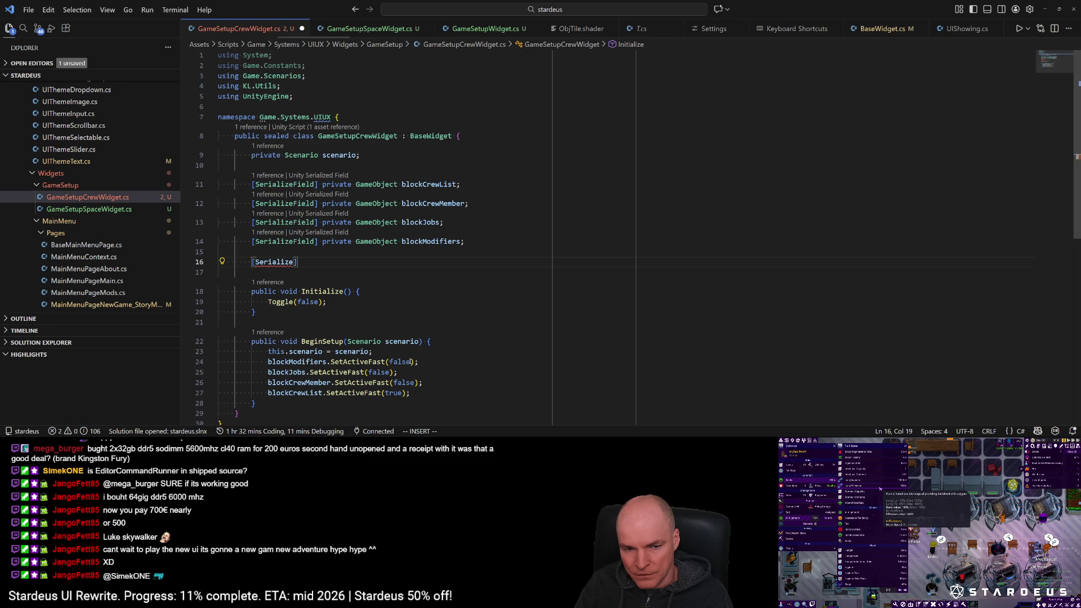
pyautogui.press('BackSpace')
pyautogui.press('BackSpace')
pyautogui.press('BackSpace')
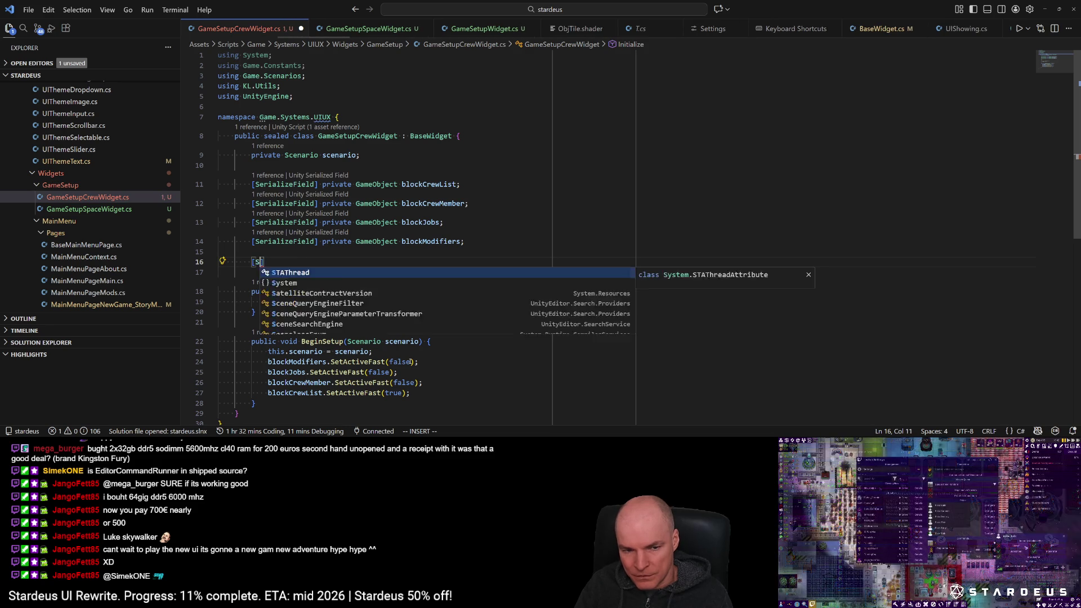
pyautogui.write('erializeField')
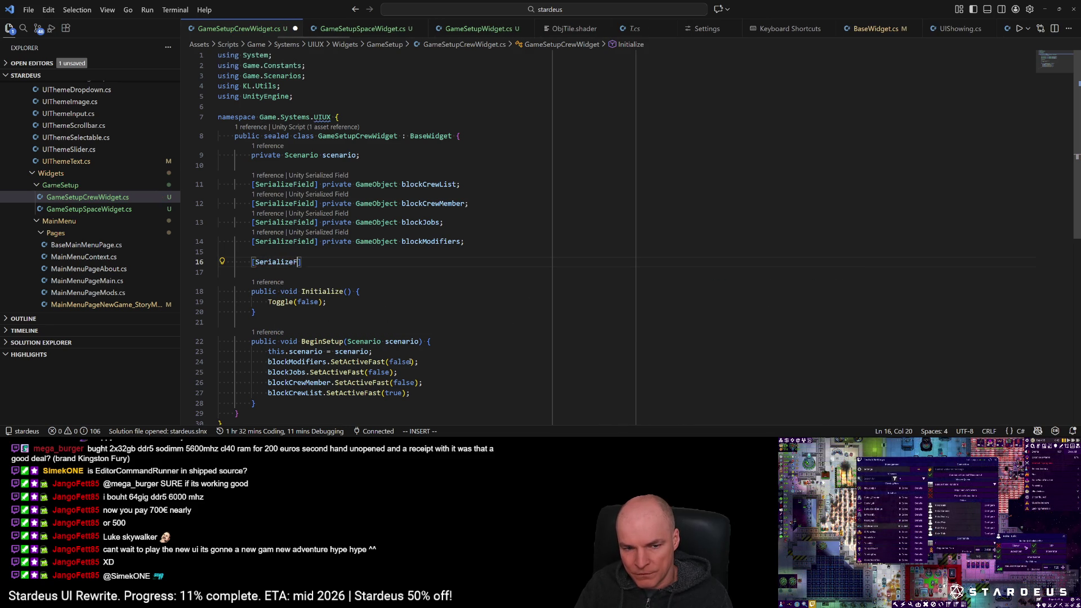
pyautogui.press('BackSpace')
pyautogui.write('] private')
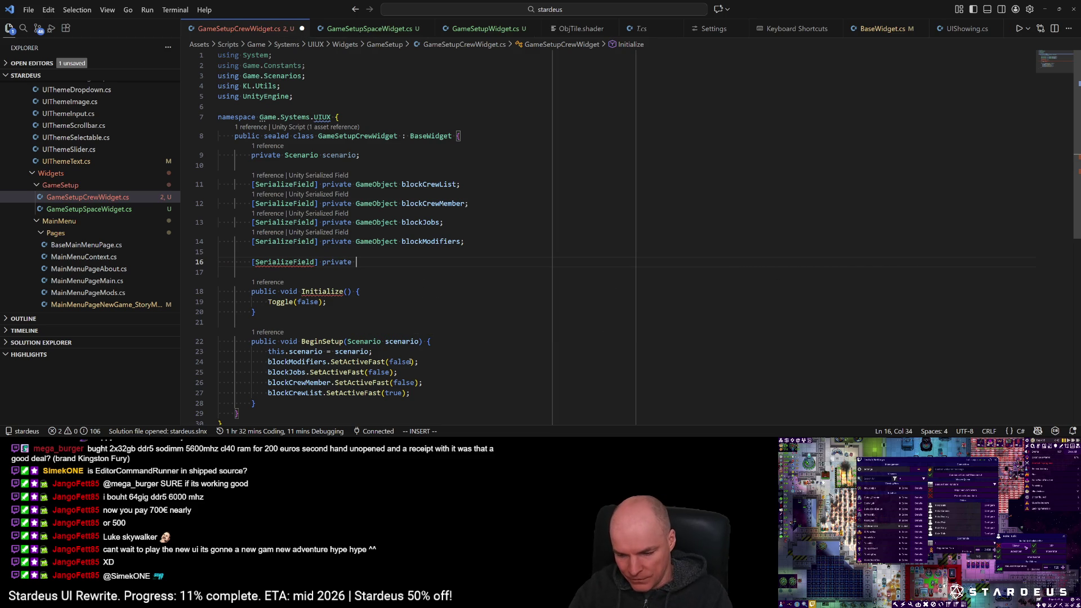
pyautogui.press('Escape')
pyautogui.press('a')
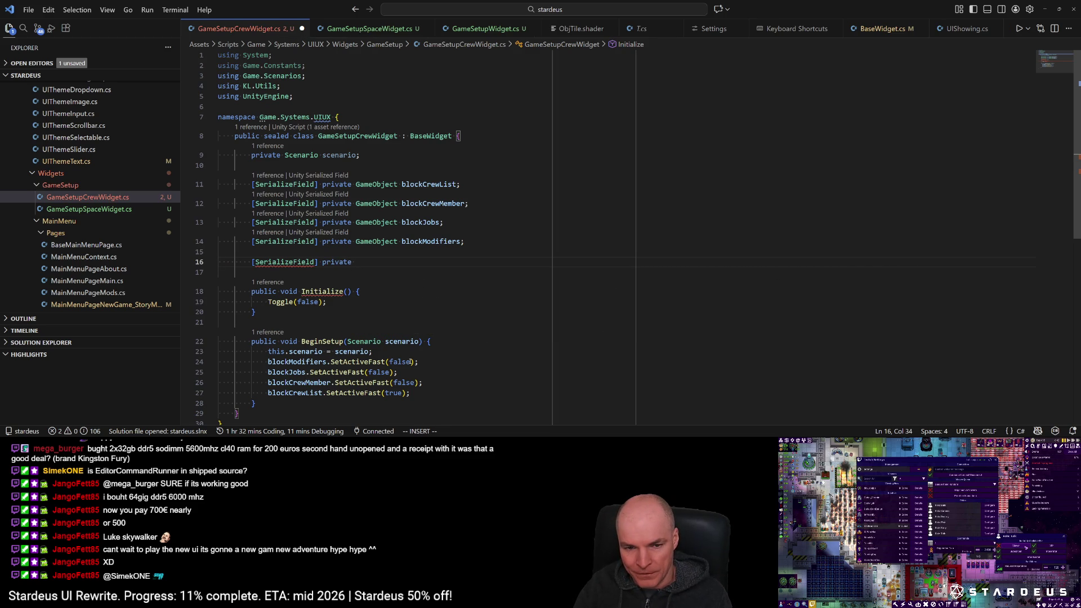
# Step: Make the field 'WDropdownWithLabel wDifficulty;' and save the file
pyautogui.write('W')
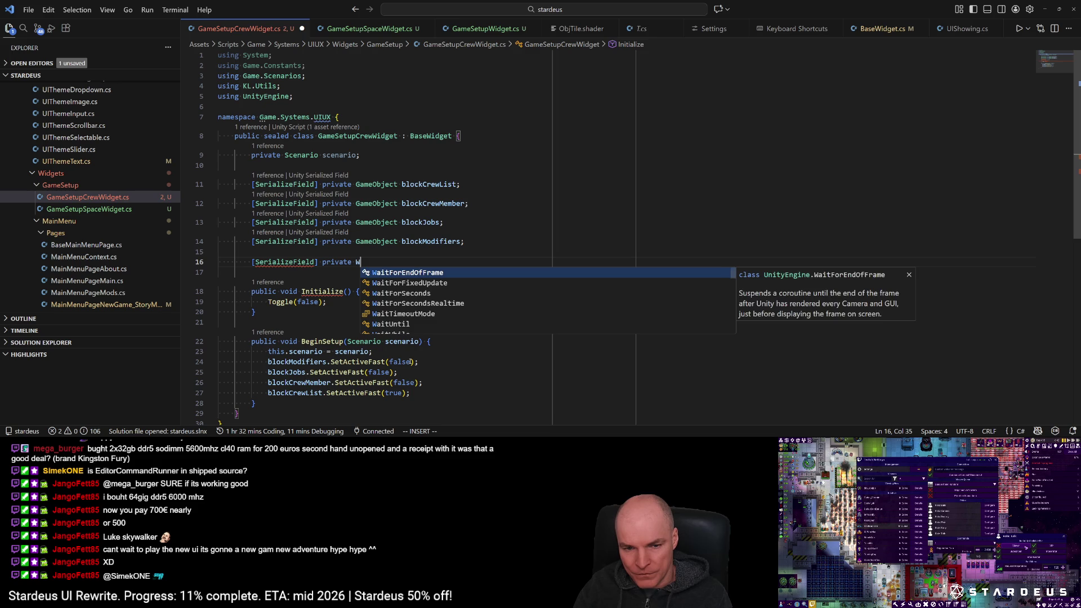
pyautogui.write('Textwi')
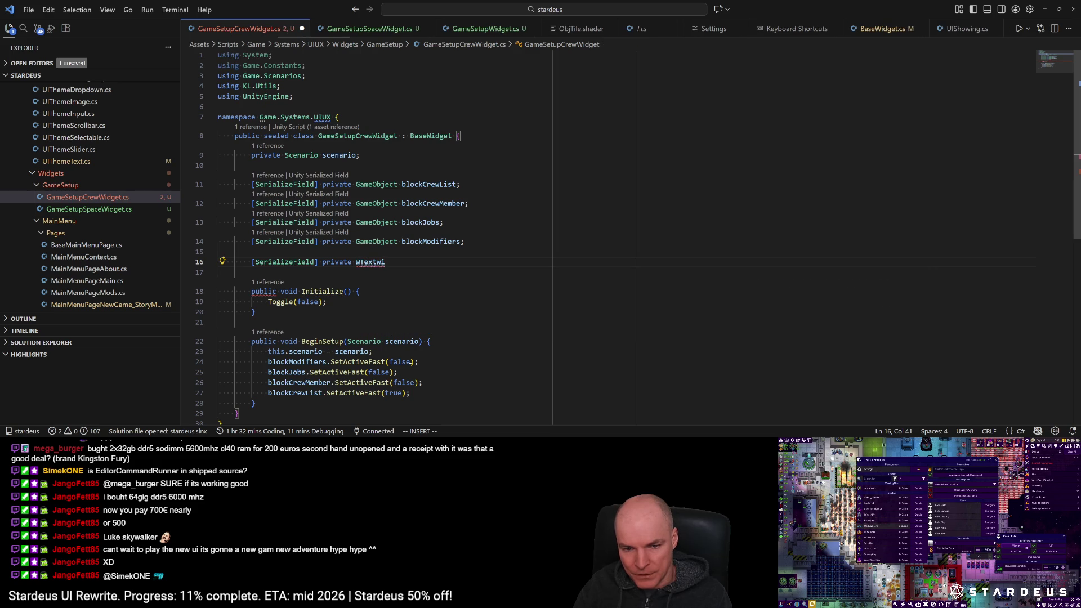
pyautogui.press('BackSpace')
pyautogui.press('BackSpace')
pyautogui.press('BackSpace')
pyautogui.write('Dropdow')
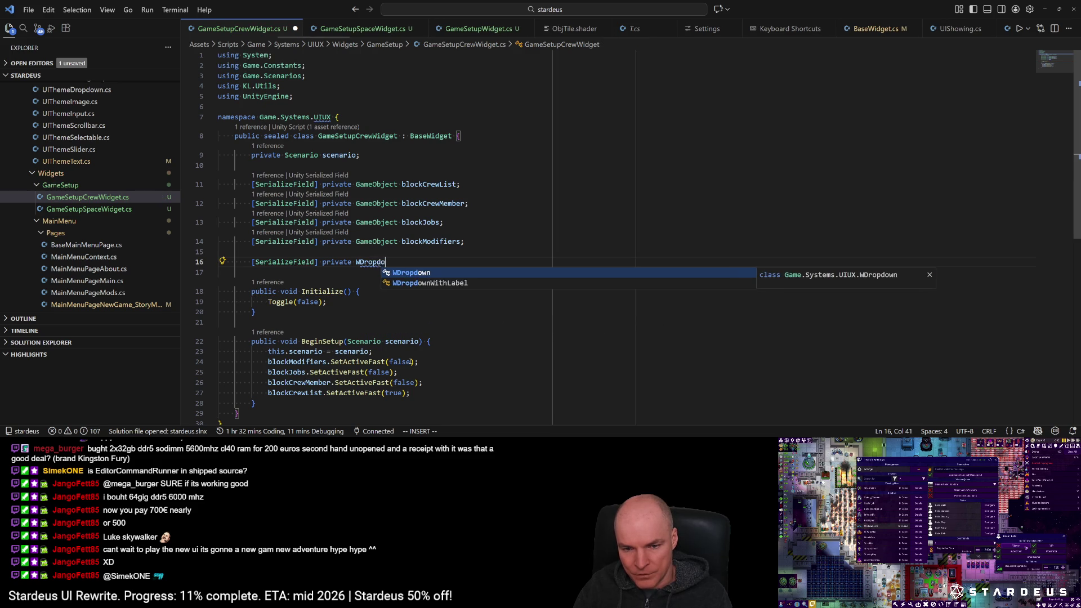
pyautogui.press('Down')
pyautogui.press('Tab')
pyautogui.write('di')
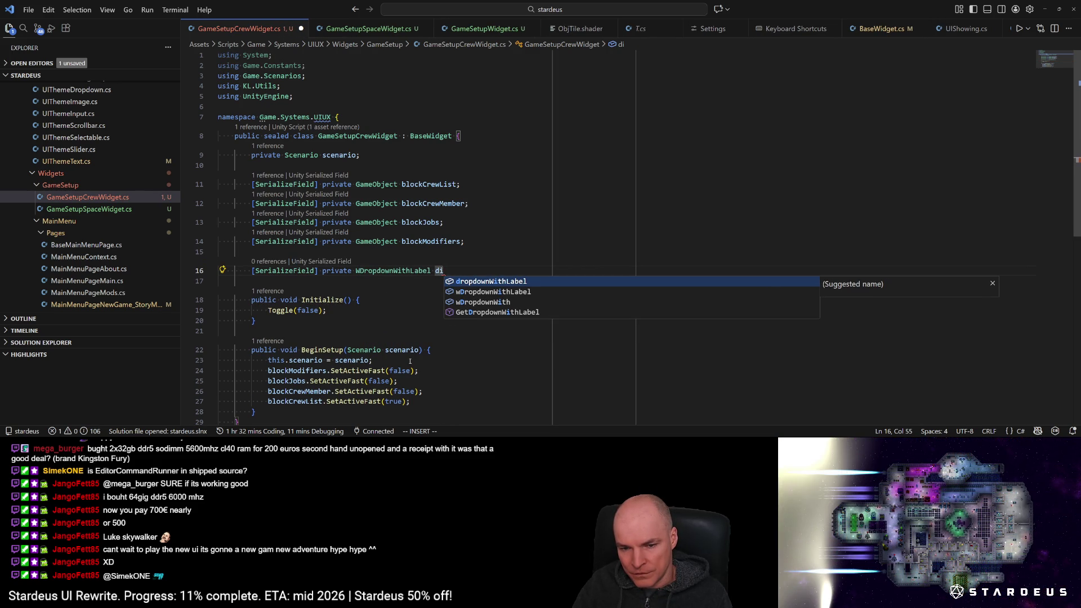
pyautogui.press('BackSpace')
pyautogui.press('BackSpace')
pyautogui.write('wDifficulty;')
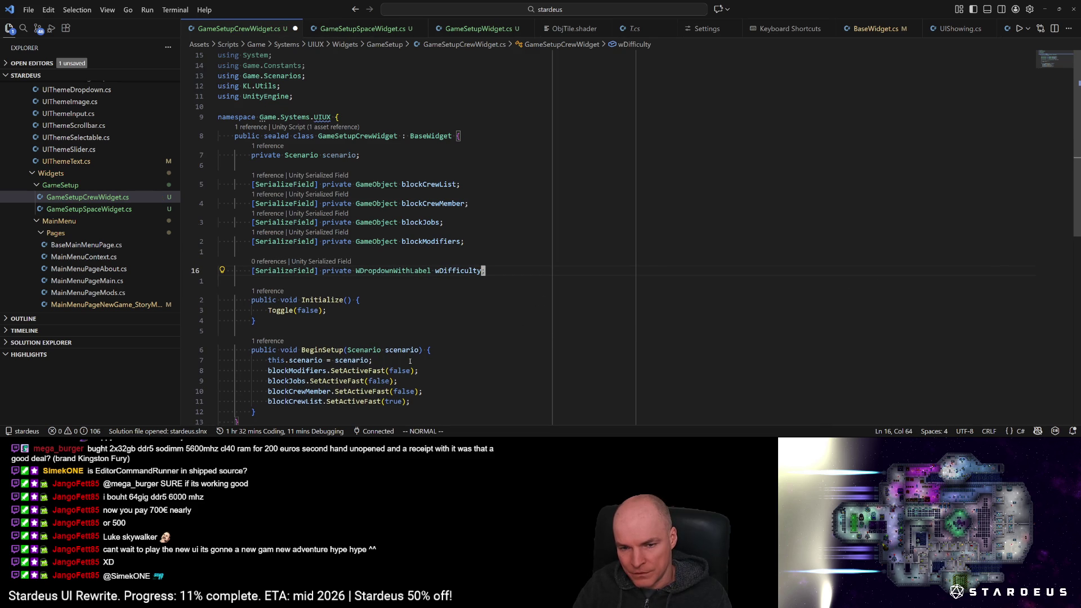
pyautogui.press('Escape')
pyautogui.hotkey('ctrl', 's')
# Step: Duplicate the wDifficulty line, rename the copy wStoryGen, and save
pyautogui.press('y')
pyautogui.press('y')
pyautogui.press('p')
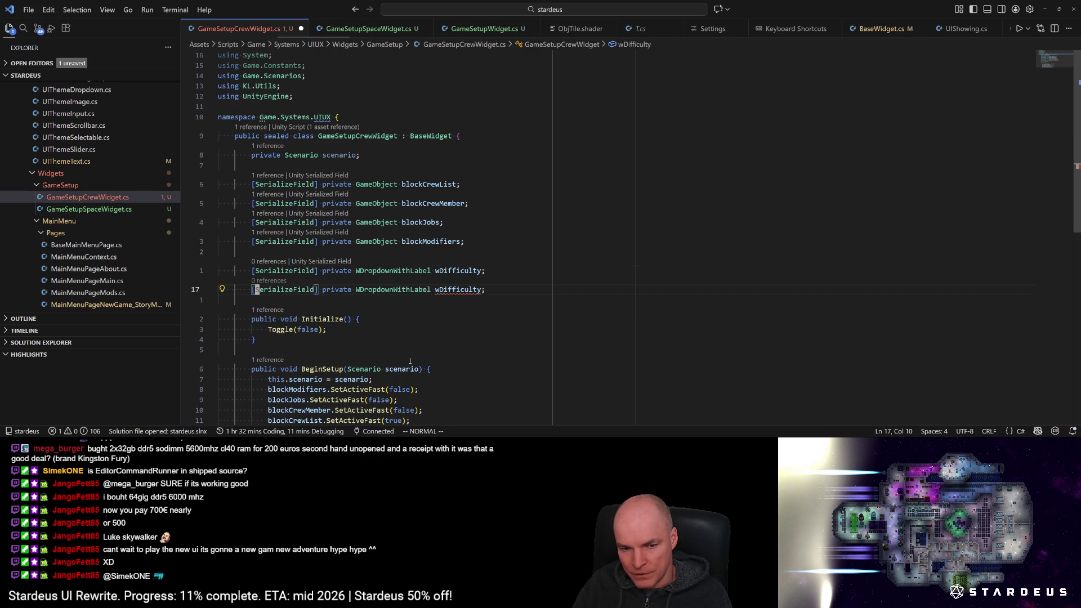
pyautogui.press('w')
pyautogui.press('w')
pyautogui.press('w')
pyautogui.press('l')
pyautogui.write('wciwwStoryGen')
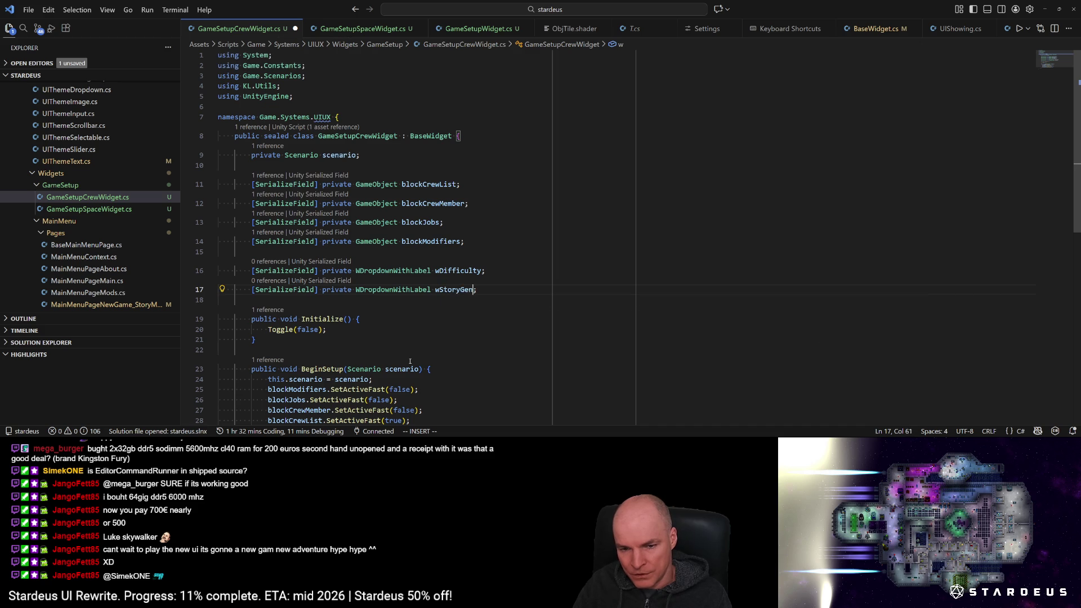
pyautogui.press('Escape')
pyautogui.hotkey('ctrl', 's')
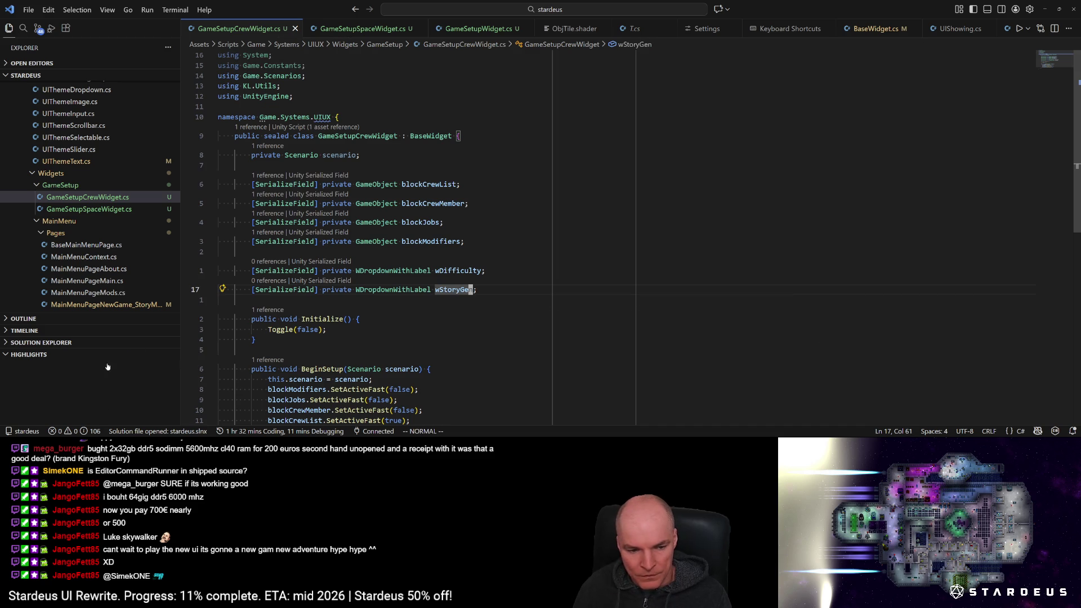
pyautogui.hotkey('alt', 'Tab')
pyautogui.hotkey('alt', 'Tab')
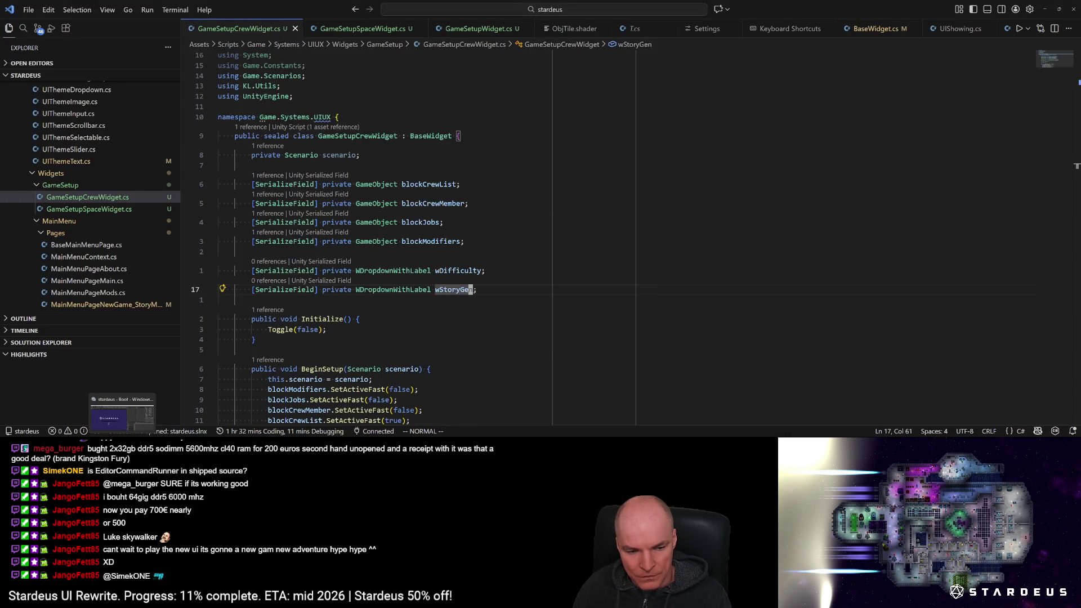
pyautogui.hotkey('alt', 'Tab')
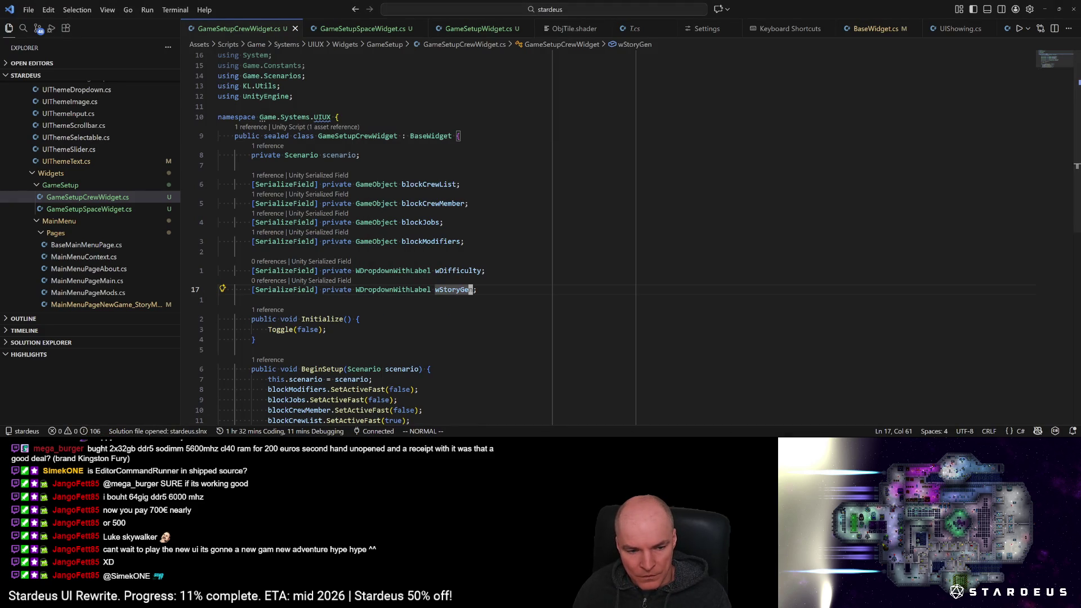
pyautogui.hotkey('alt', 'Tab')
pyautogui.click(723, 86)
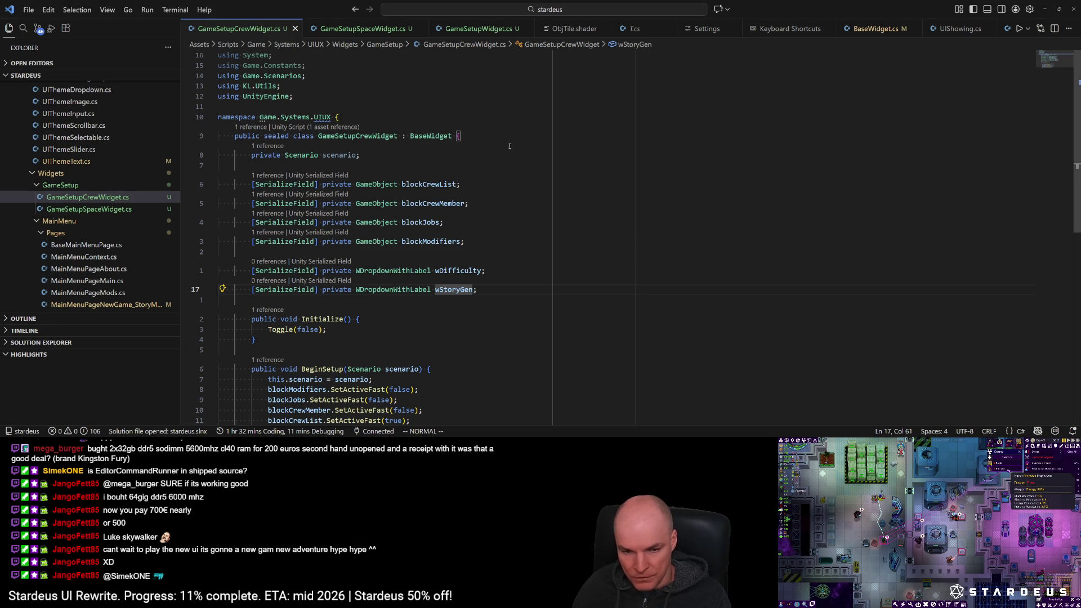
pyautogui.click(426, 290)
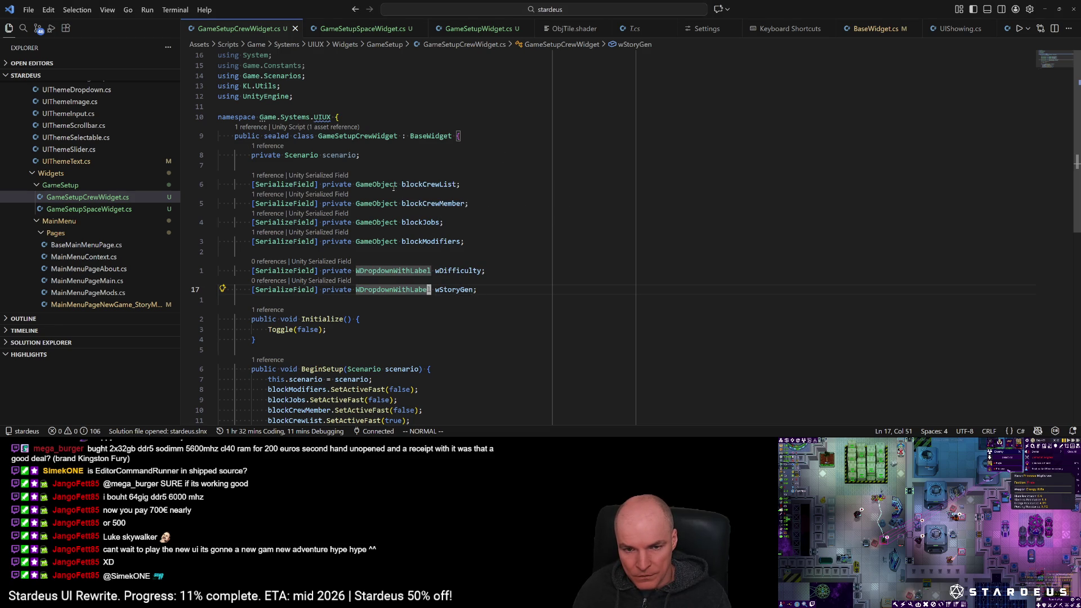
pyautogui.click(354, 157)
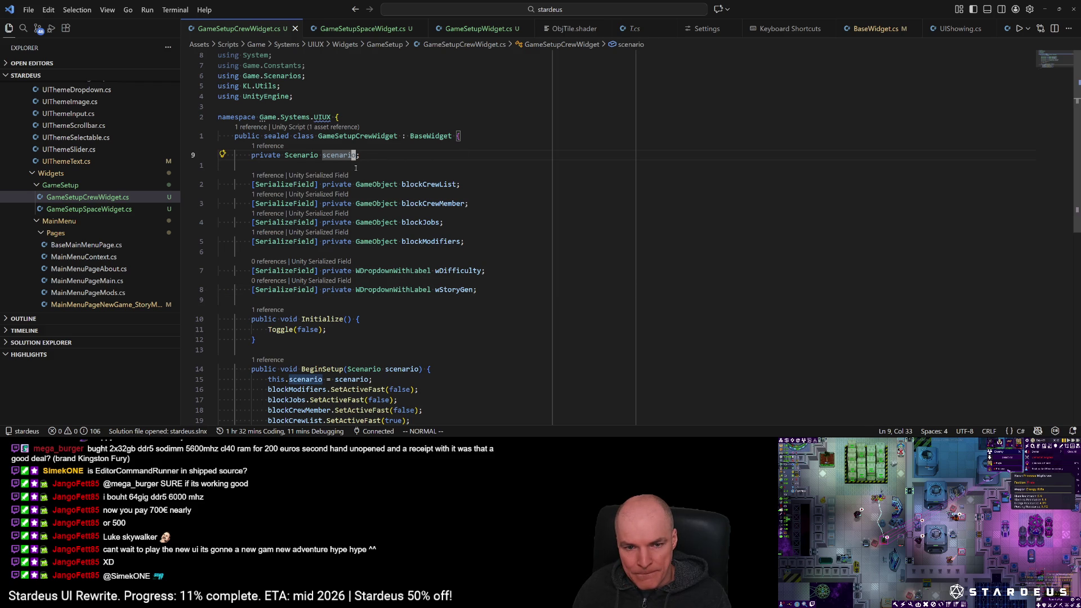
pyautogui.press('j')
pyautogui.press('j')
pyautogui.press('j')
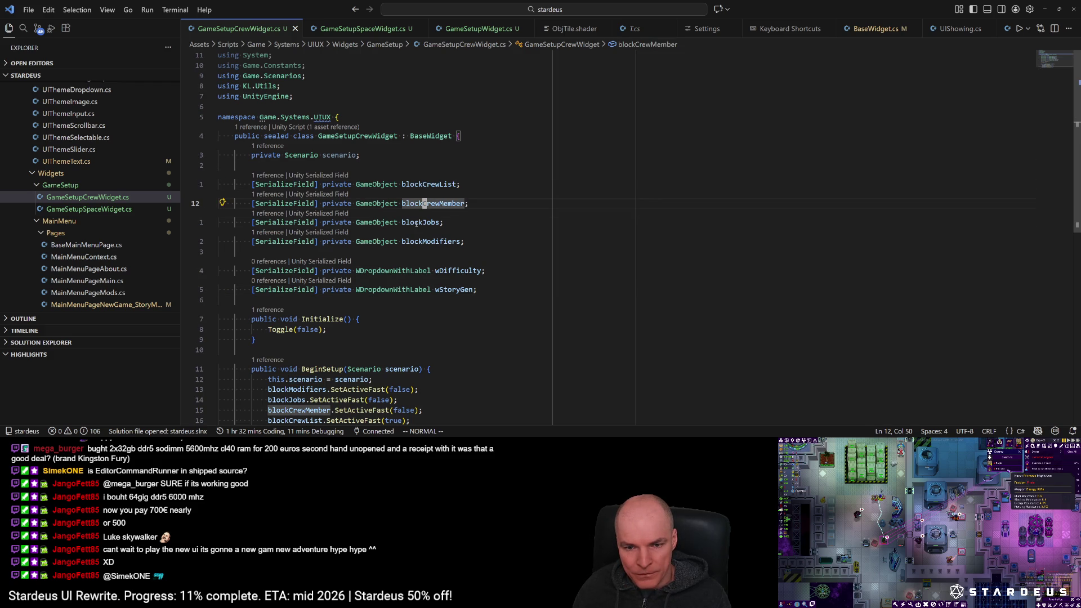
pyautogui.click(448, 270)
pyautogui.press('j')
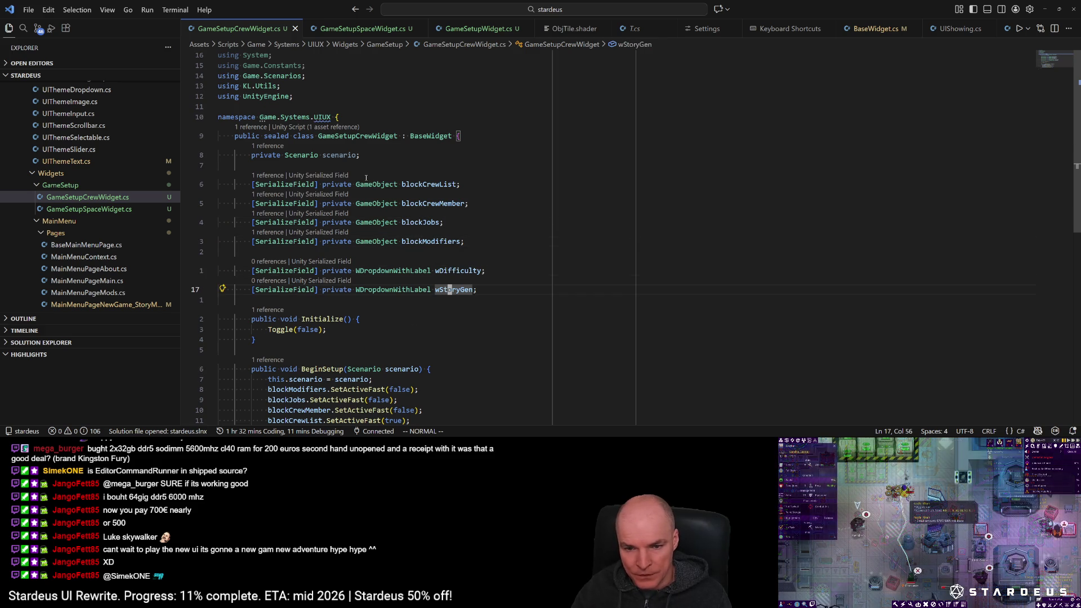
pyautogui.press('k')
pyautogui.press('j')
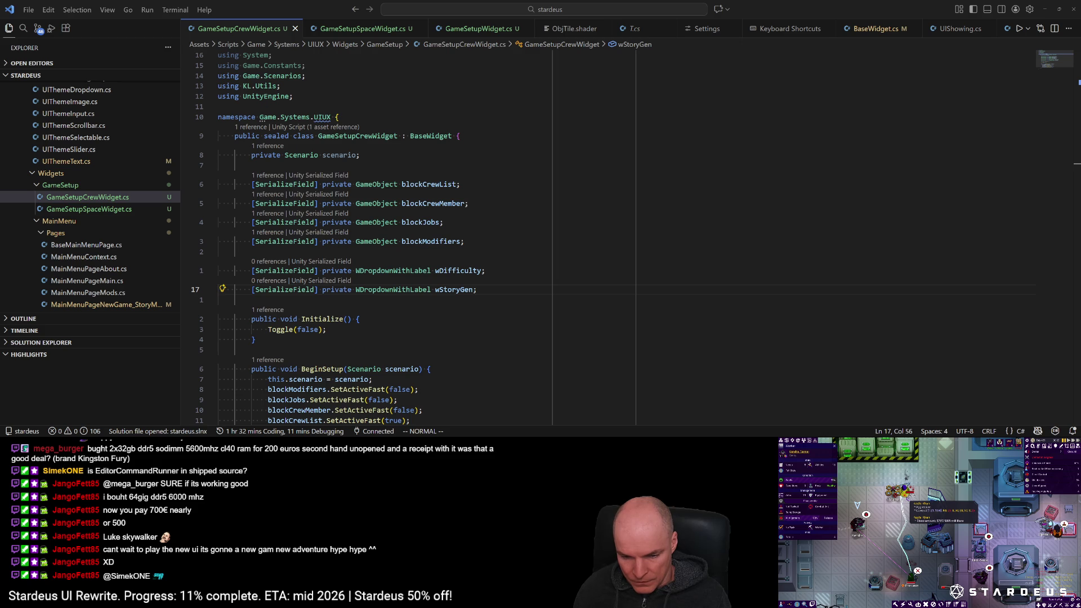
pyautogui.click(385, 289)
# Step: Duplicate the wStoryGen line as a new wSaveLoad dropdown field and save
pyautogui.press('y')
pyautogui.press('y')
pyautogui.press('p')
pyautogui.write('w$')
pyautogui.write('cbwSa')
pyautogui.write('ad')
pyautogui.hotkey('ctrl', 's')
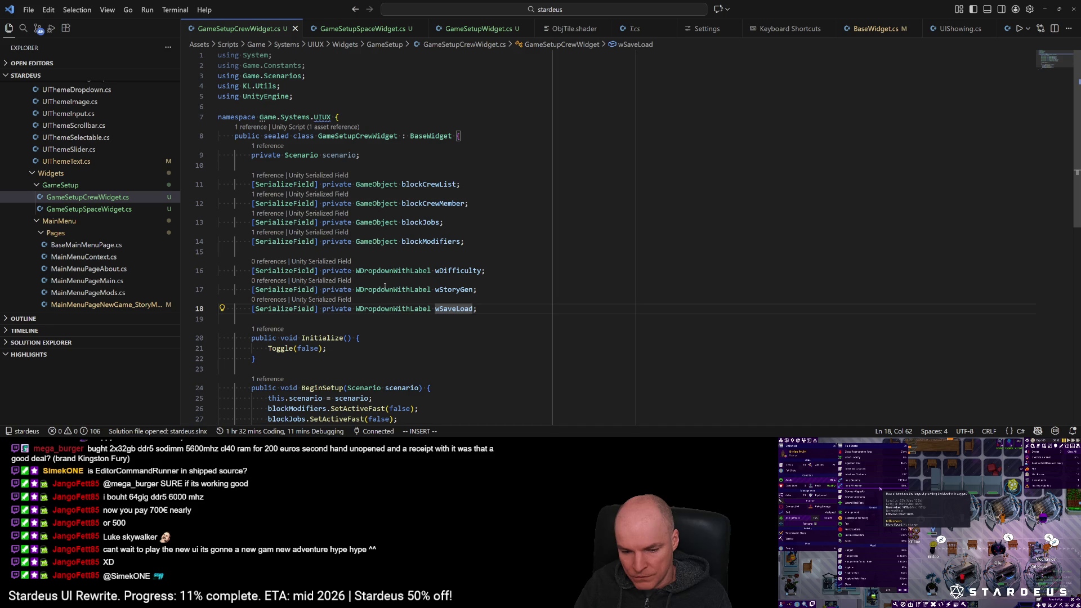
# Step: Rename the three dropdown fields to wDropDifficulty, wDropStoryGen and wDropSaveLoad
pyautogui.press('Escape')
pyautogui.press('k')
pyautogui.press('k')
pyautogui.press('h')
pyautogui.press('h')
pyautogui.write('iDrop')
pyautogui.press('Escape')
pyautogui.press('j')
pyautogui.press('h')
pyautogui.press('h')
pyautogui.press('h')
pyautogui.write('iDrop')
pyautogui.press('Escape')
pyautogui.press('j')
pyautogui.press('h')
pyautogui.press('h')
pyautogui.press('h')
pyautogui.write('iDrop')
pyautogui.press('Escape')
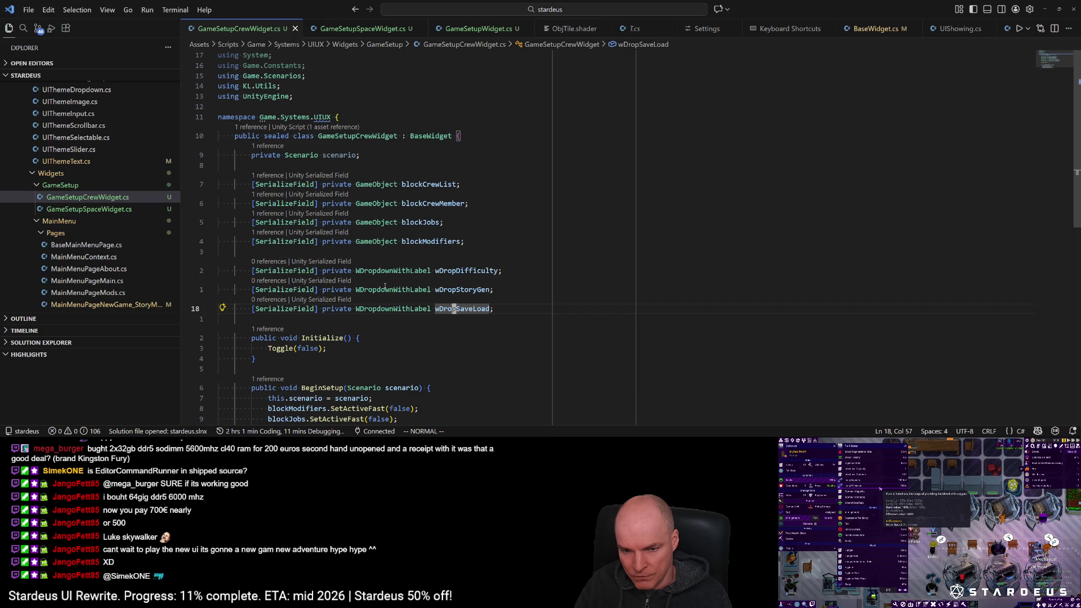
# Step: Add a WButtonText btnModifiers field below wDropSaveLoad and save
pyautogui.press('{')
pyautogui.press('j')
pyautogui.press('j')
pyautogui.press('y')
pyautogui.press('y')
pyautogui.press('p')
pyautogui.write('WwDropSaveLoad')
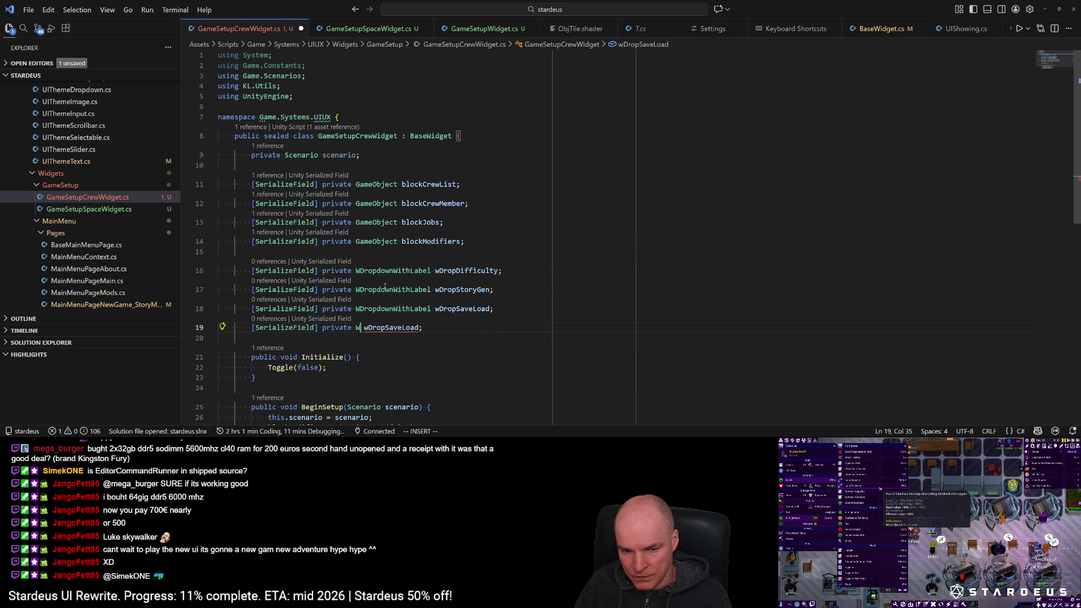
pyautogui.write('cwWButtonText')
pyautogui.press('Escape')
pyautogui.write('wcwbtnModifiers')
pyautogui.hotkey('ctrl', 's')
pyautogui.press('Escape')
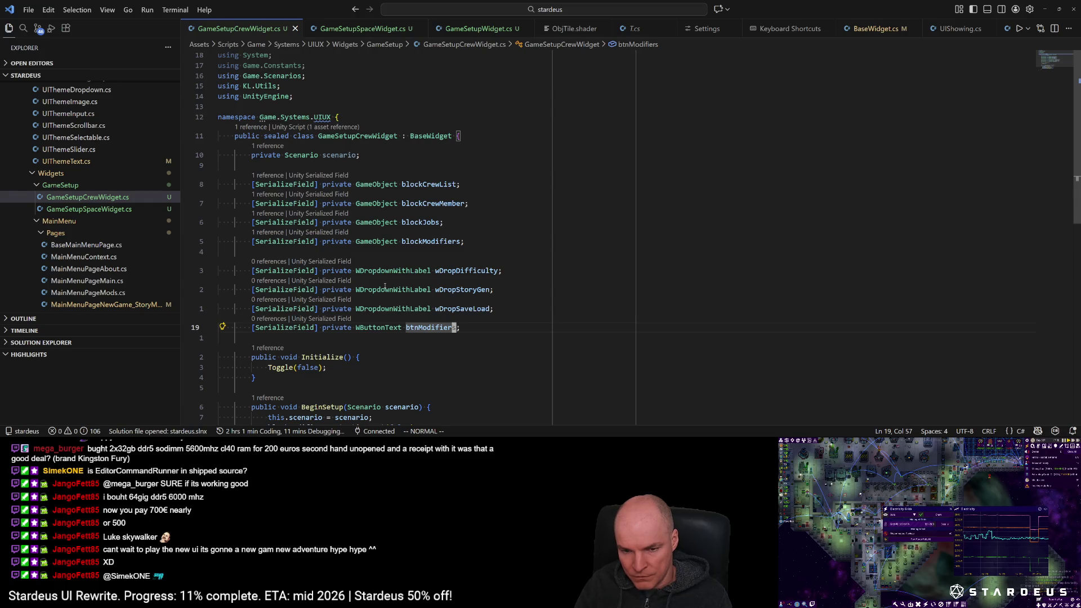
# Step: Copy the wDropSaveLoad line below btnModifiers and change its type to WInputWithLabel
pyautogui.press('k')
pyautogui.press('y')
pyautogui.press('y')
pyautogui.press('j')
pyautogui.press('j')
pyautogui.press('p')
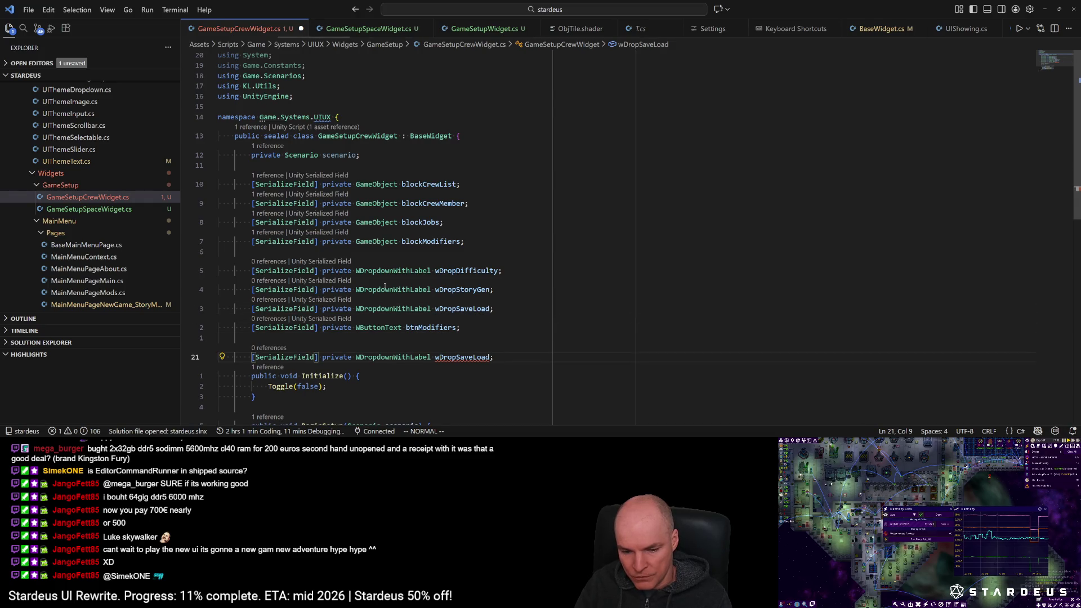
pyautogui.press('w')
pyautogui.press('w')
pyautogui.press('w')
pyautogui.write('cwWInpu')
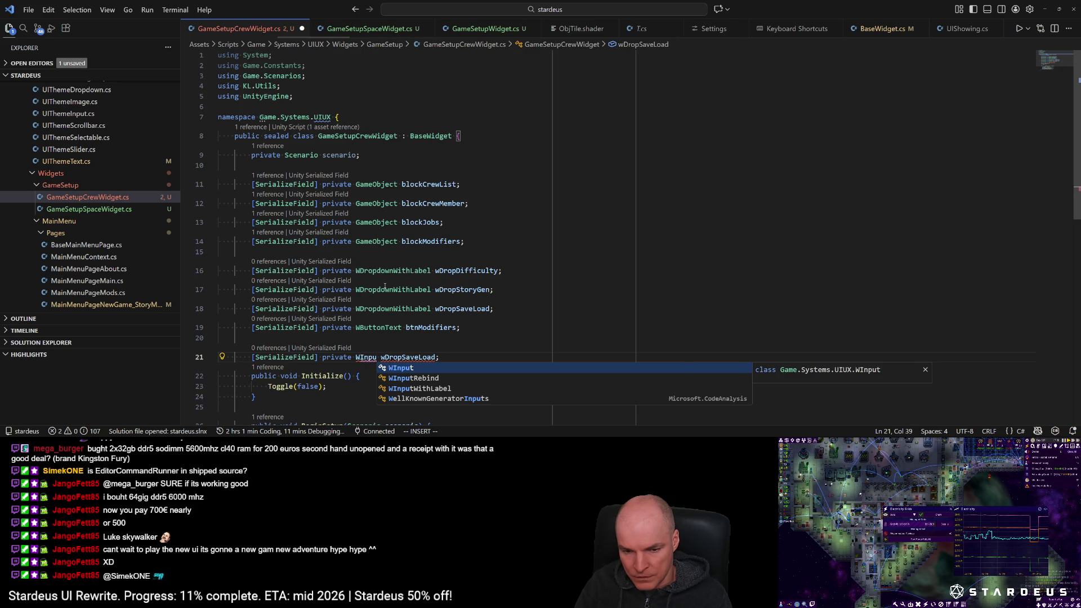
pyautogui.press('Down')
pyautogui.press('Down')
pyautogui.press('Tab')
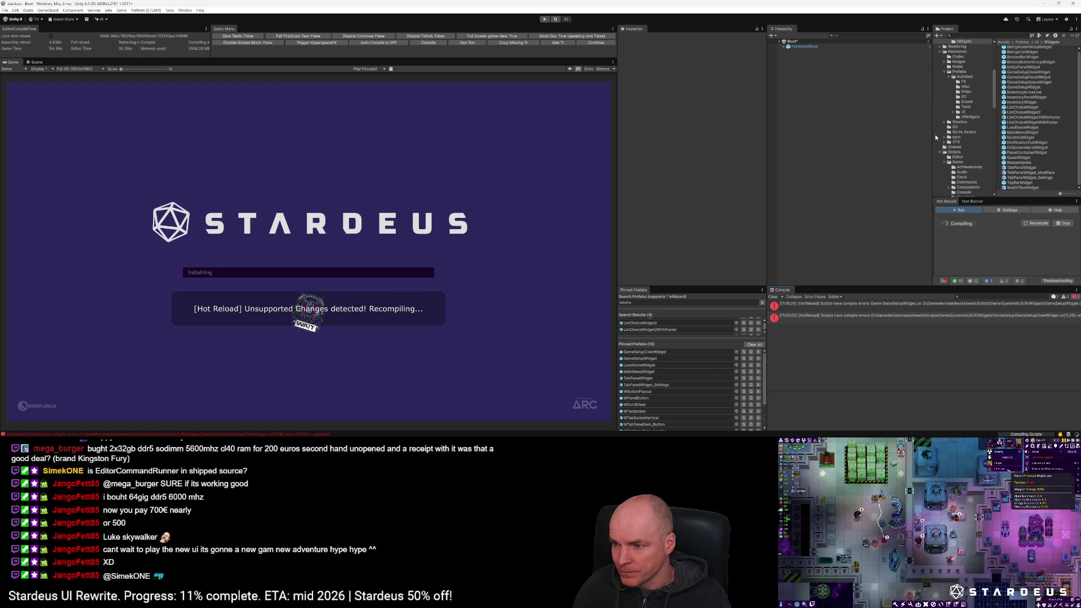
# Step: Select GameSetupCrewWidget in the Pinned Prefabs list while Unity recompiles
pyautogui.click(661, 351)
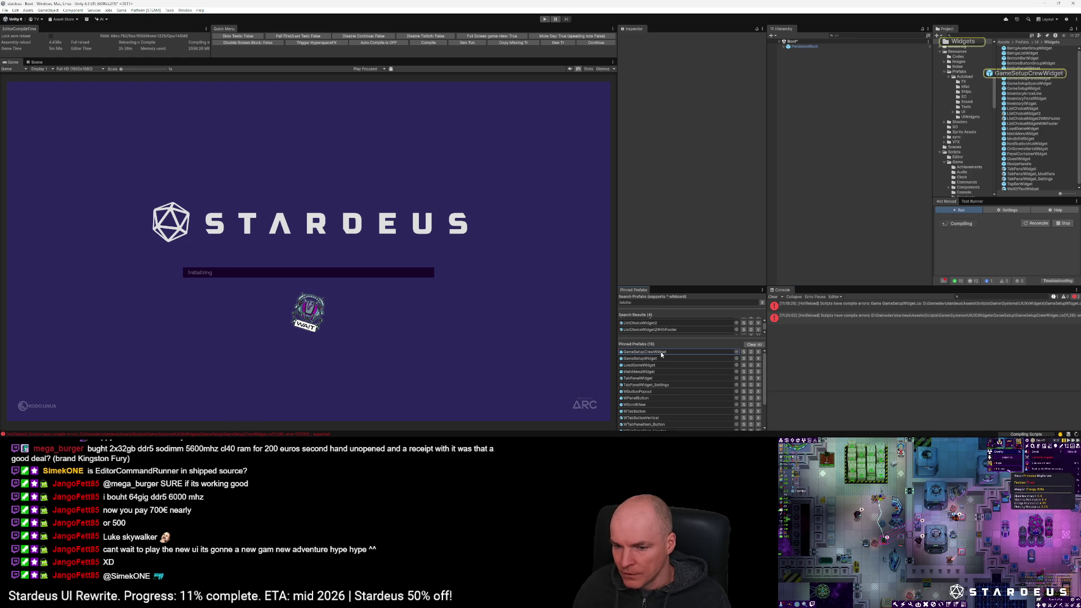
# Step: Open the GameSetupCrewWidget prefab and select the WTabPanelItem2_InputRand input row
pyautogui.doubleClick(660, 352)
pyautogui.click(32, 63)
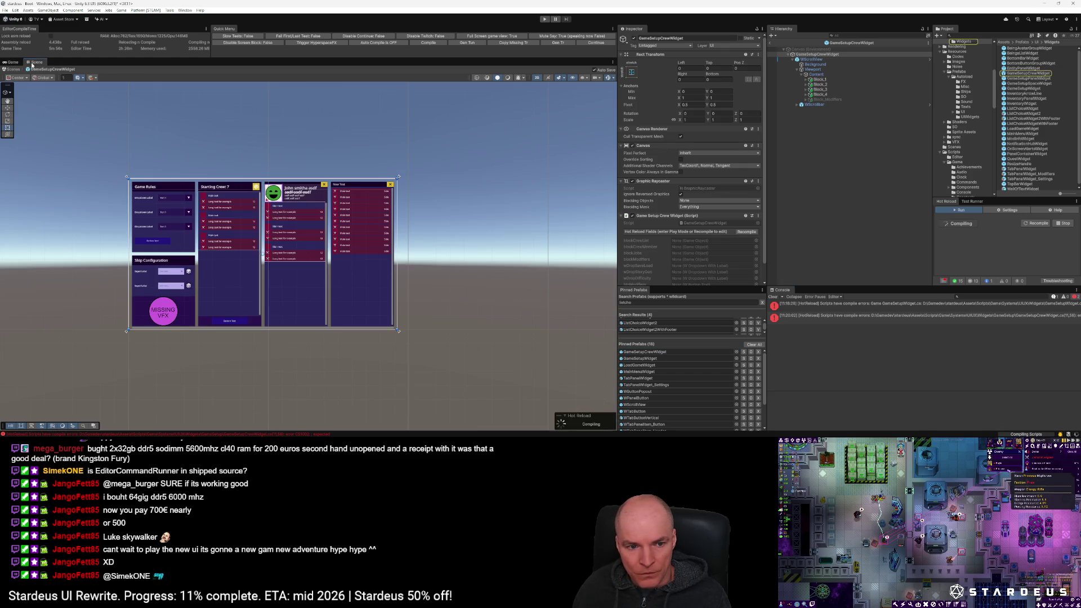
pyautogui.scroll(4, 159, 277)
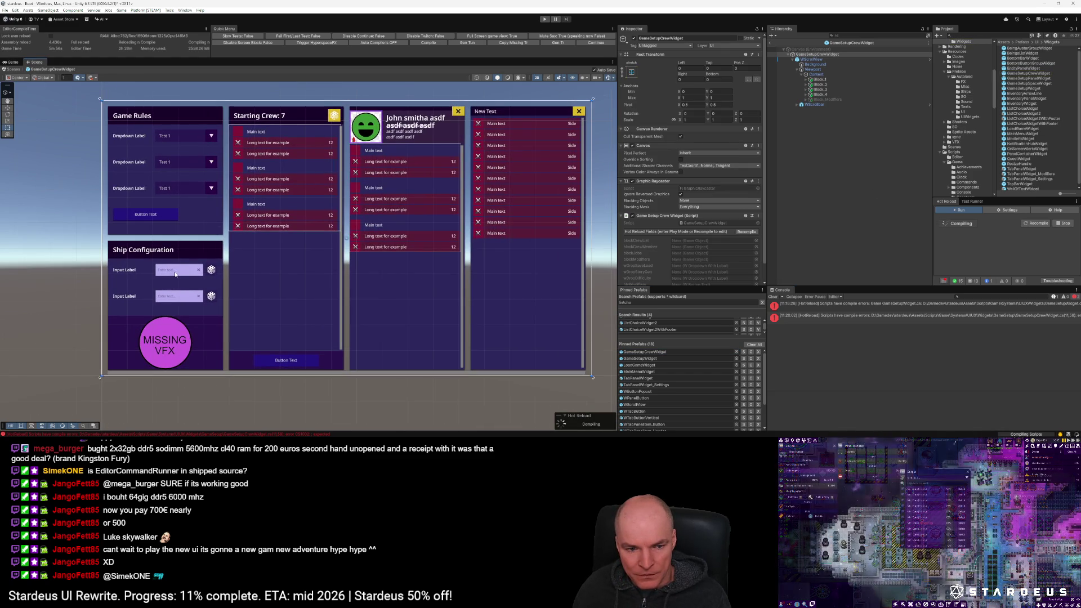
pyautogui.click(159, 272)
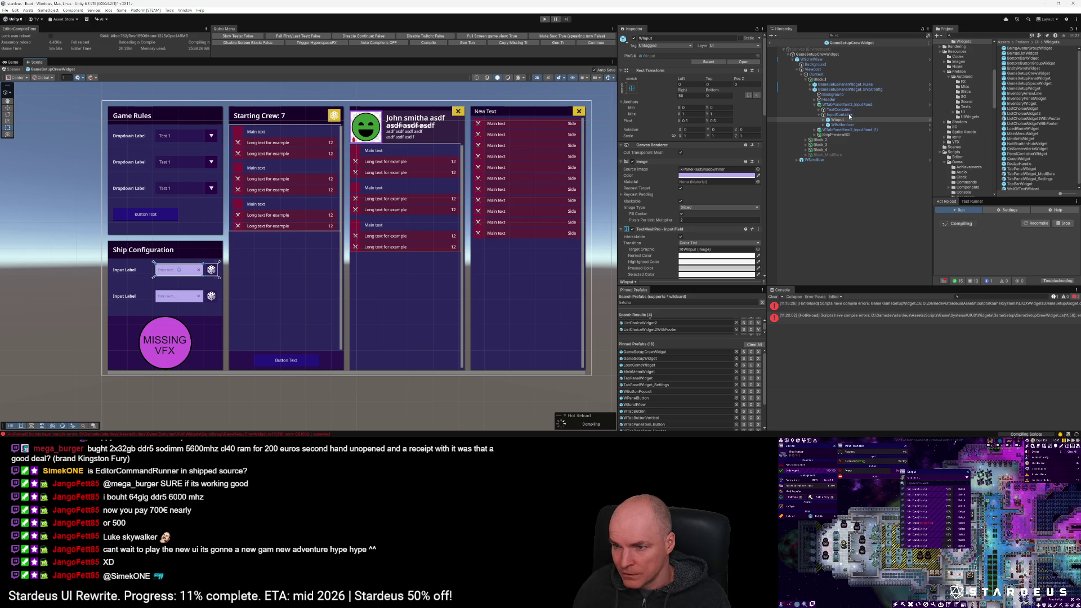
pyautogui.click(848, 105)
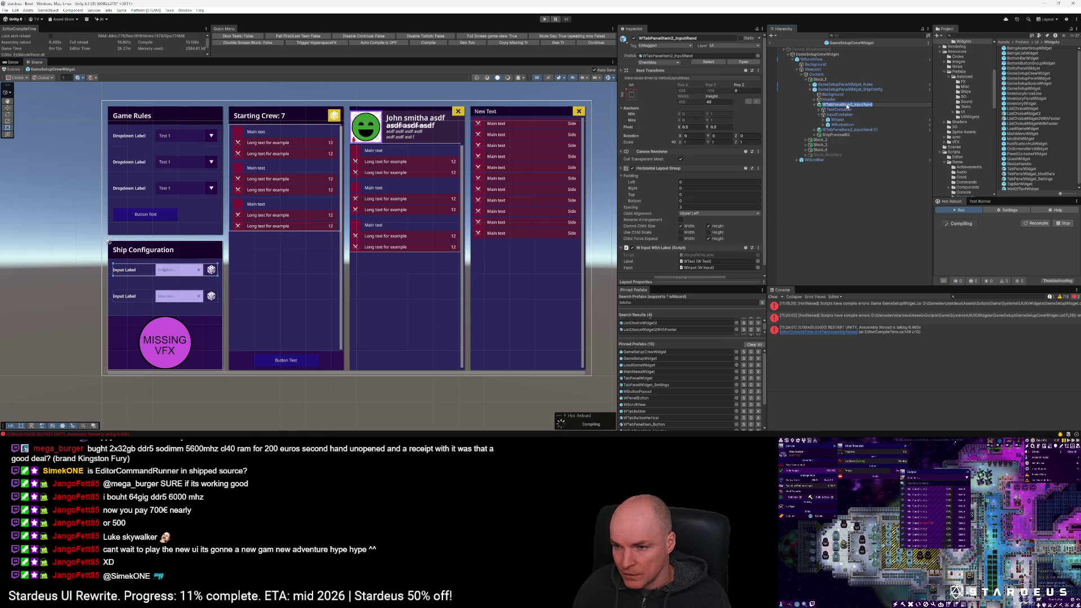
pyautogui.click(834, 110)
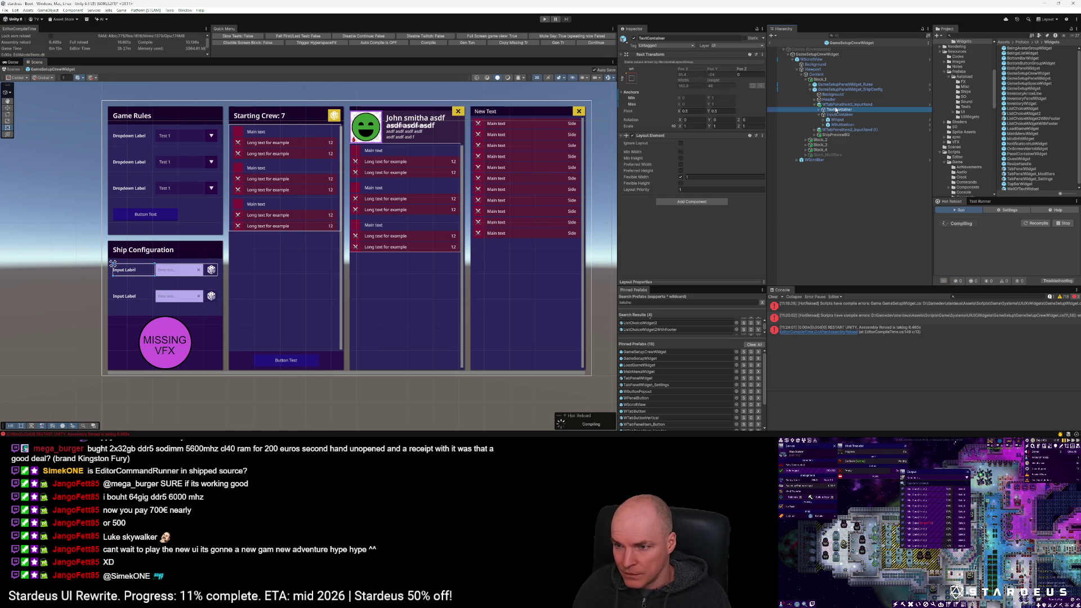
pyautogui.click(832, 105)
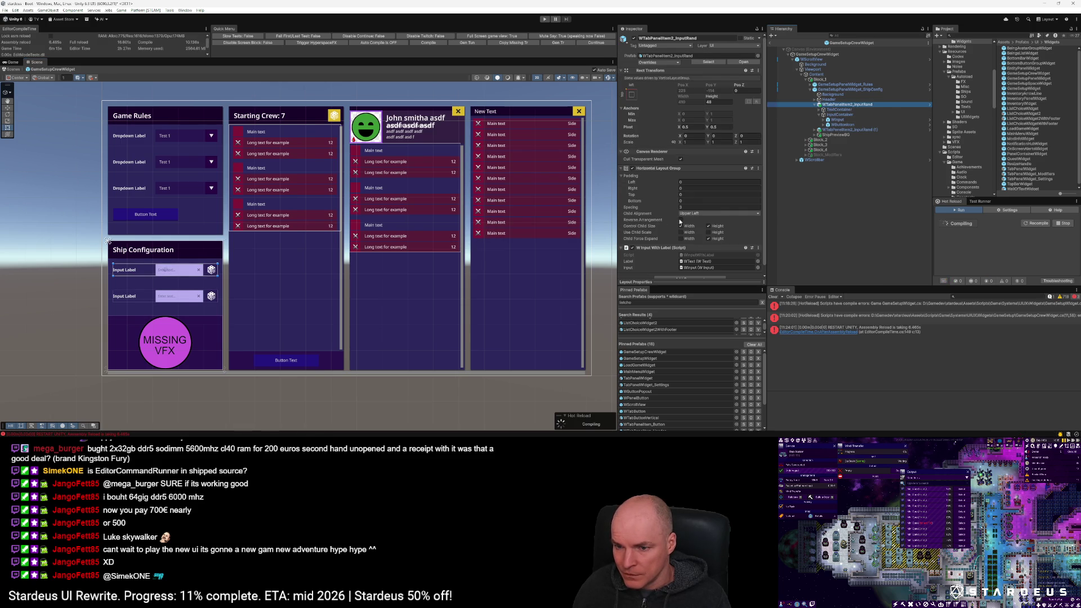
pyautogui.scroll(-1, 681, 219)
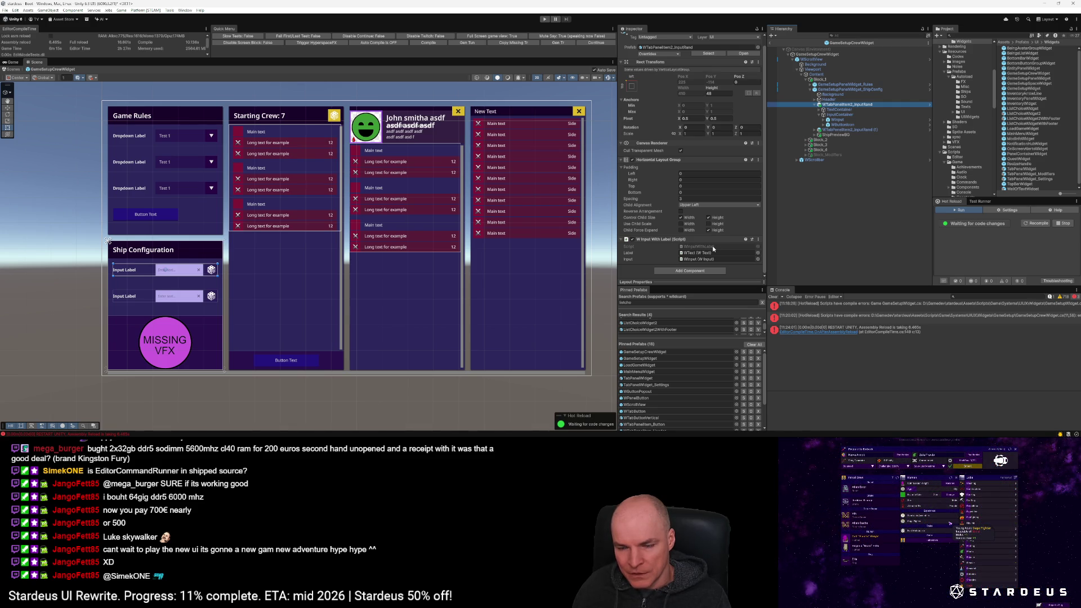
# Step: Locate the WInputWithLabel script asset, then return to Visual Studio Code
pyautogui.click(713, 247)
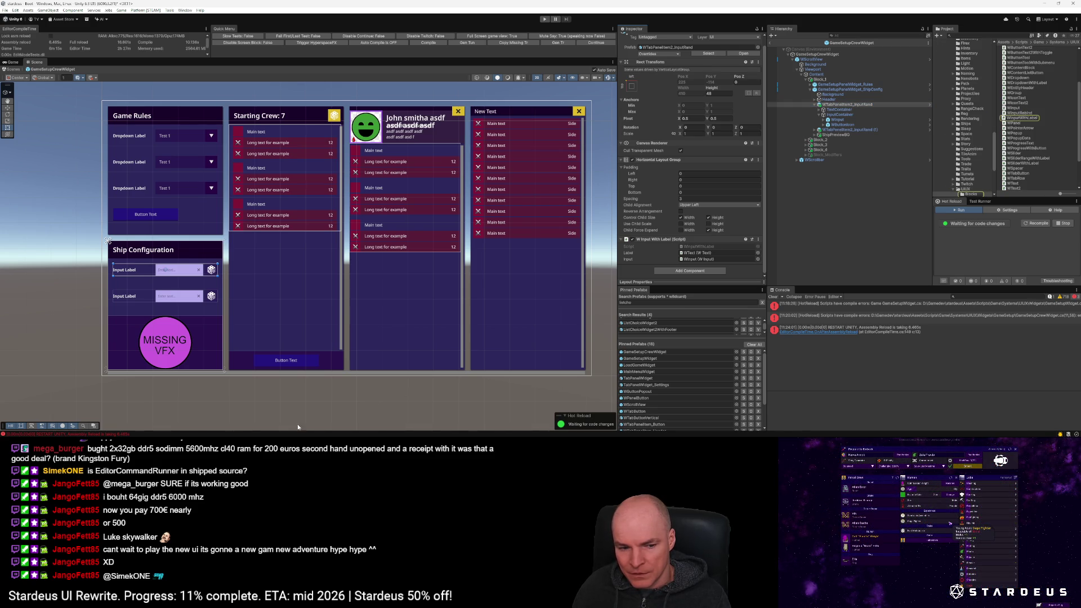
pyautogui.hotkey('alt', 'Tab')
pyautogui.hotkey('ctrl', 'p')
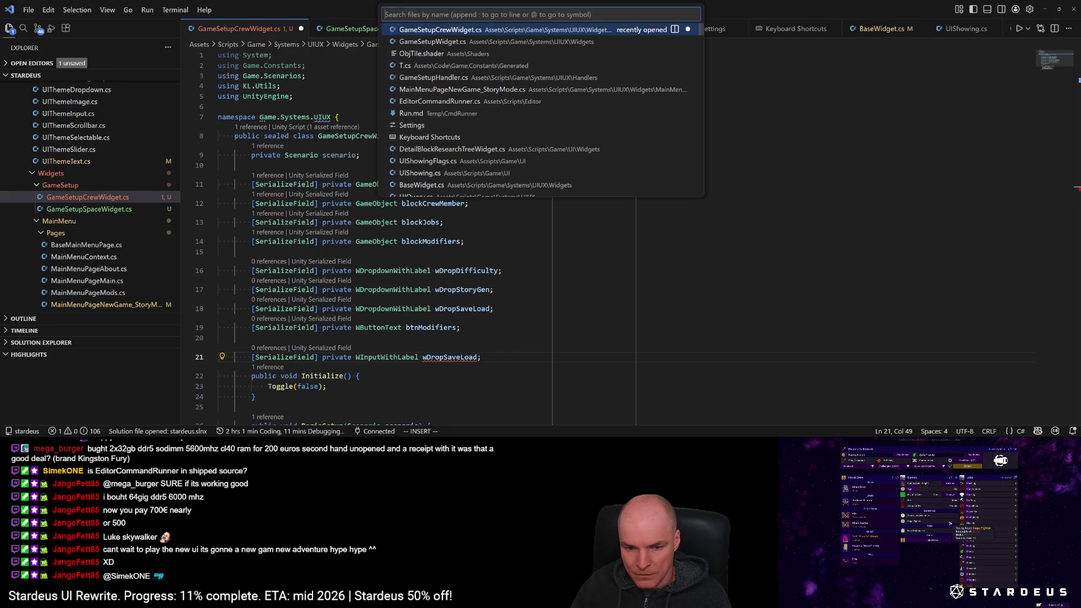
# Step: Jump to the WInputWithLabel definition and select WInputWithLabel.cs in the file tree
pyautogui.press('Escape')
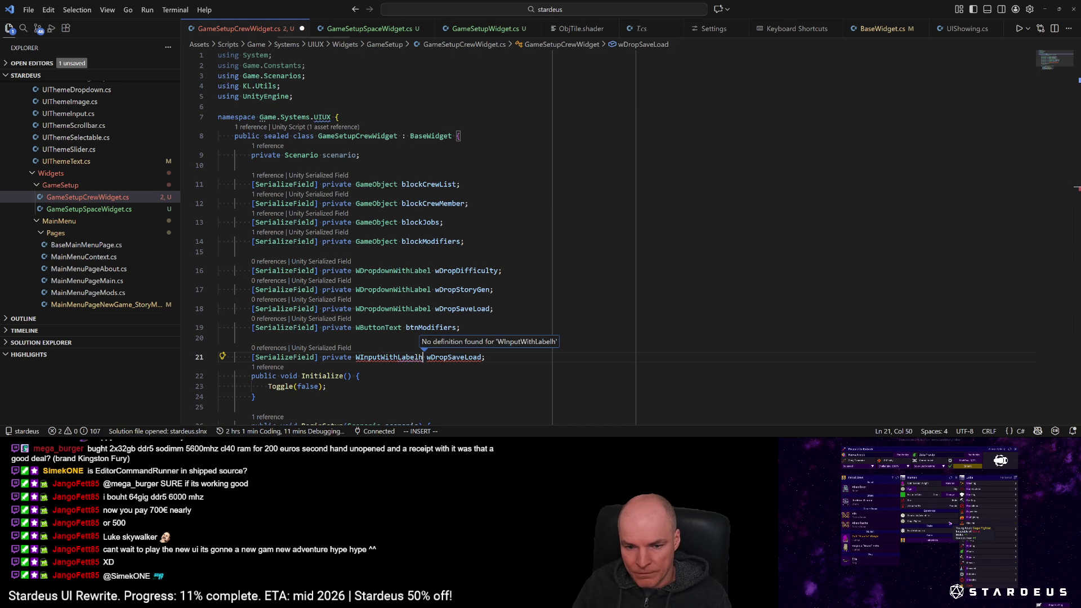
pyautogui.press('Escape')
pyautogui.press('g')
pyautogui.press('d')
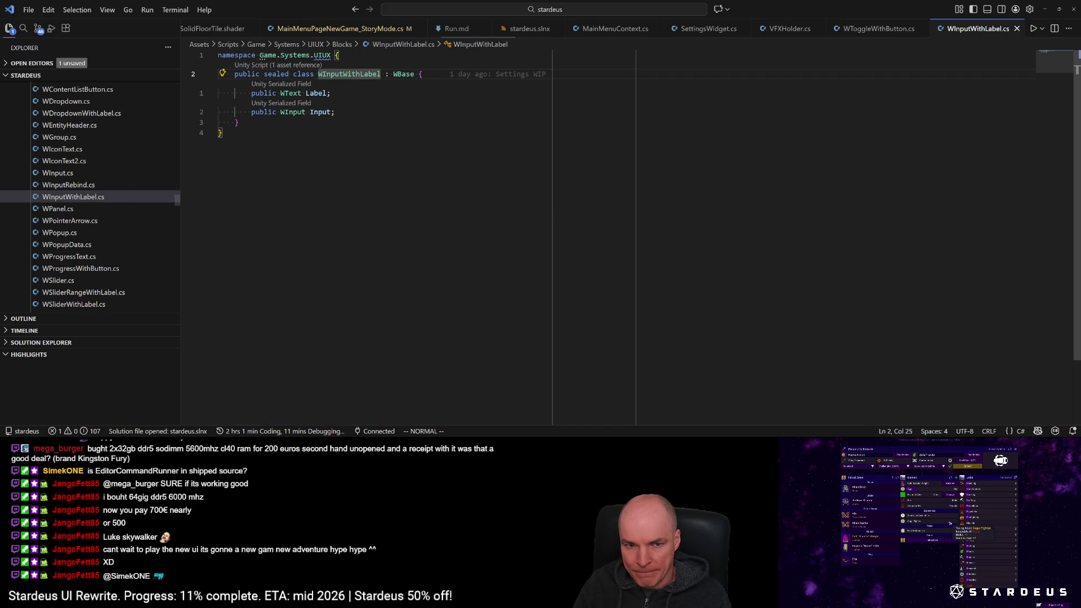
pyautogui.click(64, 201)
# Step: Duplicate WInputWithLabel.cs as WInputWithLabelAndButton.cs and rename its class to match
pyautogui.hotkey('ctrl', 'c')
pyautogui.hotkey('ctrl', 'v')
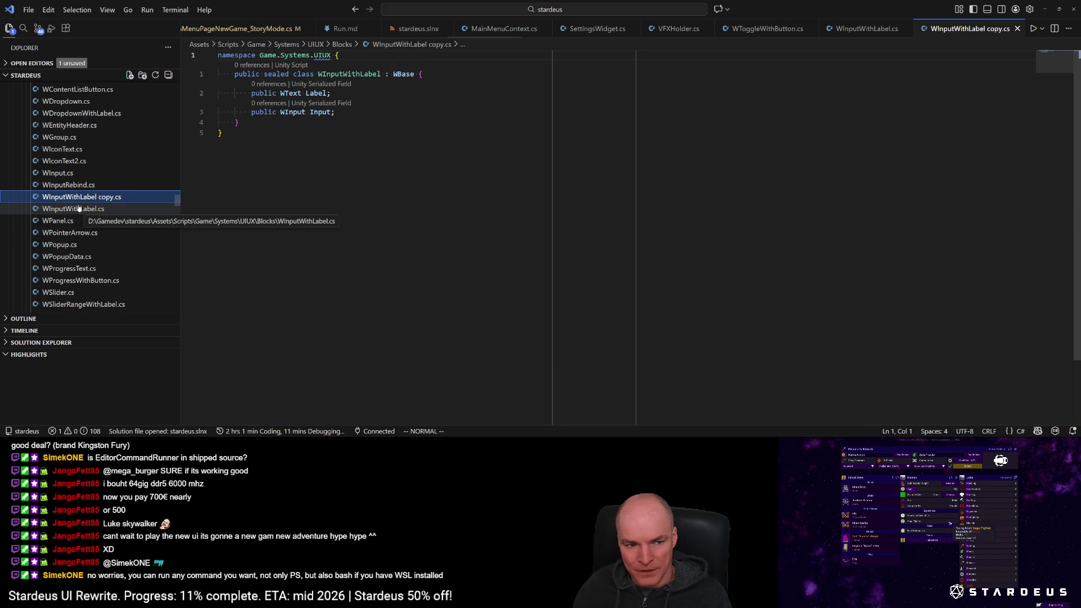
pyautogui.press('BackSpace')
pyautogui.press('BackSpace')
pyautogui.press('BackSpace')
pyautogui.write('And')
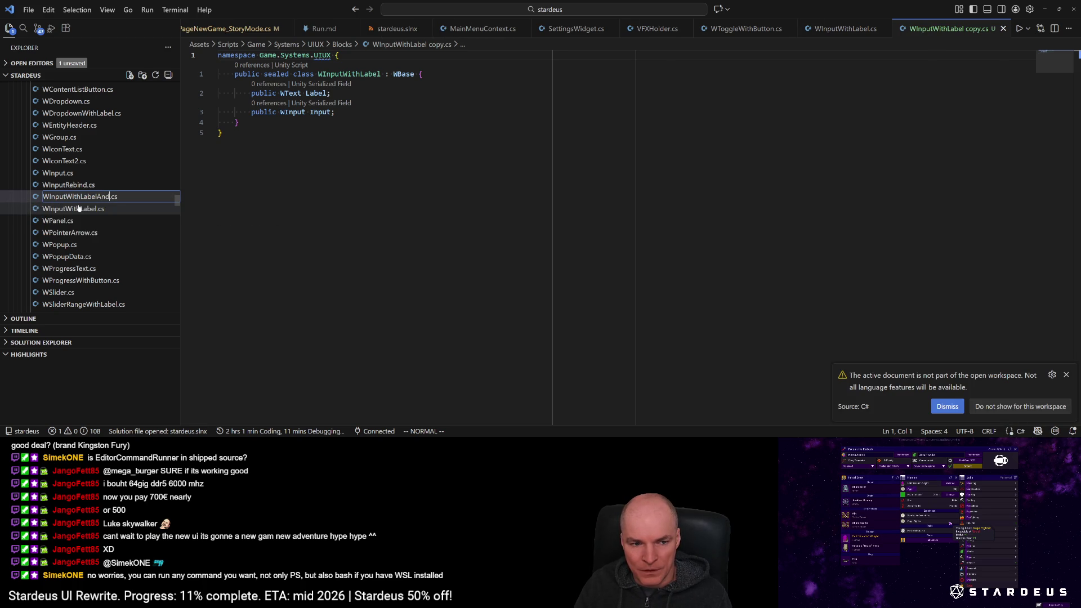
pyautogui.write('Icon')
pyautogui.write('Button')
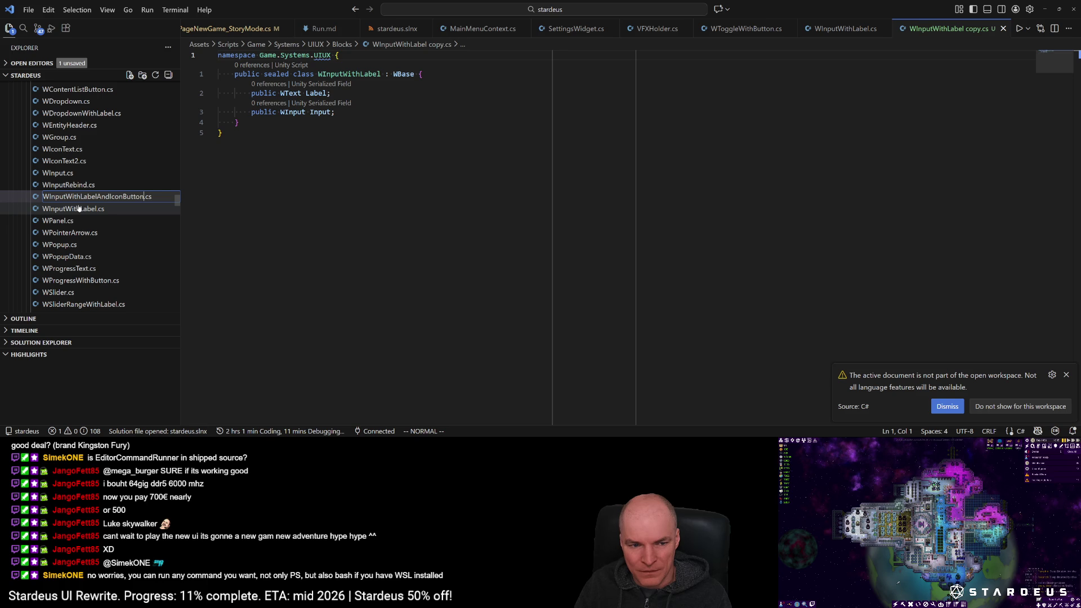
pyautogui.press('BackSpace')
pyautogui.press('BackSpace')
pyautogui.press('BackSpace')
pyautogui.press('BackSpace')
pyautogui.press('BackSpace')
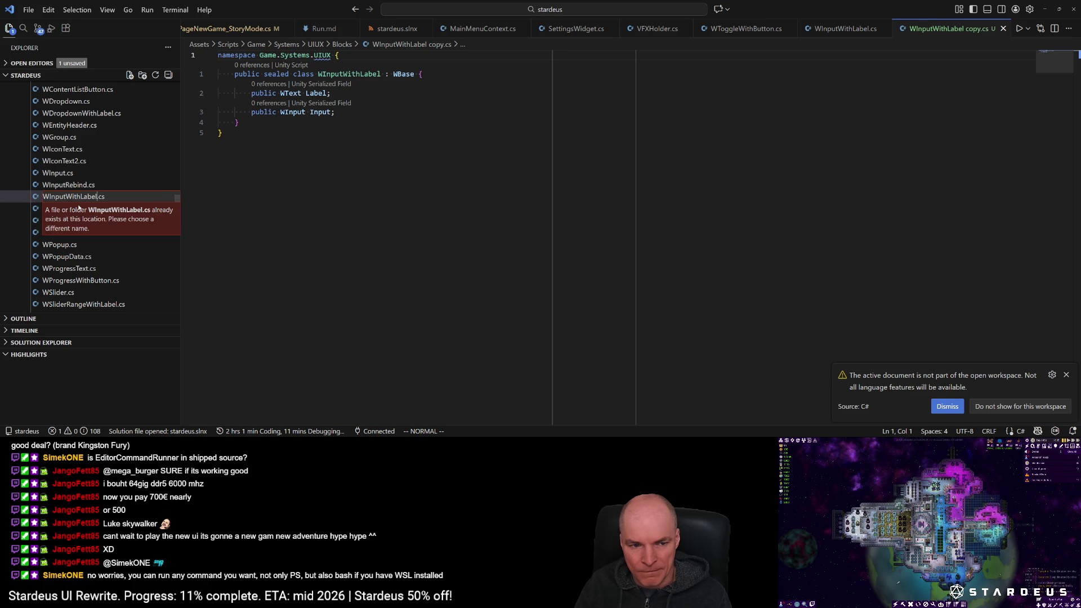
pyautogui.write('And')
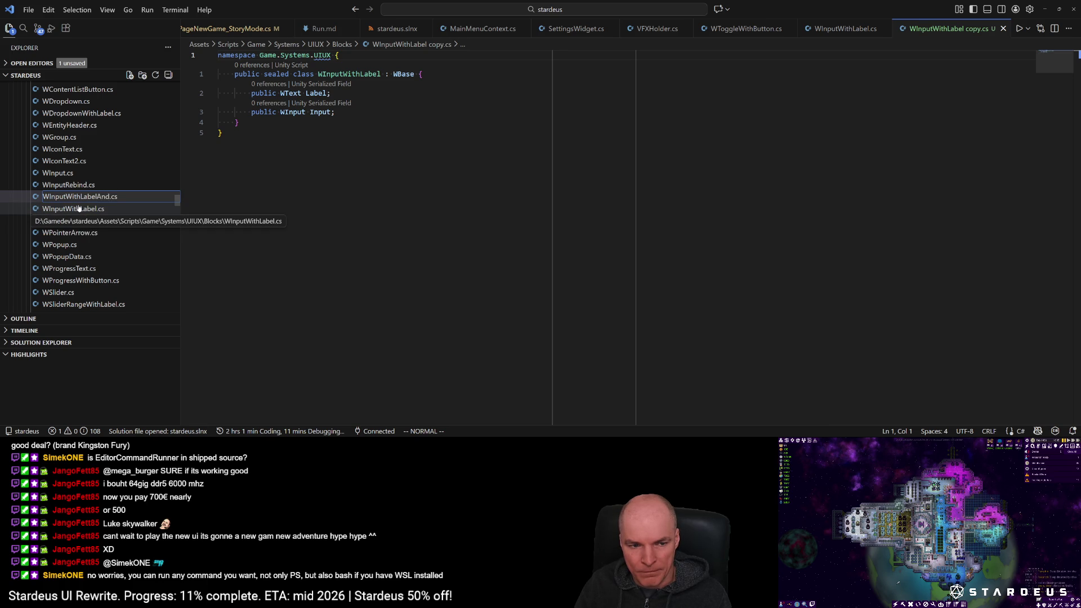
pyautogui.write('T')
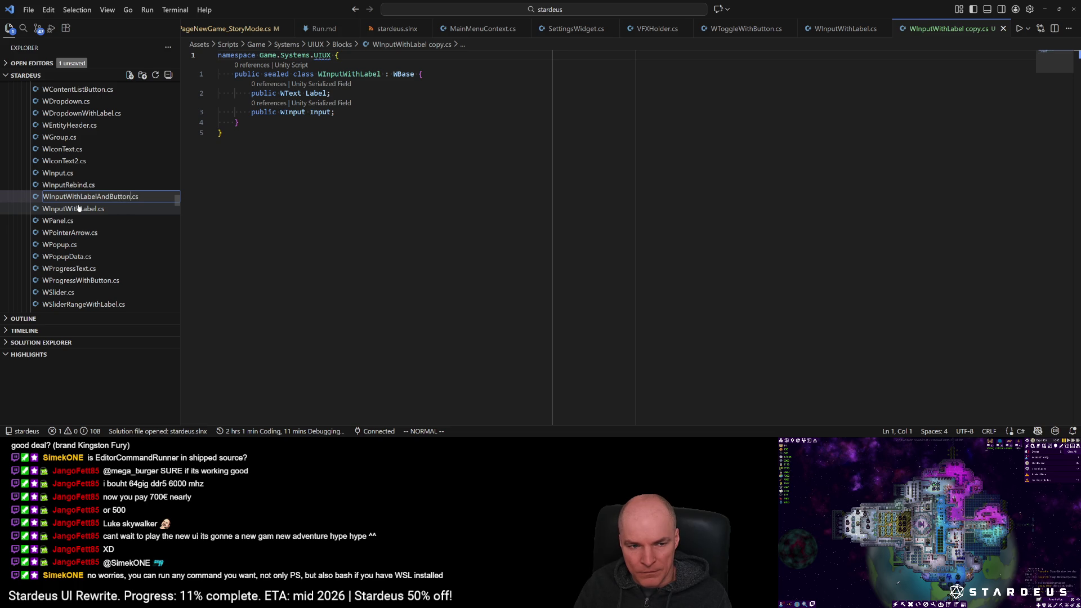
pyautogui.press('Return')
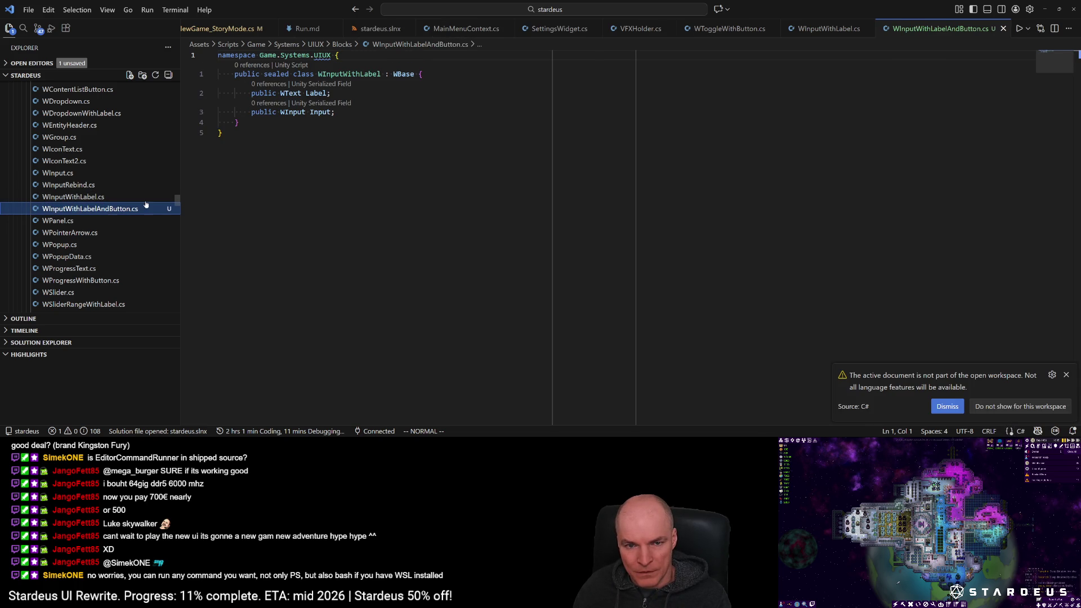
pyautogui.click(381, 73)
# Step: Finish renaming the class to WInputWithLabelAndButton and save
pyautogui.write('abelAndButton')
pyautogui.press('Escape')
pyautogui.hotkey('ctrl', 's')
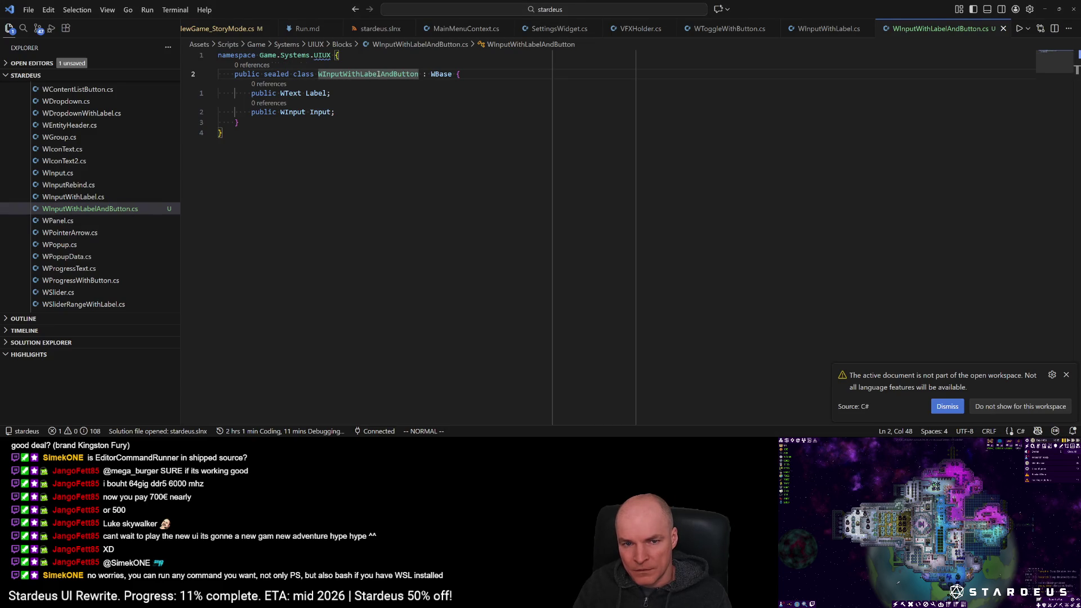
# Step: Duplicate the Input field as a WButtonIcon Button field and save
pyautogui.press('j')
pyautogui.press('b')
pyautogui.press('b')
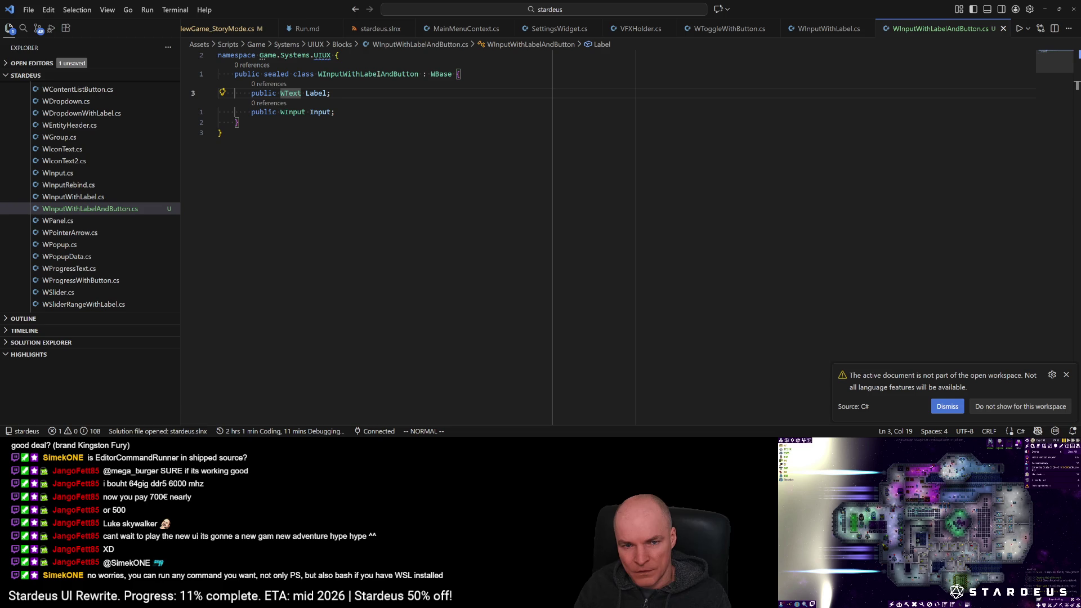
pyautogui.press('j')
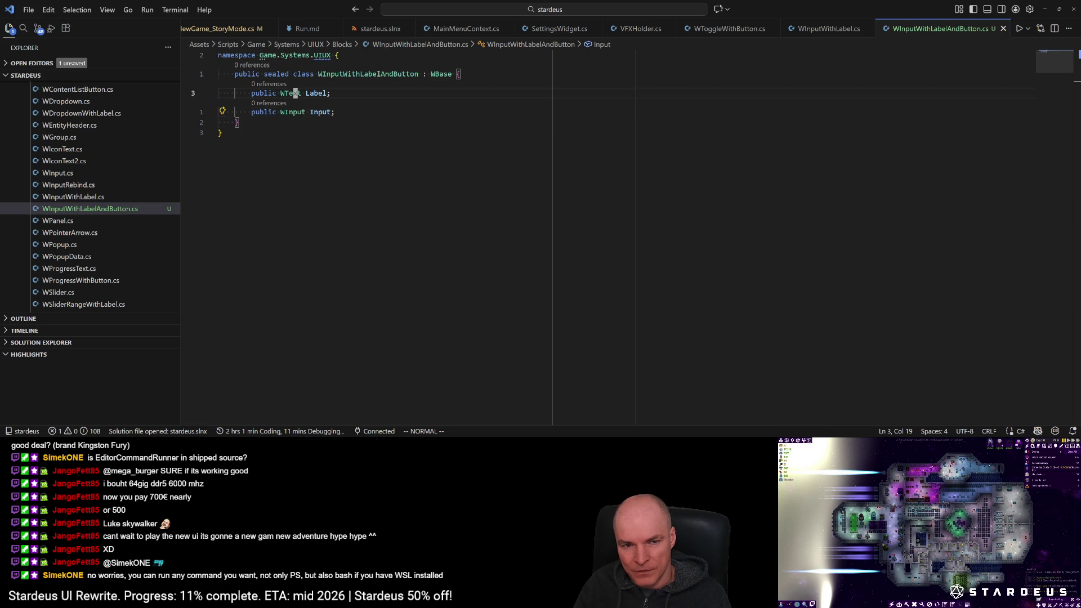
pyautogui.press('y')
pyautogui.press('y')
pyautogui.press('p')
pyautogui.press('b')
pyautogui.press('w')
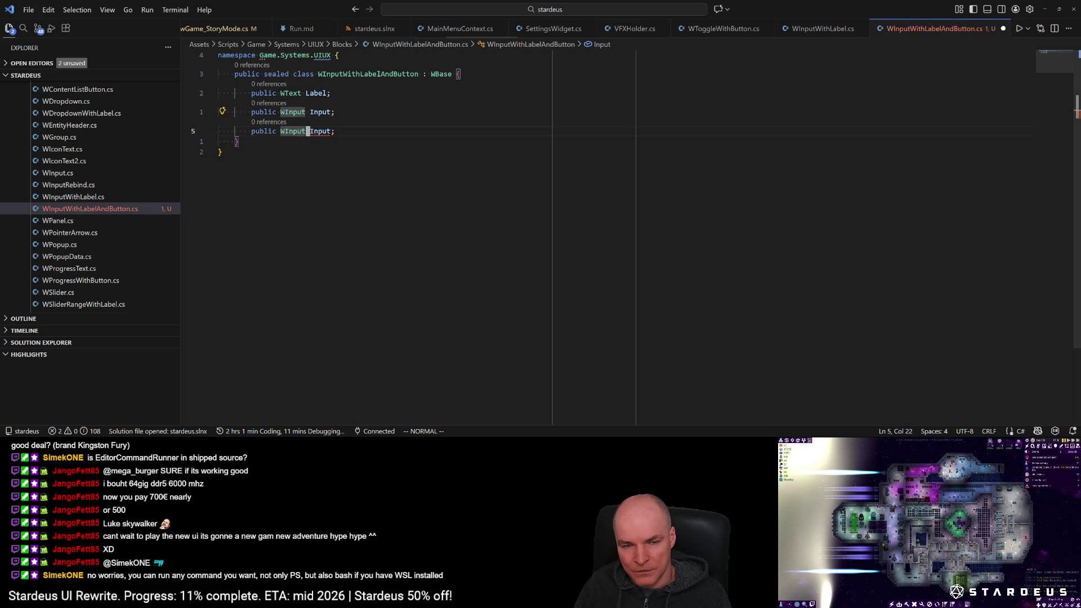
pyautogui.press('h')
pyautogui.press('h')
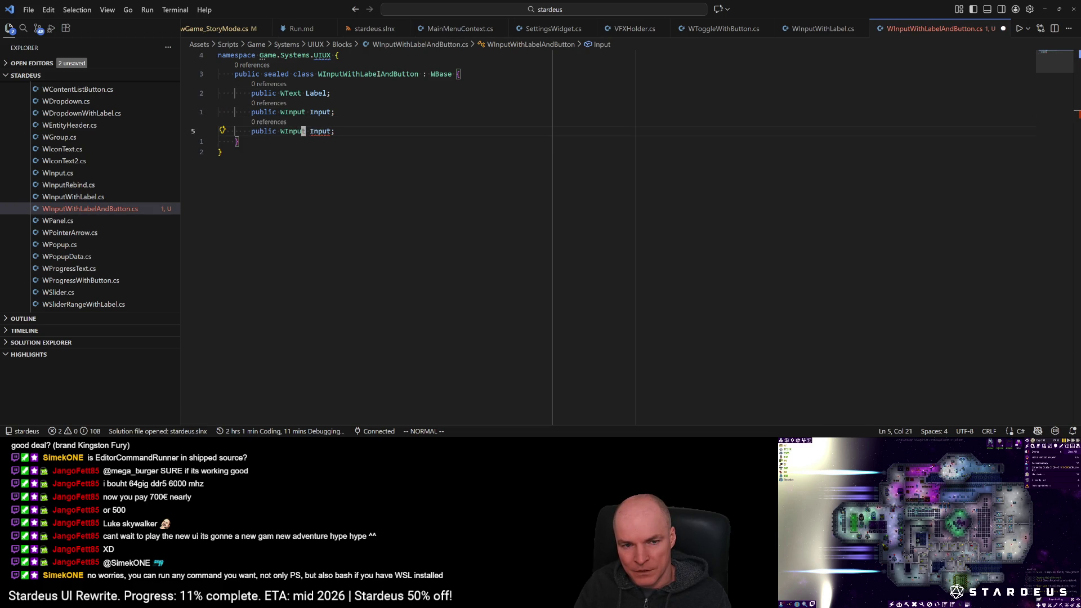
pyautogui.press('BackSpace')
pyautogui.press('BackSpace')
pyautogui.press('BackSpace')
pyautogui.write('Btnte')
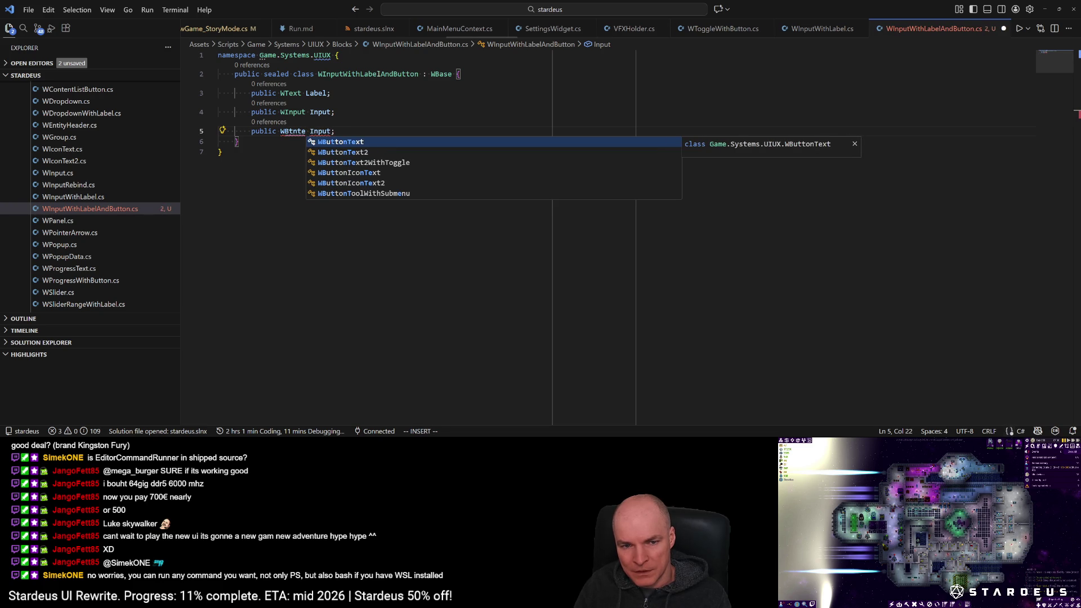
pyautogui.press('BackSpace')
pyautogui.press('BackSpace')
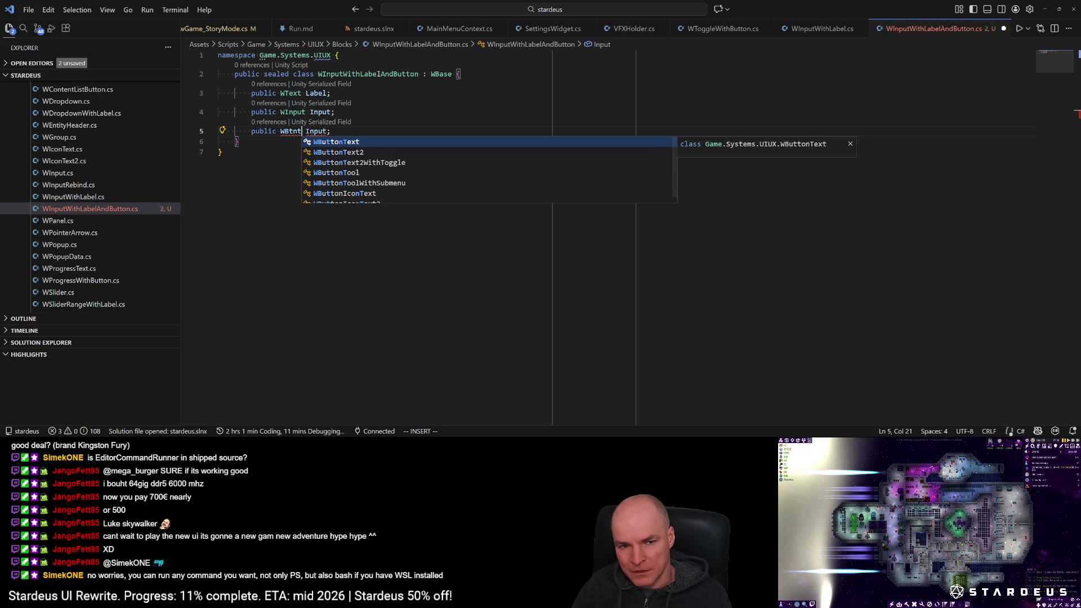
pyautogui.write('i')
pyautogui.press('Tab')
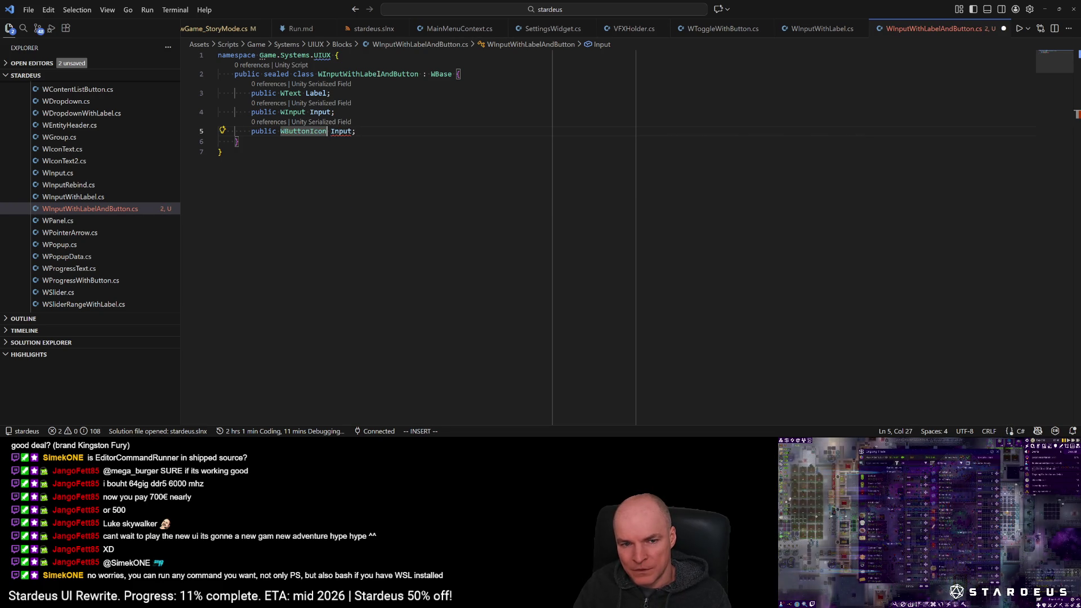
pyautogui.write('wcwButton')
pyautogui.hotkey('ctrl', 's')
pyautogui.press('Escape')
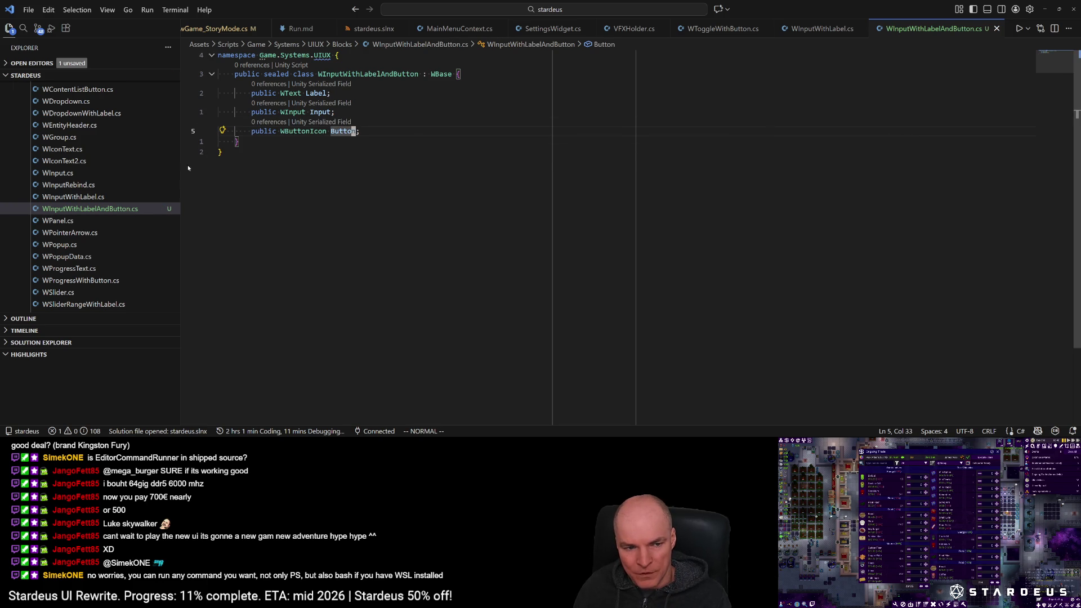
# Step: Rename the file and class to WInputWithLabelAndButtonIcon
pyautogui.click(121, 209)
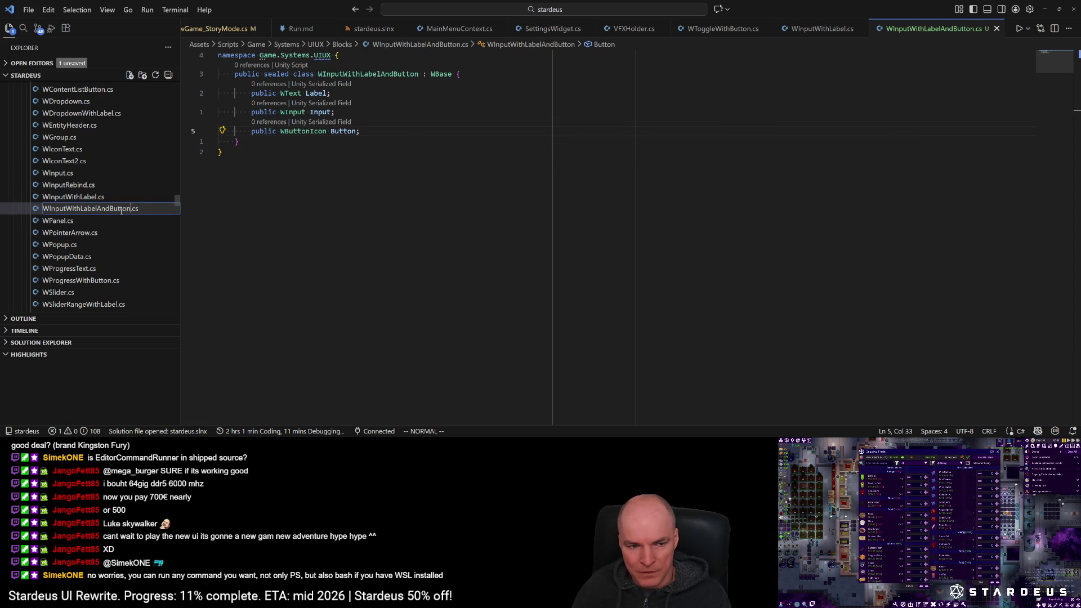
pyautogui.press('Right')
pyautogui.write('Icon')
pyautogui.press('Return')
pyautogui.click(414, 74)
pyautogui.write('eaIcon')
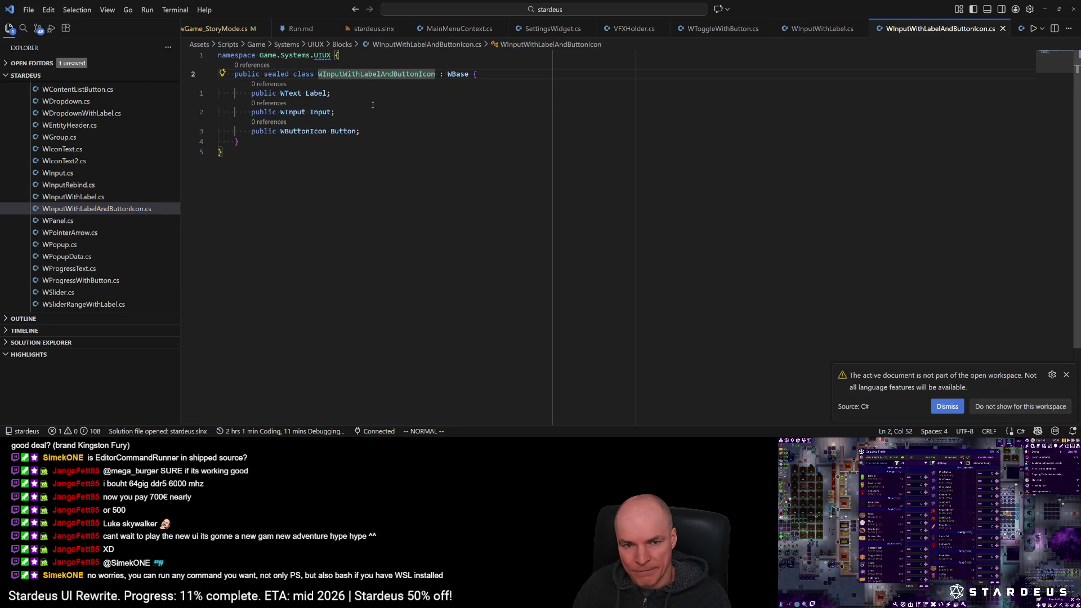
pyautogui.click(328, 96)
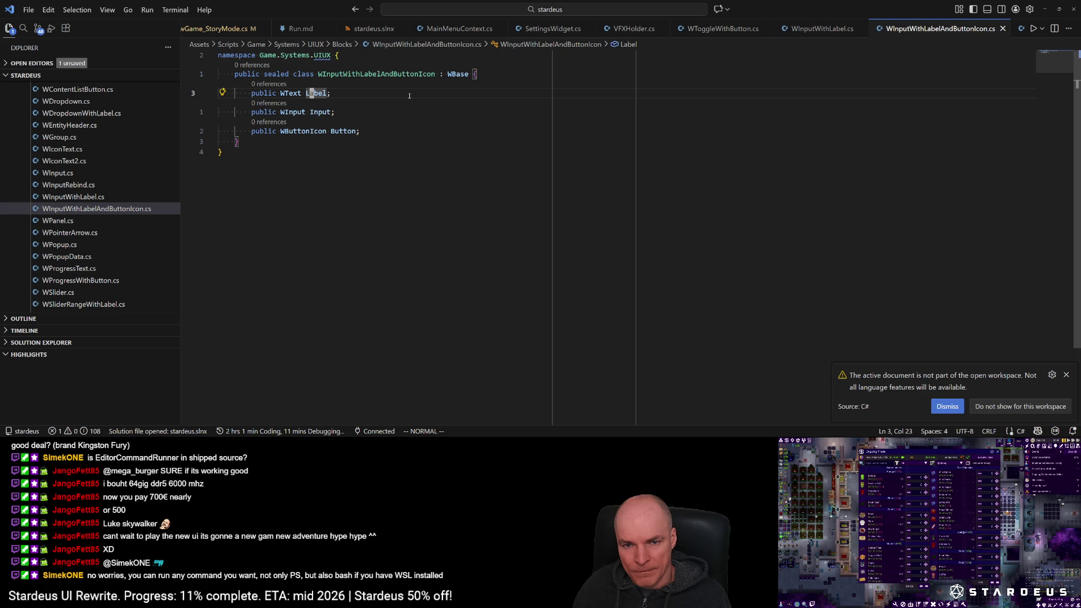
pyautogui.click(411, 74)
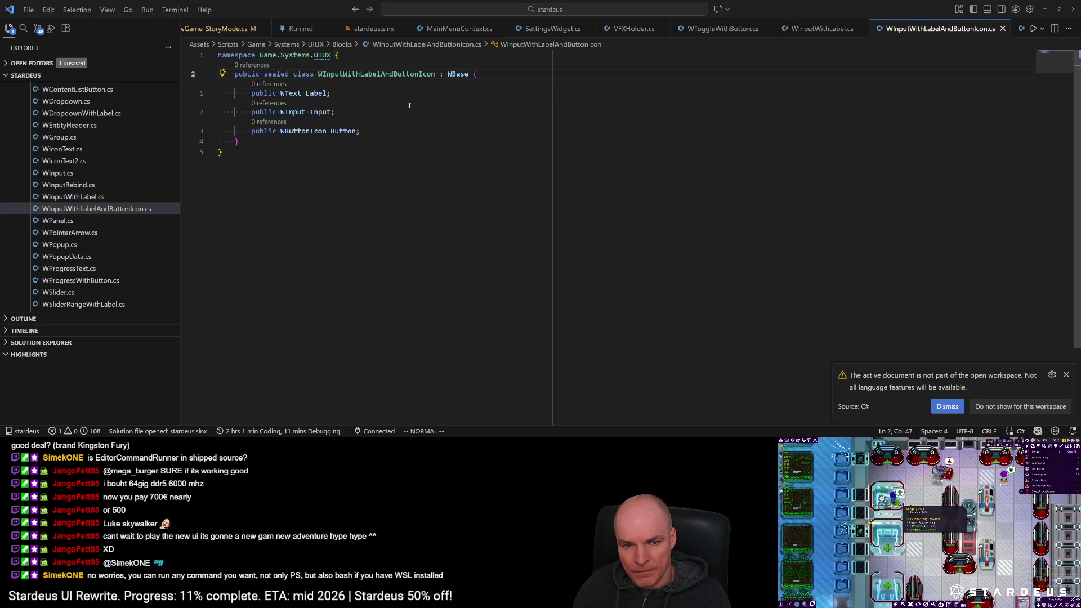
pyautogui.hotkey('alt', 'Tab')
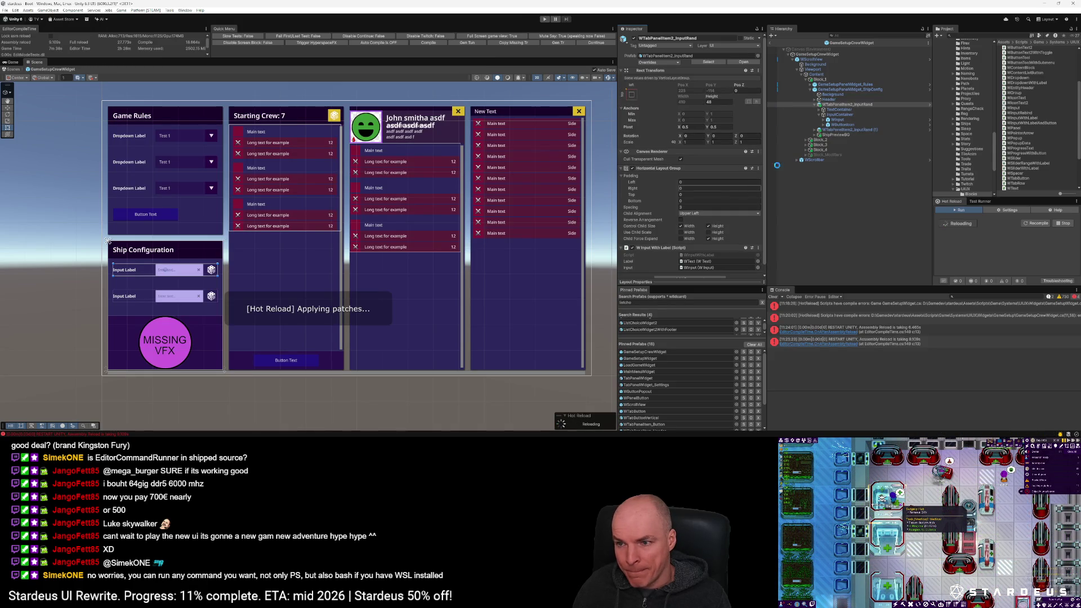
# Step: Return to Unity while scripts recompile and select the WTabPanelItem2_InputRand input row
pyautogui.hotkey('alt', 'Tab')
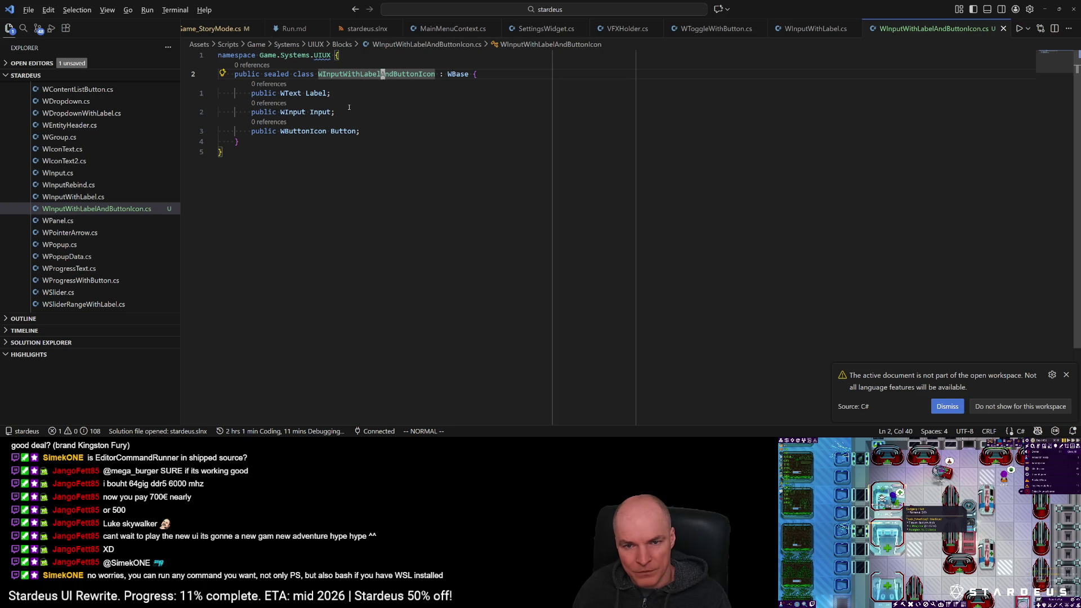
pyautogui.hotkey('alt', 'Tab')
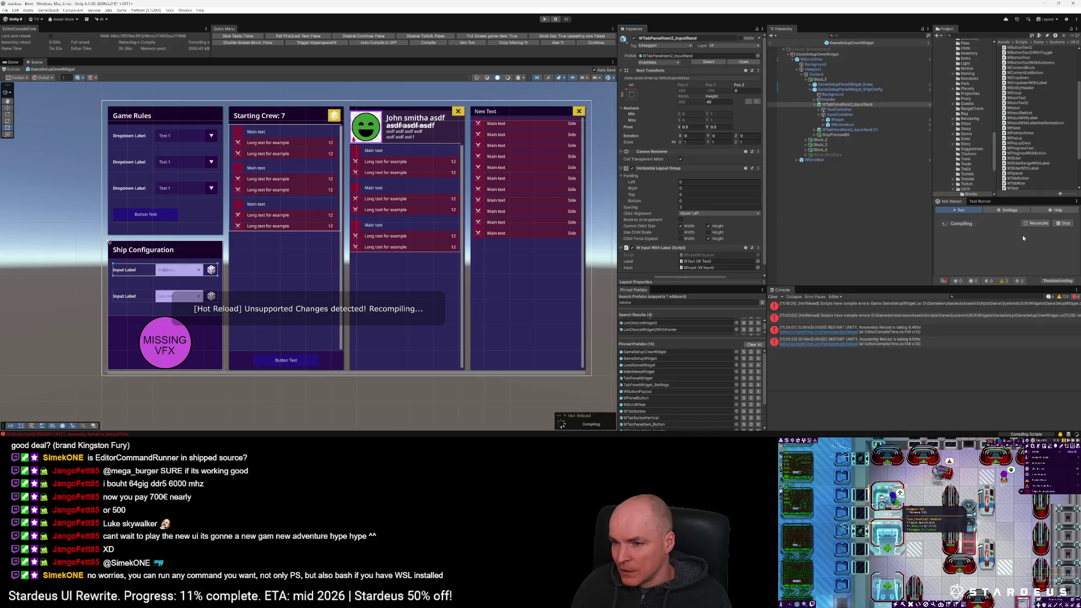
pyautogui.click(848, 104)
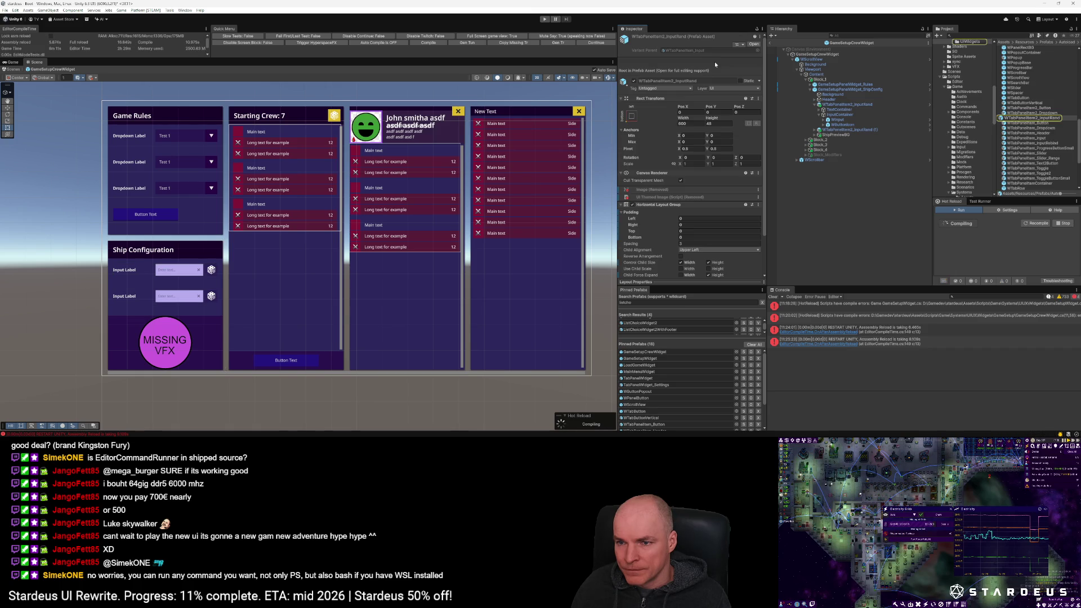
# Step: Open the WTabPanelItem2_InputRand prefab and add a Game Setup Space Widget component
pyautogui.doubleClick(1050, 118)
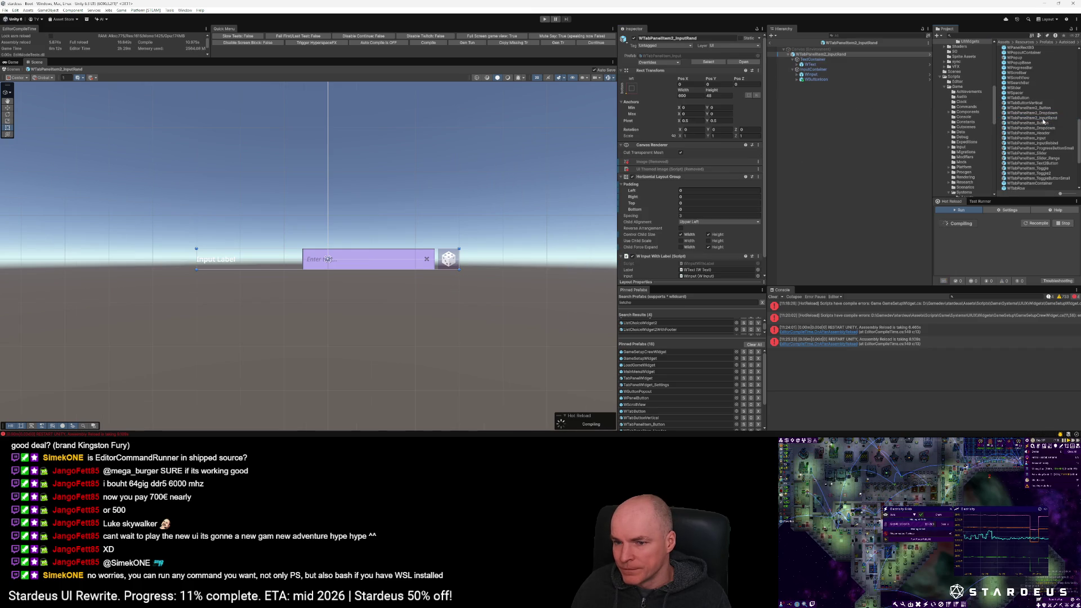
pyautogui.scroll(-1, 724, 231)
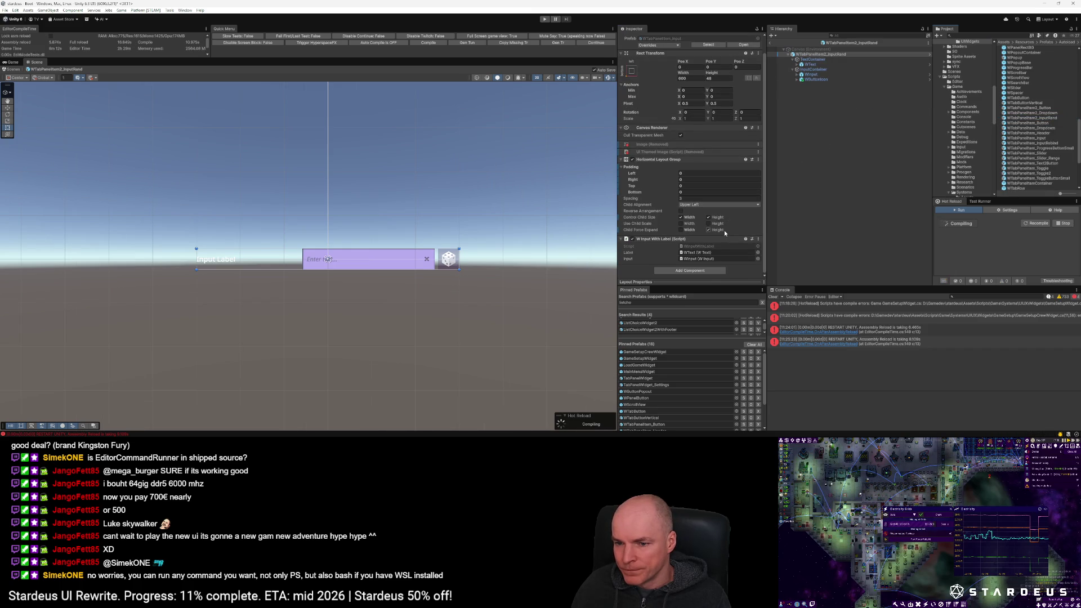
pyautogui.click(702, 270)
pyautogui.write('gamesetupspa')
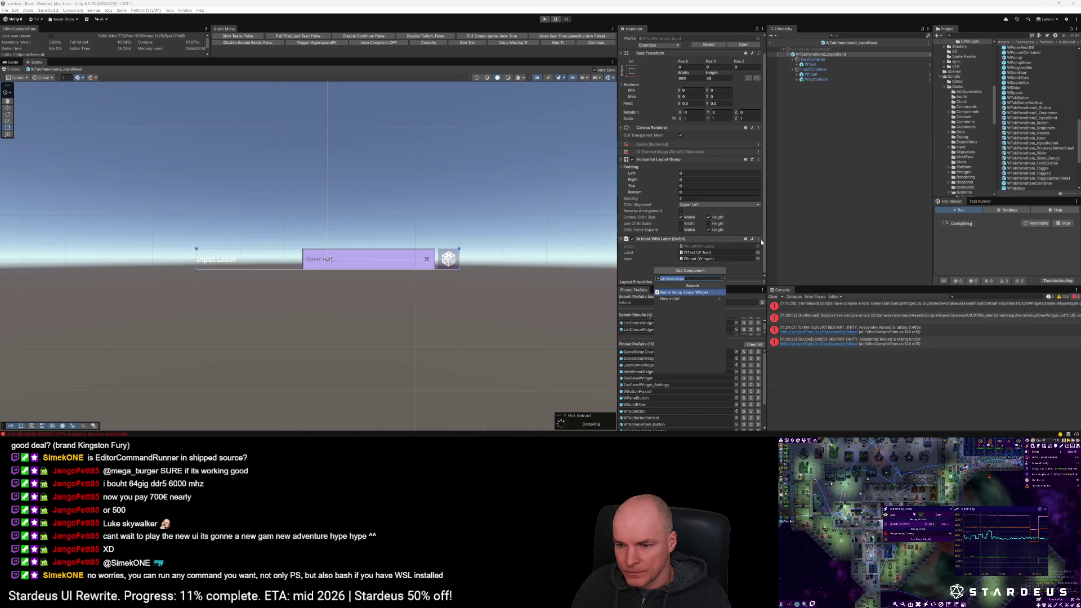
pyautogui.press('Return')
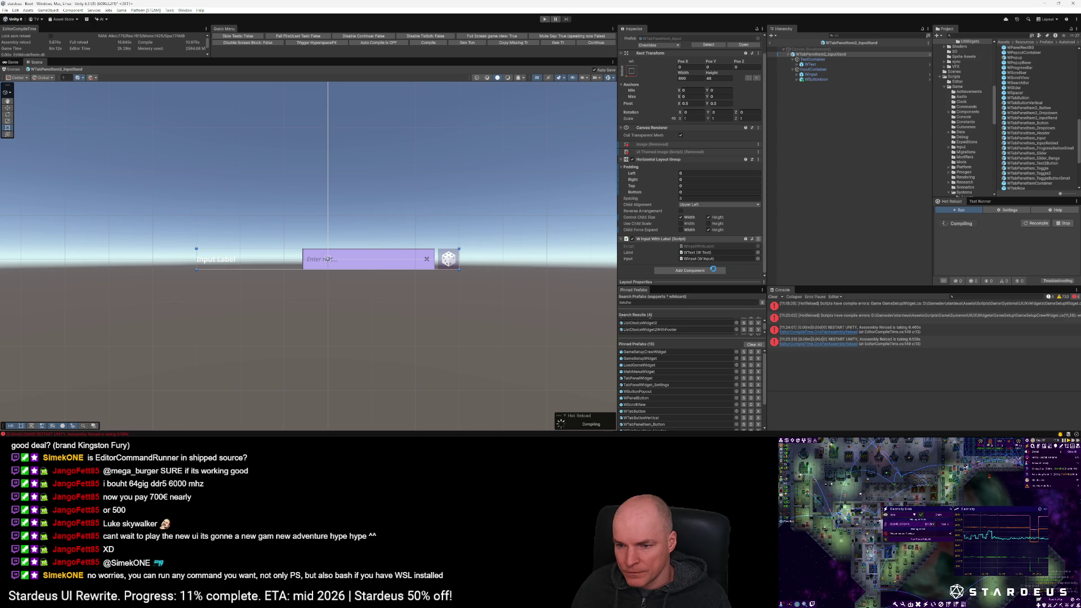
# Step: Add W Input With Label And Button Icon, linking WText as Label and WInput as Input
pyautogui.click(687, 267)
pyautogui.write('winp')
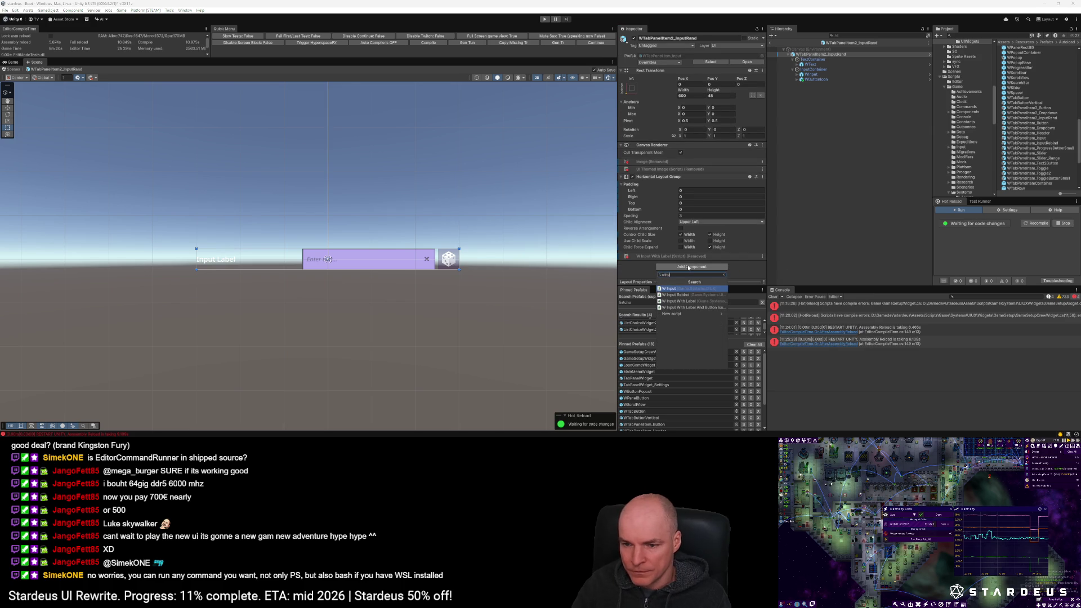
pyautogui.press('Down')
pyautogui.press('Down')
pyautogui.press('Down')
pyautogui.press('Return')
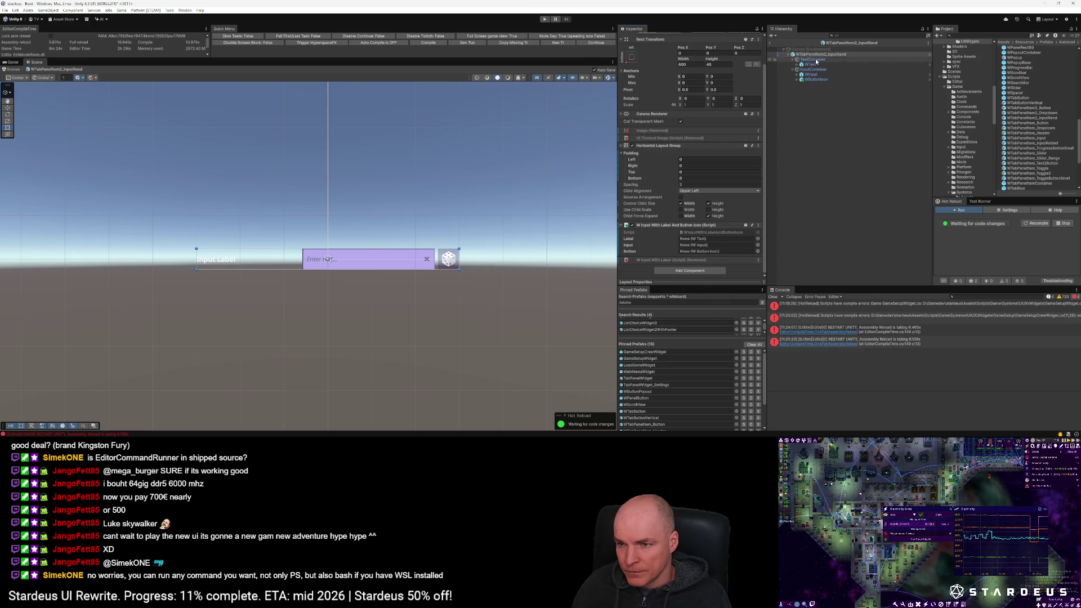
pyautogui.moveTo(810, 64); pyautogui.dragTo(701, 239)
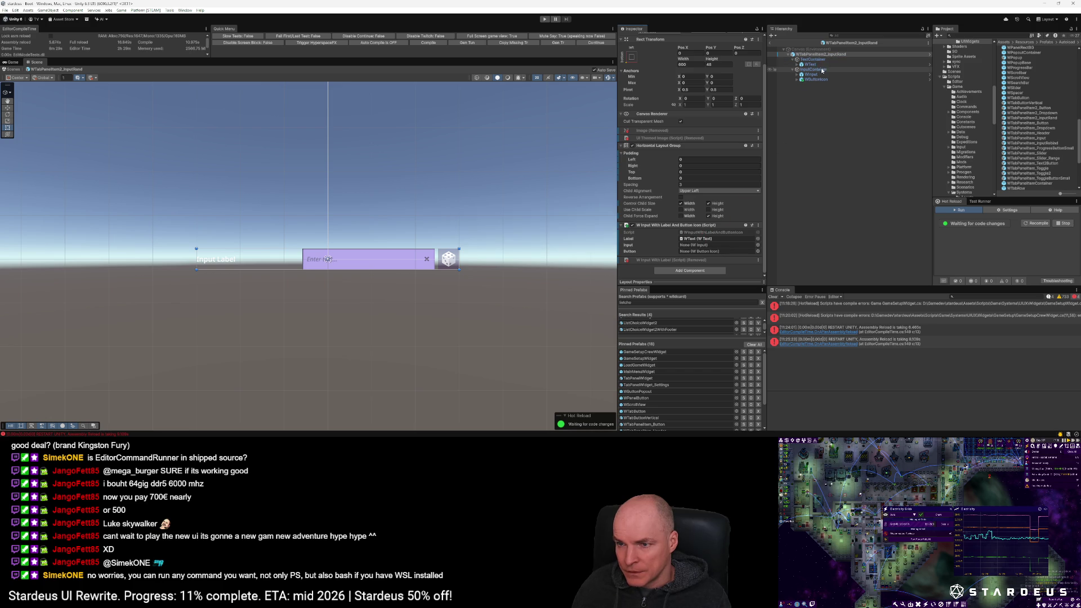
pyautogui.moveTo(811, 73)
pyautogui.mouseDown()
pyautogui.moveTo(778, 177)
pyautogui.moveTo(714, 246)
pyautogui.mouseUp()
pyautogui.moveTo(814, 79)
pyautogui.mouseDown()
pyautogui.moveTo(714, 251)
pyautogui.moveTo(812, 83)
pyautogui.mouseUp()
# Step: Inspect the WButtonIcon object and locate its prefab asset in the project
pyautogui.click(812, 82)
pyautogui.scroll(-5, 742, 211)
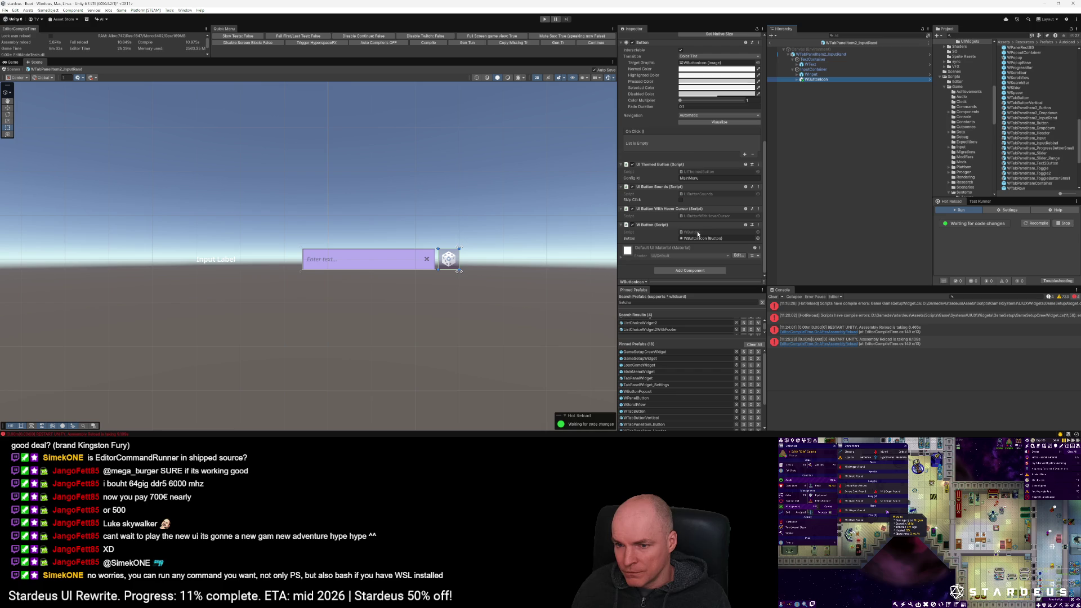
pyautogui.scroll(5, 703, 58)
pyautogui.click(708, 62)
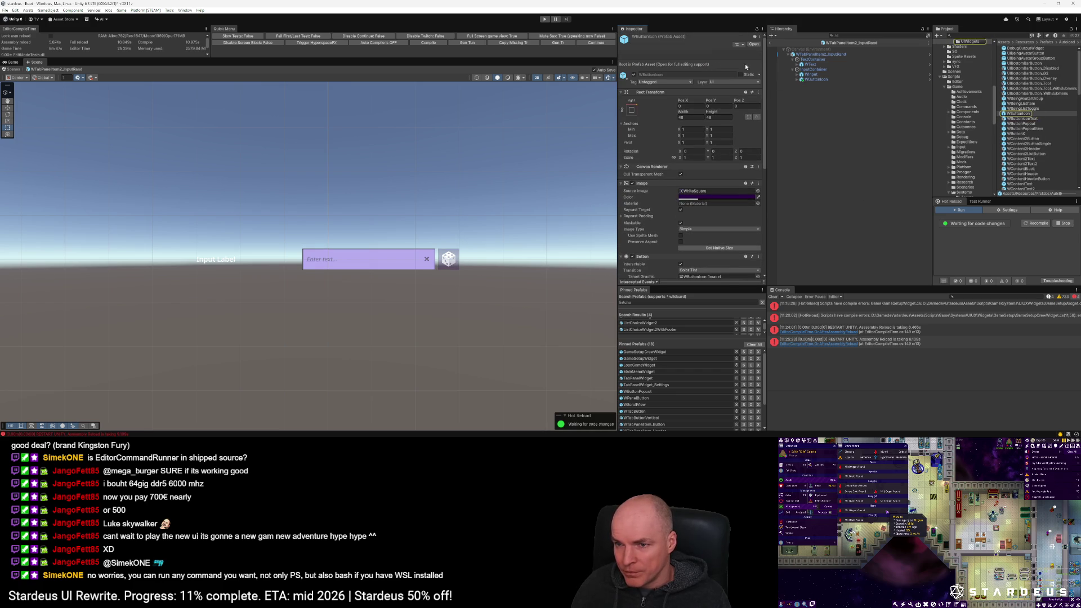
# Step: Open the WButtonIcon prefab and remove its W Button component
pyautogui.doubleClick(1018, 115)
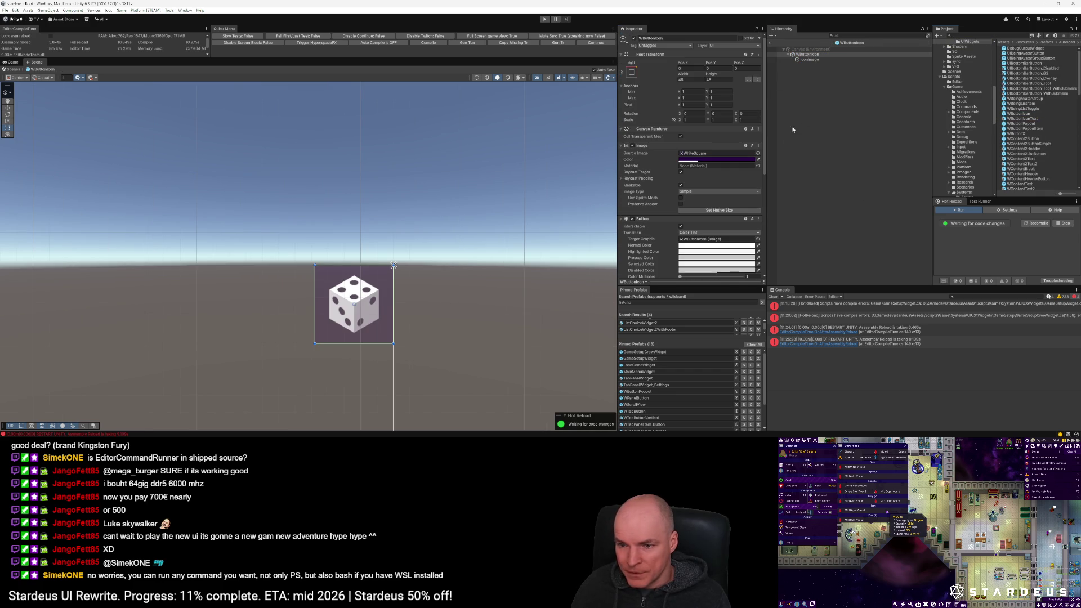
pyautogui.scroll(-5, 734, 201)
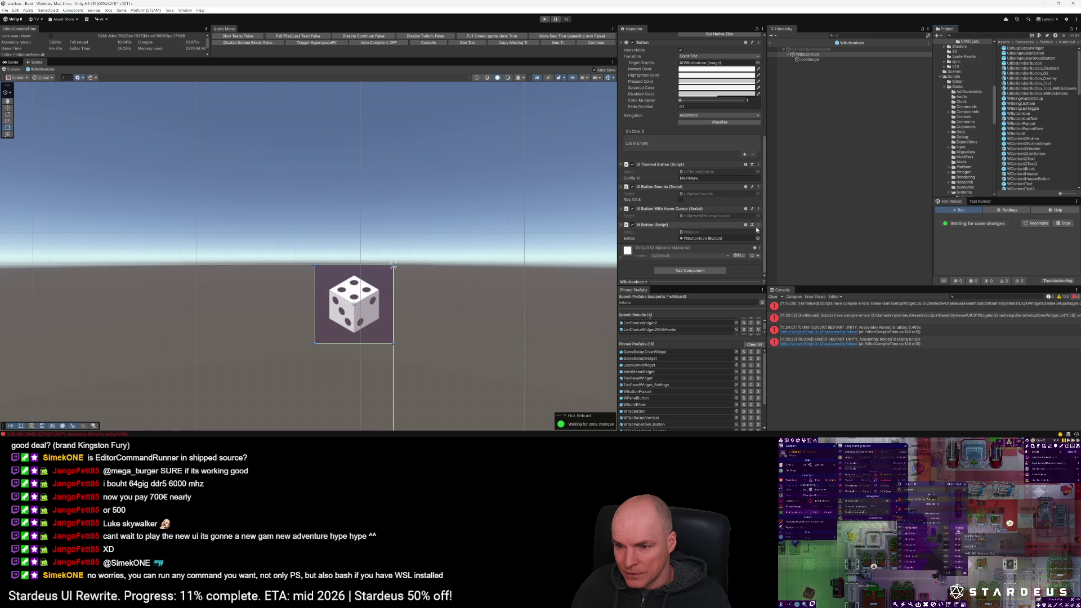
pyautogui.click(758, 224)
pyautogui.click(784, 255)
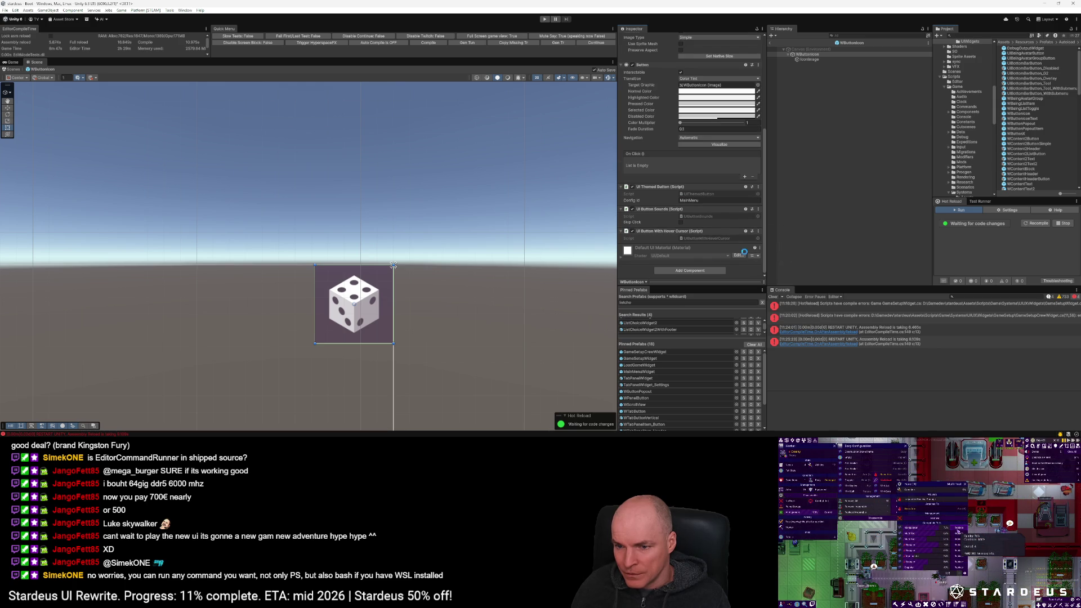
# Step: Add a W Button Icon component with its Image set to IconImage
pyautogui.click(688, 270)
pyautogui.write('wbuttoni')
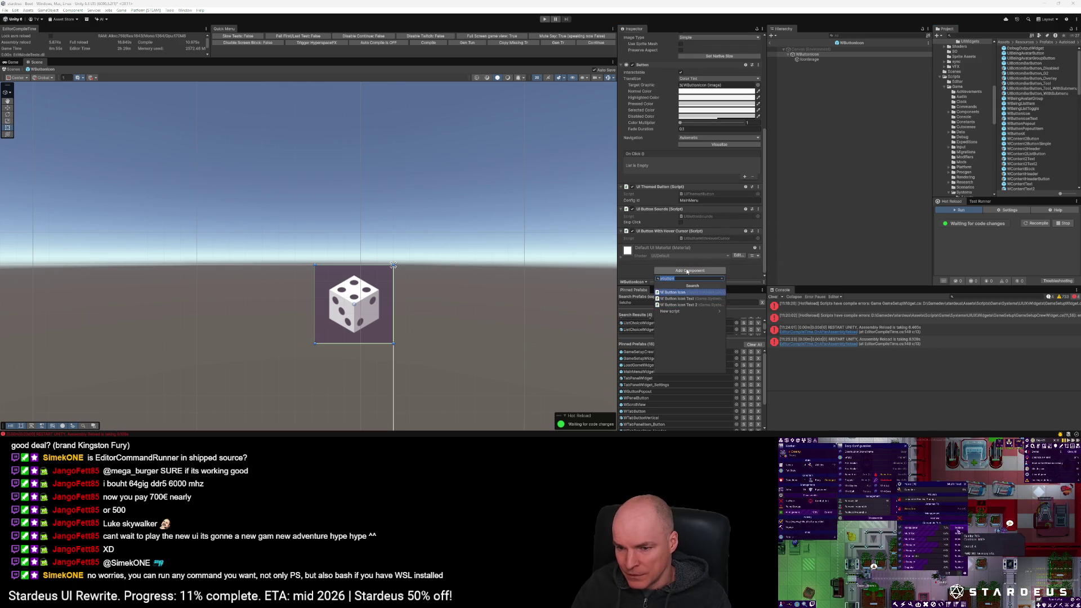
pyautogui.click(675, 293)
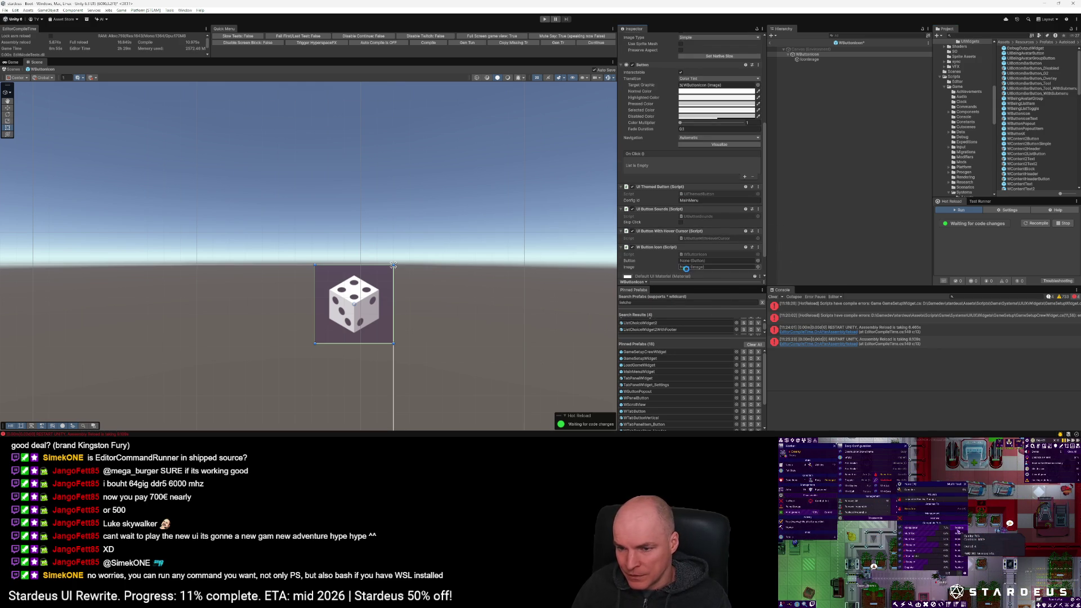
pyautogui.moveTo(809, 59); pyautogui.dragTo(696, 264)
pyautogui.click(697, 261)
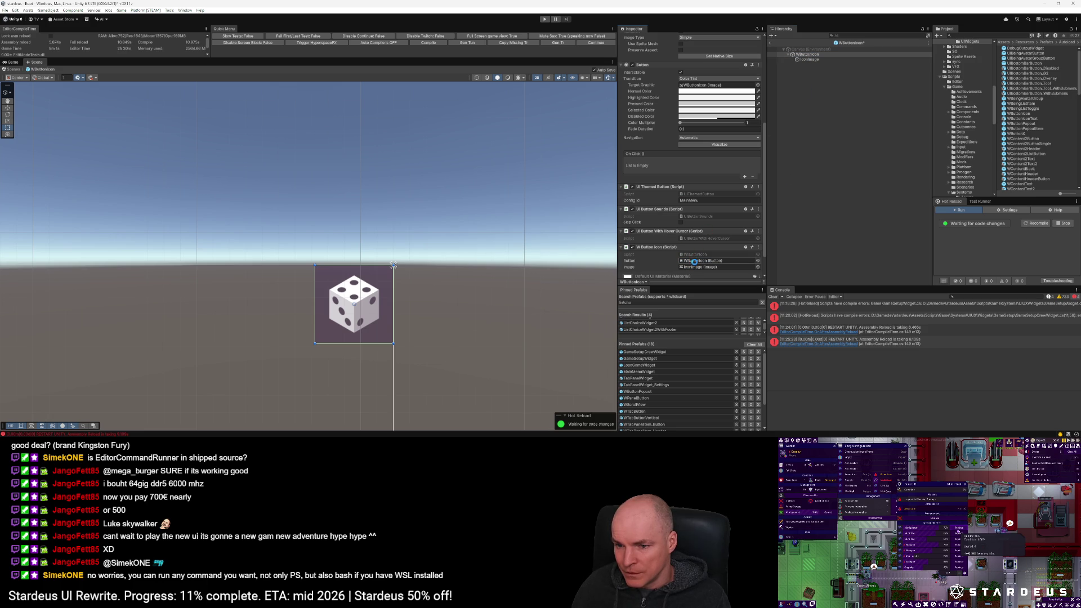
# Step: Leave prefab editing and reopen the WTabPanelItem2_InputRand input-row prefab
pyautogui.click(769, 45)
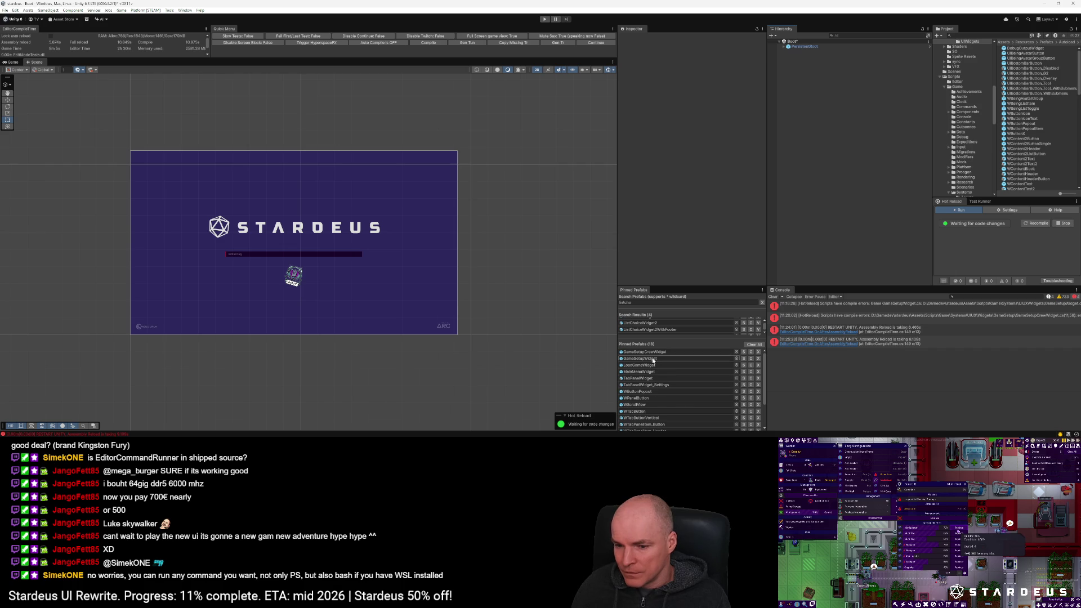
pyautogui.scroll(-10, 1029, 129)
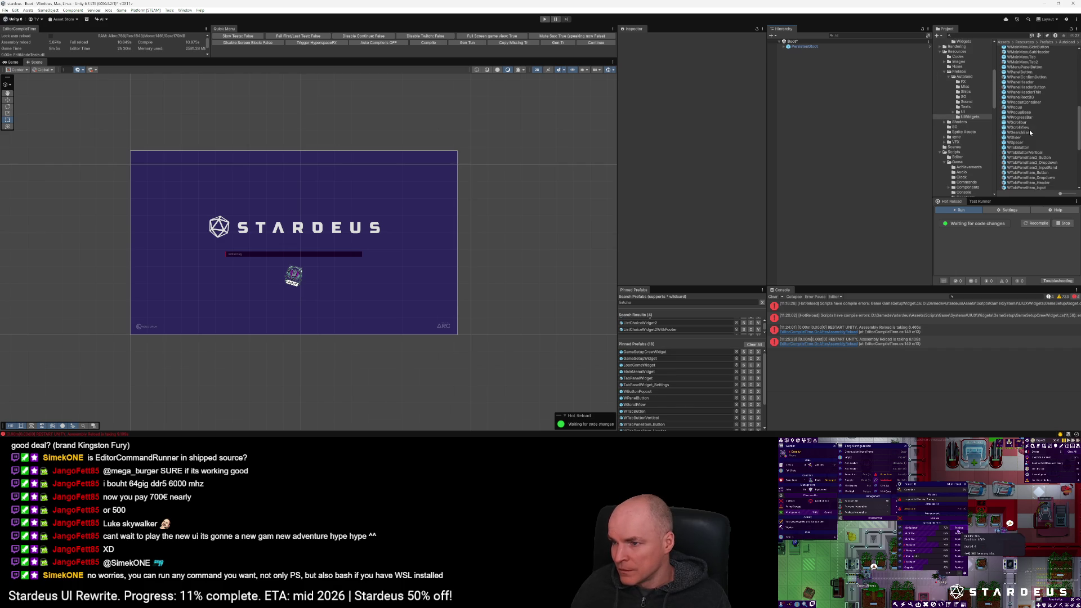
pyautogui.click(1045, 168)
pyautogui.doubleClick(1046, 168)
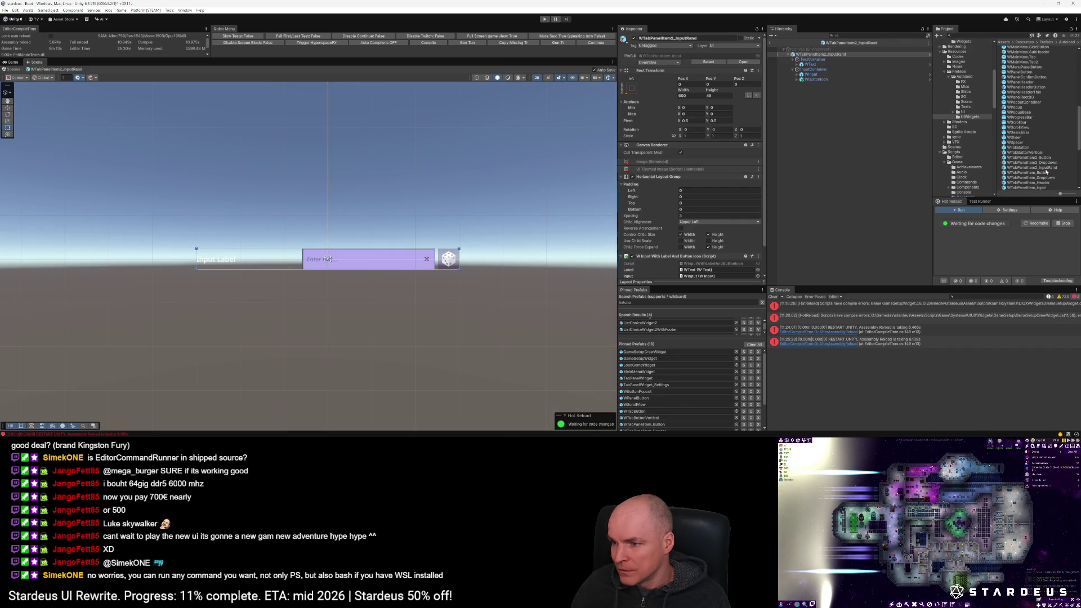
# Step: Set the input-row component's Button slot to WButtonIcon and exit prefab mode
pyautogui.scroll(-3, 711, 245)
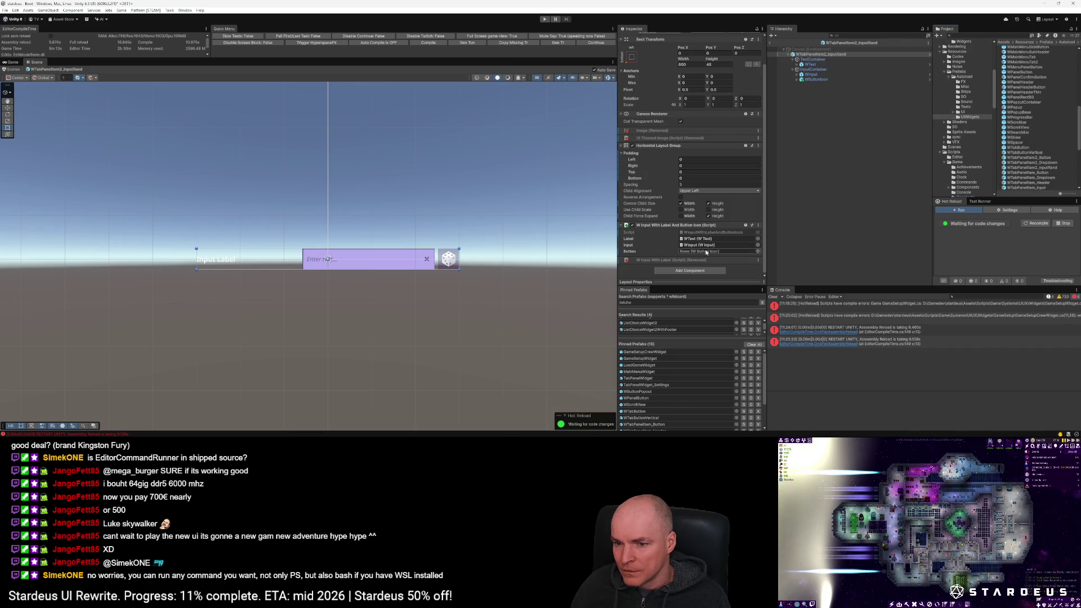
pyautogui.moveTo(815, 79); pyautogui.dragTo(711, 251)
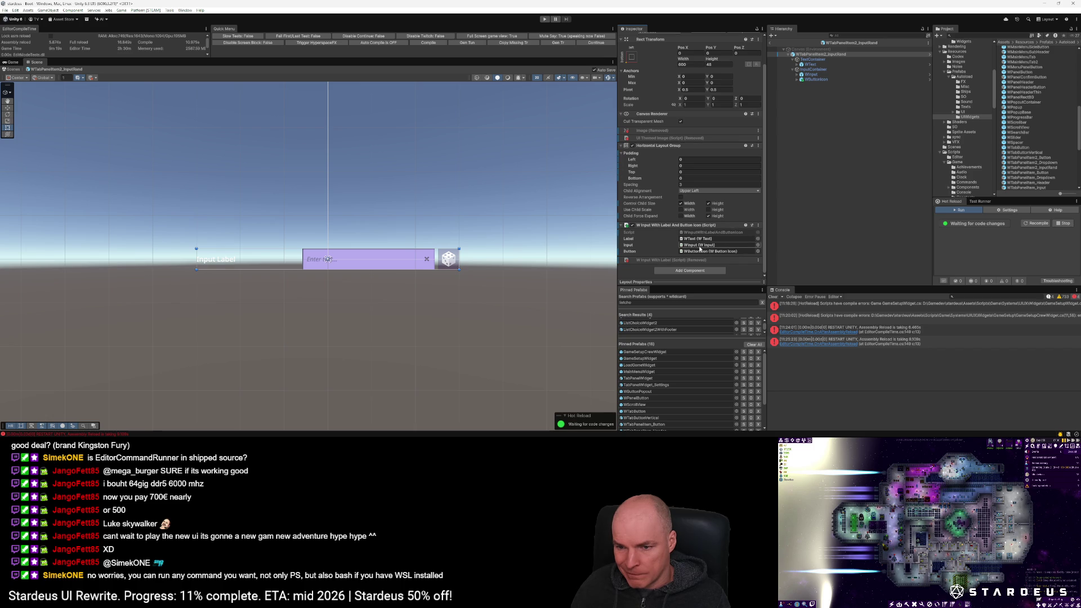
pyautogui.click(771, 43)
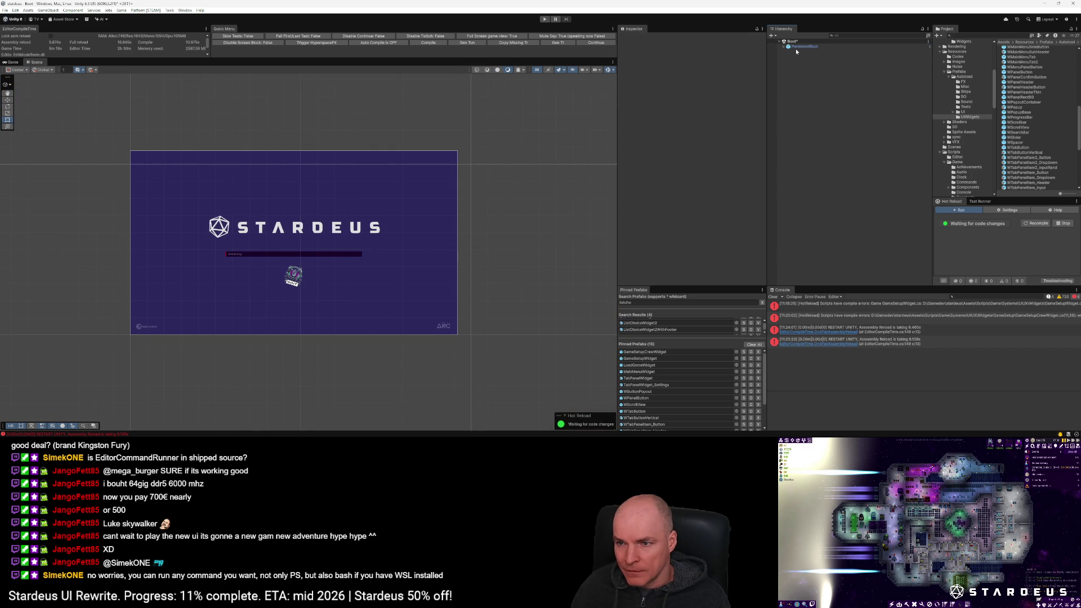
pyautogui.moveTo(95, 437)
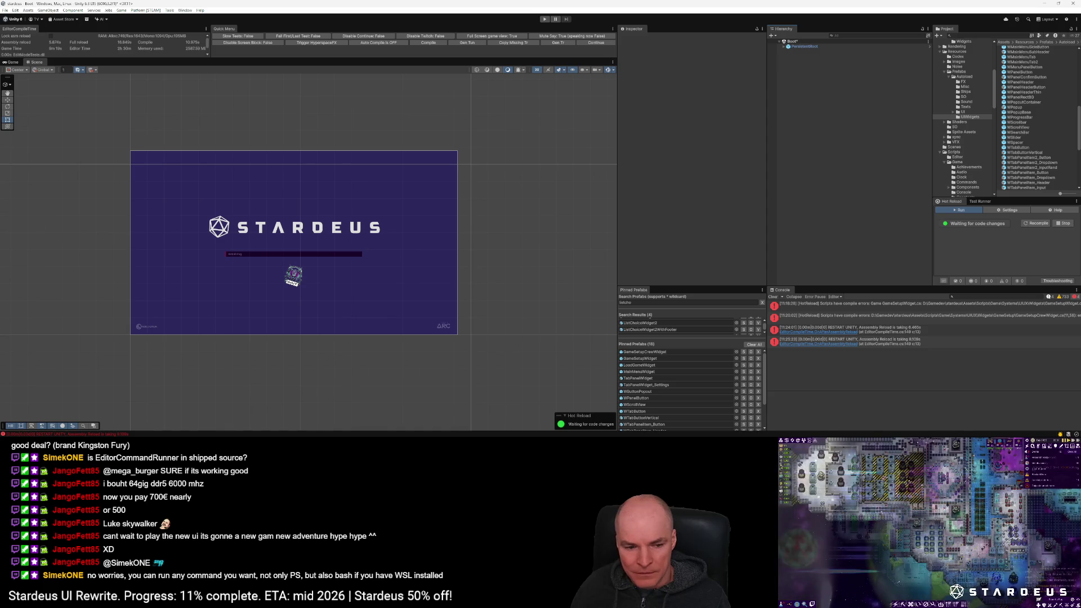
pyautogui.hotkey('alt', 'Tab')
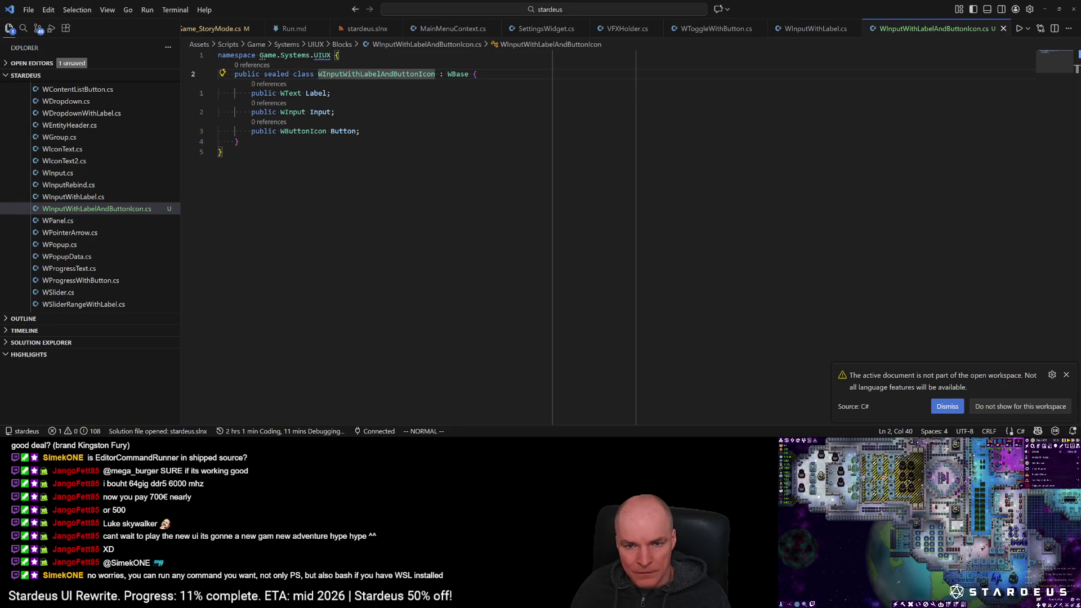
# Step: Open GameSetupCrewWidget.cs from the recent-files list in VS Code
pyautogui.hotkey('alt', 'Tab')
pyautogui.hotkey('alt', 'Tab')
pyautogui.hotkey('ctrl', 'p')
pyautogui.press('Down')
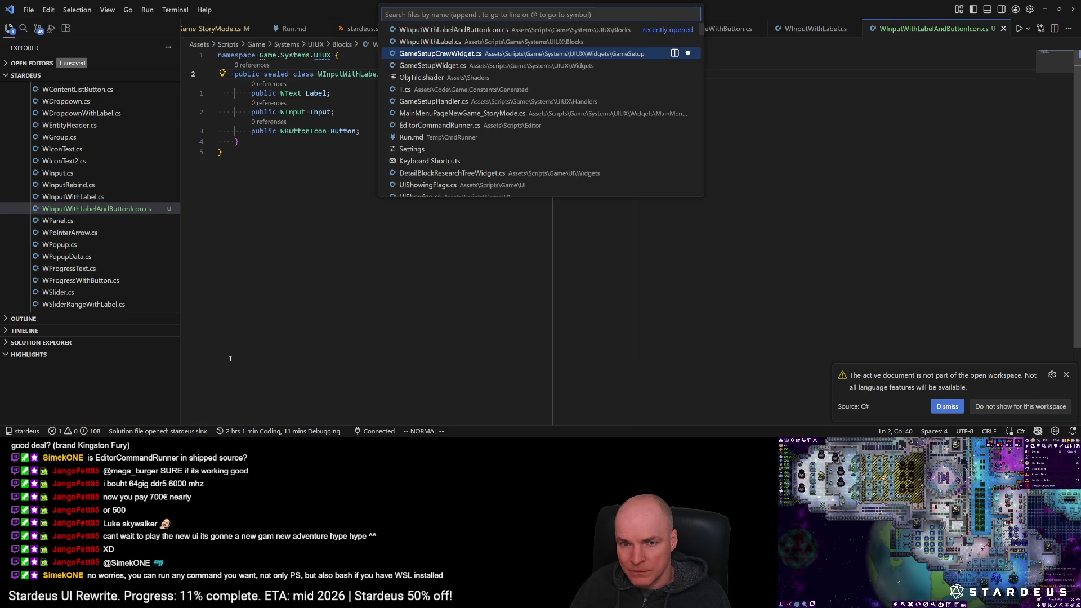
pyautogui.press('Return')
# Step: Change line 21 into a WInputWithLabelAndButtonIcon field named wInputShipName
pyautogui.write('ciwWi')
pyautogui.write('npu wDropSaveLoad;')
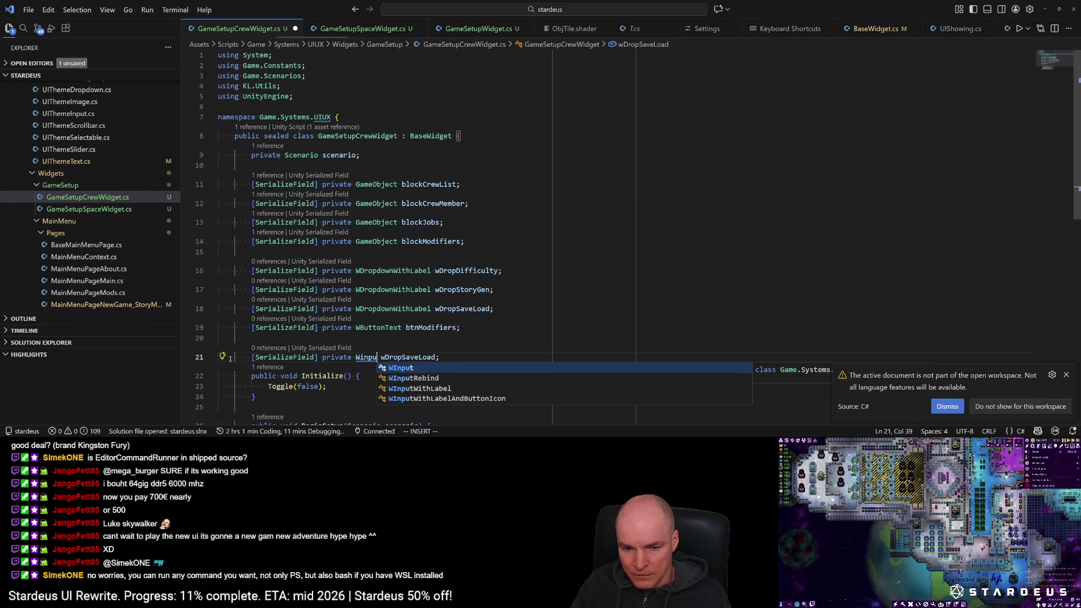
pyautogui.press('Down')
pyautogui.press('Down')
pyautogui.press('Down')
pyautogui.press('Return')
pyautogui.press('Escape')
pyautogui.press('w')
pyautogui.press('l')
pyautogui.write('con w')
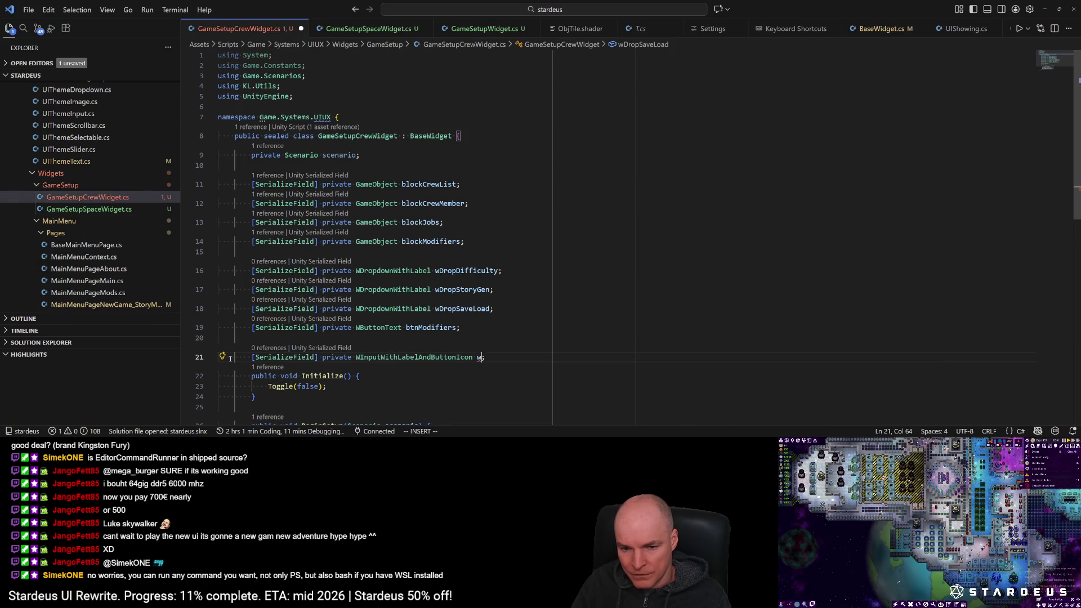
pyautogui.write('ShipName')
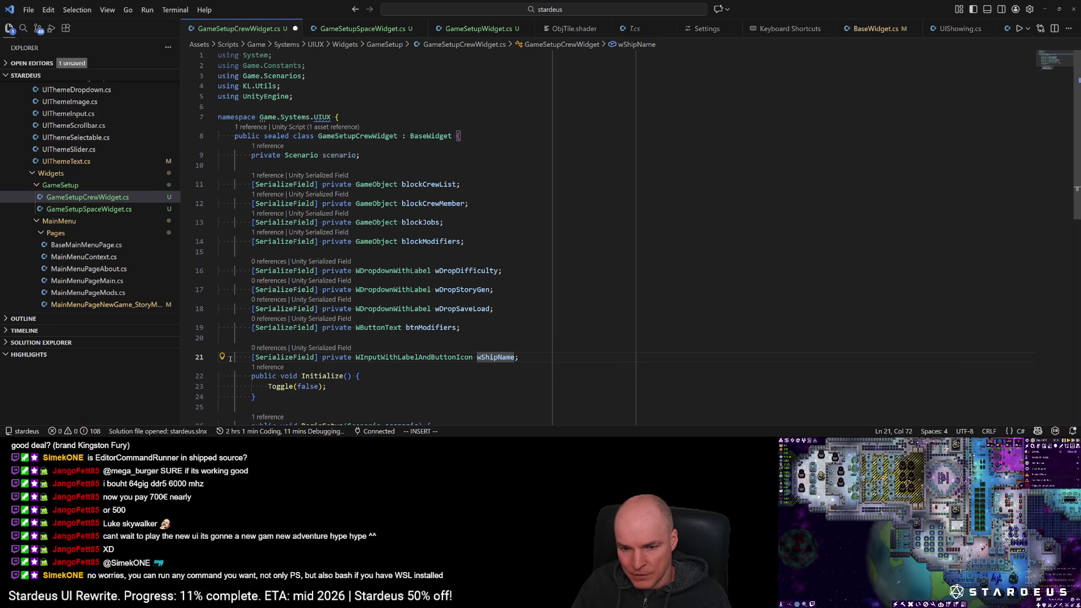
pyautogui.press('Escape')
pyautogui.write('bliInput')
# Step: Duplicate the field as wInputShipType and save the file
pyautogui.press('Escape')
pyautogui.press('y')
pyautogui.press('y')
pyautogui.press('p')
pyautogui.hotkey('shift', 'a')
pyautogui.press('Escape')
pyautogui.press('h')
pyautogui.press('h')
pyautogui.press('h')
pyautogui.write('lcw')
pyautogui.write('T')
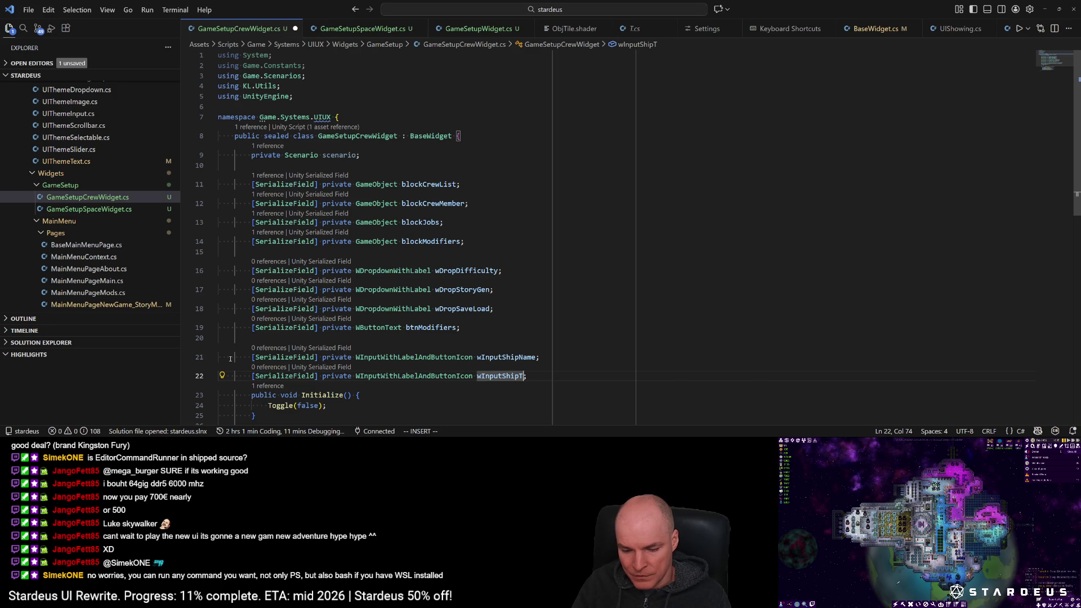
pyautogui.write('ype')
pyautogui.press('BackSpace')
pyautogui.press('BackSpace')
pyautogui.press('BackSpace')
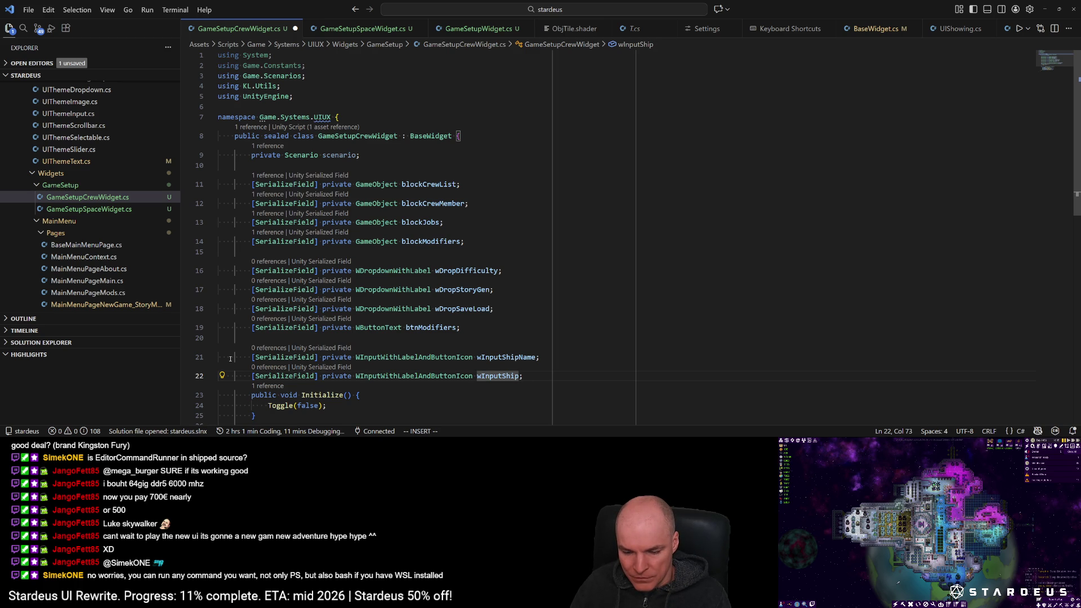
pyautogui.hotkey('ctrl', 'z')
pyautogui.scroll(-4, 448, 300)
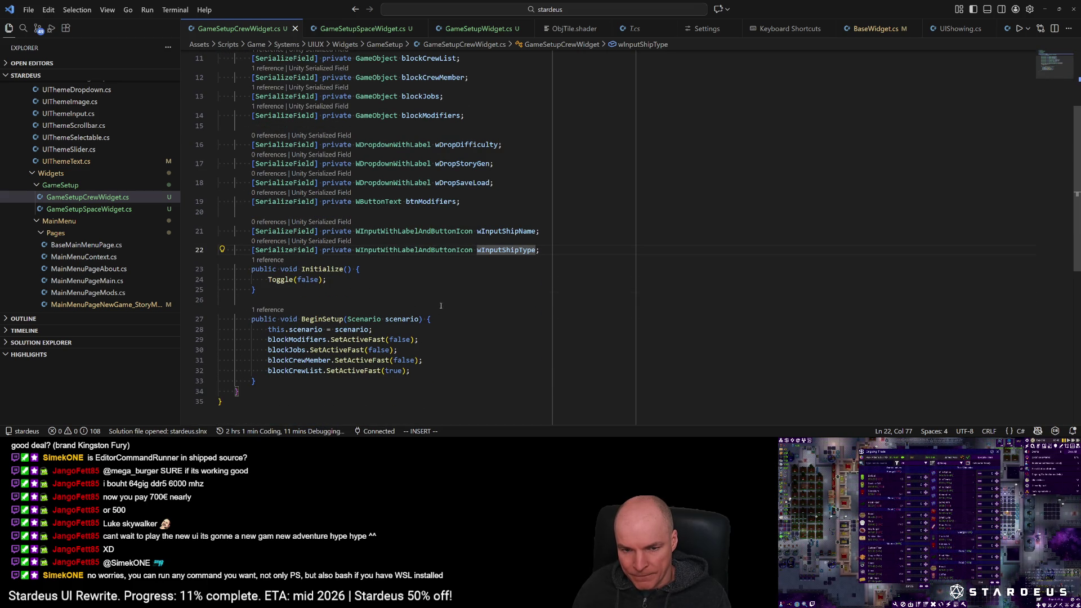
# Step: Move the btnModifiers field below wInputShipType and delete the leftover empty line
pyautogui.press('Escape')
pyautogui.press('k')
pyautogui.press('k')
pyautogui.press('k')
pyautogui.press('d')
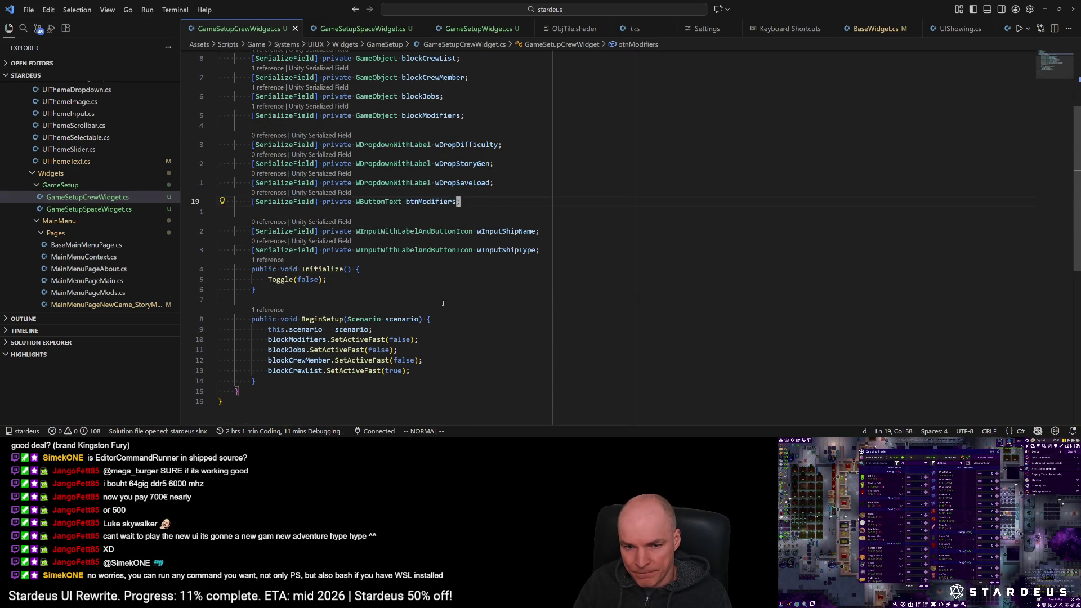
pyautogui.press('d')
pyautogui.press('j')
pyautogui.press('j')
pyautogui.press('p')
pyautogui.press('k')
pyautogui.press('k')
pyautogui.press('k')
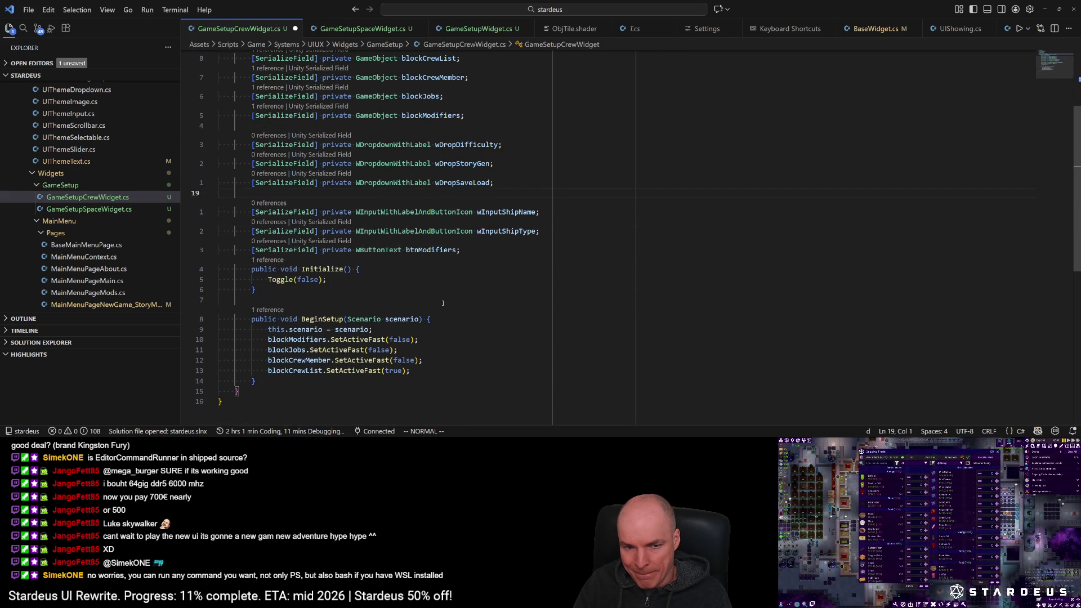
pyautogui.press('d')
pyautogui.press('d')
# Step: Reword the blockModifiers comment into 'Block 1 - Game Rules'
pyautogui.press('k')
pyautogui.press('k')
pyautogui.press('k')
pyautogui.write('jo/')
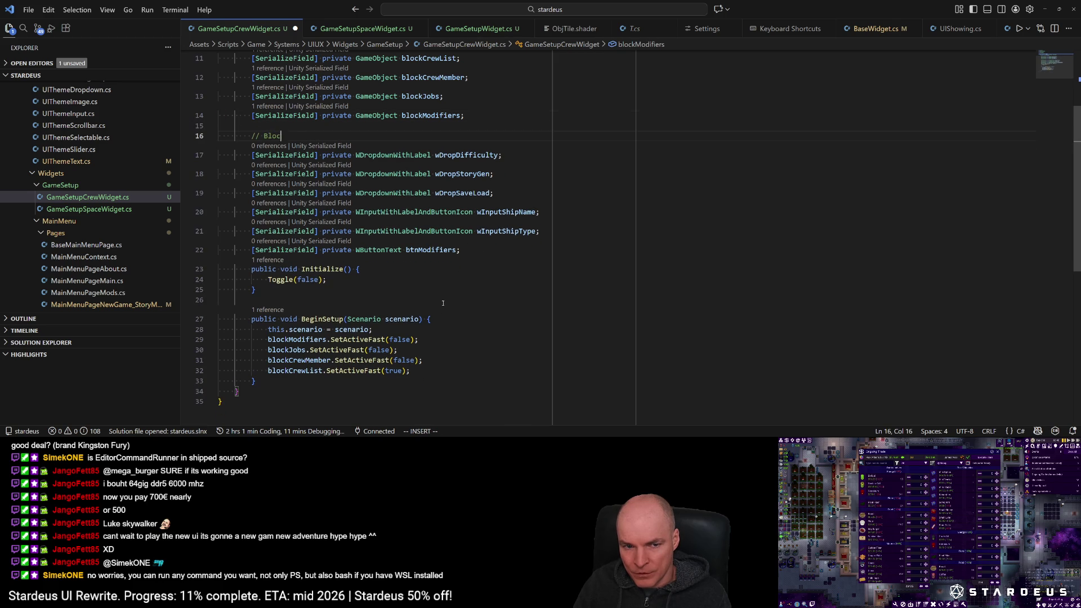
pyautogui.write('k 1 - Game')
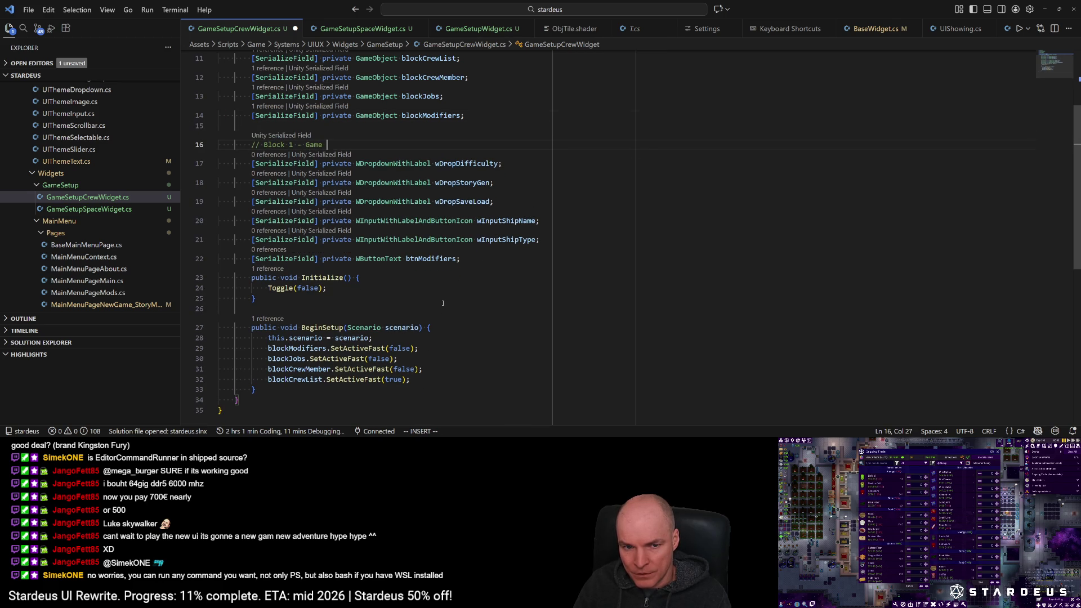
pyautogui.write('s')
pyautogui.press('Escape')
# Step: Copy the comment below wDropSaveLoad and rename it to Ship Configuration
pyautogui.press('k')
pyautogui.press('y')
pyautogui.press('y')
pyautogui.press('j')
pyautogui.press('j')
pyautogui.press('j')
pyautogui.press('p')
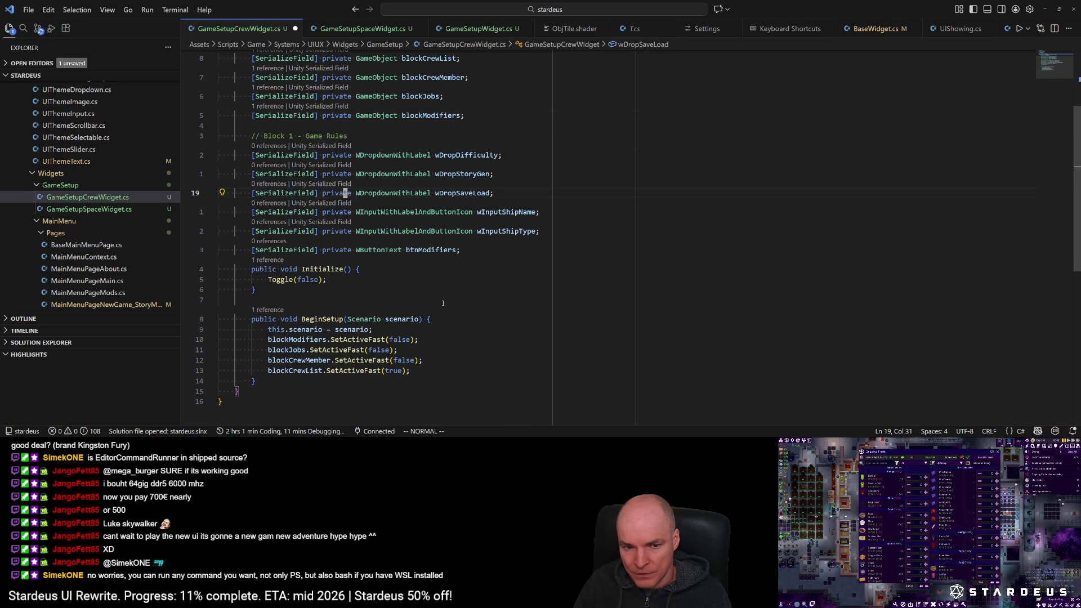
pyautogui.write('wcwS')
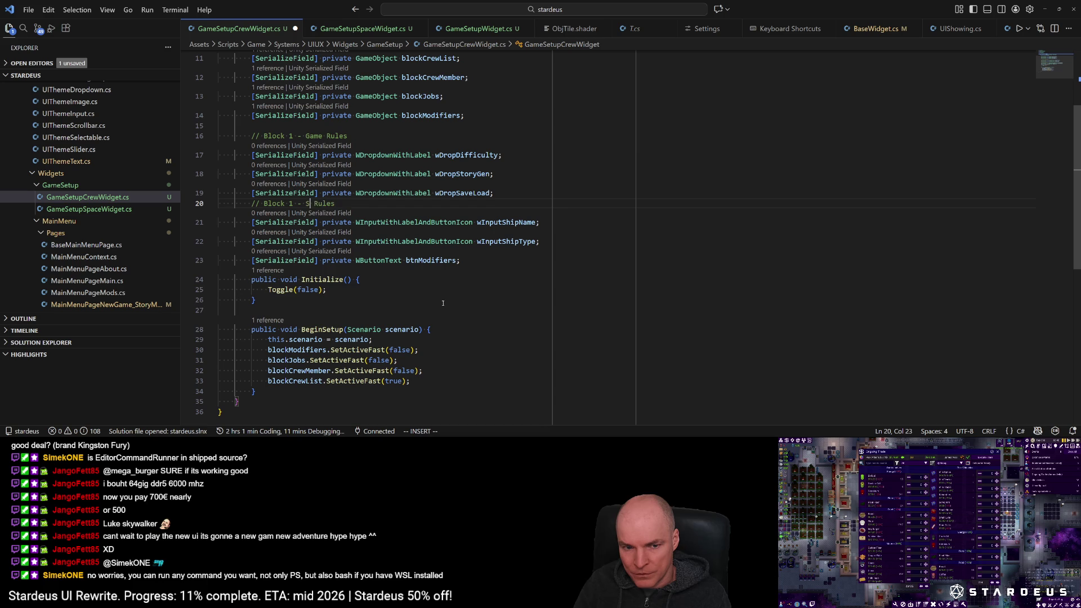
pyautogui.hotkey('ctrl', 'o')
pyautogui.hotkey('shift', 'd')
pyautogui.write('Conf')
pyautogui.write('n')
pyautogui.press('Escape')
pyautogui.press('k')
pyautogui.press('k')
pyautogui.press('k')
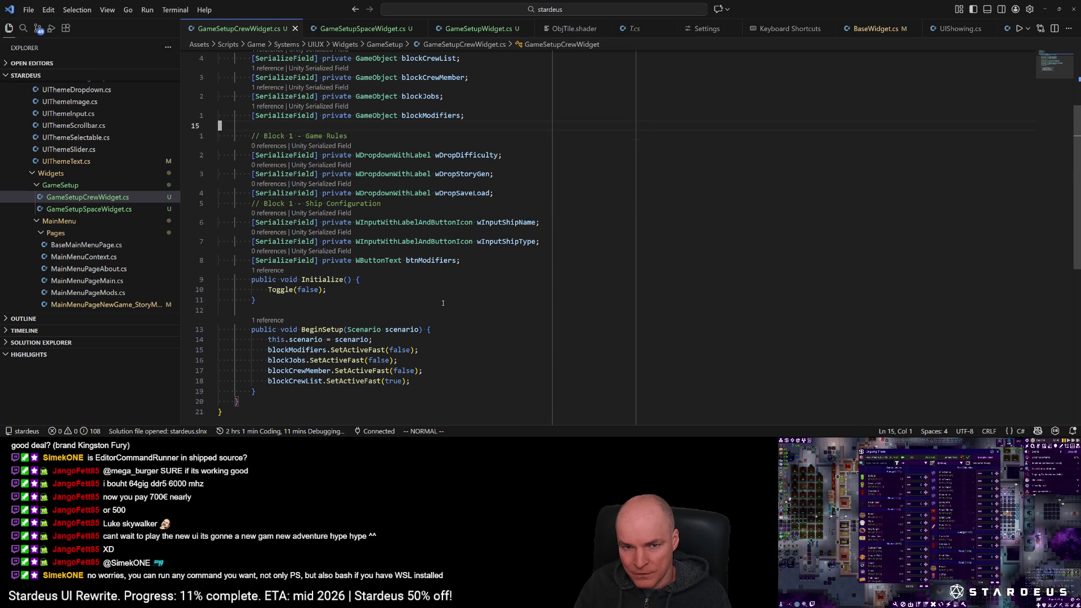
# Step: Add a WText wTextGameRules field from a copy of wDropDifficulty and save
pyautogui.press('j')
pyautogui.press('j')
pyautogui.press('j')
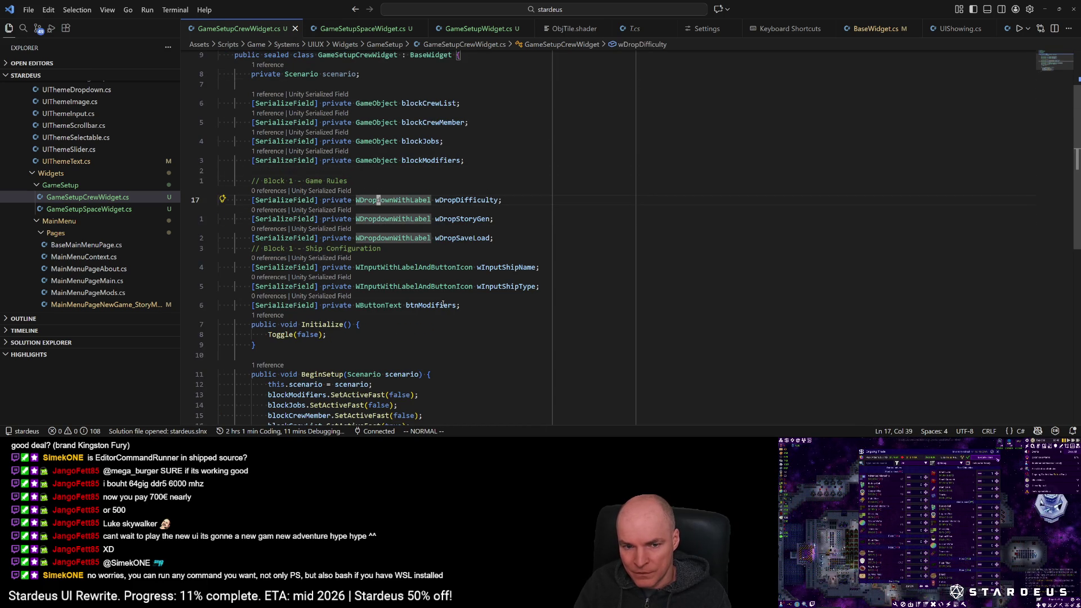
pyautogui.press('y')
pyautogui.press('y')
pyautogui.write('P')
pyautogui.write('ciwWText')
pyautogui.press('Escape')
pyautogui.write('wciww')
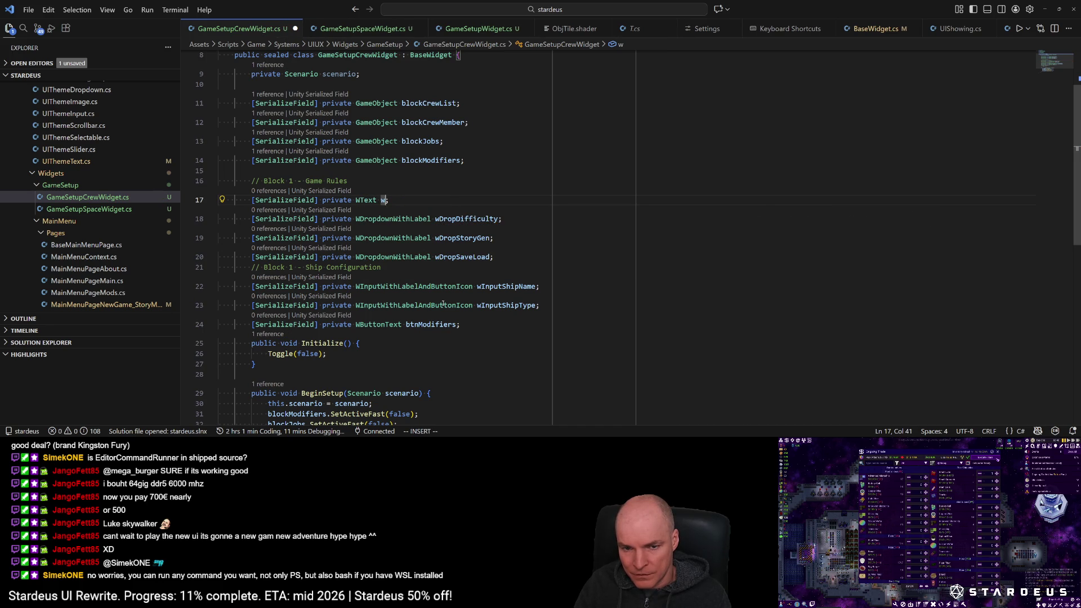
pyautogui.write('TextG')
pyautogui.write('ameRules')
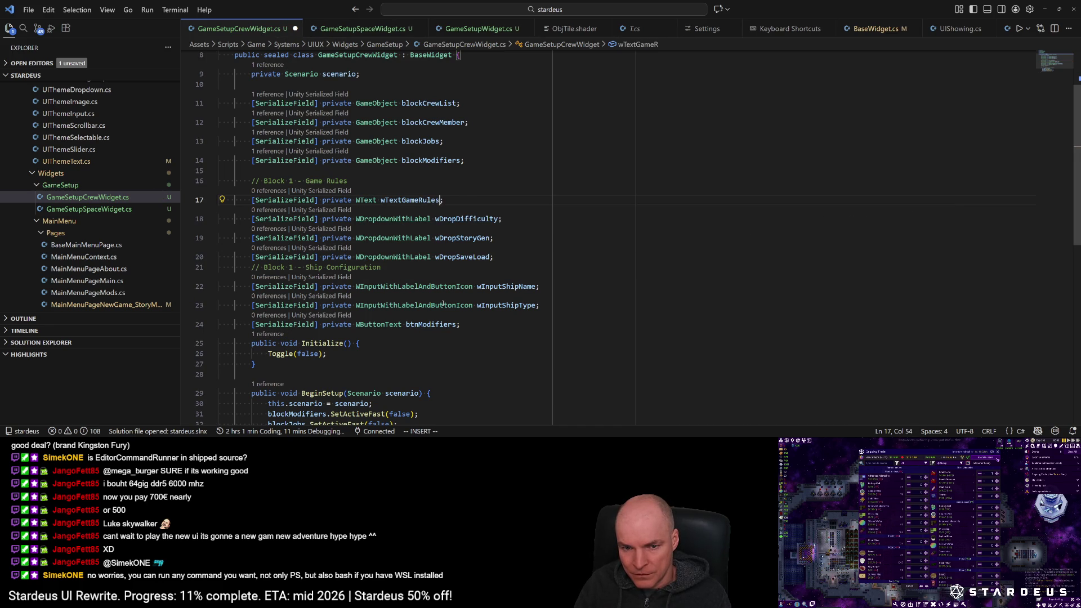
pyautogui.hotkey('ctrl', 's')
pyautogui.press('Escape')
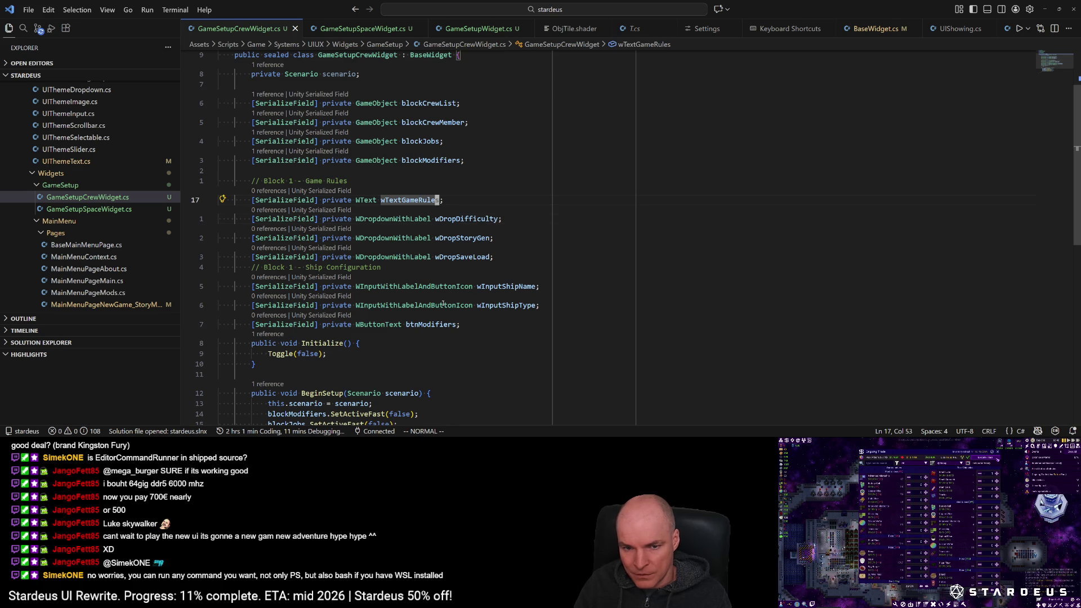
# Step: Paste a copy under Ship Configuration renamed wTextShipConfig and save
pyautogui.press('y')
pyautogui.press('y')
pyautogui.press('j')
pyautogui.press('j')
pyautogui.press('j')
pyautogui.press('p')
pyautogui.press('w')
pyautogui.write('w')
pyautogui.write('fGceS')
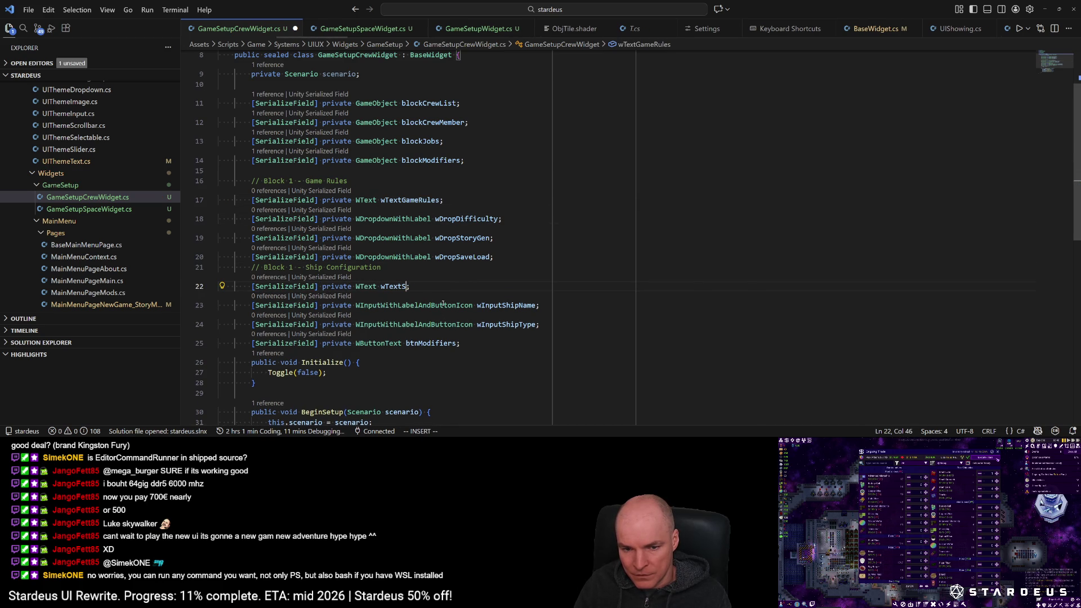
pyautogui.hotkey('ctrl', 's')
pyautogui.press('Escape')
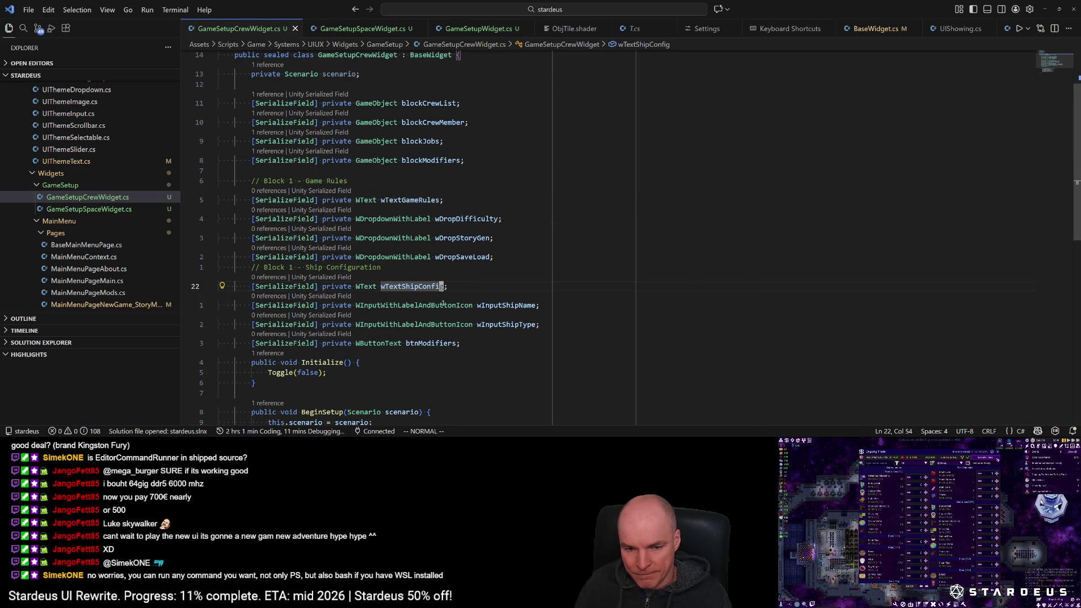
pyautogui.scroll(-2, 388, 301)
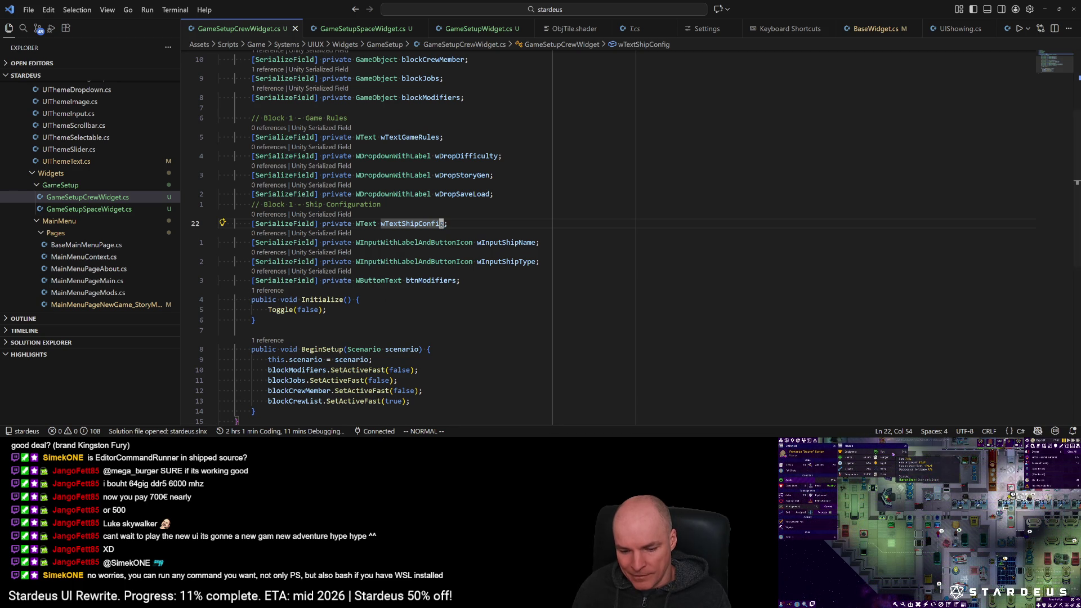
pyautogui.click(470, 280)
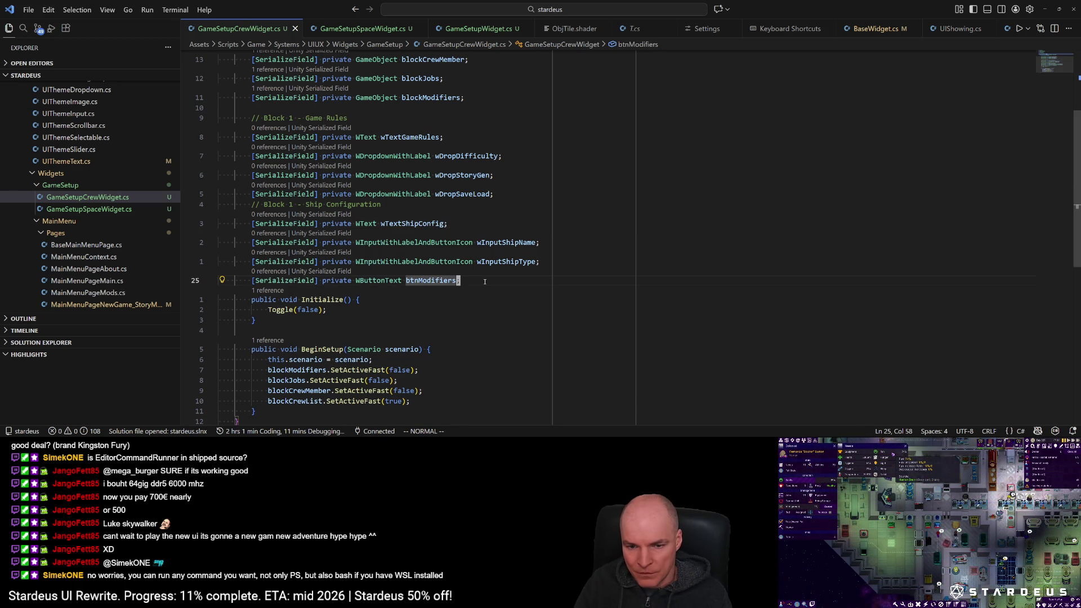
# Step: Duplicate the btnModifiers field and change the copy's type to RawImage, adding its using import
pyautogui.press('y')
pyautogui.press('y')
pyautogui.press('p')
pyautogui.press('W')
pyautogui.press('W')
pyautogui.write('cwRawI')
pyautogui.press('Tab')
pyautogui.press('Escape')
pyautogui.press('w')
# Step: Name the new RawImage field shipPreview and save the script
pyautogui.press('c')
pyautogui.press('w')
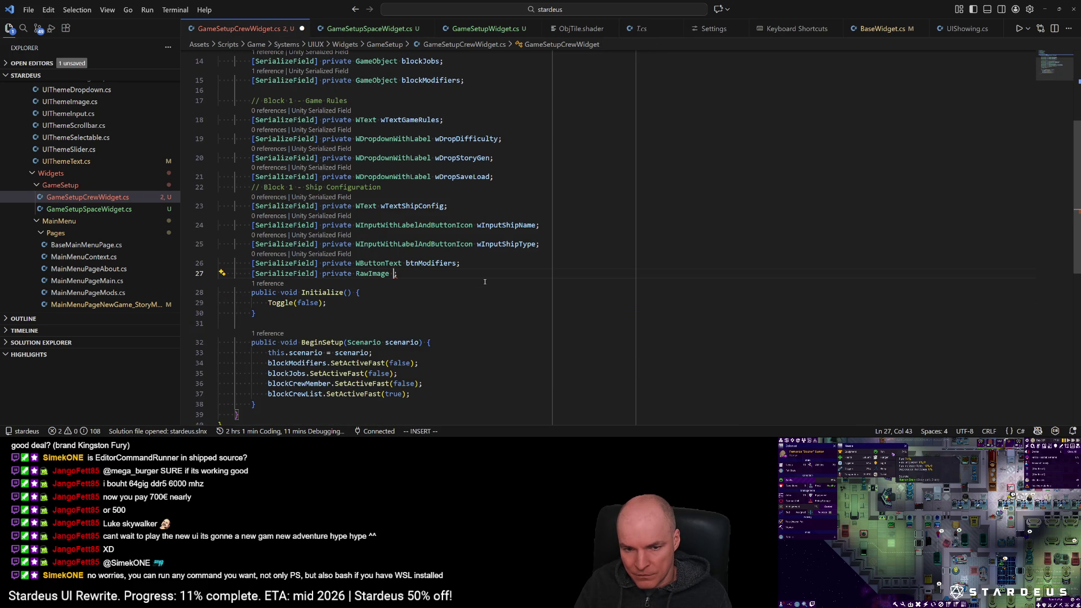
pyautogui.write('ra')
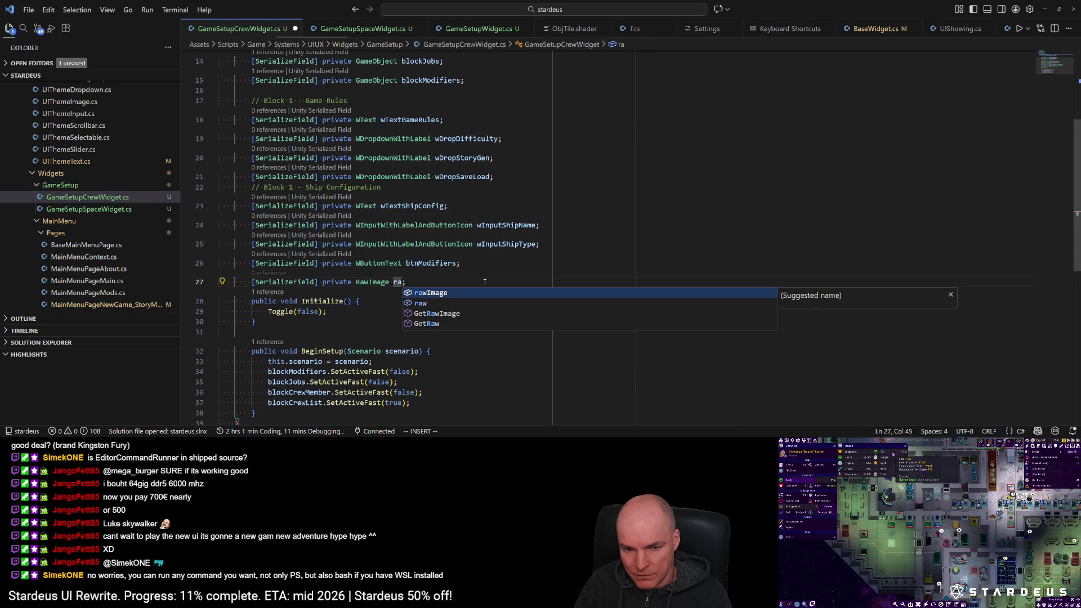
pyautogui.press('BackSpace')
pyautogui.press('BackSpace')
pyautogui.write('preview')
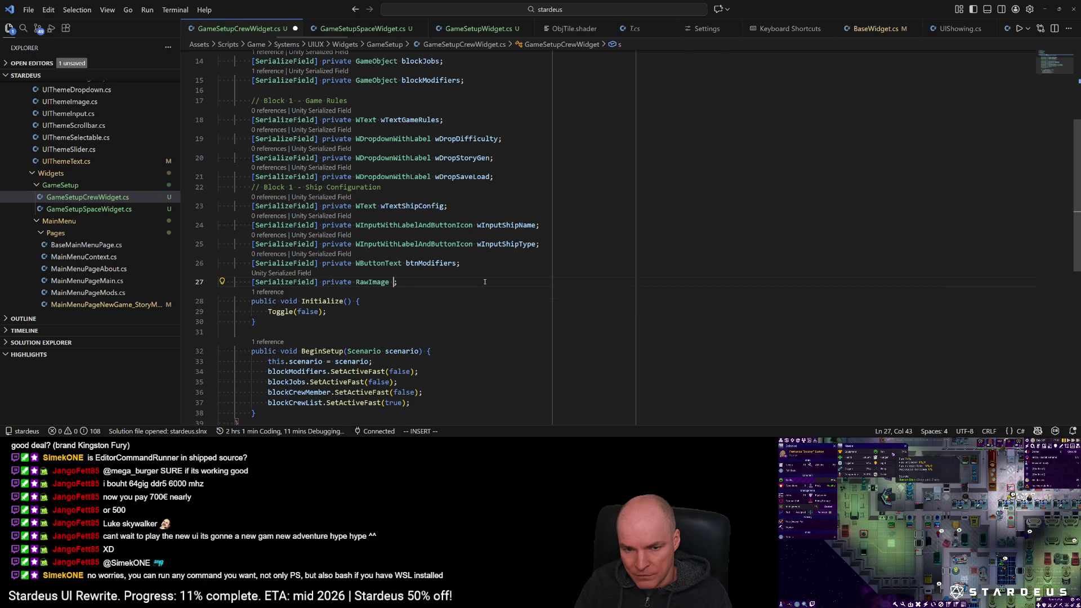
pyautogui.hotkey('ctrl', 'shift', 'Left')
pyautogui.write('shipPre')
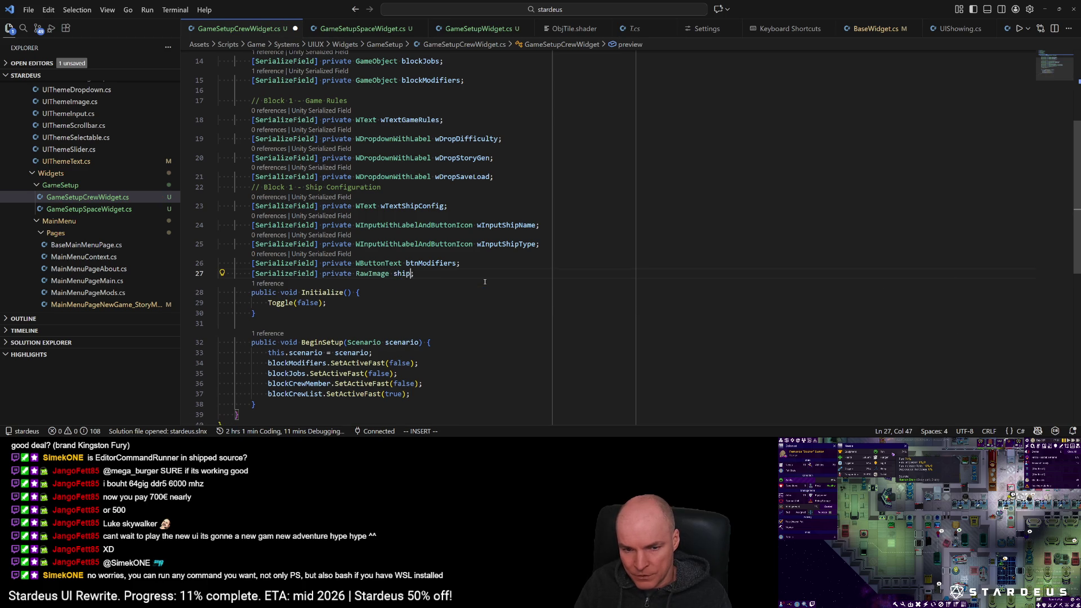
pyautogui.press('Escape')
pyautogui.hotkey('ctrl', 's')
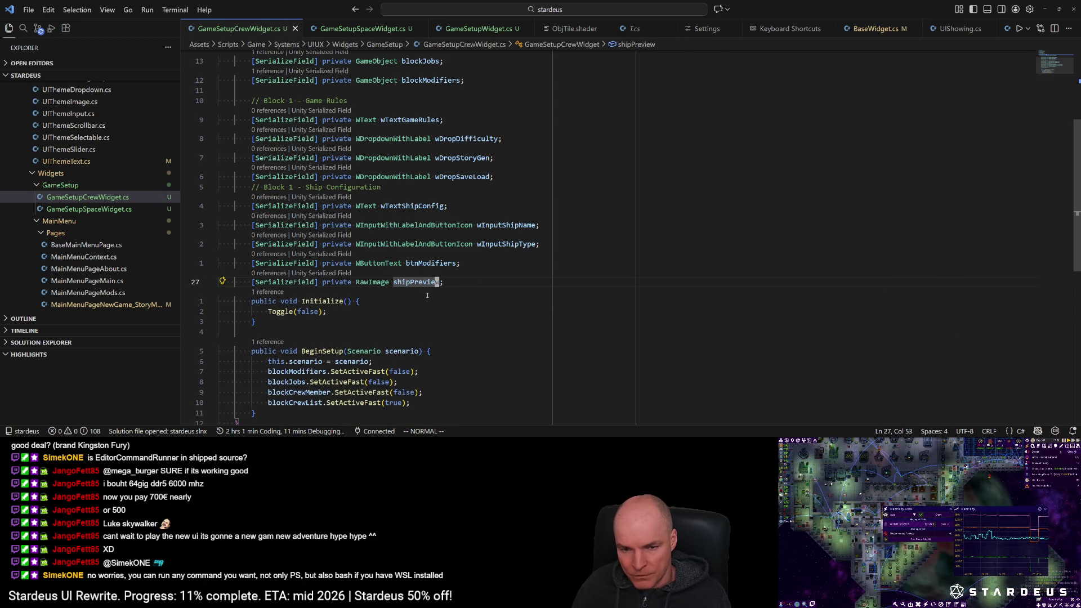
# Step: Move the btnModifiers field line under wDropSaveLoad and save
pyautogui.scroll(2, 422, 302)
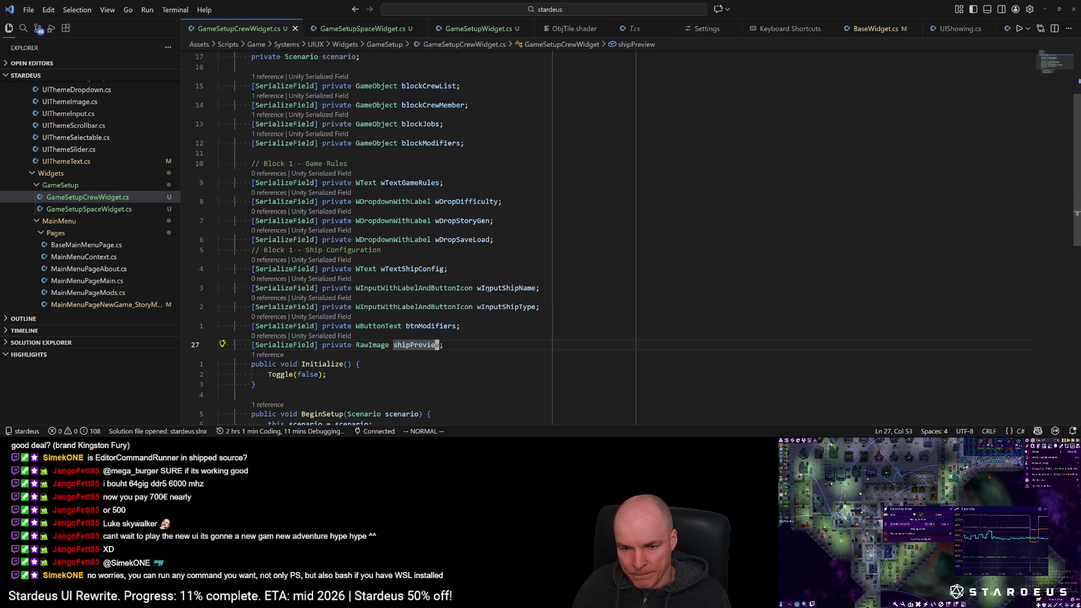
pyautogui.press('k')
pyautogui.press('d')
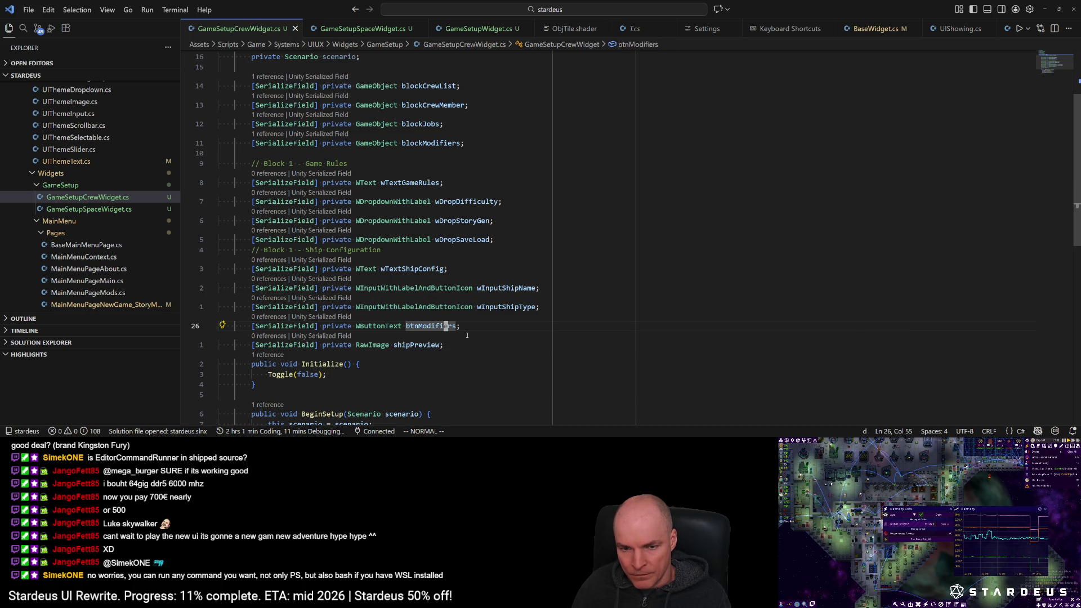
pyautogui.press('d')
pyautogui.press('k')
pyautogui.press('k')
pyautogui.press('k')
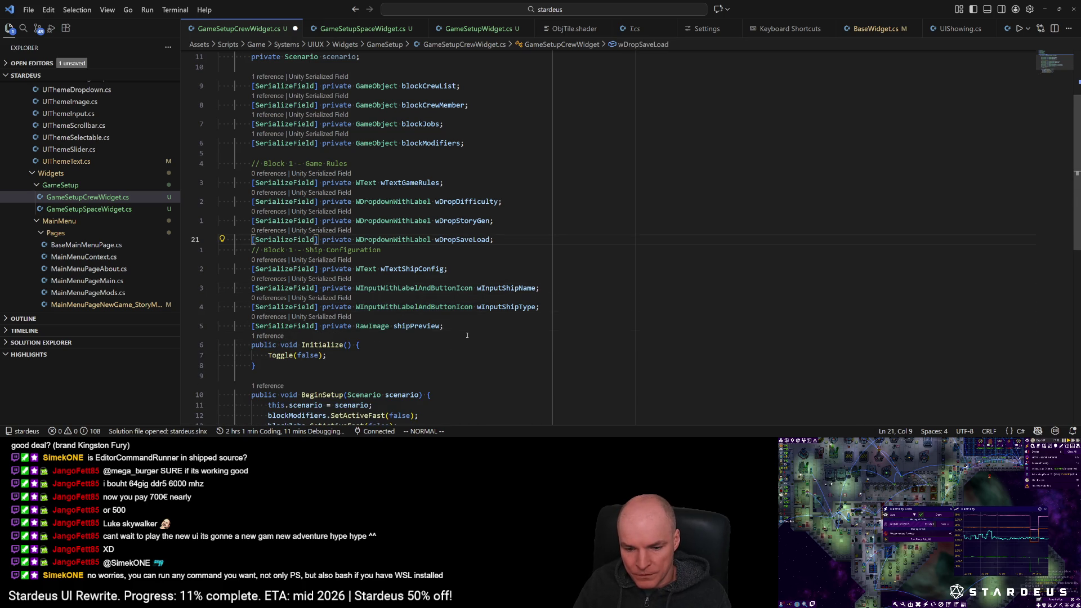
pyautogui.press('p')
pyautogui.hotkey('ctrl', 's')
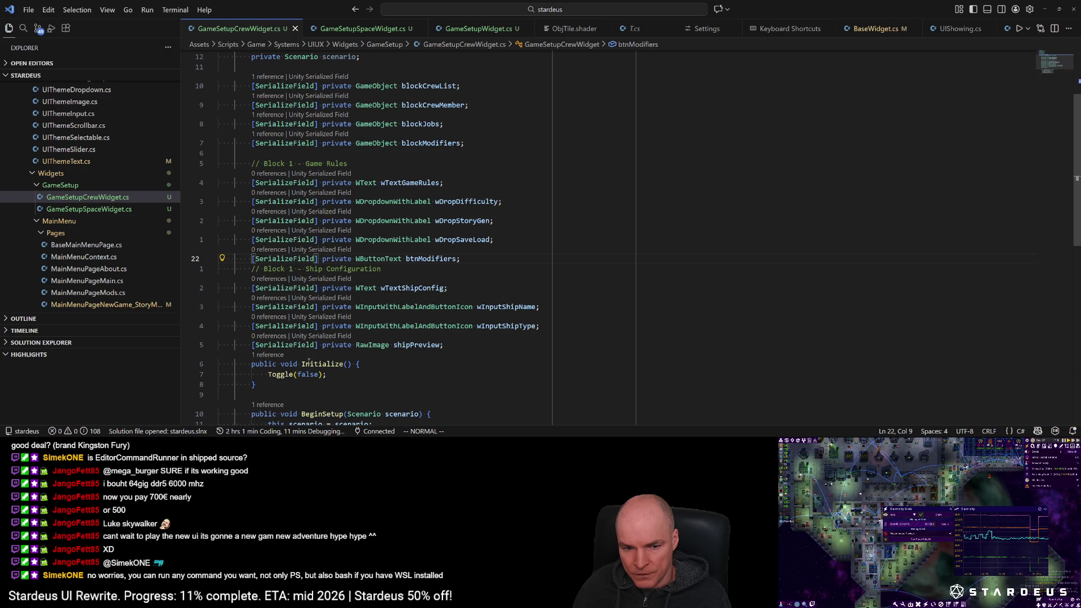
# Step: Add a // Blocks comment above blockCrewList and a blank line before Ship Configuration
pyautogui.scroll(2, 323, 354)
pyautogui.click(331, 131)
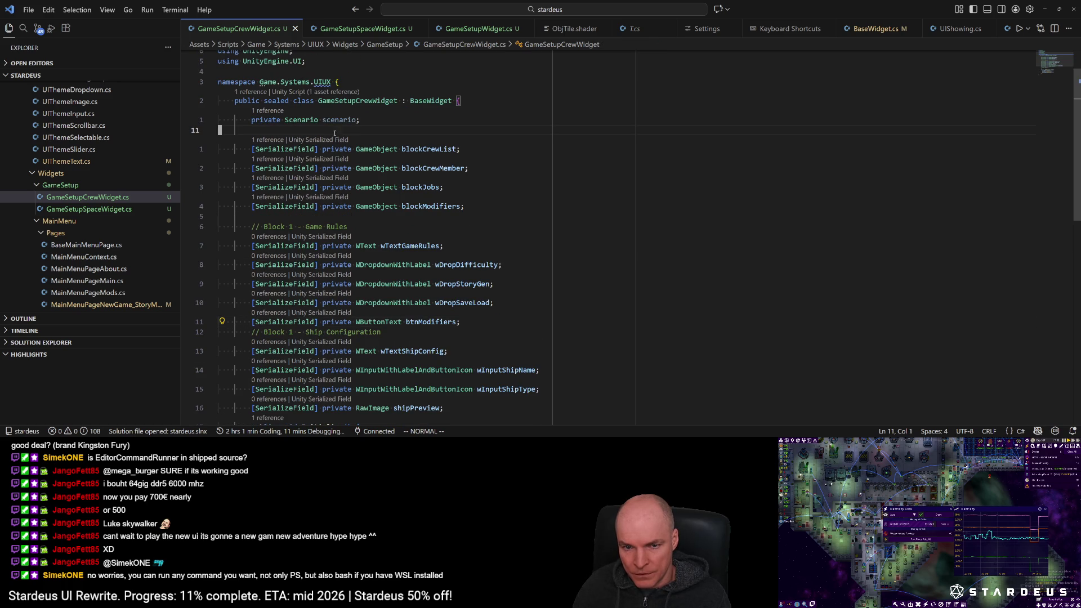
pyautogui.click(412, 147)
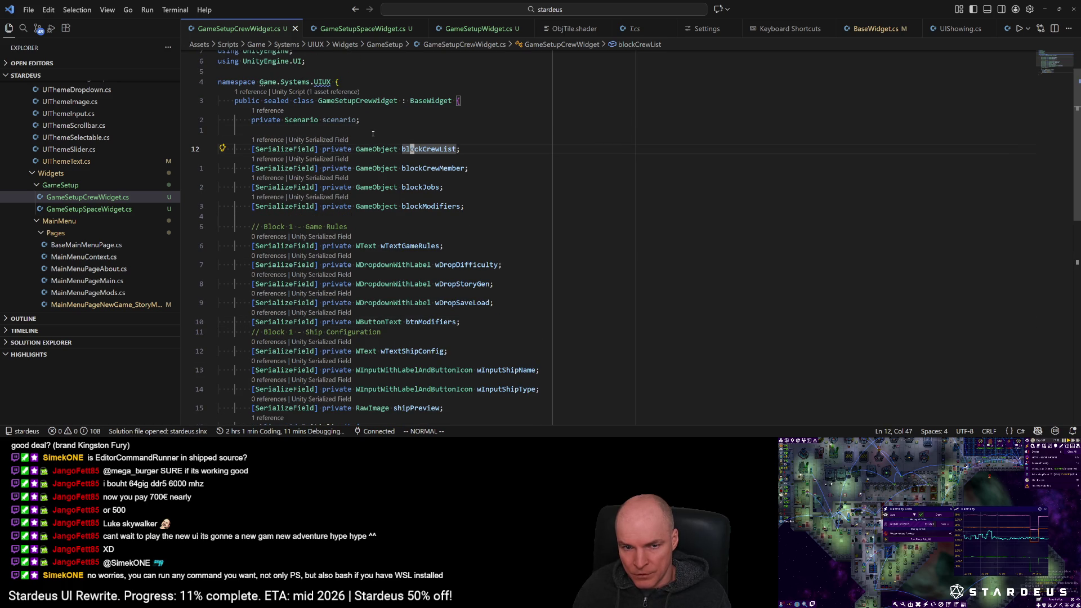
pyautogui.press('O')
pyautogui.write('// Block')
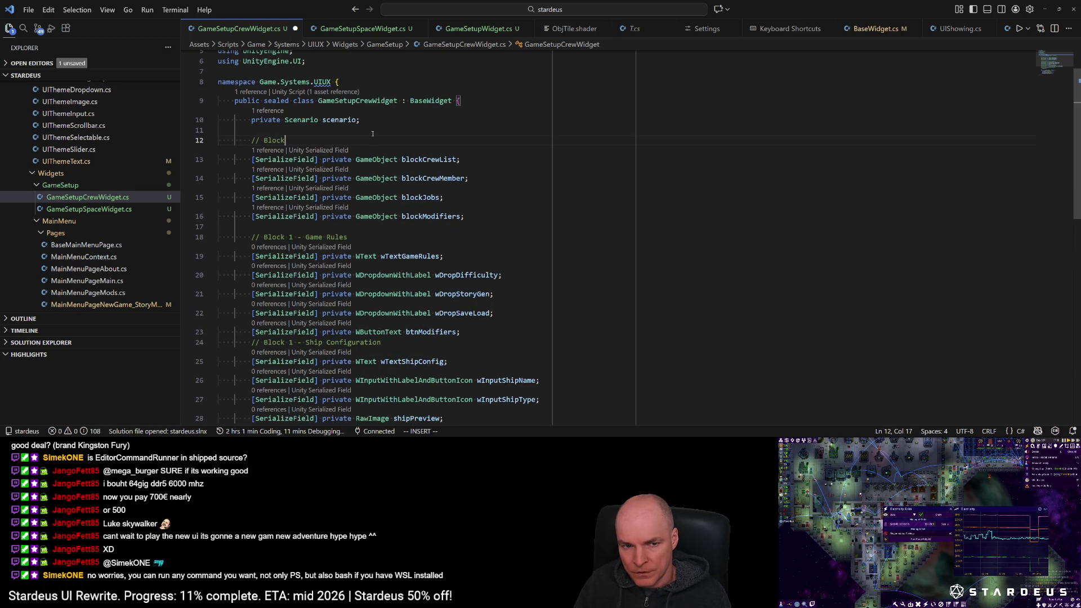
pyautogui.write('s')
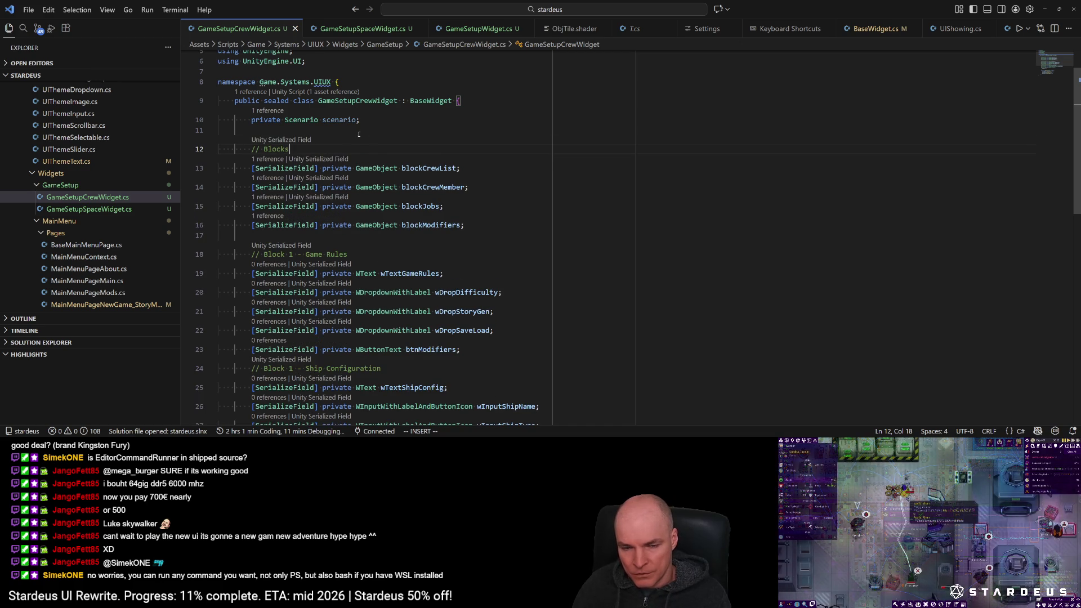
pyautogui.scroll(-3, 378, 225)
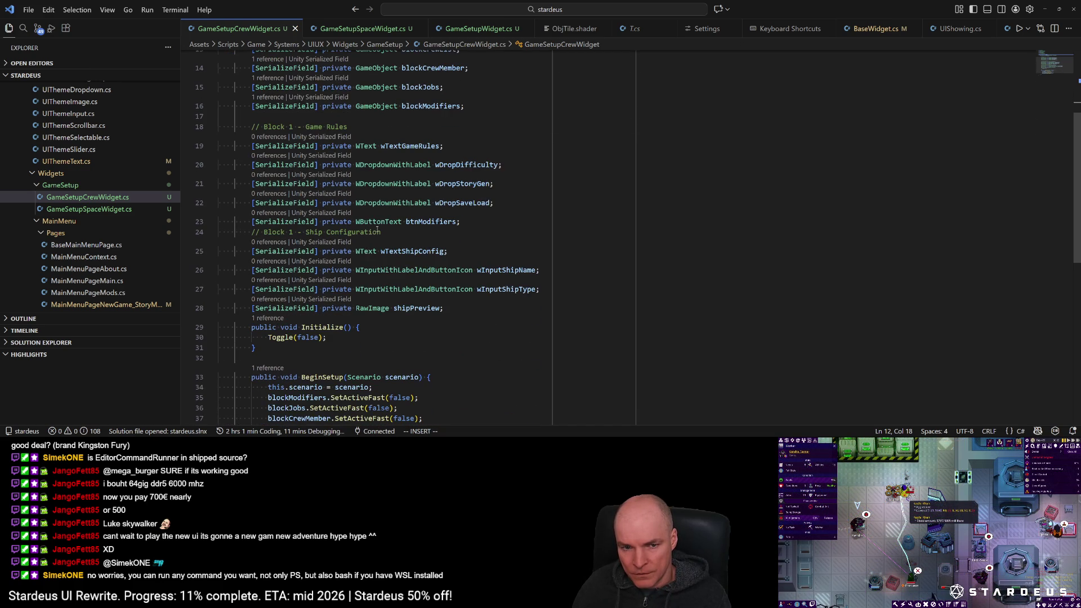
pyautogui.click(466, 220)
pyautogui.press('Return')
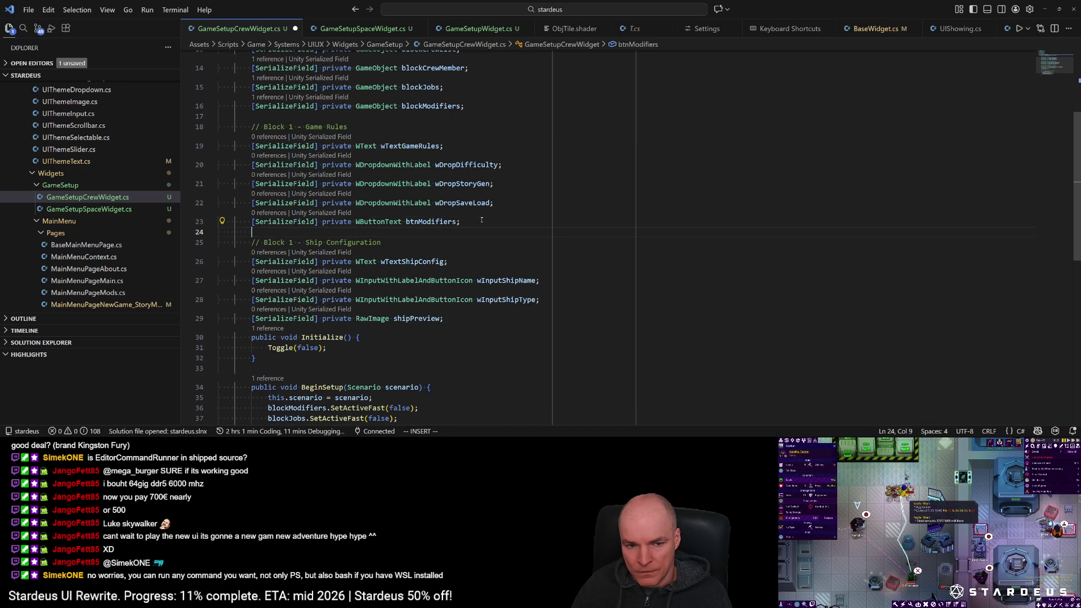
# Step: Review the edited fields, then return to Unity Editor to check the changes
pyautogui.scroll(-3, 466, 220)
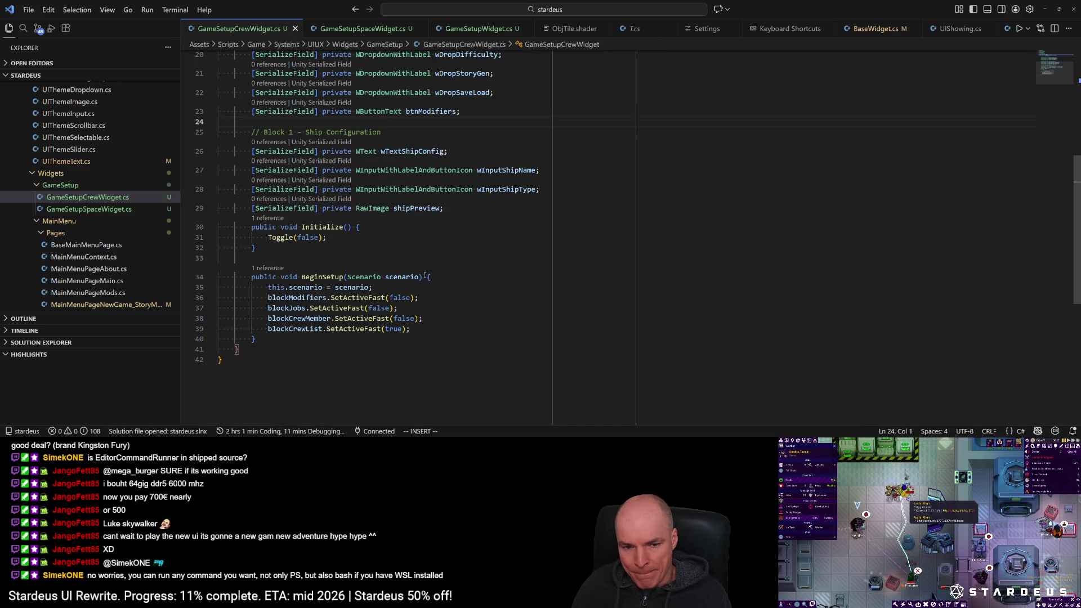
pyautogui.scroll(2, 425, 275)
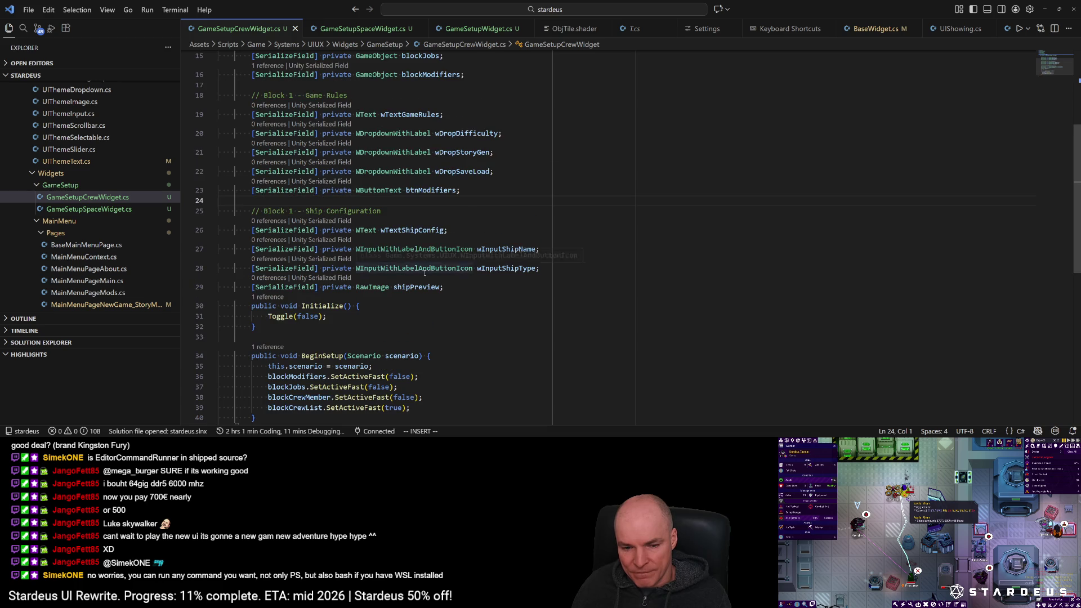
pyautogui.scroll(1, 425, 273)
pyautogui.hotkey('alt', 'Tab')
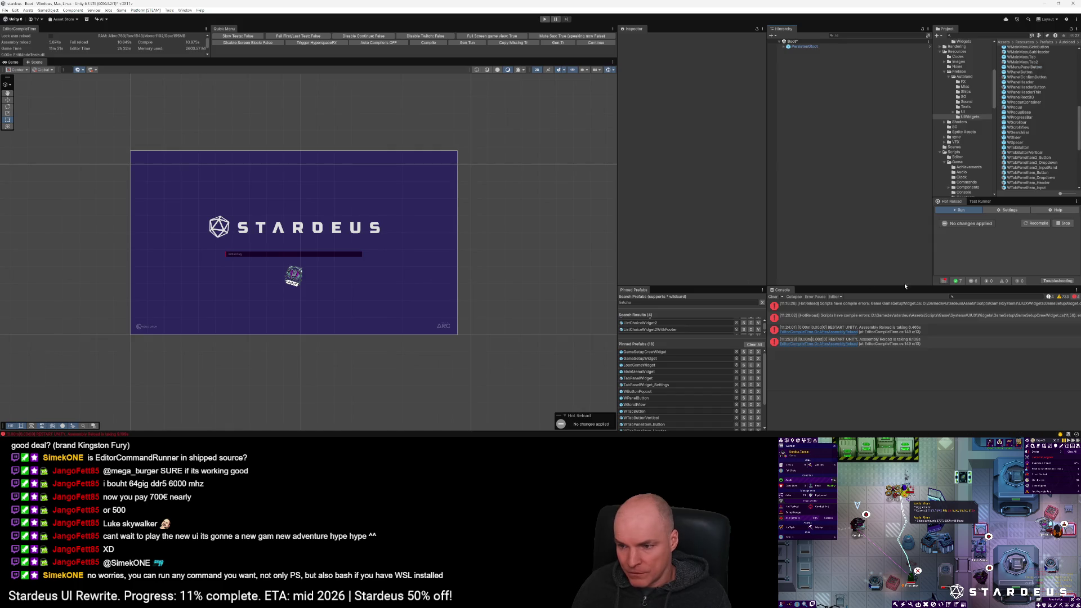
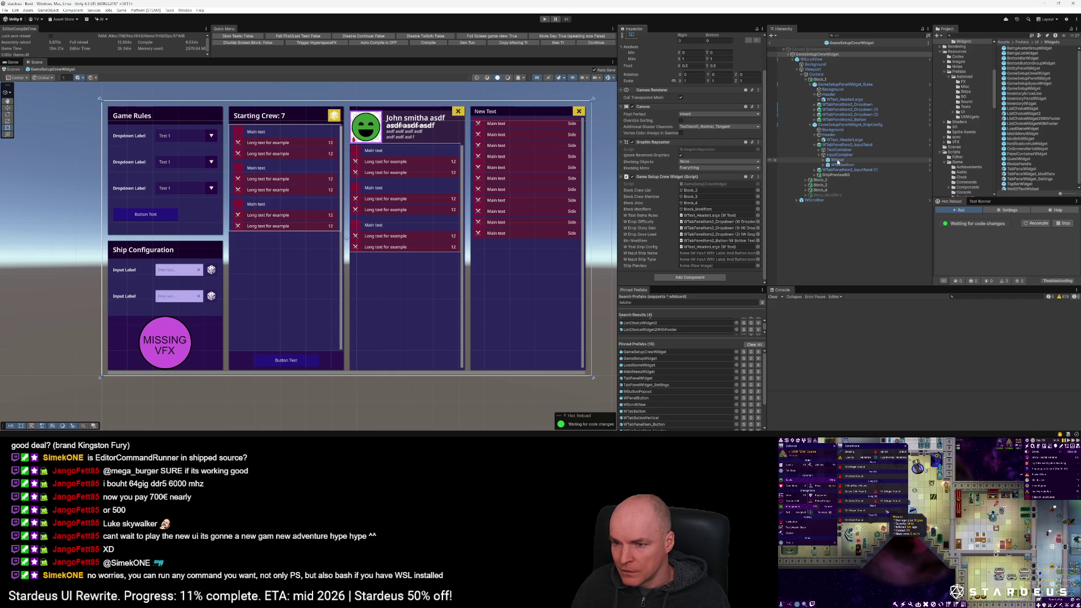
# Step: Link the input objects to the W Input Ship Name and W Input Ship Type slots, using WTabPanelItem2_InputRand (1) for ship type
pyautogui.moveTo(844, 144); pyautogui.dragTo(702, 254)
pyautogui.moveTo(845, 172)
pyautogui.mouseDown()
pyautogui.moveTo(726, 259)
pyautogui.moveTo(844, 190)
pyautogui.moveTo(839, 176)
pyautogui.moveTo(710, 269)
pyautogui.mouseUp()
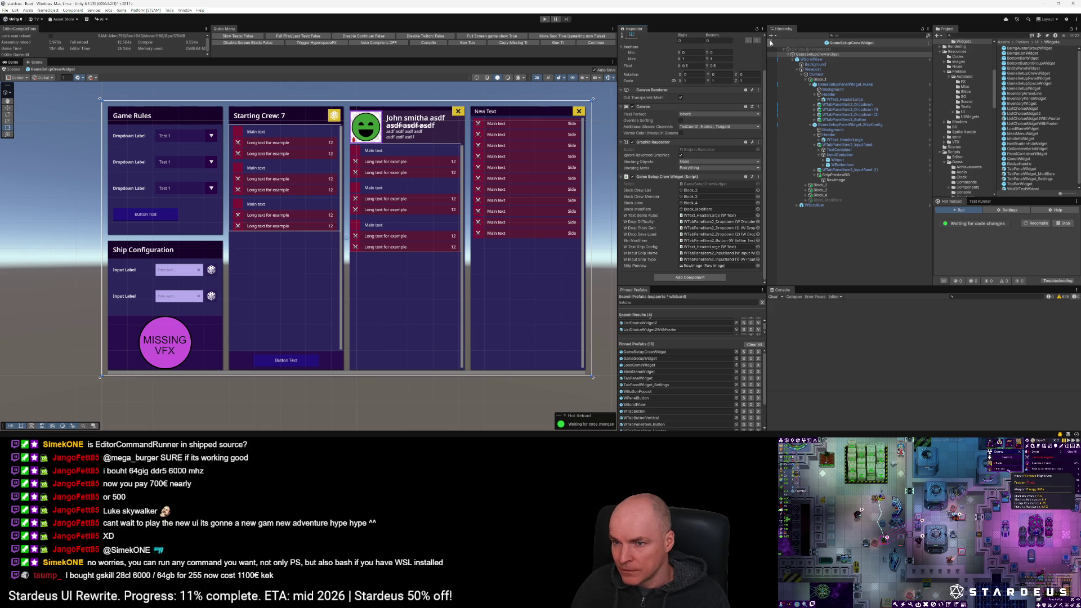
# Step: Switch from the Unity Editor to Visual Studio Code
pyautogui.hotkey('ctrl', 'p')
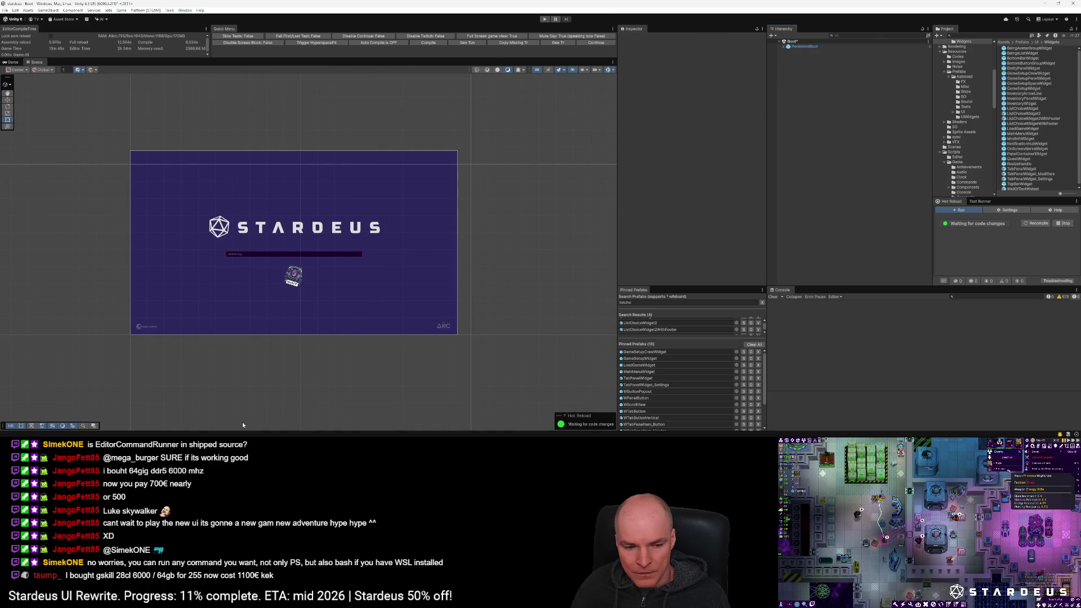
pyautogui.hotkey('alt', 'Tab')
pyautogui.scroll(-5, 517, 329)
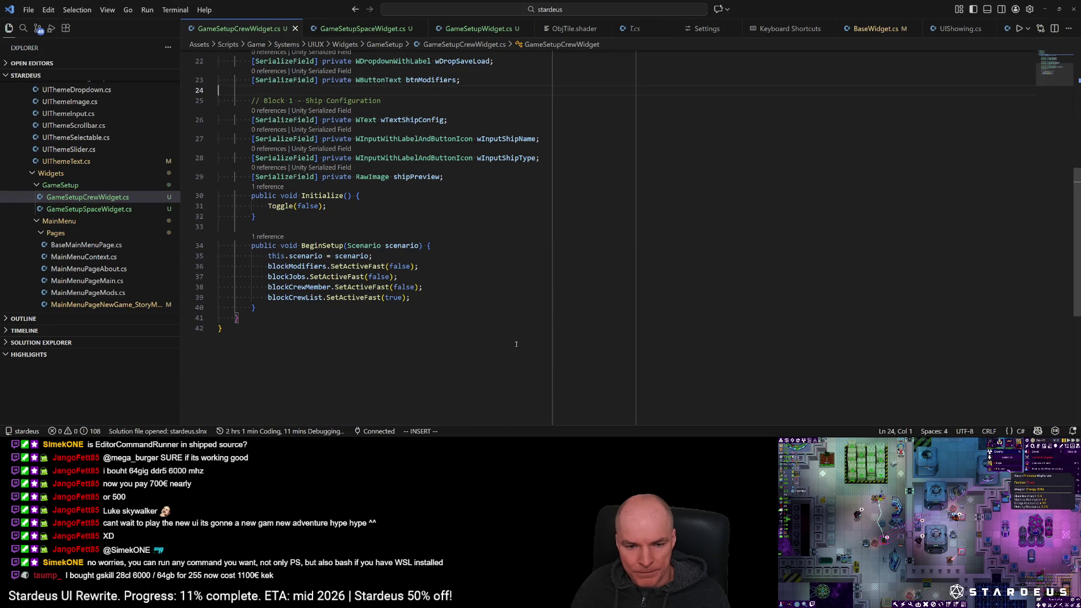
pyautogui.scroll(2, 514, 346)
# Step: Find and open SpaceSetupWidget.cs through quick file search with 'spaceset'
pyautogui.hotkey('ctrl', 'p')
pyautogui.write('g')
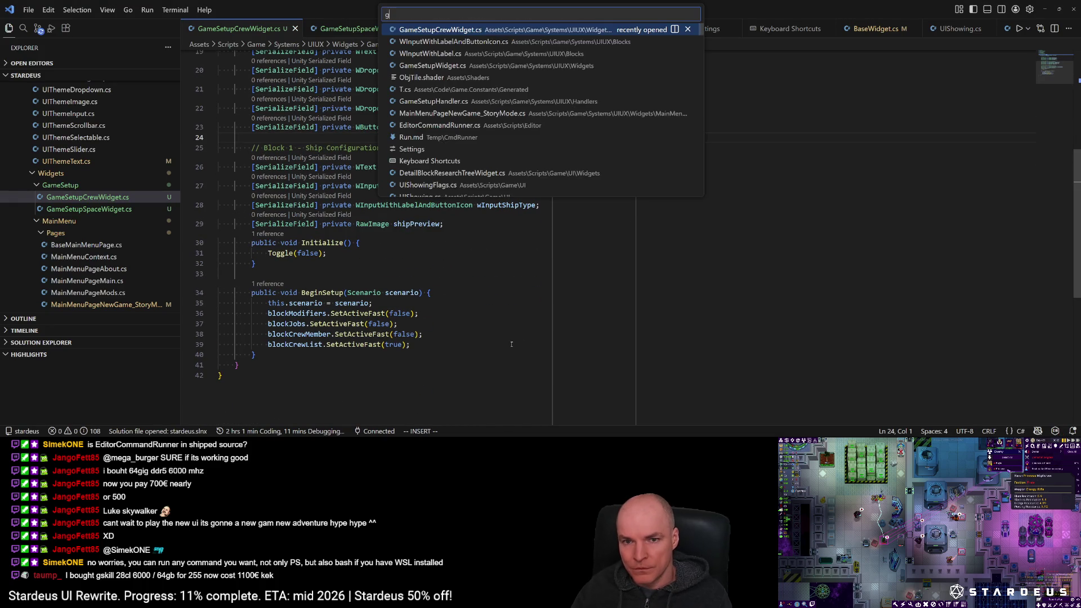
pyautogui.write('amesetup')
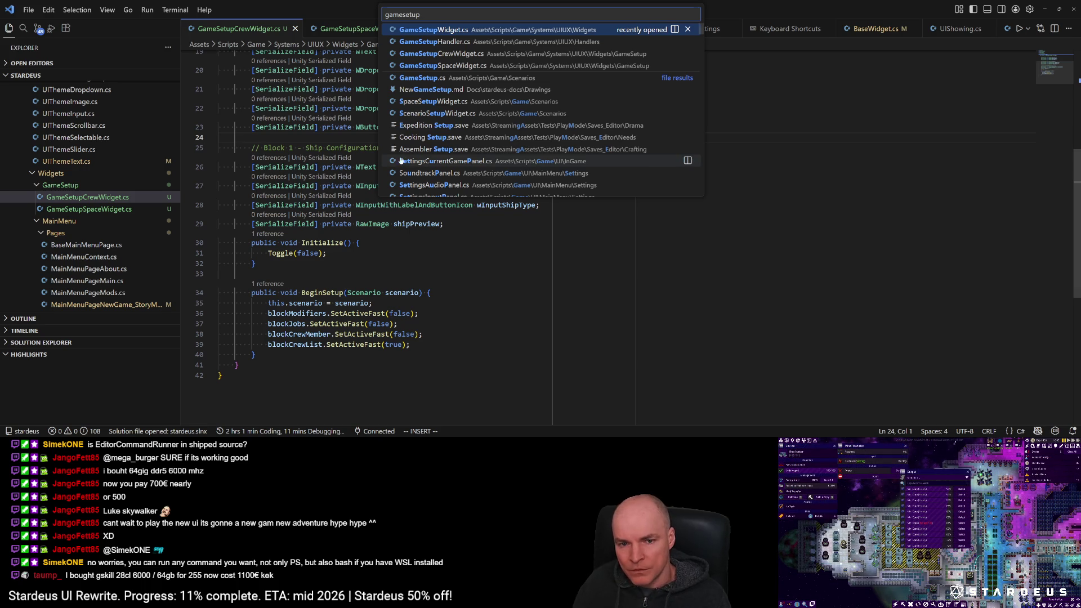
pyautogui.scroll(-2, 489, 168)
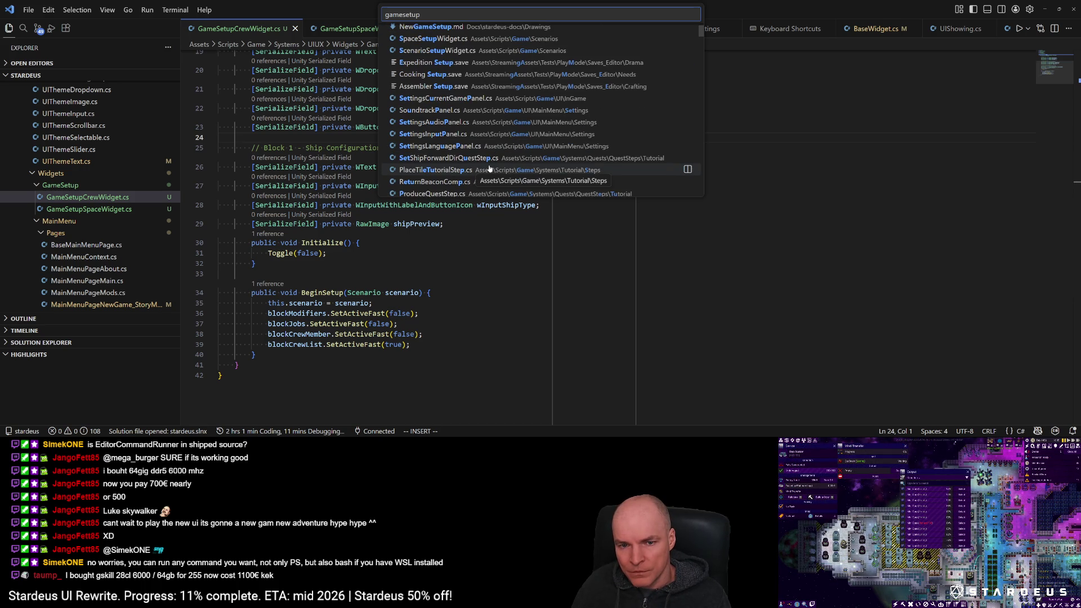
pyautogui.hotkey('ctrl', 'a')
pyautogui.press('BackSpace')
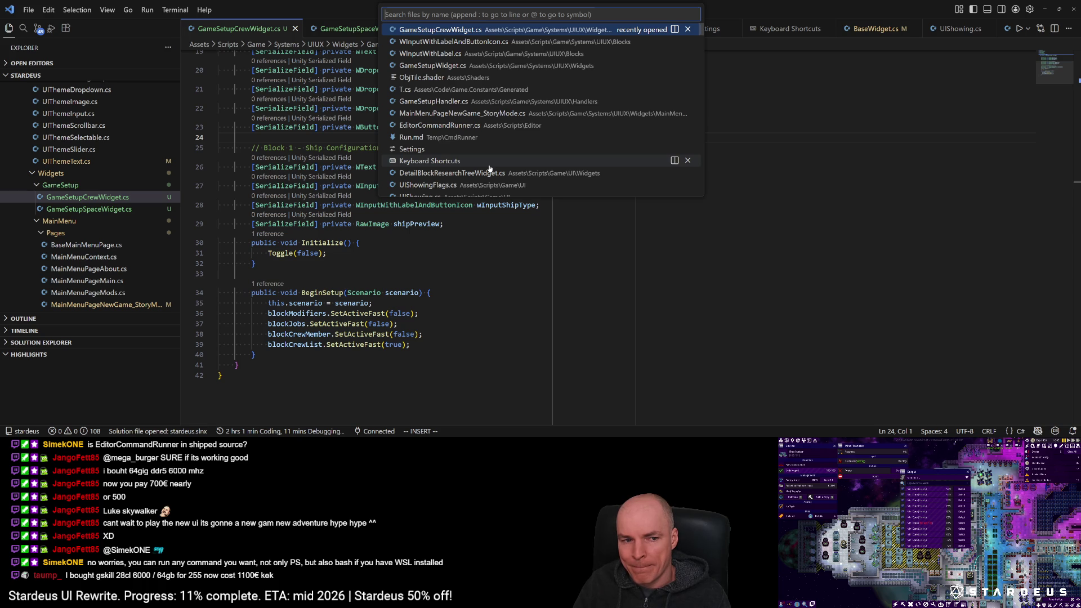
pyautogui.write('setup')
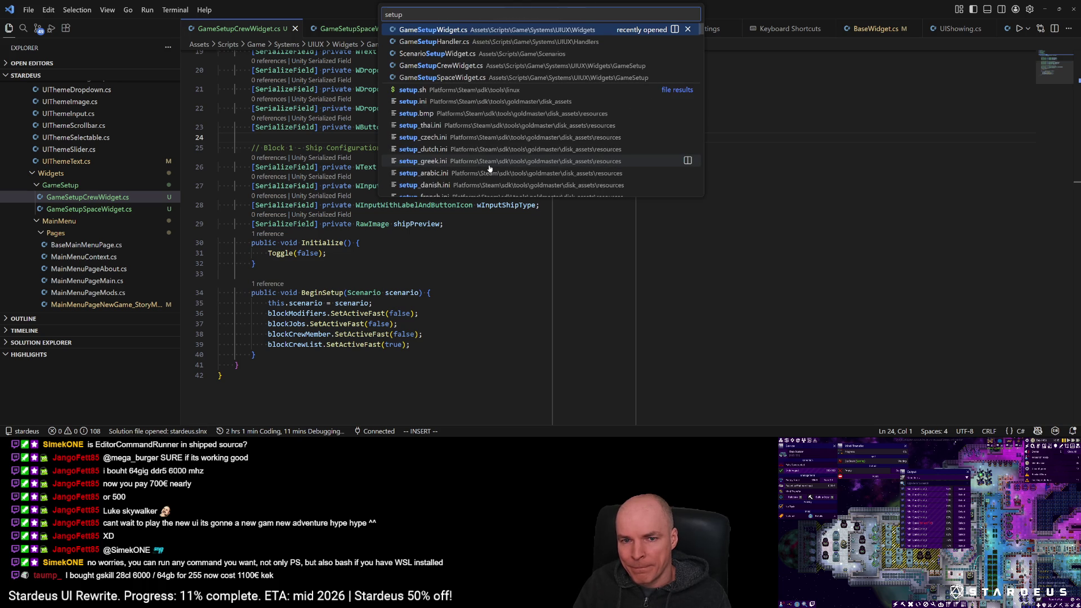
pyautogui.hotkey('ctrl', 'a')
pyautogui.write('spaceset')
pyautogui.press('Return')
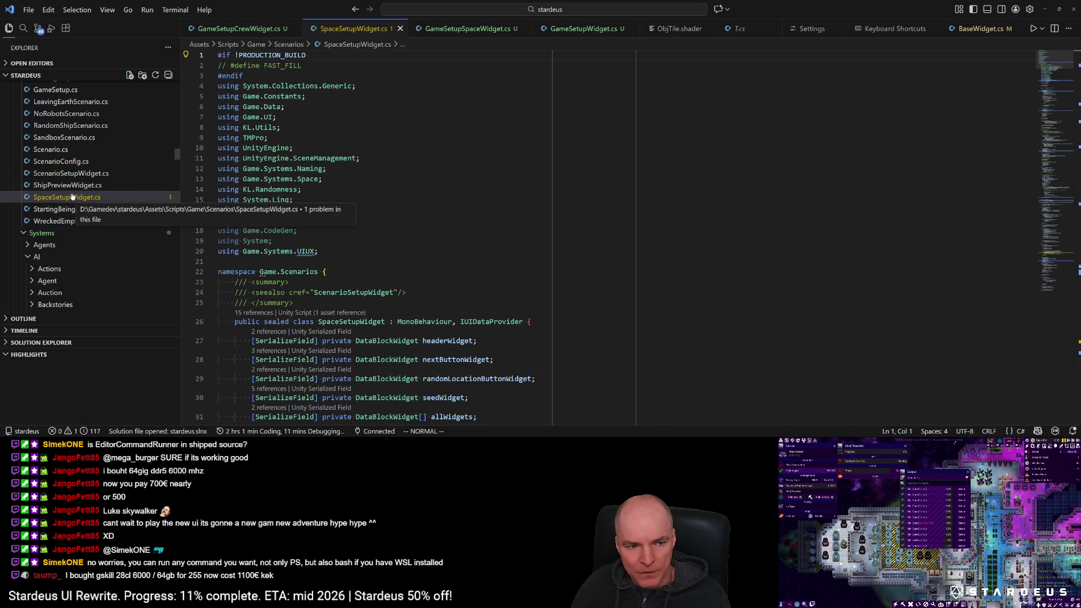
# Step: Open ScenarioSetupWidget.cs and move it and SpaceSetupWidget.cs into the right editor group
pyautogui.click(70, 173)
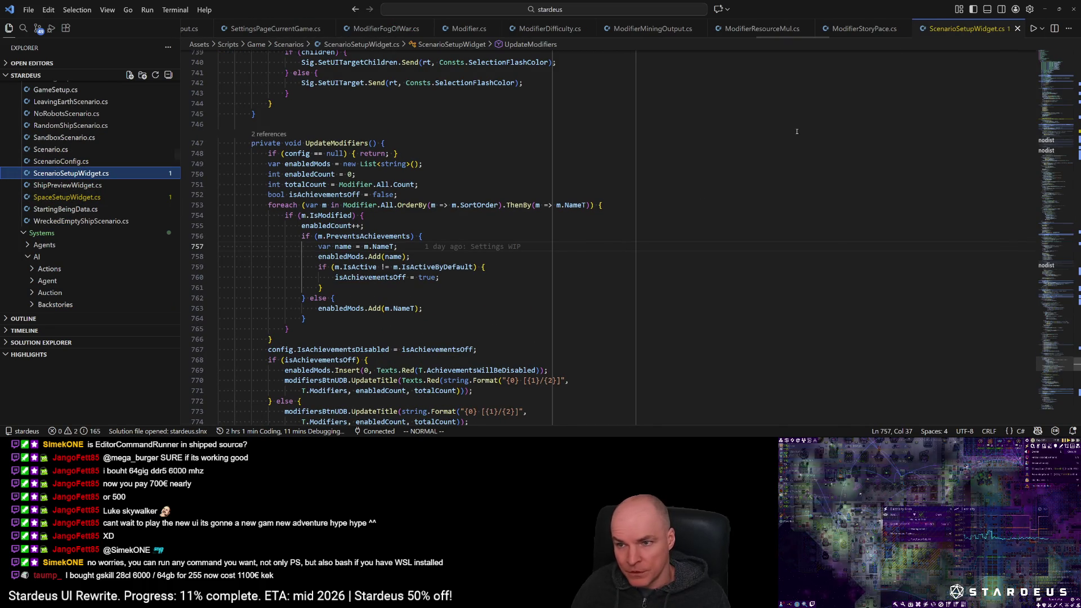
pyautogui.hotkey('ctrl', 'alt', 'Right')
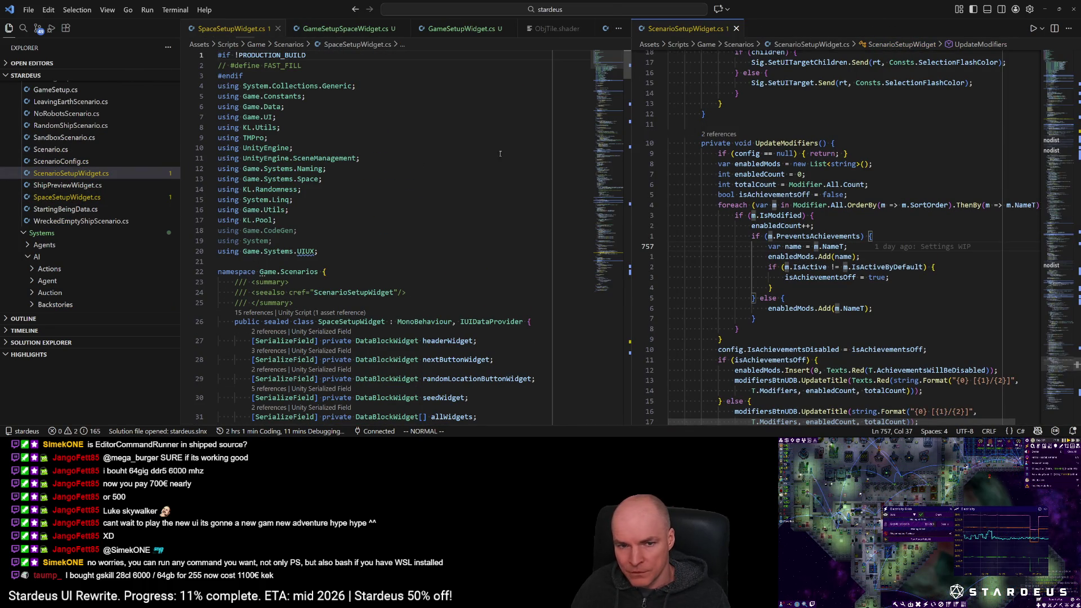
pyautogui.scroll(-8, 506, 149)
pyautogui.hotkey('ctrl', '1')
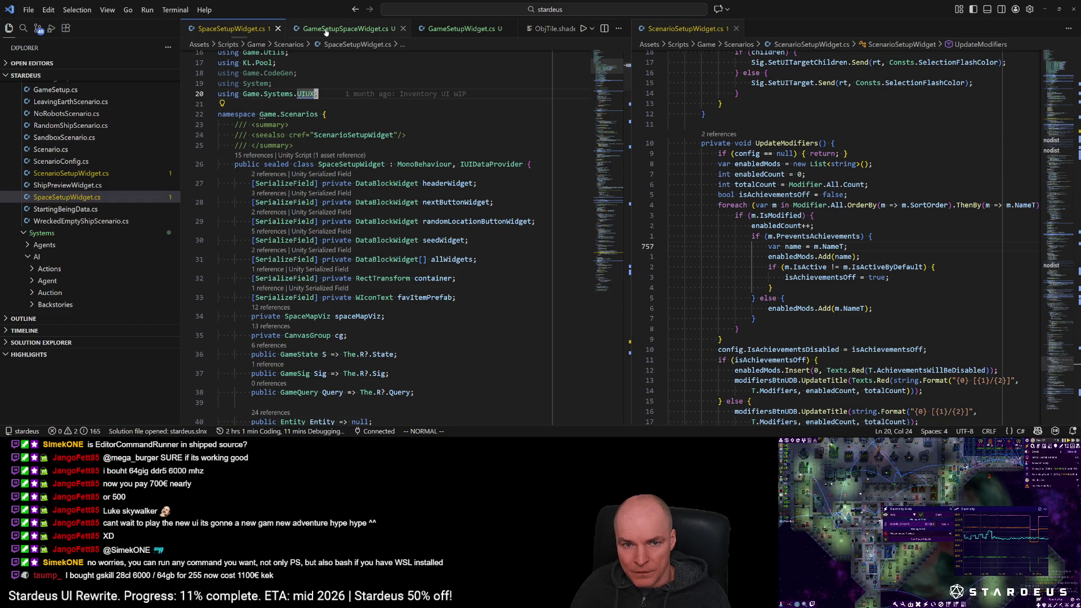
pyautogui.hotkey('ctrl', 'alt', 'Right')
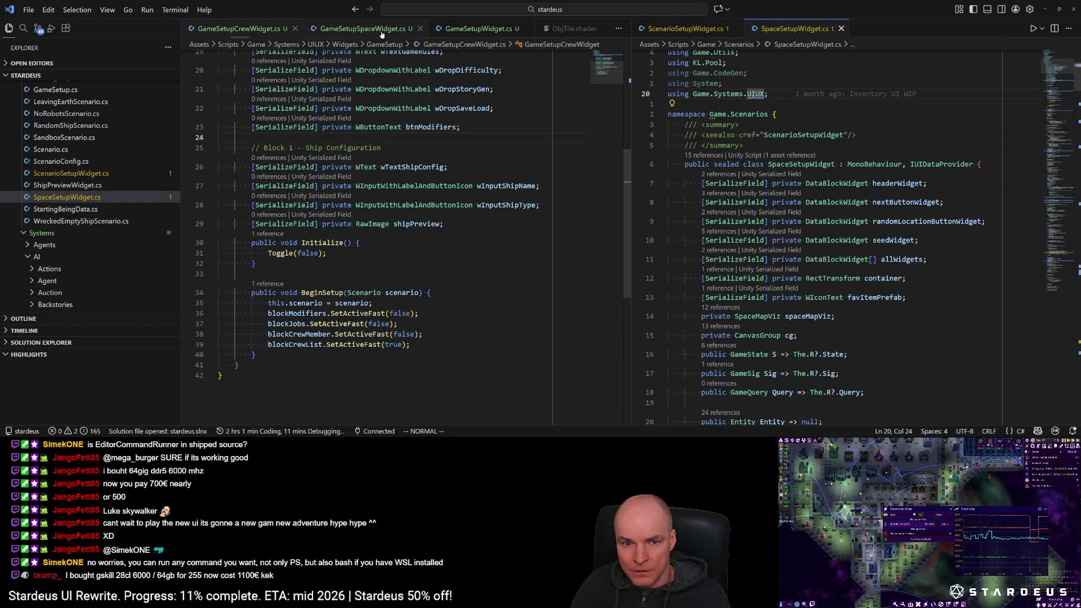
# Step: Show GameSetupCrewWidget.cs in the left editor group at its class declaration
pyautogui.click(290, 32)
pyautogui.scroll(2, 417, 199)
pyautogui.scroll(4, 417, 200)
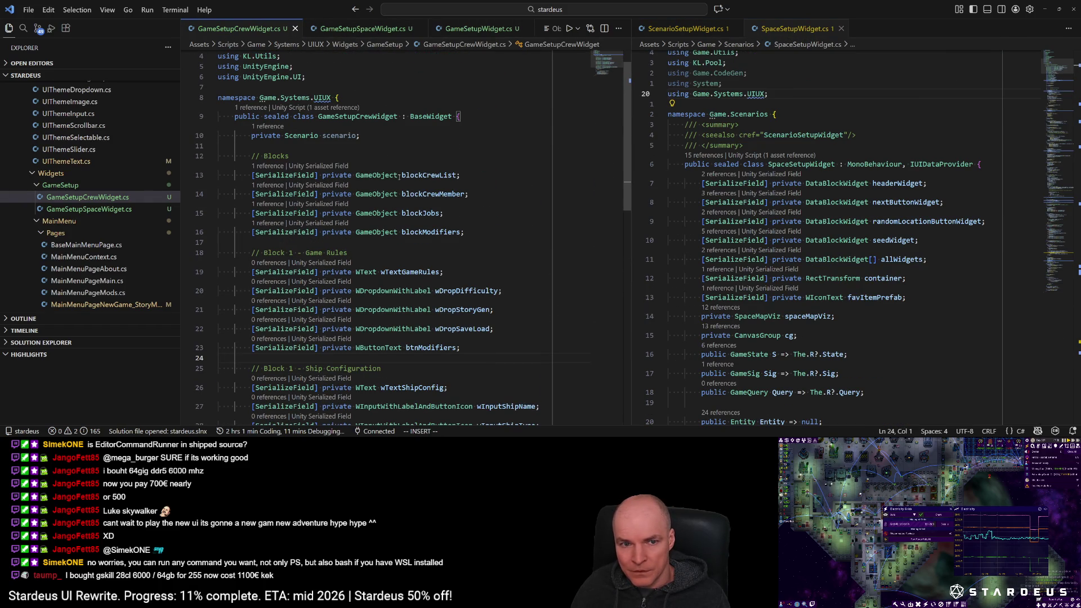
pyautogui.click(102, 199)
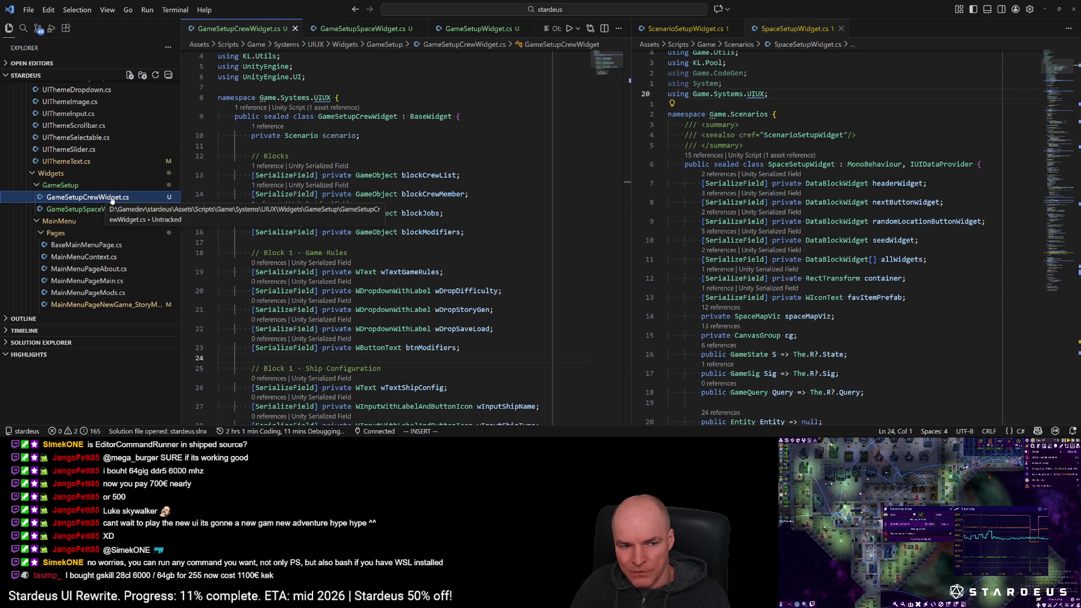
pyautogui.click(380, 117)
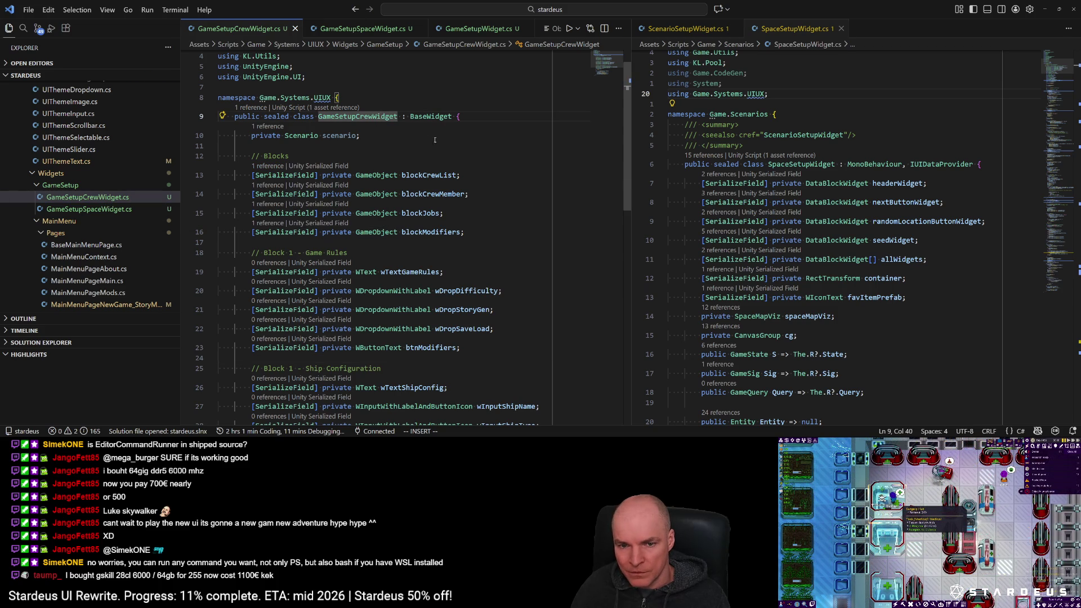
# Step: Scroll through GameSetupCrewWidget.cs and bring ScenarioSetupWidget.cs's UpdateModifiers method up on the right
pyautogui.scroll(-1, 532, 219)
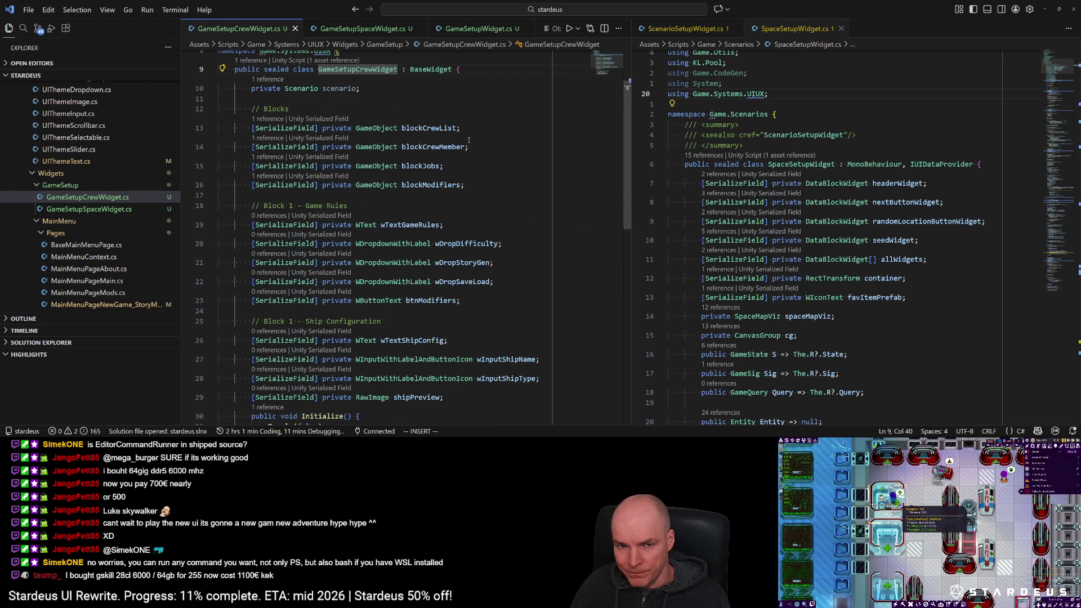
pyautogui.scroll(-1, 472, 203)
pyautogui.scroll(-1, 888, 210)
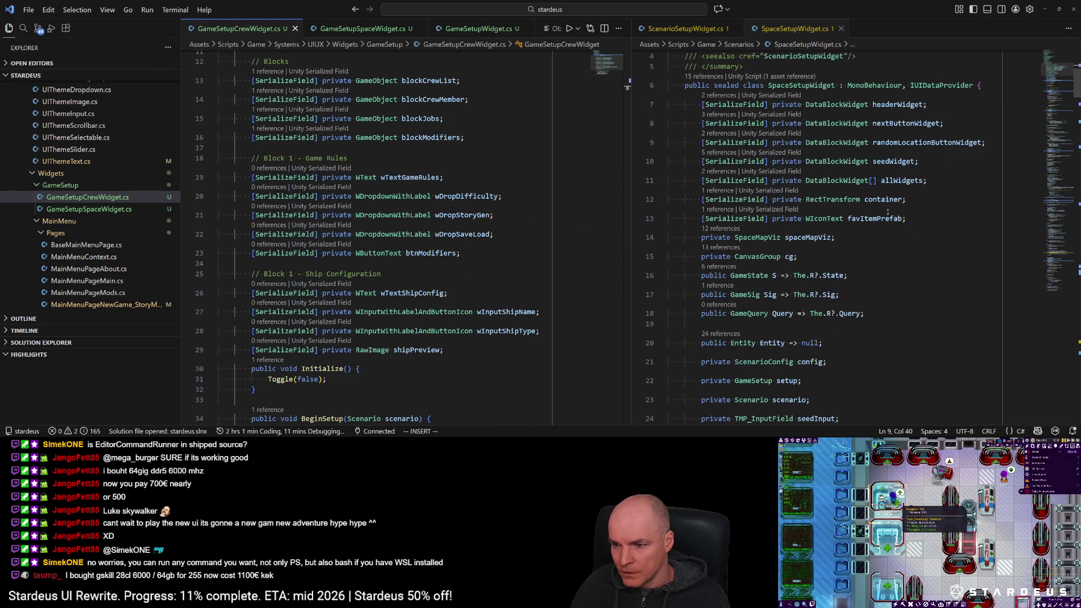
pyautogui.scroll(-1, 888, 210)
pyautogui.scroll(-2, 888, 210)
pyautogui.scroll(2, 816, 169)
pyautogui.click(697, 29)
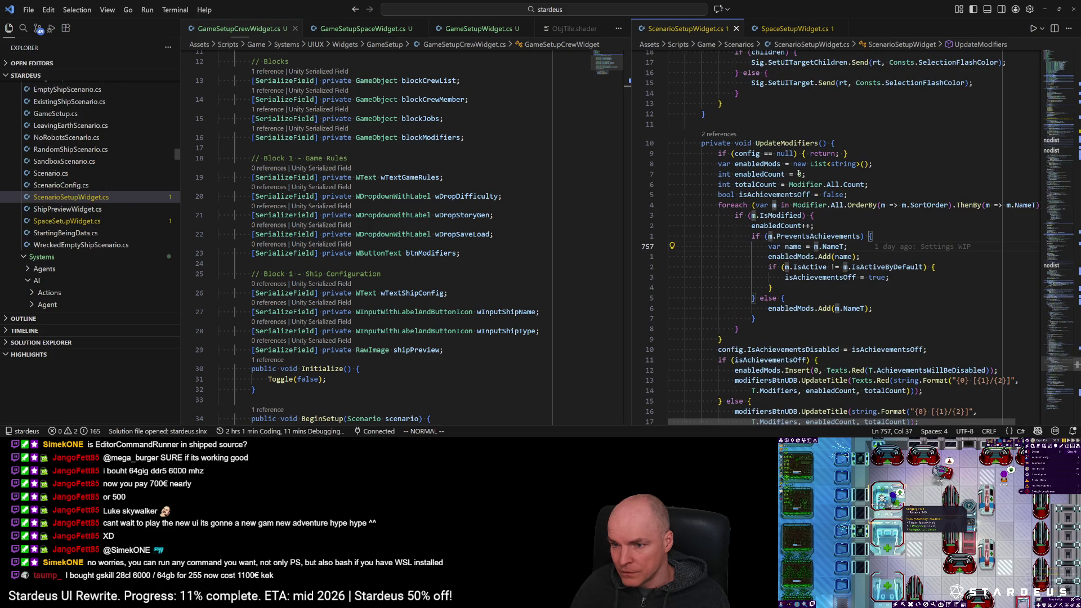
pyautogui.moveTo(1075, 347); pyautogui.dragTo(1063, 403)
pyautogui.hotkey('shift', 'g')
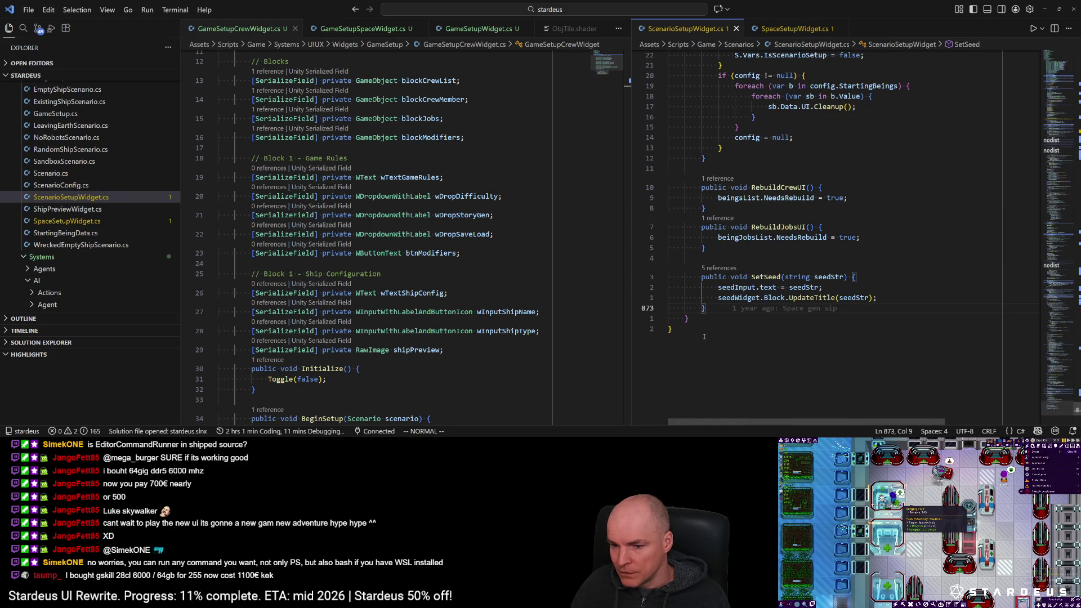
pyautogui.click(1067, 121)
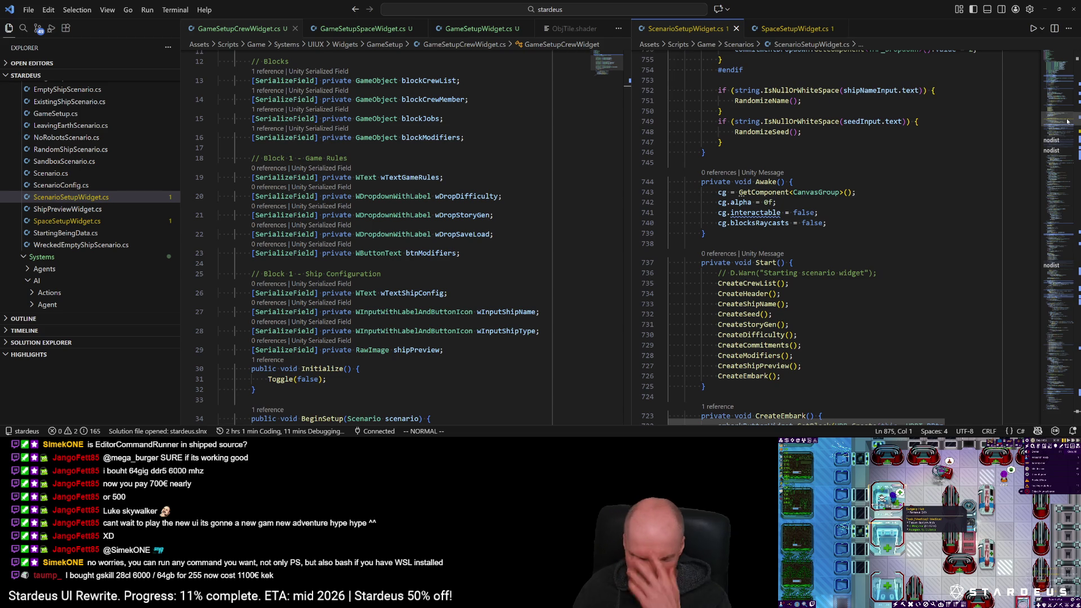
pyautogui.scroll(-2, 1065, 122)
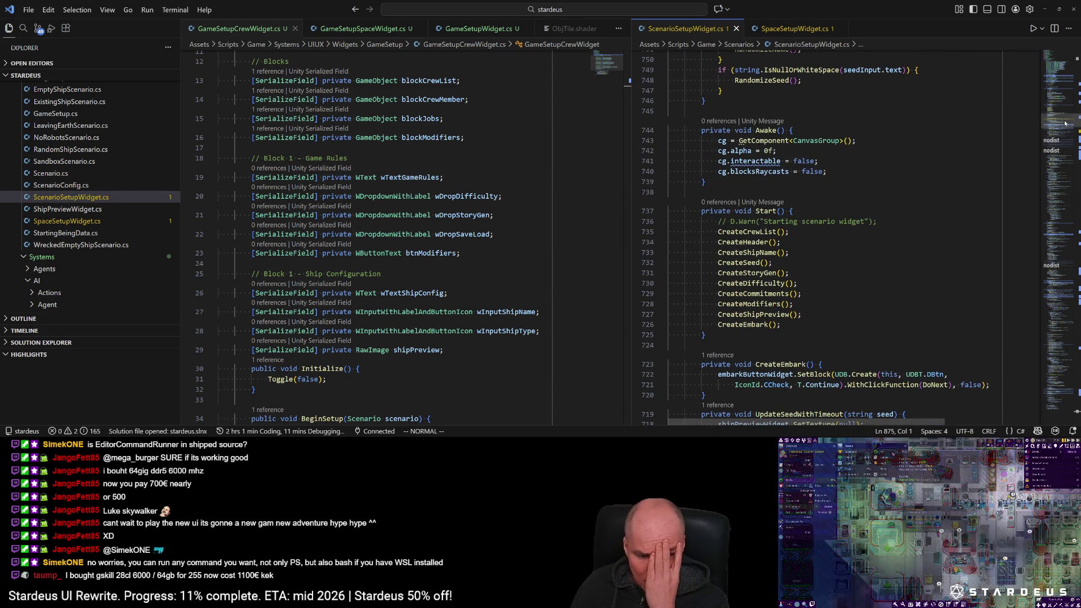
pyautogui.scroll(10, 1066, 116)
pyautogui.scroll(4, 1066, 115)
pyautogui.scroll(20, 1068, 109)
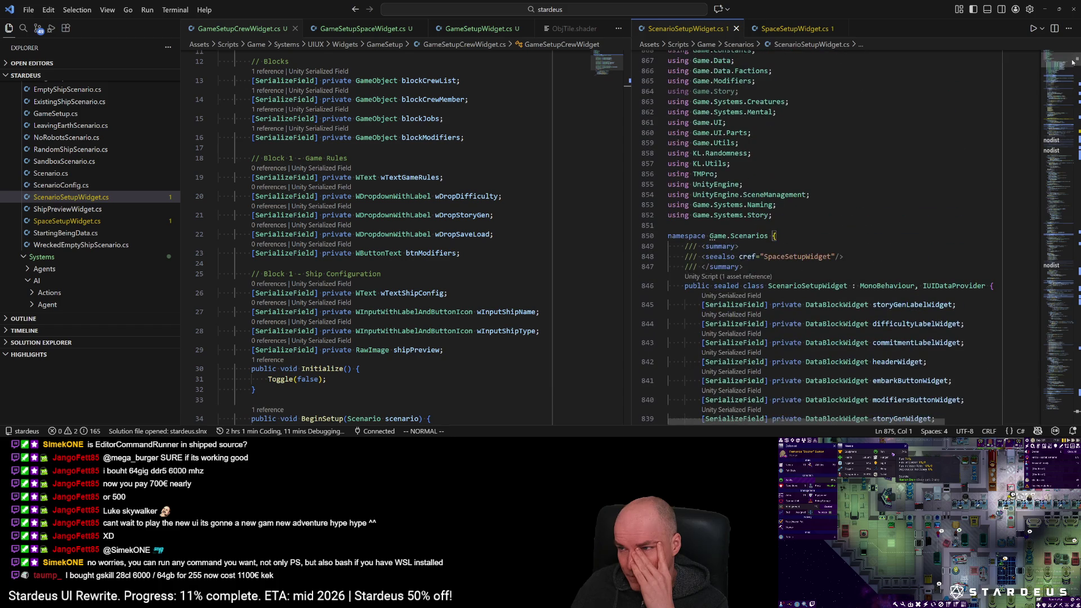
pyautogui.scroll(-8, 1071, 67)
pyautogui.scroll(-2, 1070, 71)
pyautogui.moveTo(626, 118)
pyautogui.mouseDown()
pyautogui.moveTo(628, 72)
pyautogui.moveTo(628, 205)
pyautogui.moveTo(629, 196)
pyautogui.mouseUp()
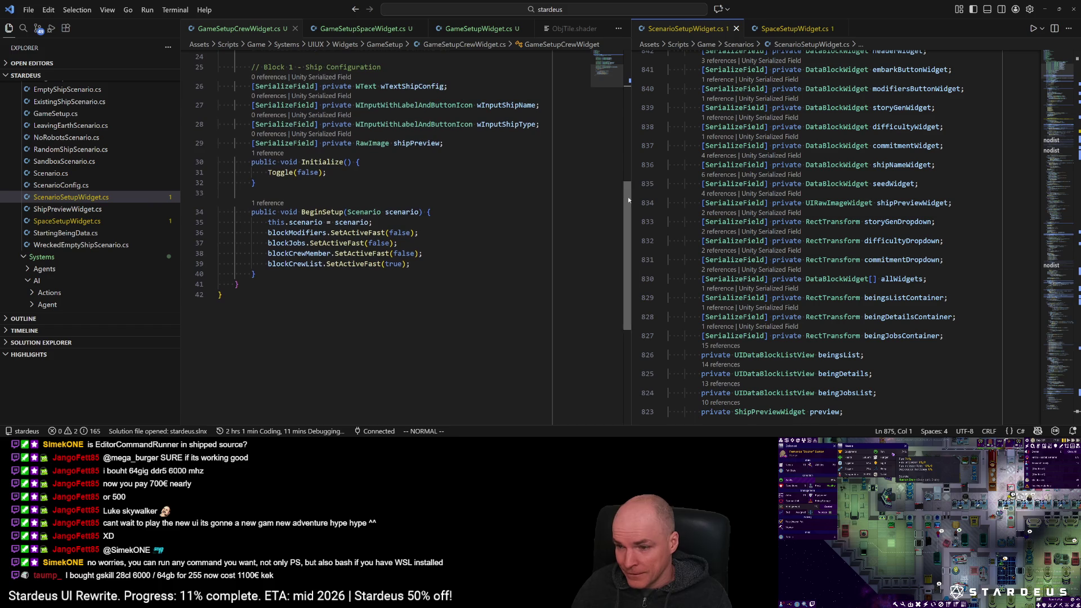
pyautogui.scroll(10, 1078, 72)
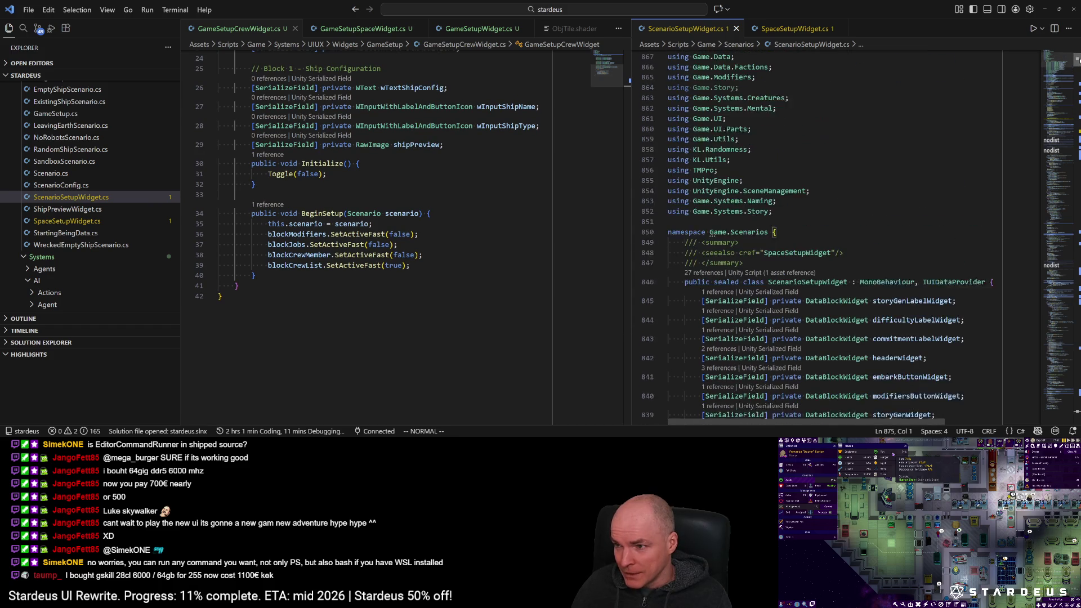
pyautogui.scroll(-10, 1078, 74)
pyautogui.scroll(5, 1077, 74)
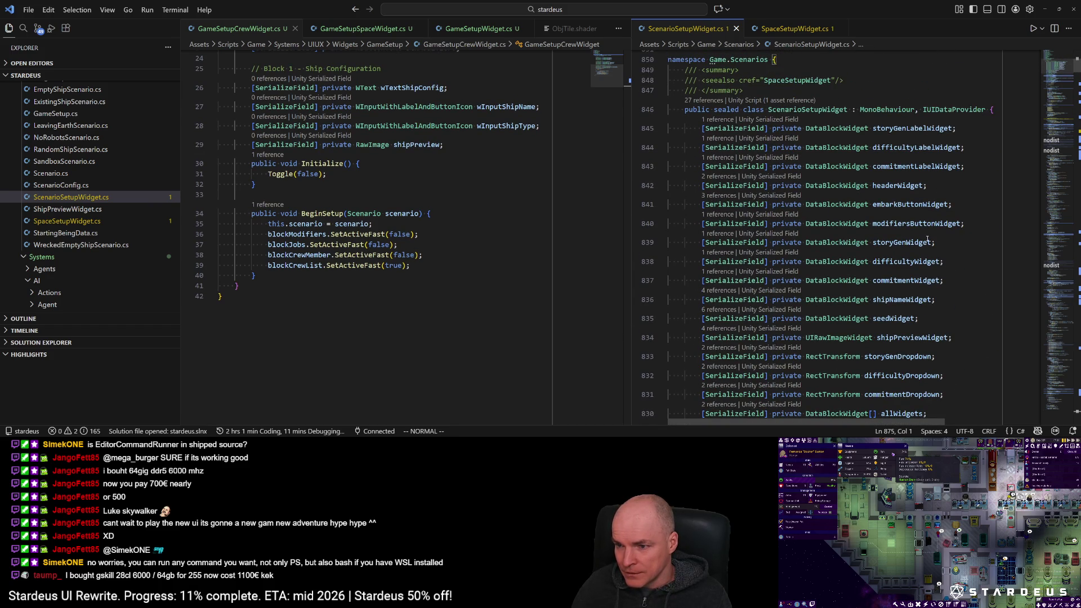
pyautogui.scroll(-5, 926, 242)
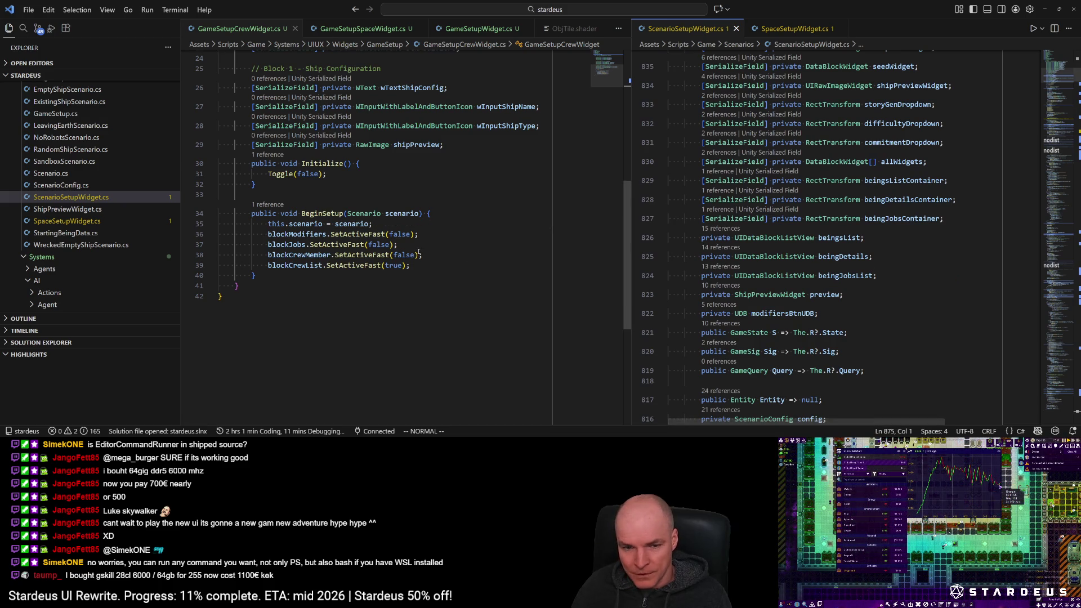
pyautogui.scroll(-3, 1037, 178)
pyautogui.click(814, 303)
pyautogui.press('*')
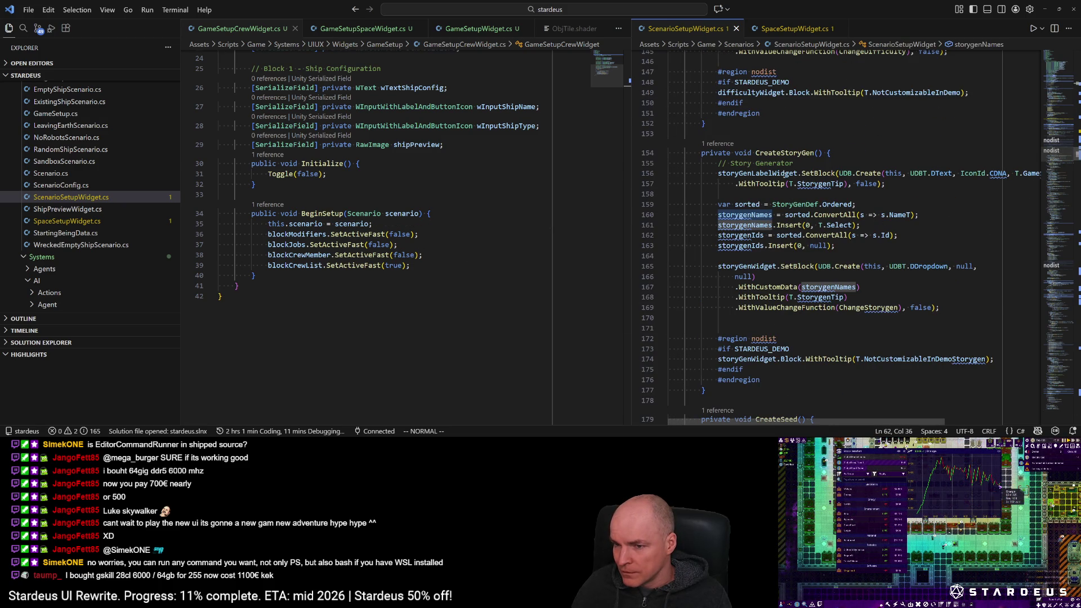
pyautogui.click(780, 153)
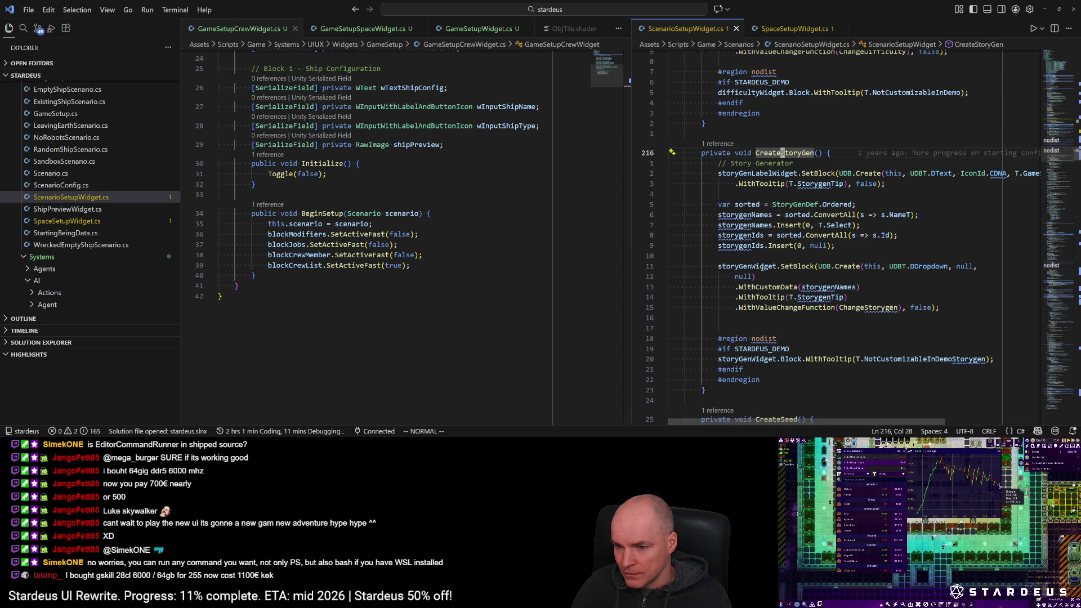
pyautogui.click(754, 266)
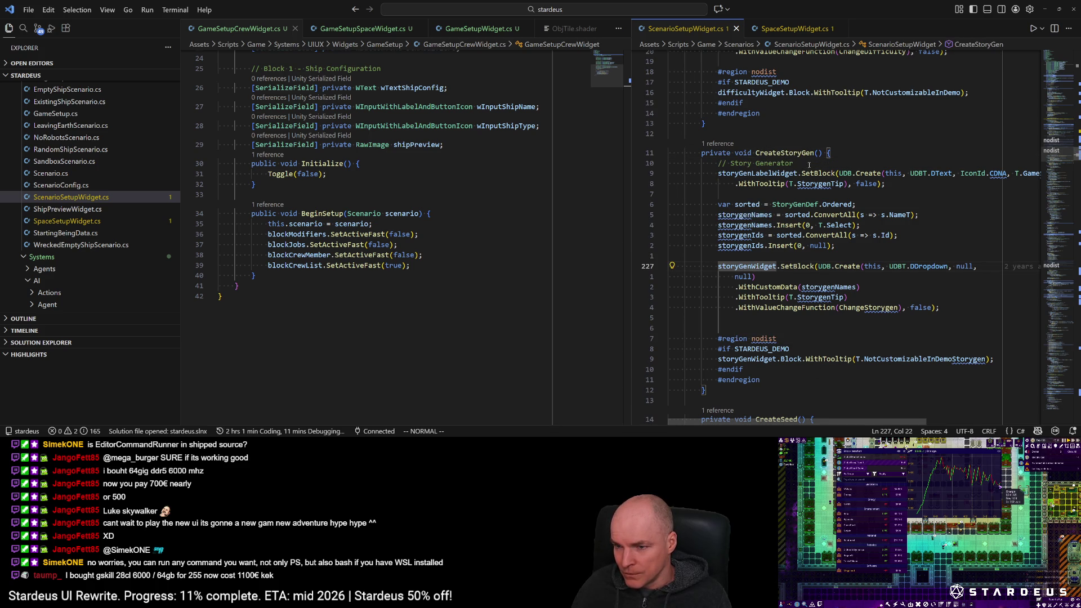
pyautogui.click(792, 153)
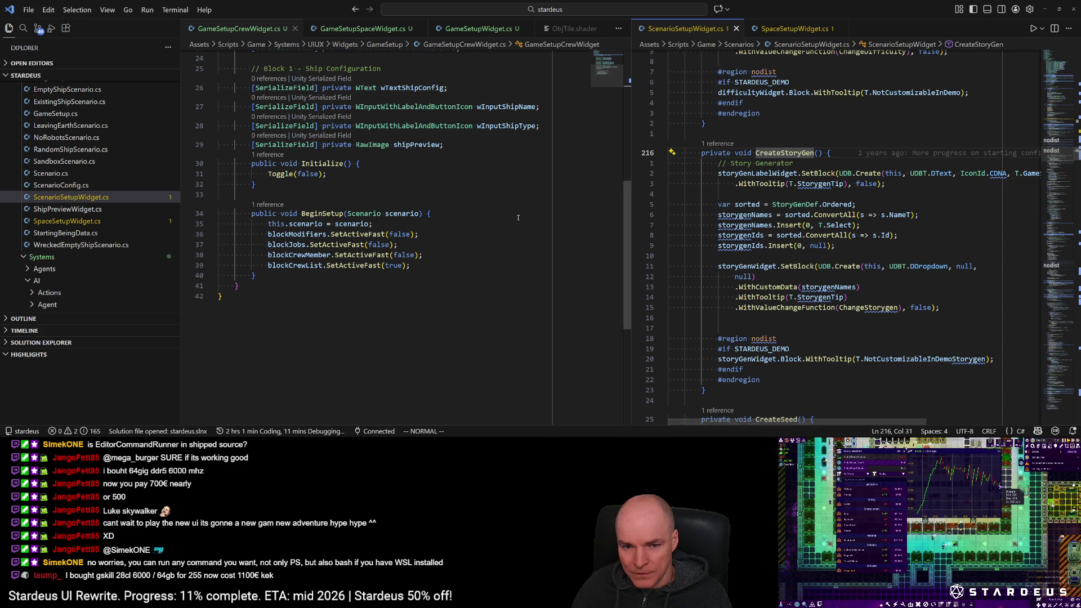
pyautogui.click(306, 270)
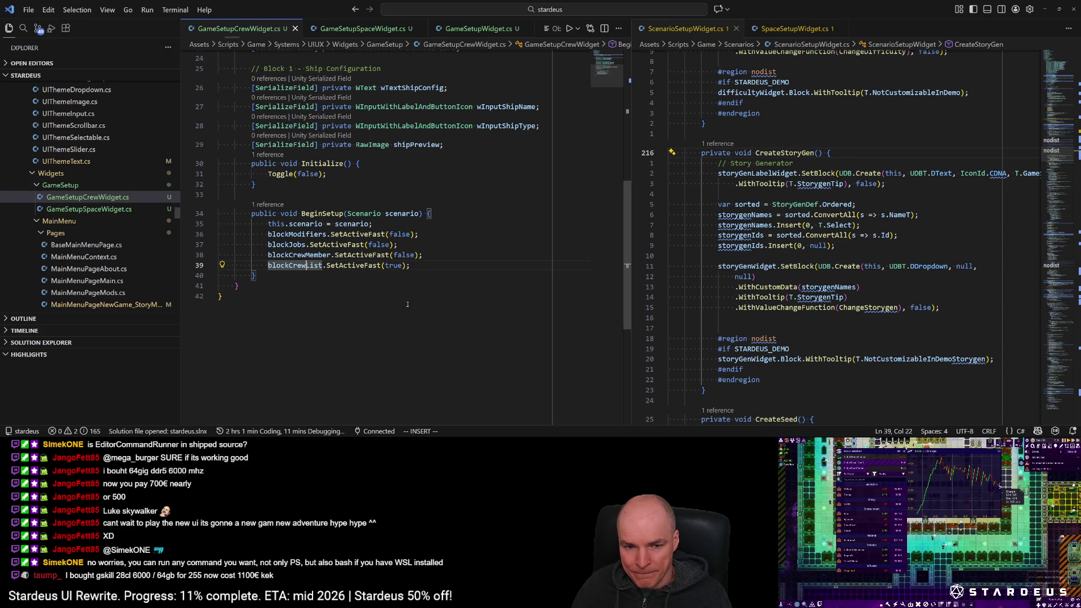
# Step: Add a LoadGameRules(); call on a new line at the end of BeginSetup
pyautogui.press('j')
pyautogui.press('A')
pyautogui.scroll(2, 406, 267)
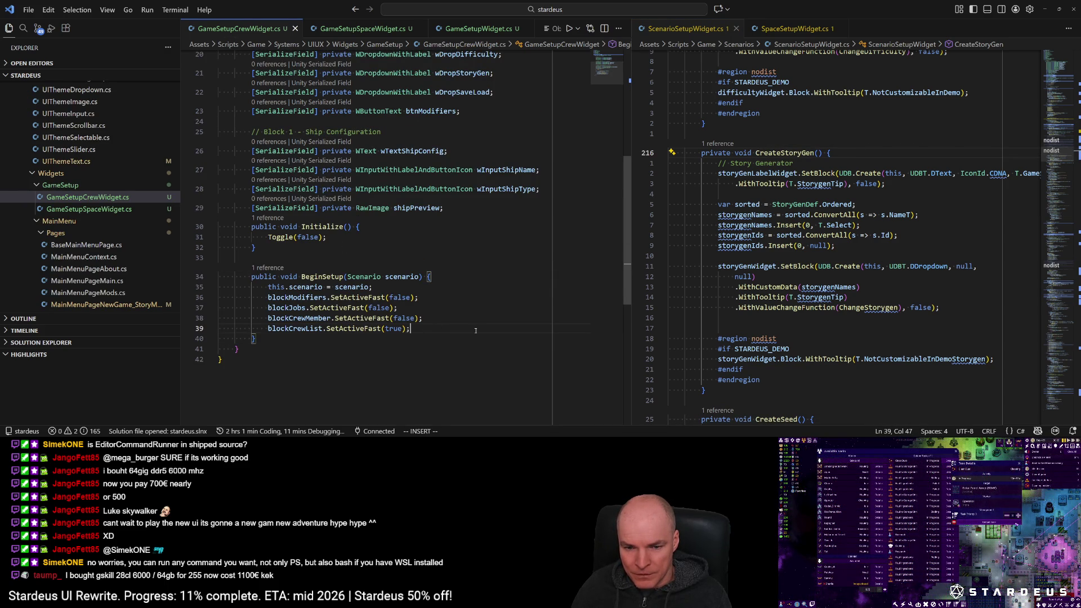
pyautogui.press('Return')
pyautogui.press('Return')
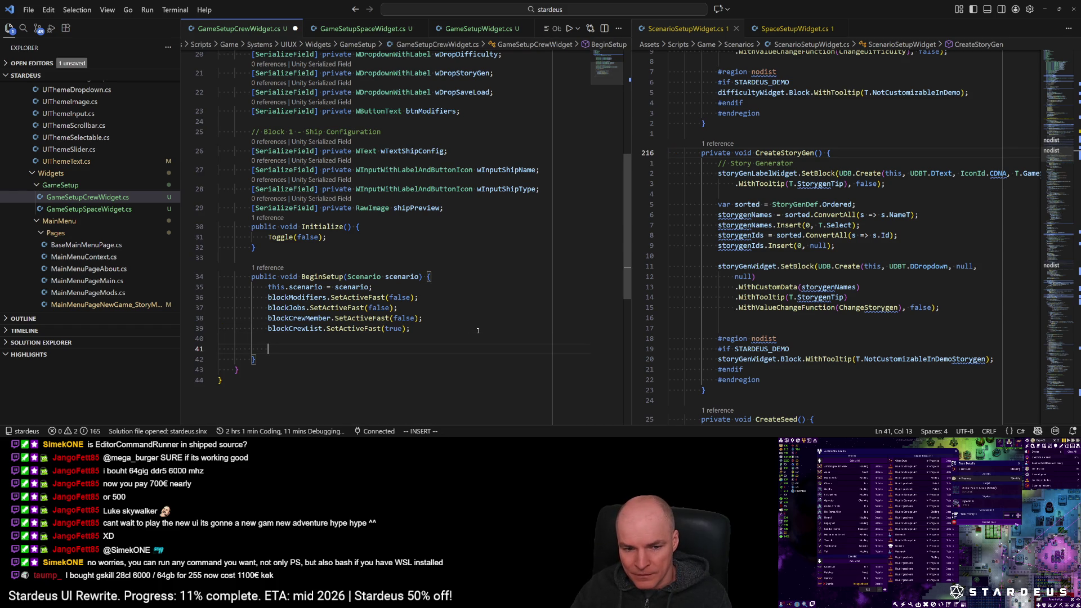
pyautogui.write('LoadS')
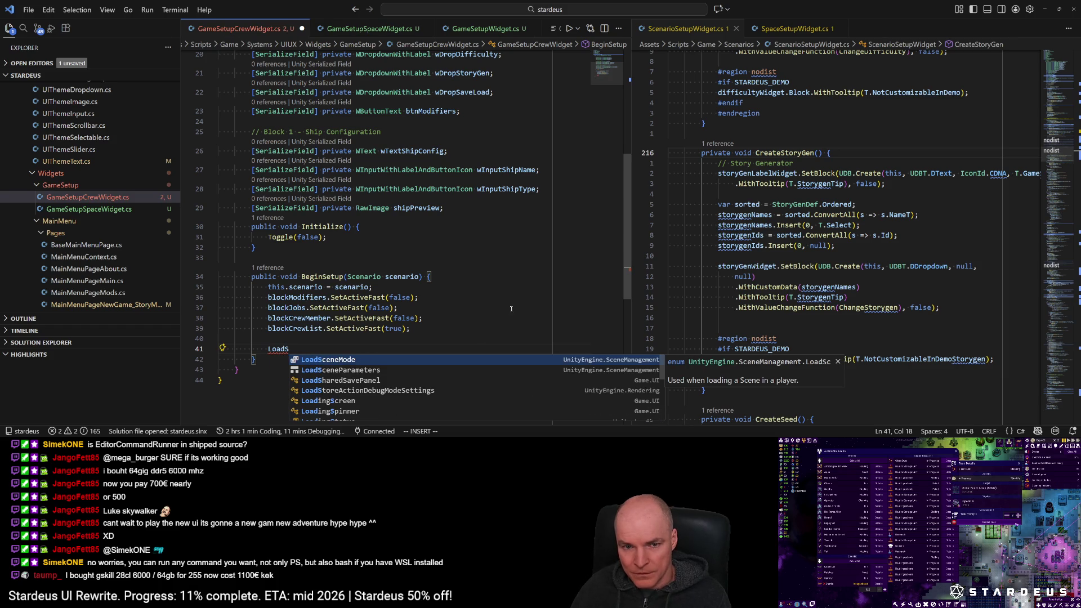
pyautogui.scroll(3, 503, 286)
pyautogui.press('BackSpace')
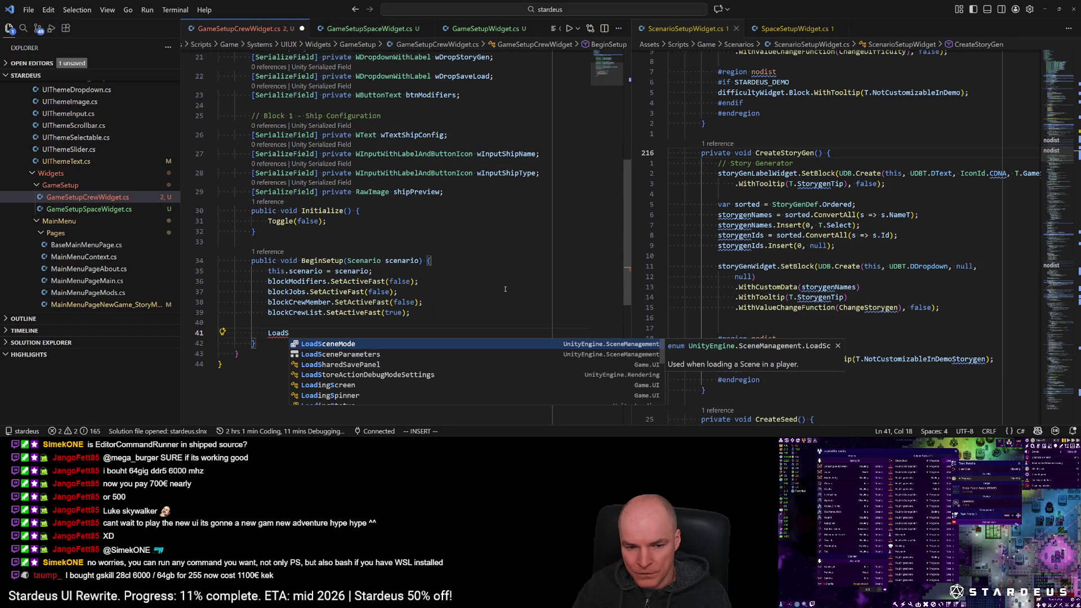
pyautogui.write('GAmeRules')
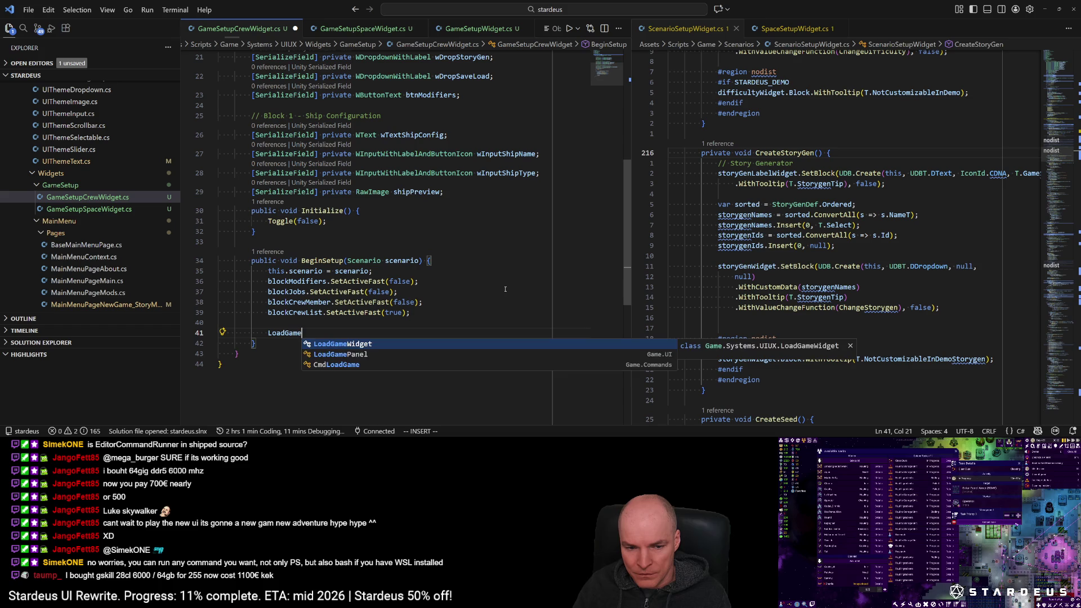
pyautogui.write('();')
pyautogui.press('Escape')
pyautogui.press('h')
pyautogui.press('h')
pyautogui.press('h')
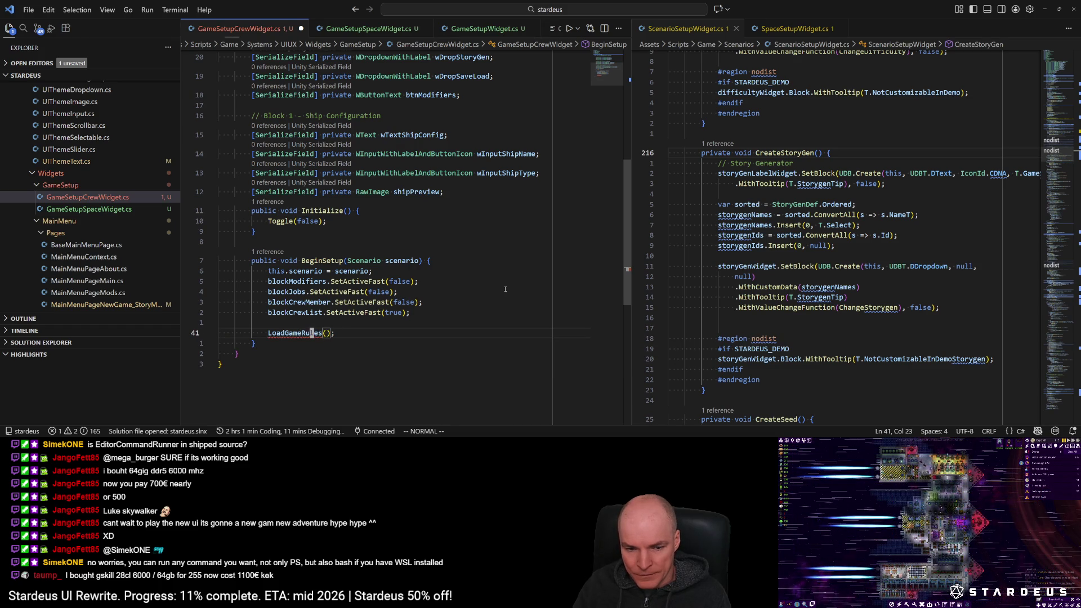
# Step: Generate the LoadGameRules method stub with a quick fix and start wTextGameRules.Load("") inside it
pyautogui.hotkey('ctrl', '.')
pyautogui.press('Return')
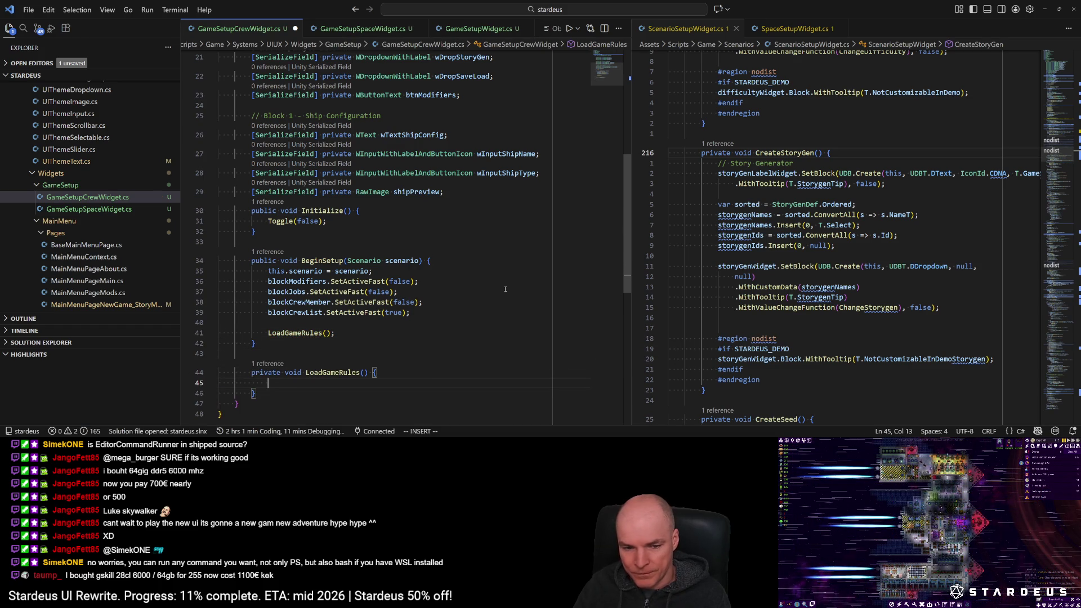
pyautogui.press('O')
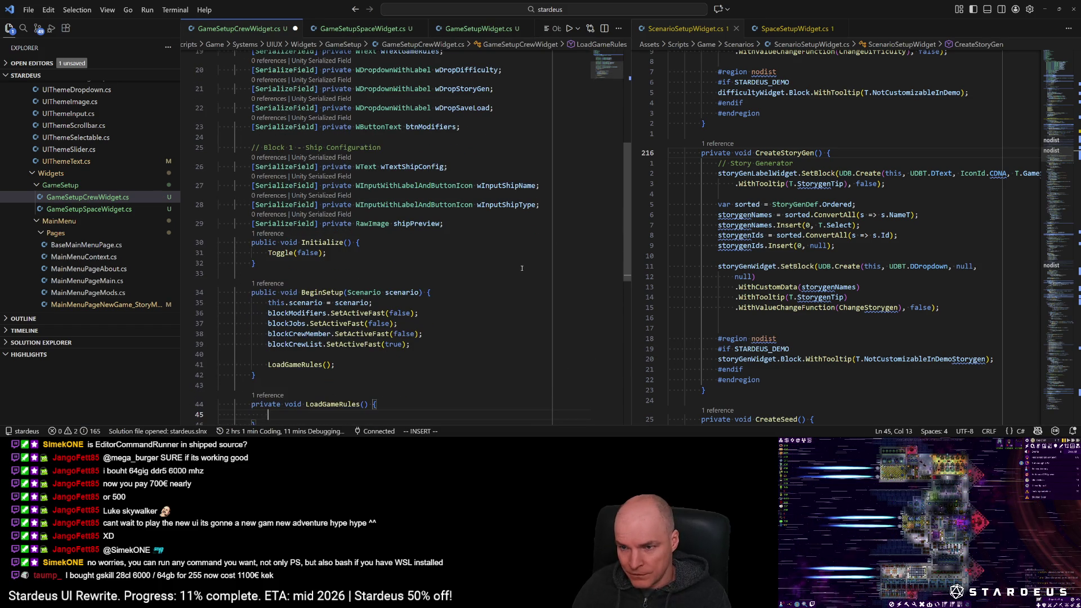
pyautogui.write('wTextGameRules.')
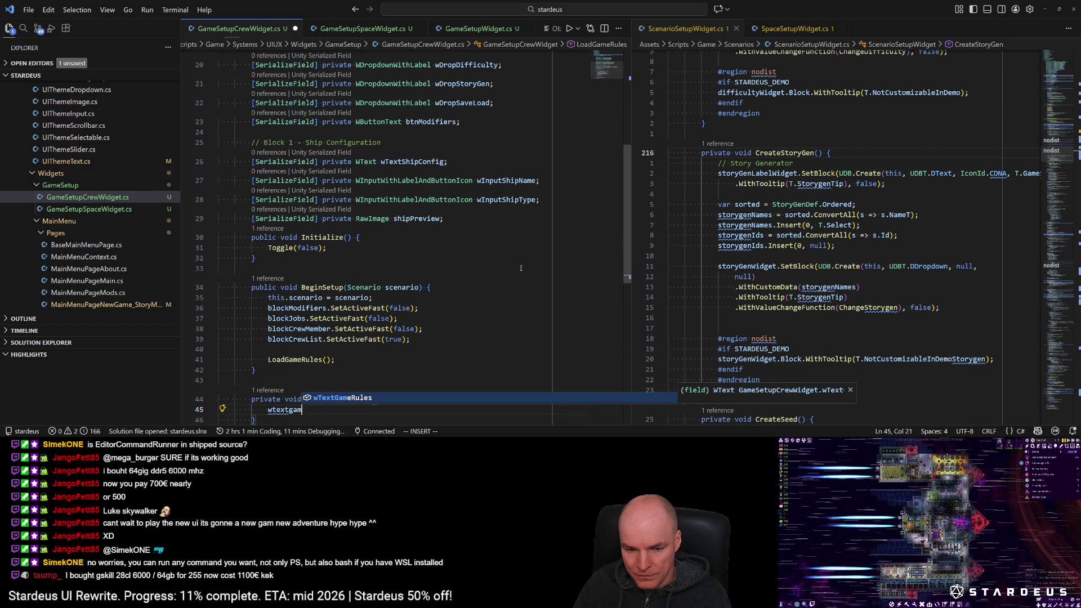
pyautogui.write('Load("')
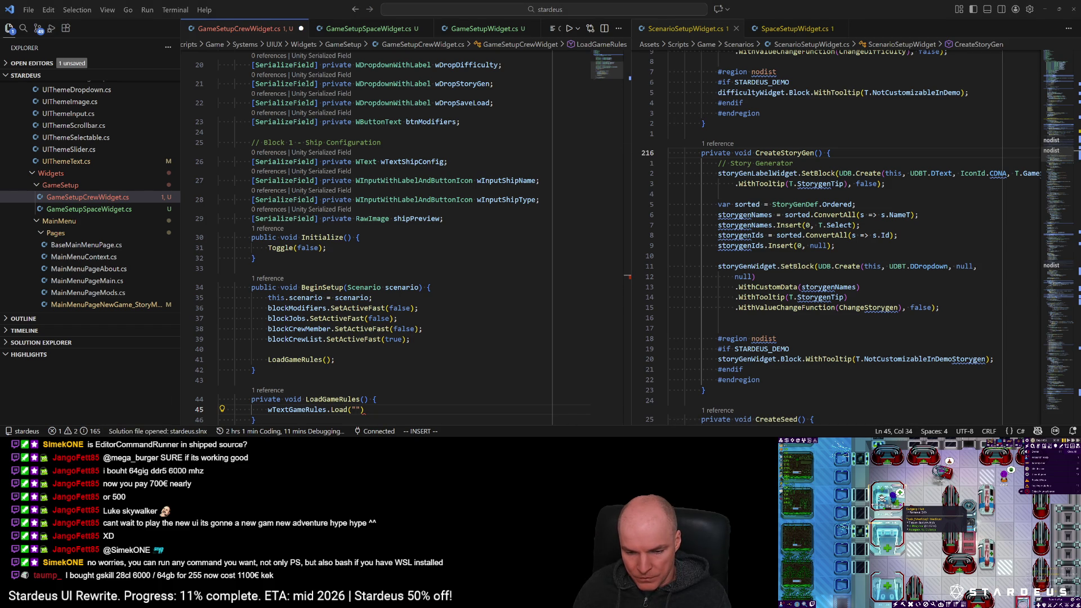
# Step: Search the project for "Ship Config and run the gen-tran translation task
pyautogui.click(490, 371)
pyautogui.hotkey('ctrl', 'shift', 'f')
pyautogui.write('"Ship Config')
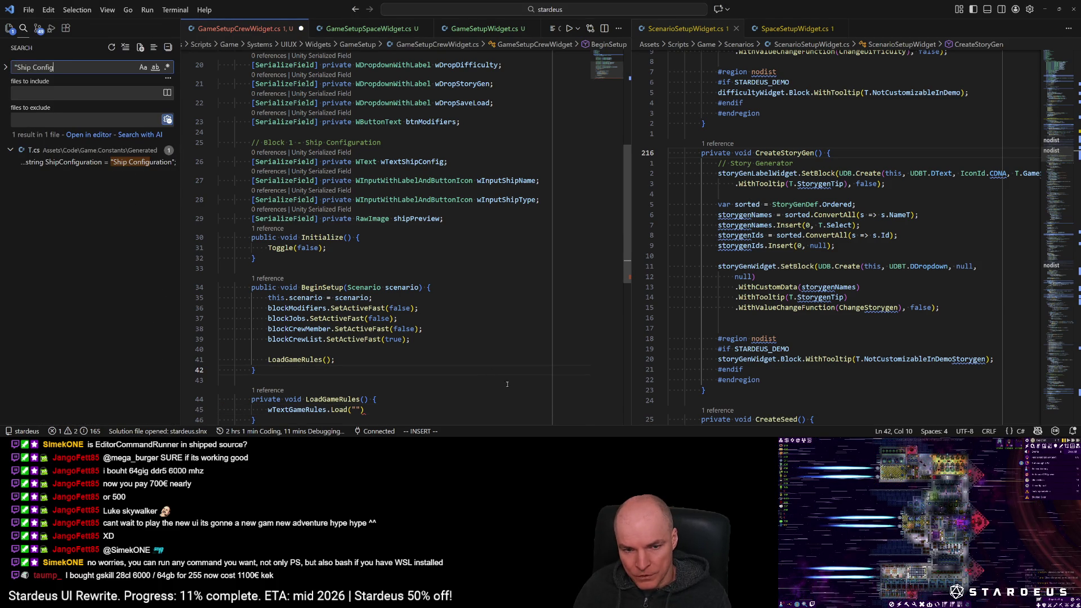
pyautogui.click(358, 408)
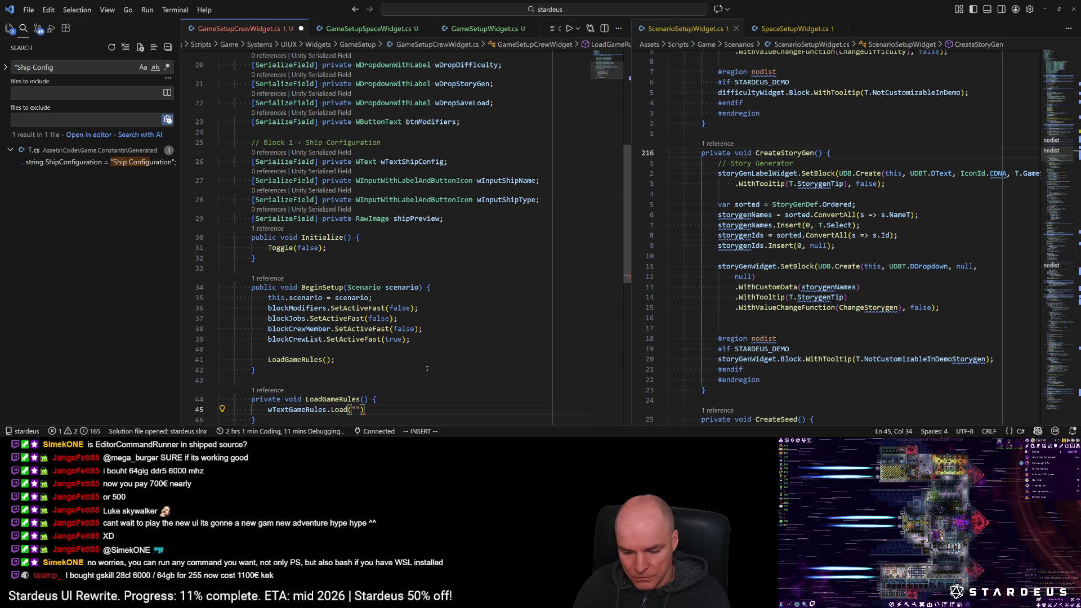
pyautogui.hotkey('ctrl', 'shift', 'b')
pyautogui.write('gent')
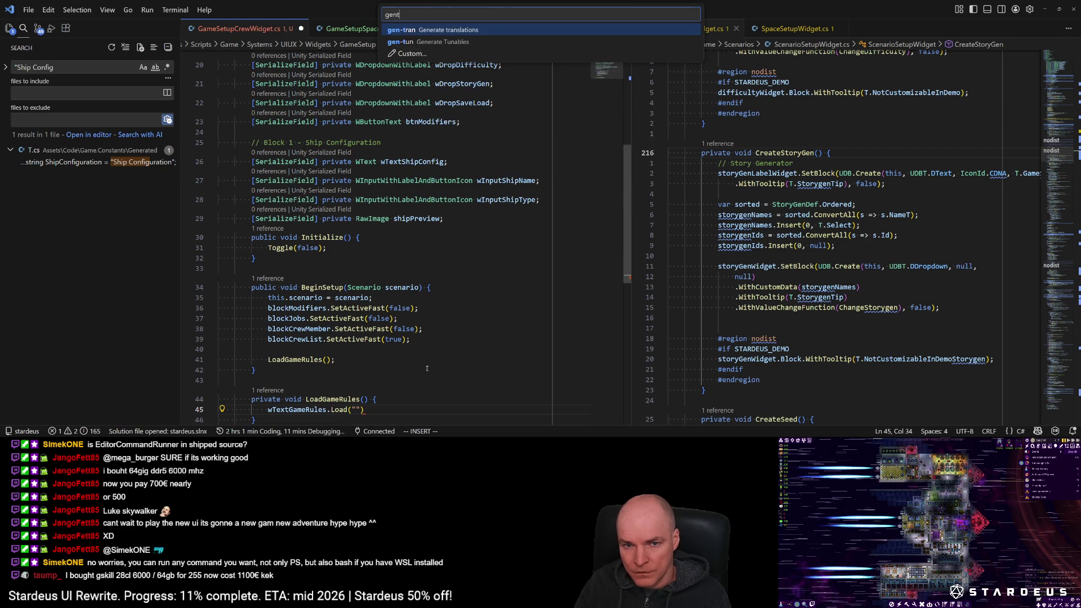
pyautogui.press('Return')
pyautogui.scroll(-1, 442, 374)
pyautogui.click(442, 372)
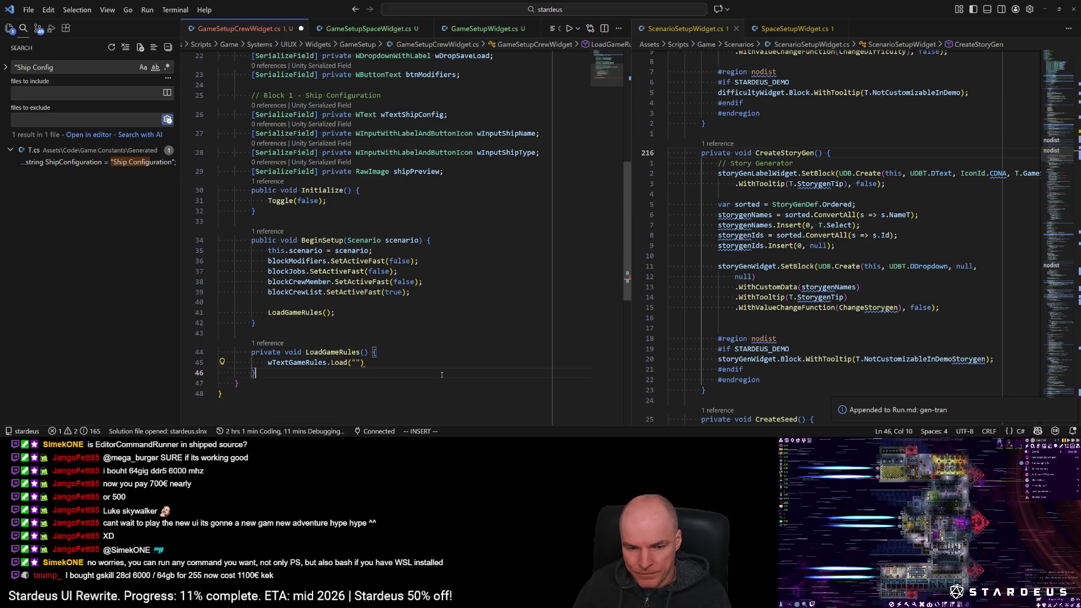
# Step: Replace the empty string with T.NounGameRules, end the line with a semicolon, and save
pyautogui.press('Escape')
pyautogui.press('k')
pyautogui.press('c')
pyautogui.press('a')
pyautogui.press('"')
pyautogui.write('T.n')
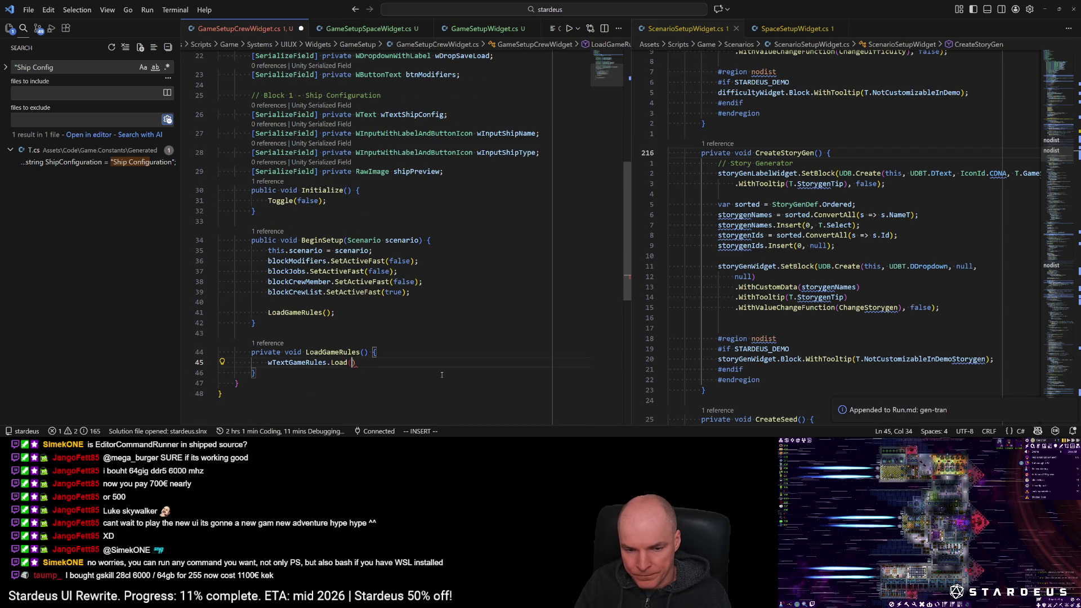
pyautogui.write('oungamer')
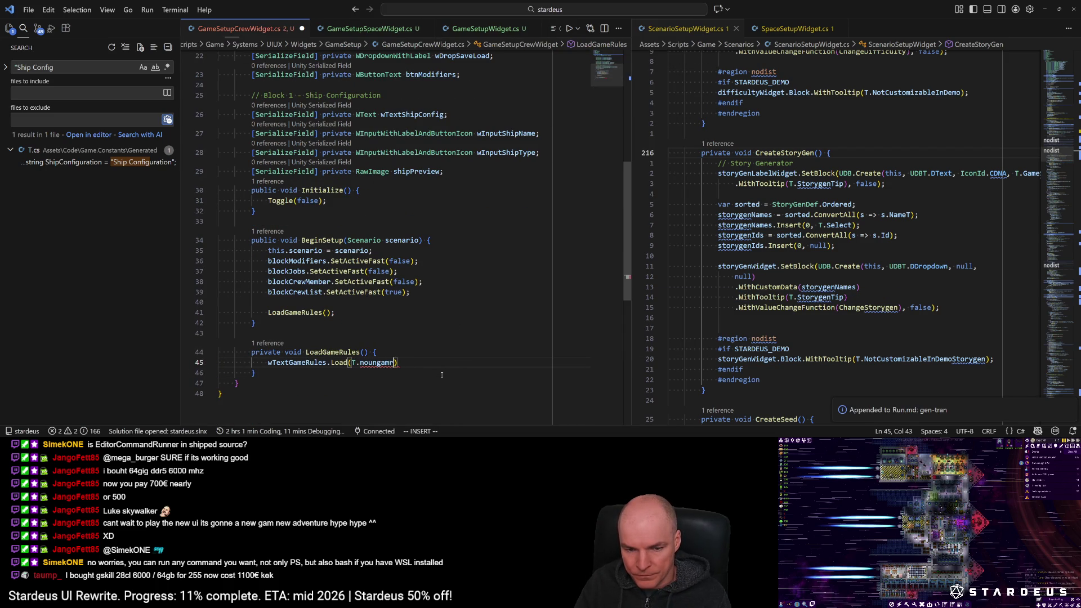
pyautogui.hotkey('ctrl', 'space')
pyautogui.press('Tab')
pyautogui.press('End')
pyautogui.write(';')
pyautogui.press('Escape')
pyautogui.hotkey('ctrl', 's')
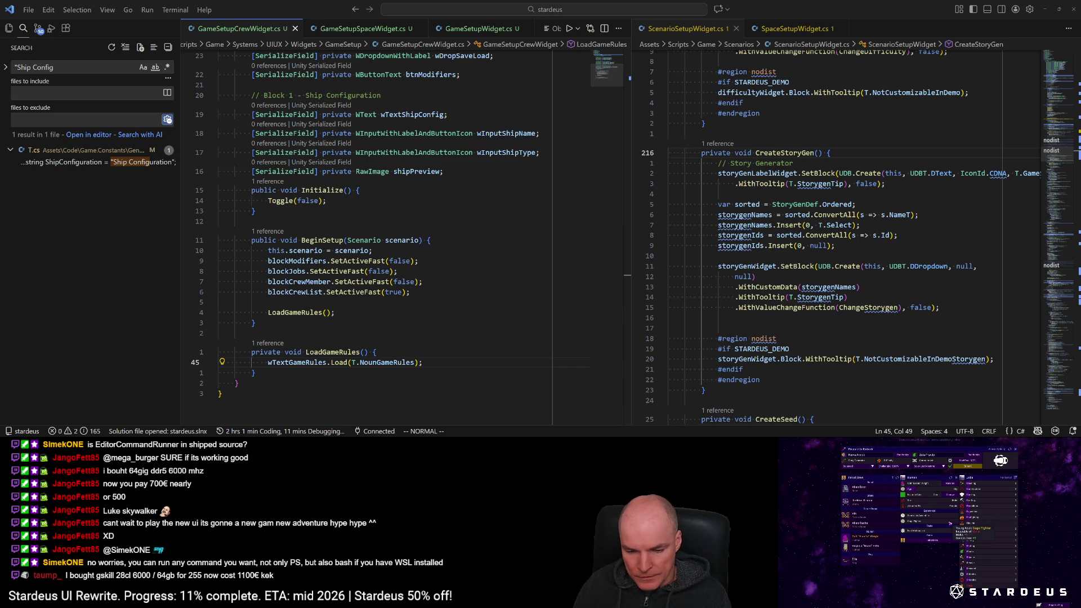
pyautogui.click(508, 250)
# Step: Run the gen-tran command through Unity Runner: Cmd
pyautogui.hotkey('ctrl', 'shift', 'p')
pyautogui.write('c')
pyautogui.press('Return')
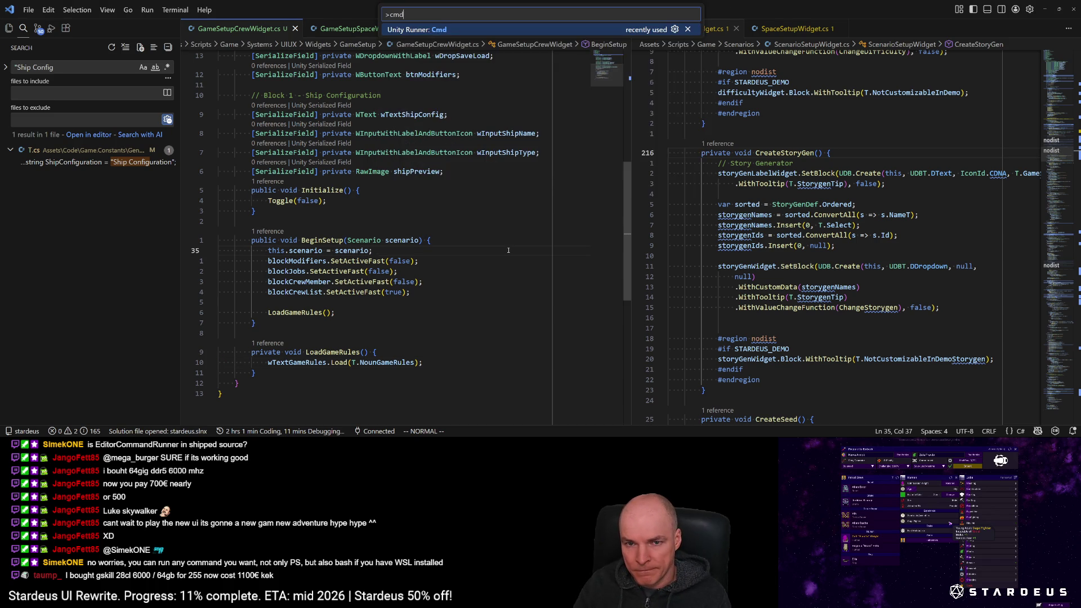
pyautogui.write('gen')
pyautogui.press('Return')
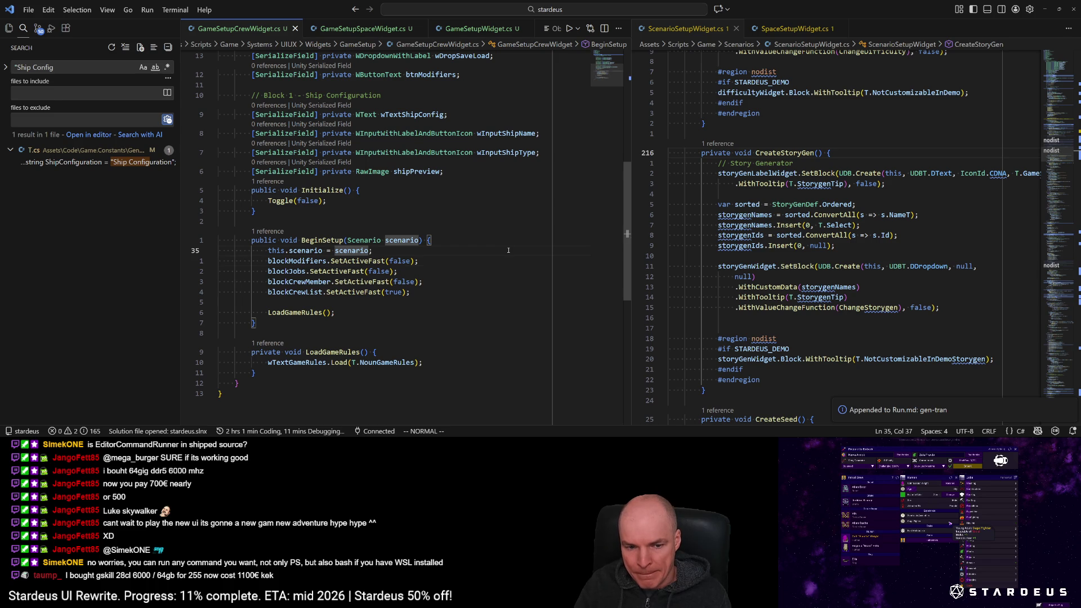
# Step: Duplicate the wTextGameRules.Load line and rename the copy's field to btnModifiers
pyautogui.press('j')
pyautogui.press('j')
pyautogui.press('j')
pyautogui.press('y')
pyautogui.press('y')
pyautogui.press('p')
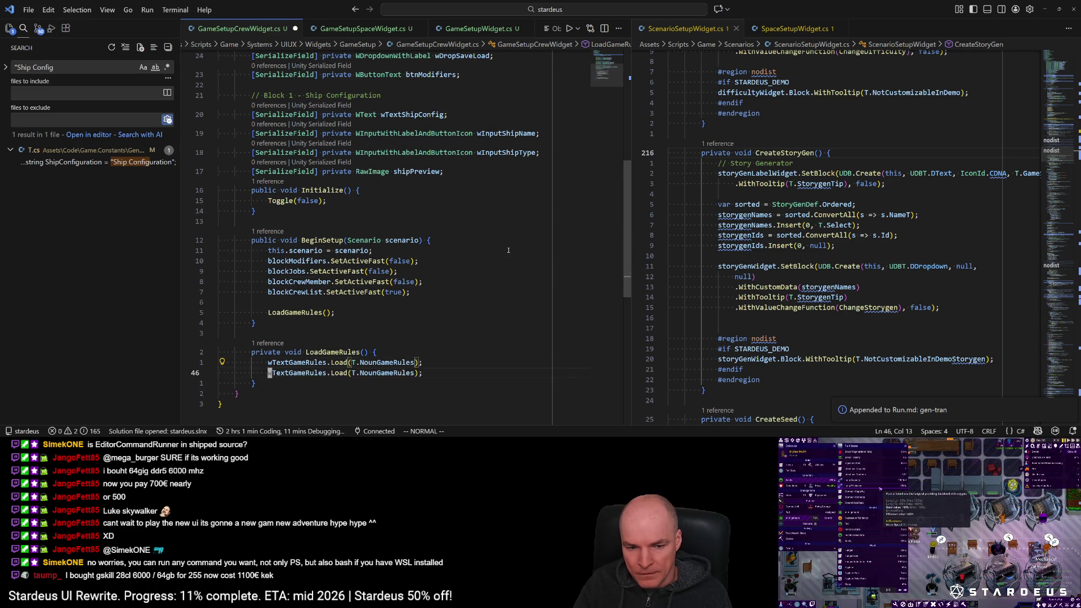
pyautogui.press('w')
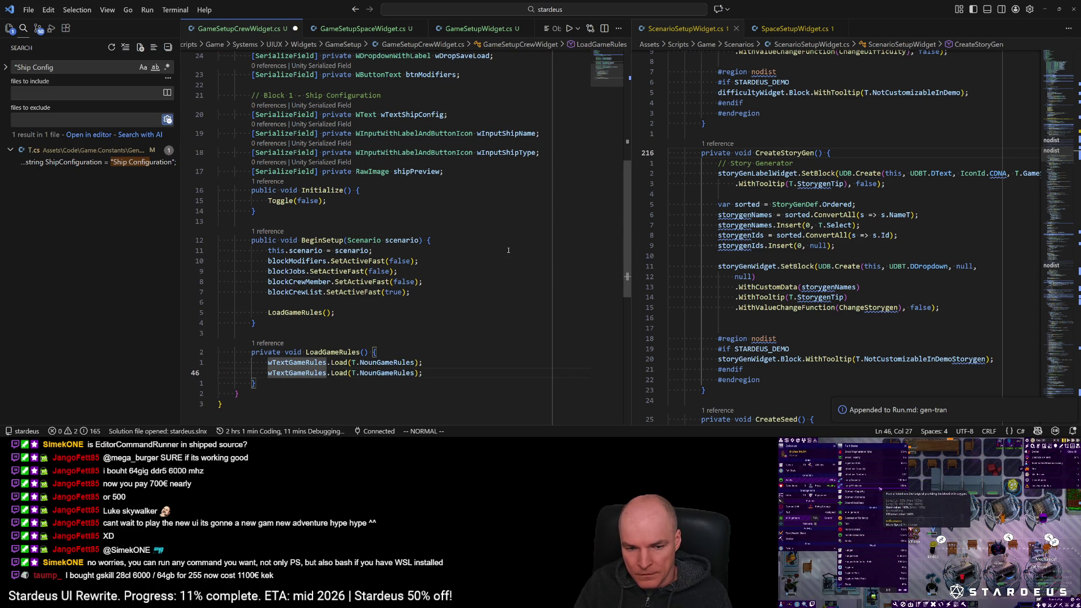
pyautogui.hotkey('ctrl', 'i')
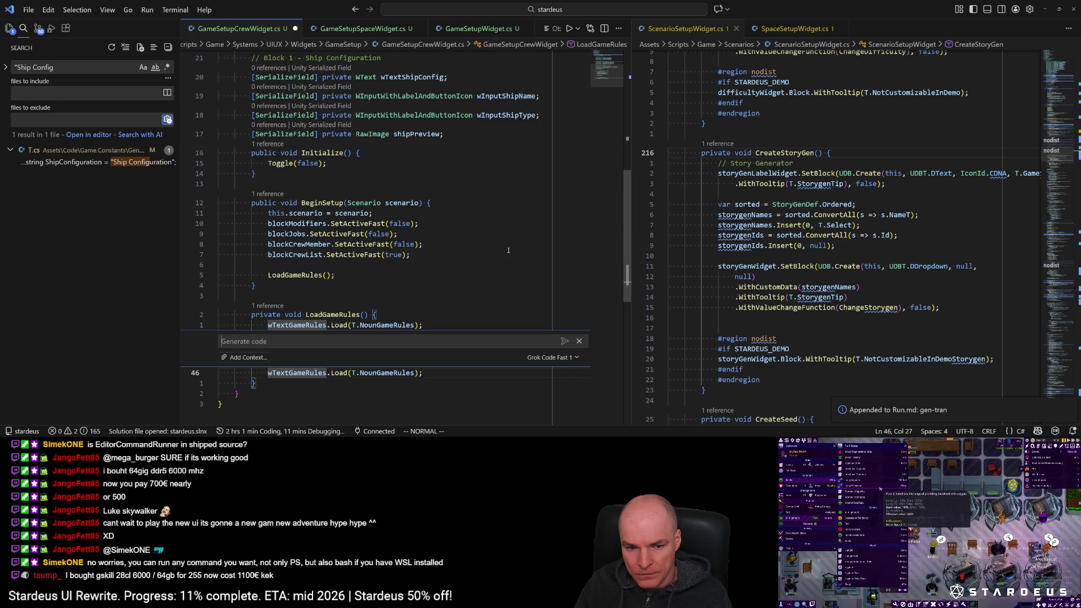
pyautogui.press('Escape')
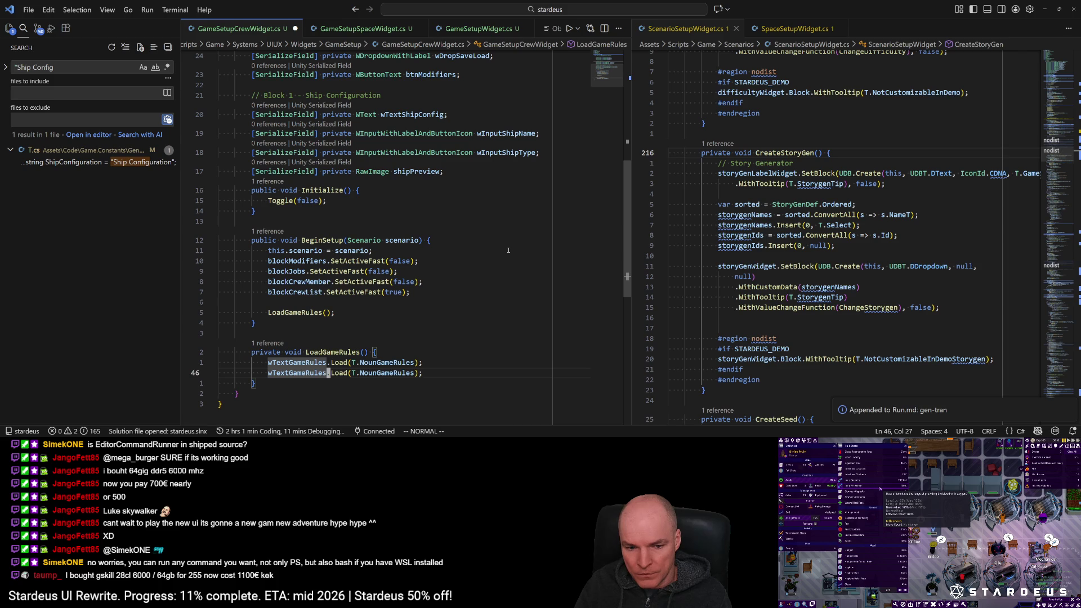
pyautogui.hotkey('ctrl', 'w')
pyautogui.write('btn')
pyautogui.press('Tab')
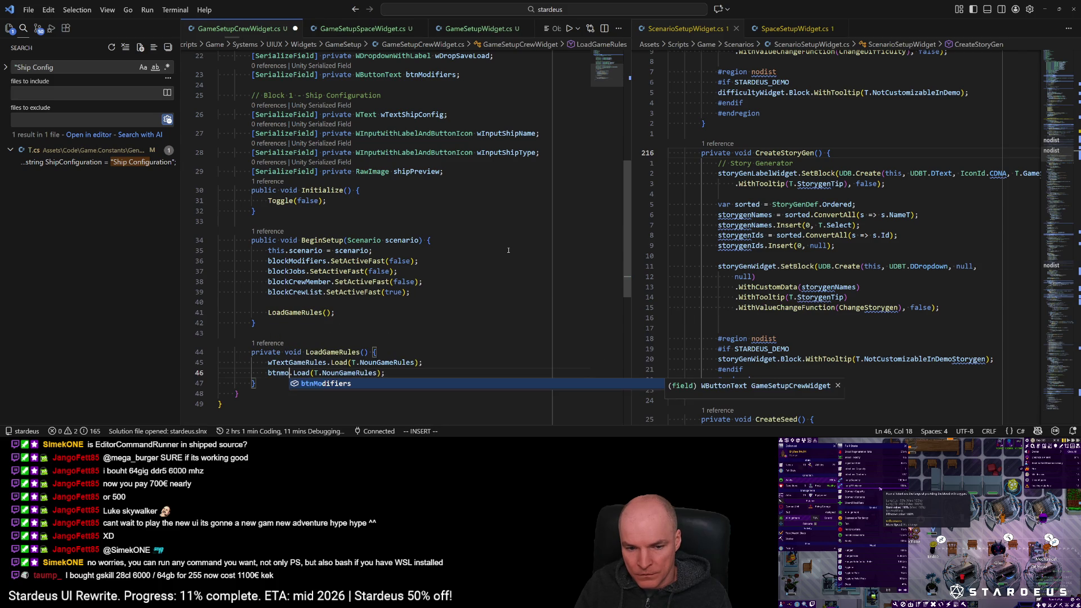
pyautogui.press('Escape')
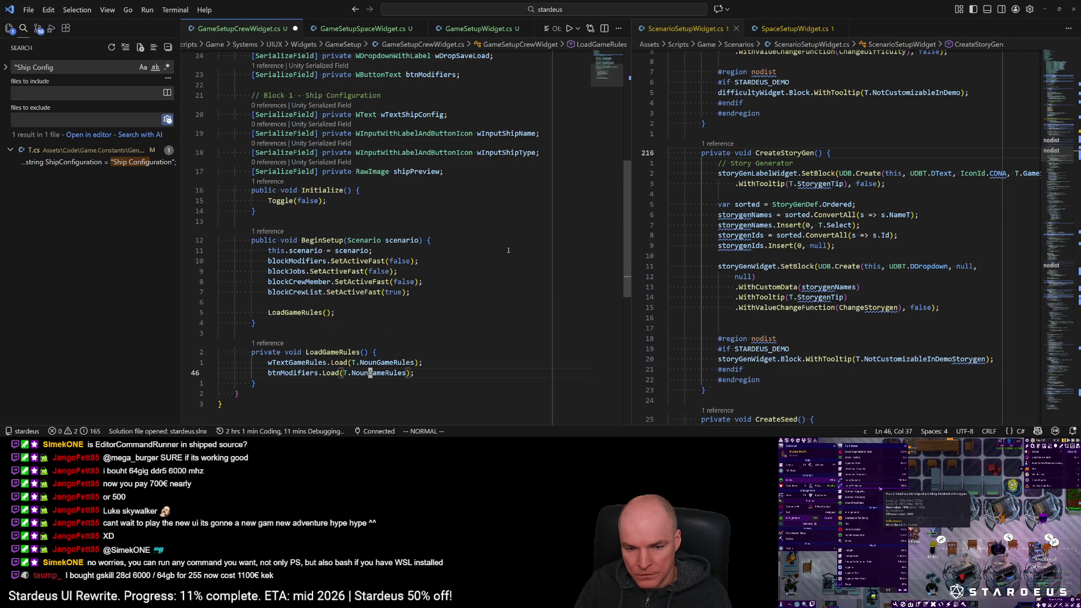
# Step: Change the copy's key to T.NounCustomRules and add a ToggleModifiersPanel callback argument
pyautogui.write('cwcustom')
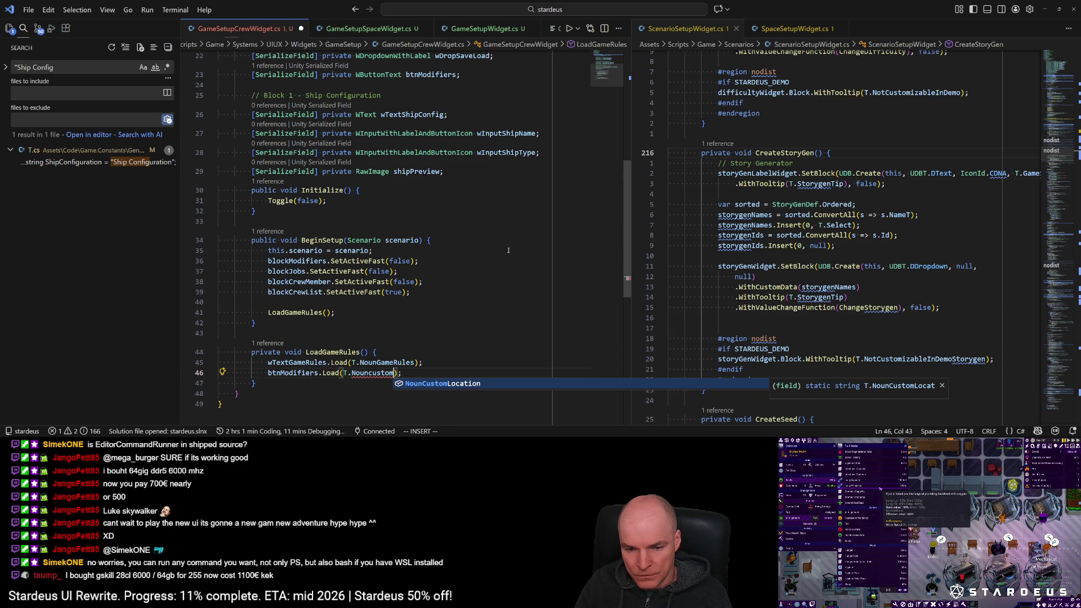
pyautogui.write('rules')
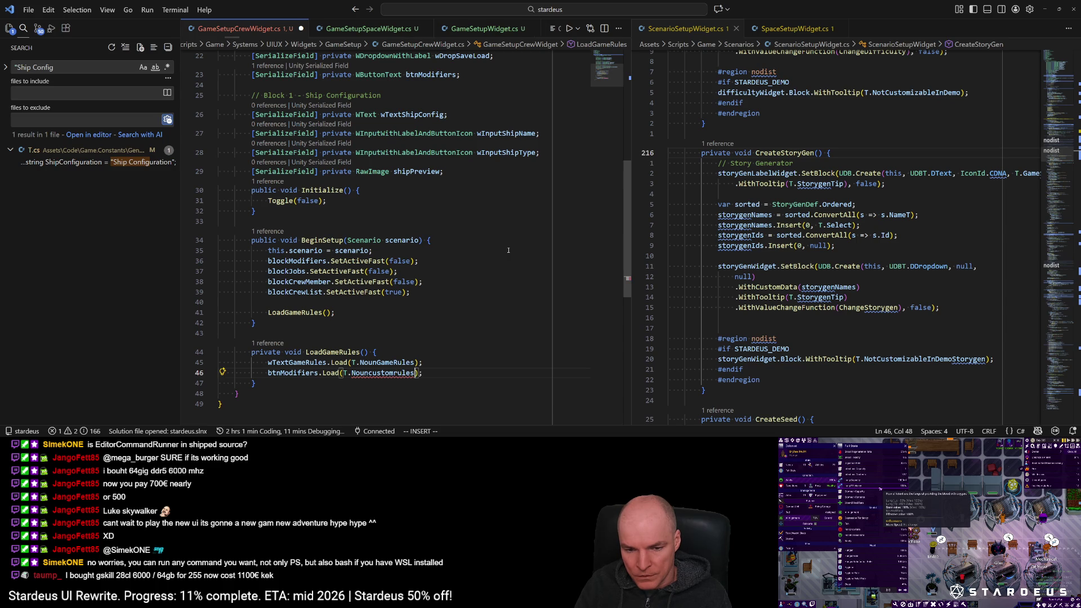
pyautogui.hotkey('ctrl', 'w')
pyautogui.write('NounCustom')
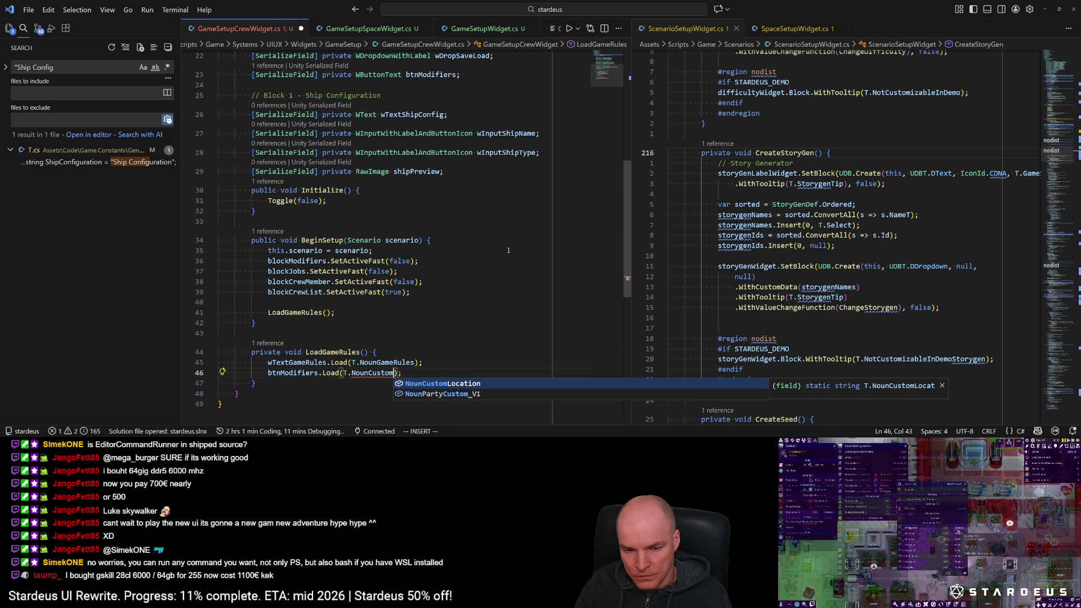
pyautogui.press('Tab')
pyautogui.press('Escape')
pyautogui.write('h')
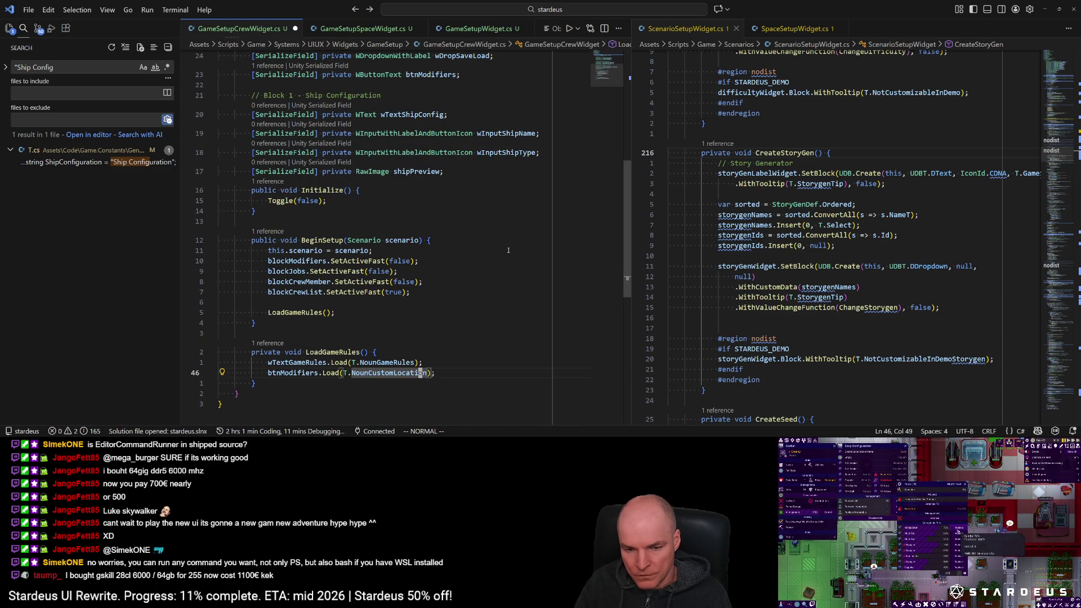
pyautogui.write('cwRumlels')
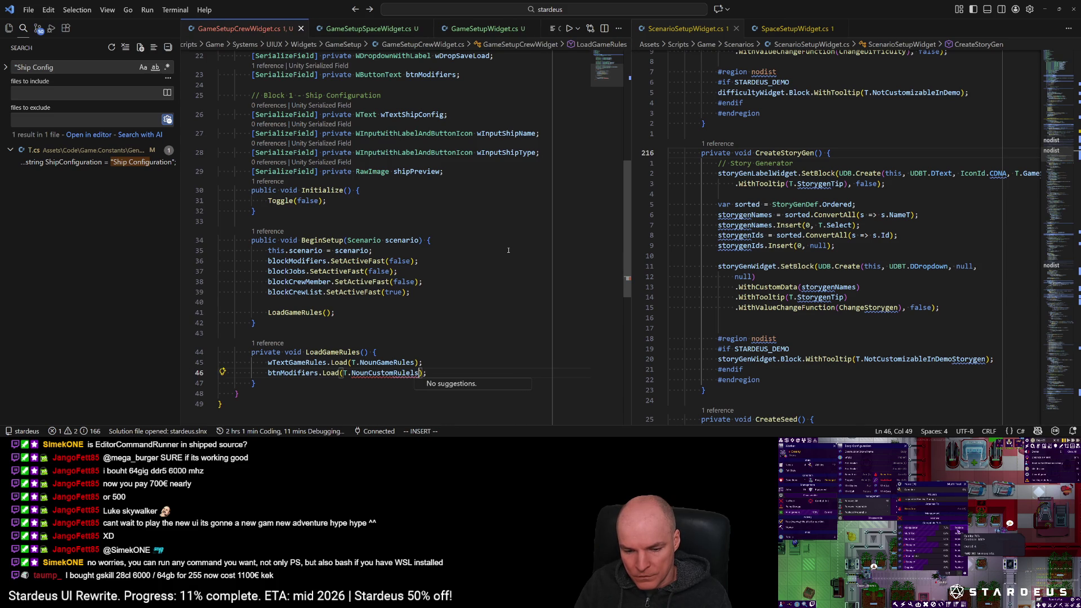
pyautogui.press('Escape')
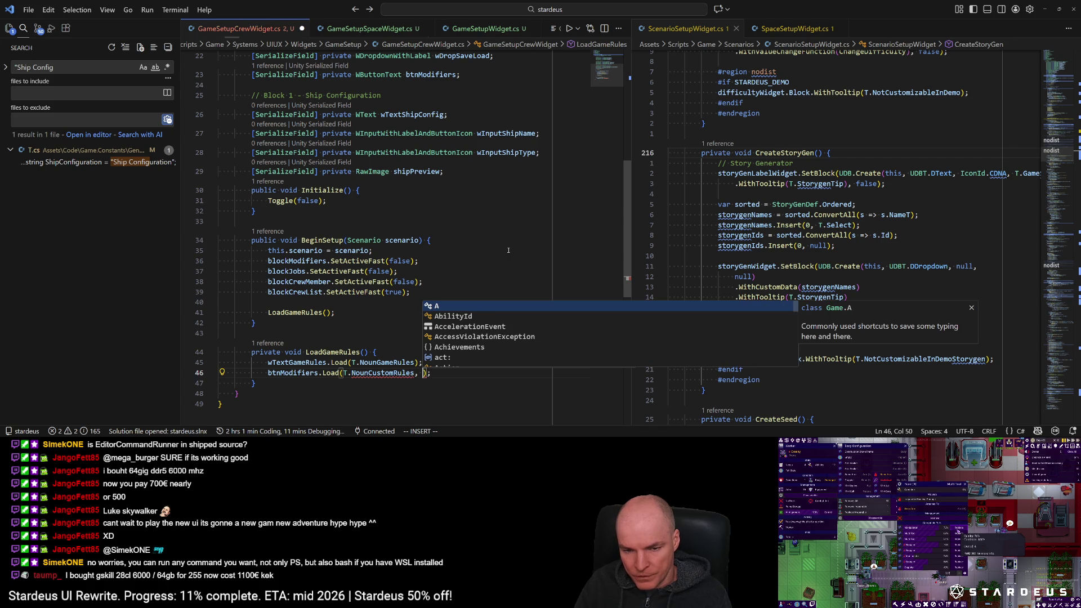
pyautogui.write('ToggleModifie')
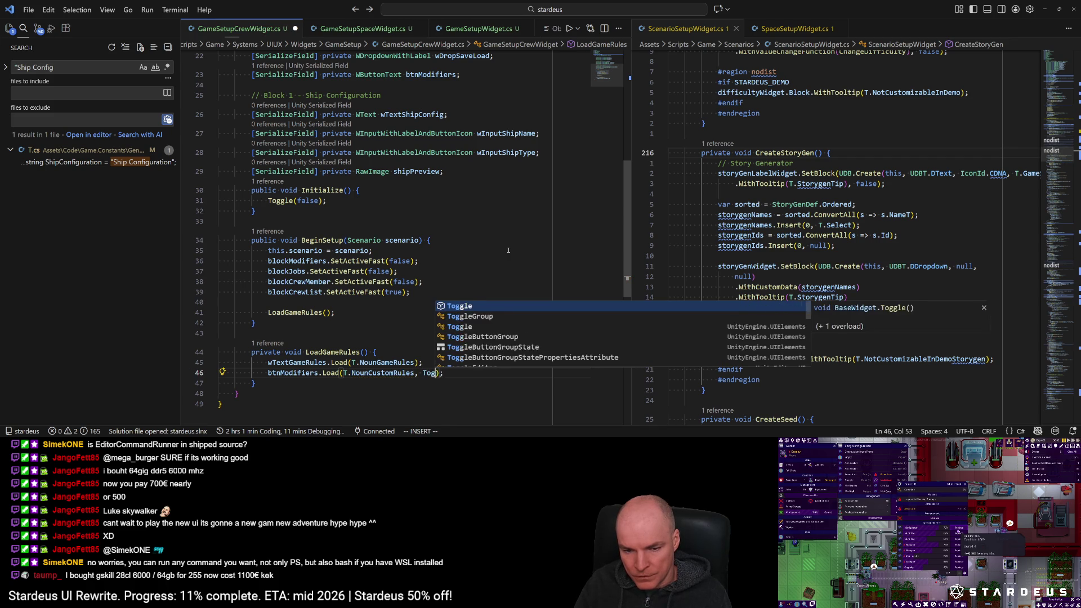
pyautogui.write('rsPanel')
# Step: Generate a ToggleModifiersPanel method via quick fix and clear its placeholder exception
pyautogui.press('Escape')
pyautogui.hotkey('ctrl', '.')
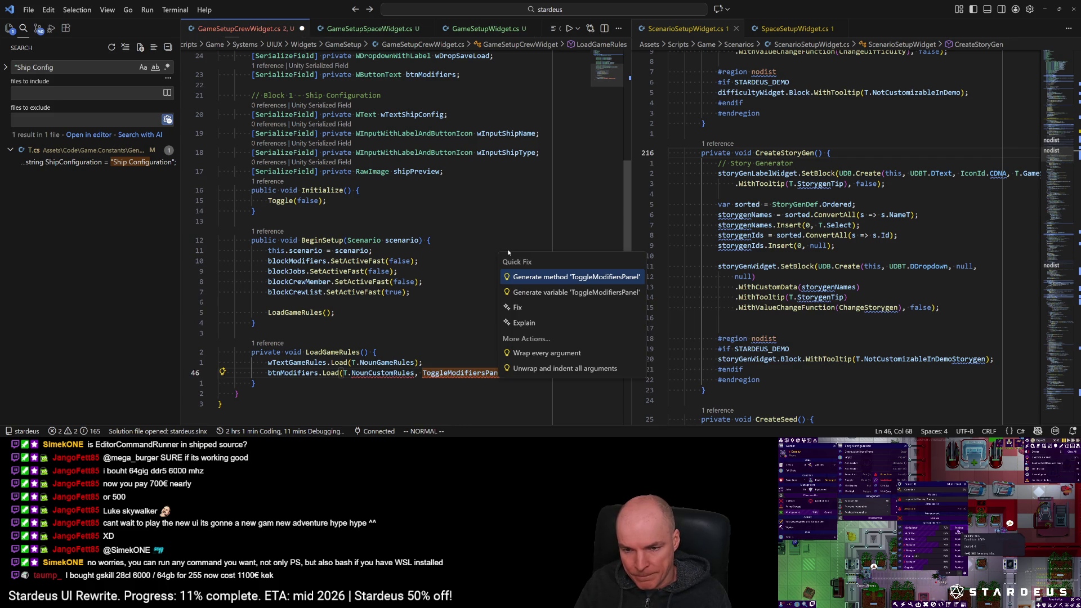
pyautogui.press('Return')
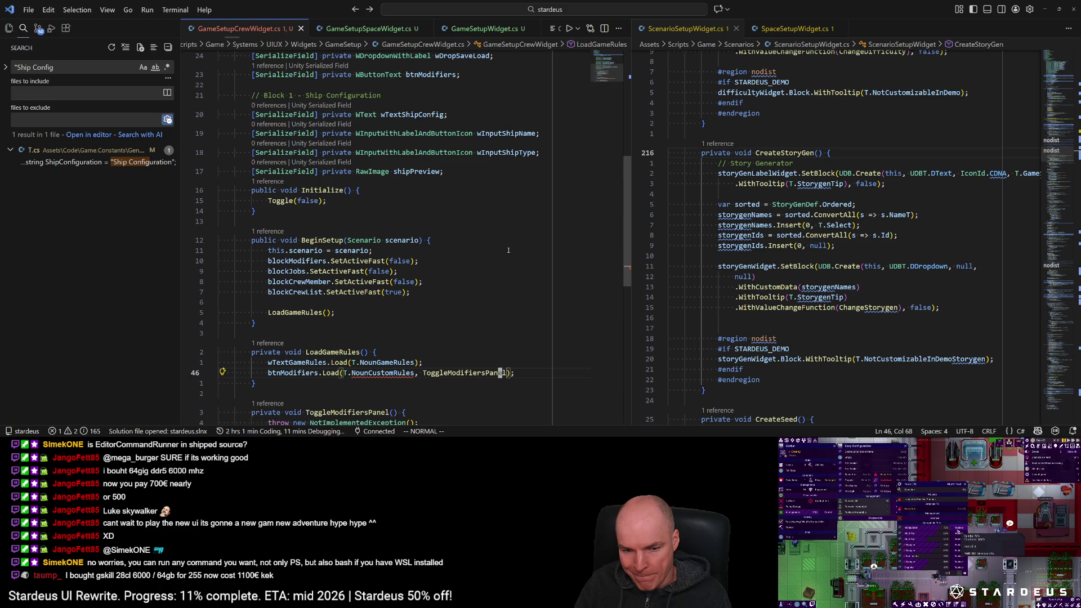
pyautogui.press('j')
pyautogui.press('j')
pyautogui.press('c')
pyautogui.press('c')
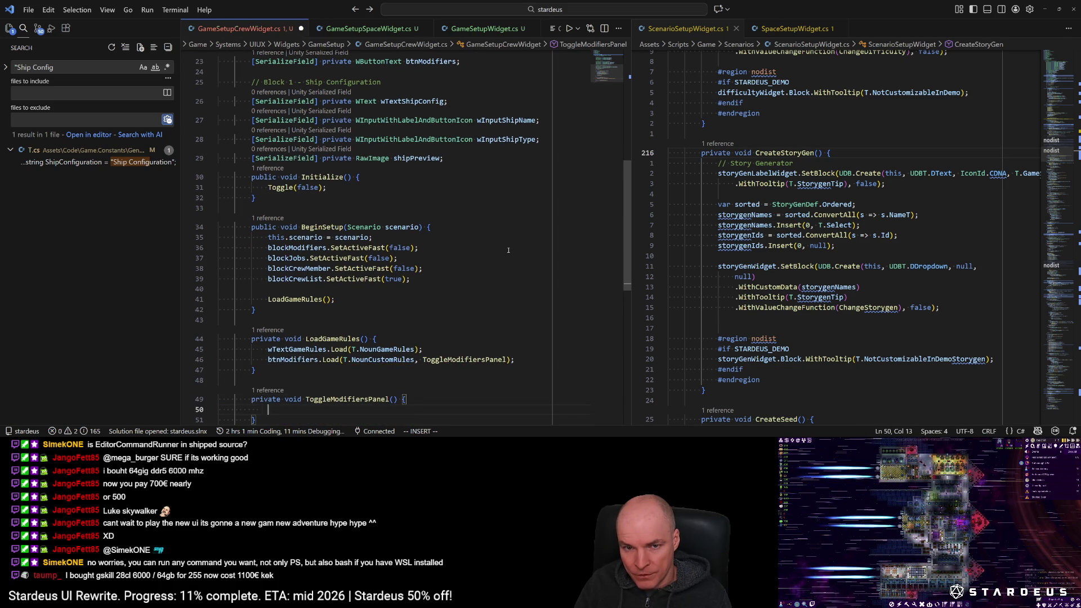
pyautogui.scroll(5, 507, 250)
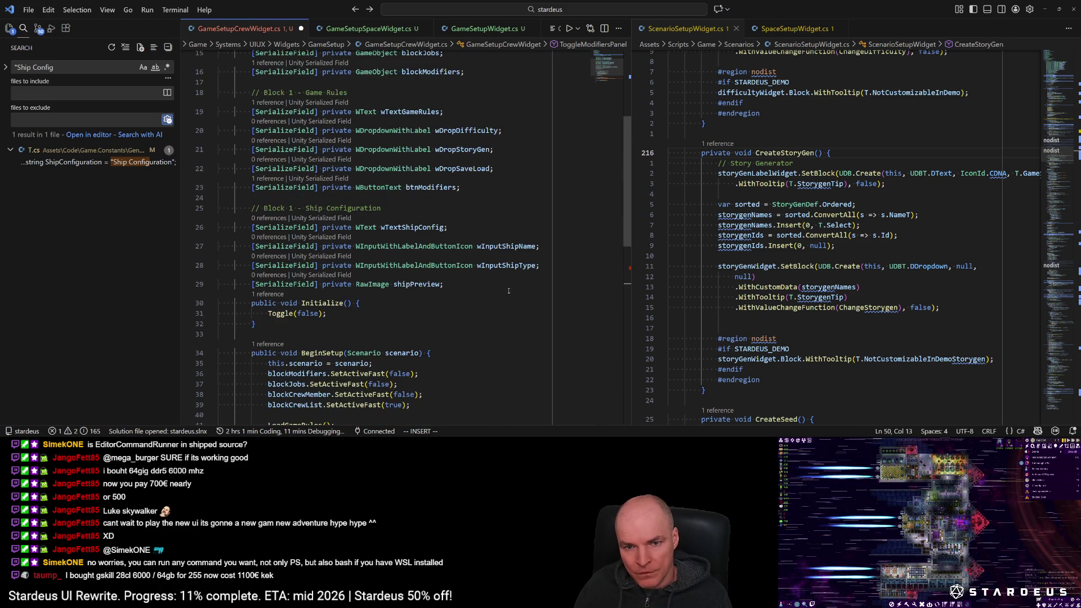
pyautogui.scroll(-5, 506, 301)
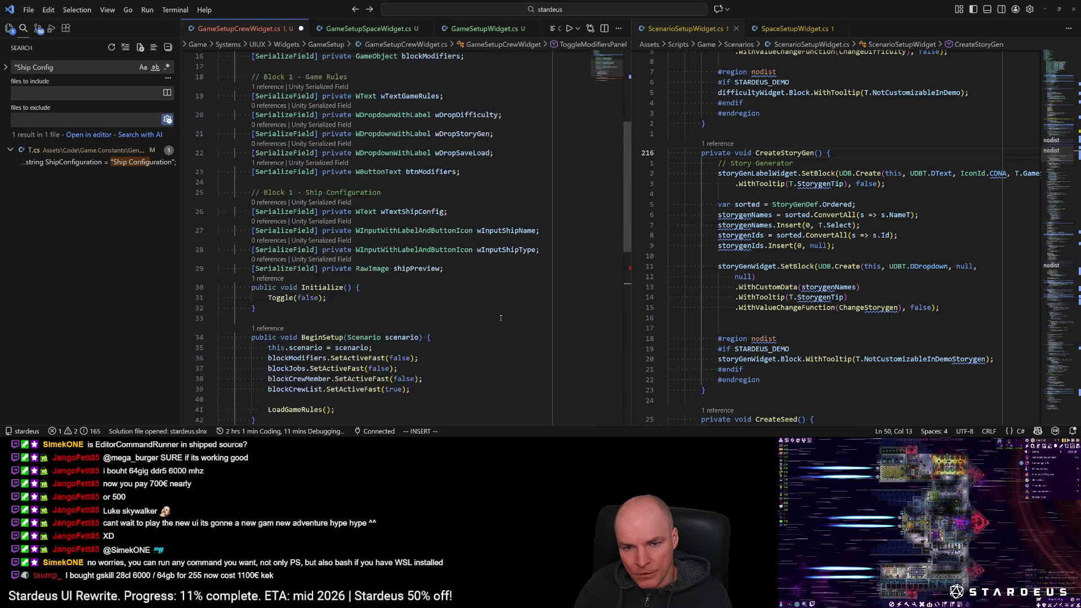
# Step: Write blockModifiers.SetActiveFast(!blockModifiers.activeSelf); as the method body and save
pyautogui.write('blockModifiers.')
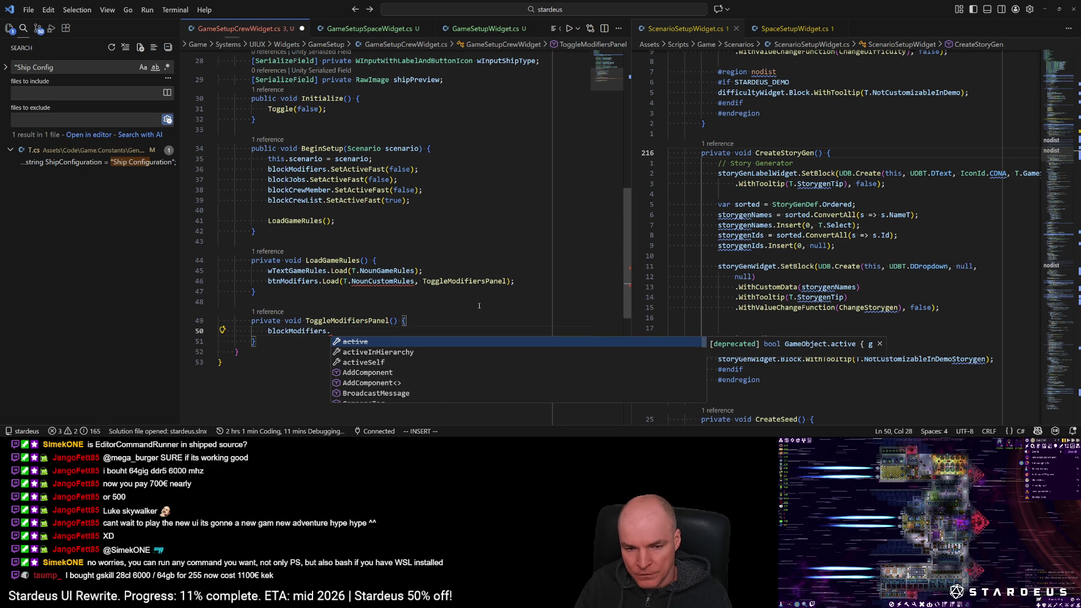
pyautogui.write('gam')
pyautogui.press('BackSpace')
pyautogui.press('BackSpace')
pyautogui.press('BackSpace')
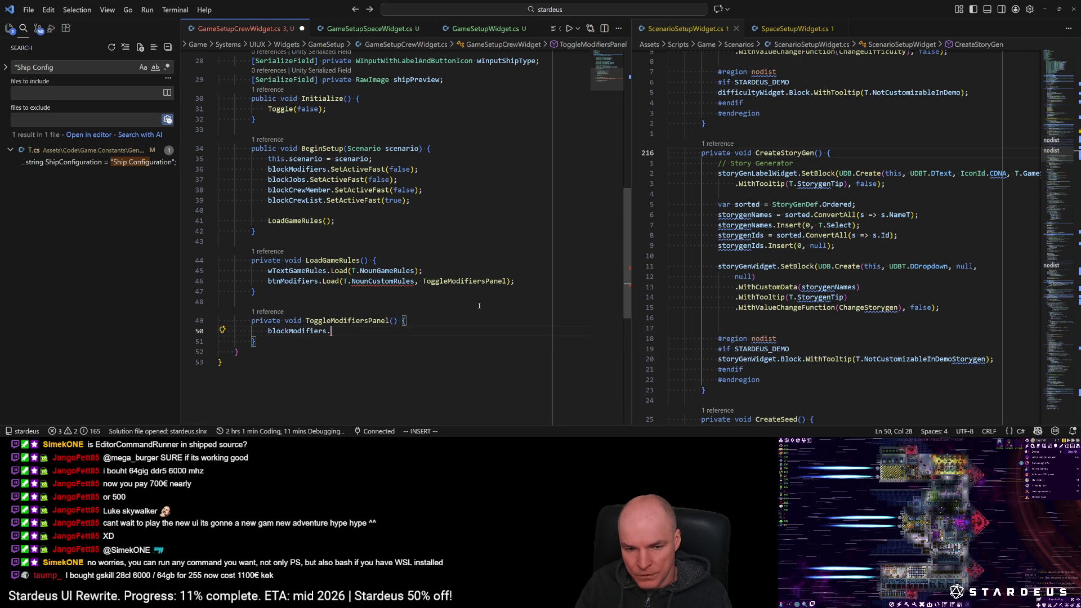
pyautogui.write('SetActiveFast(')
pyautogui.write('!blomo')
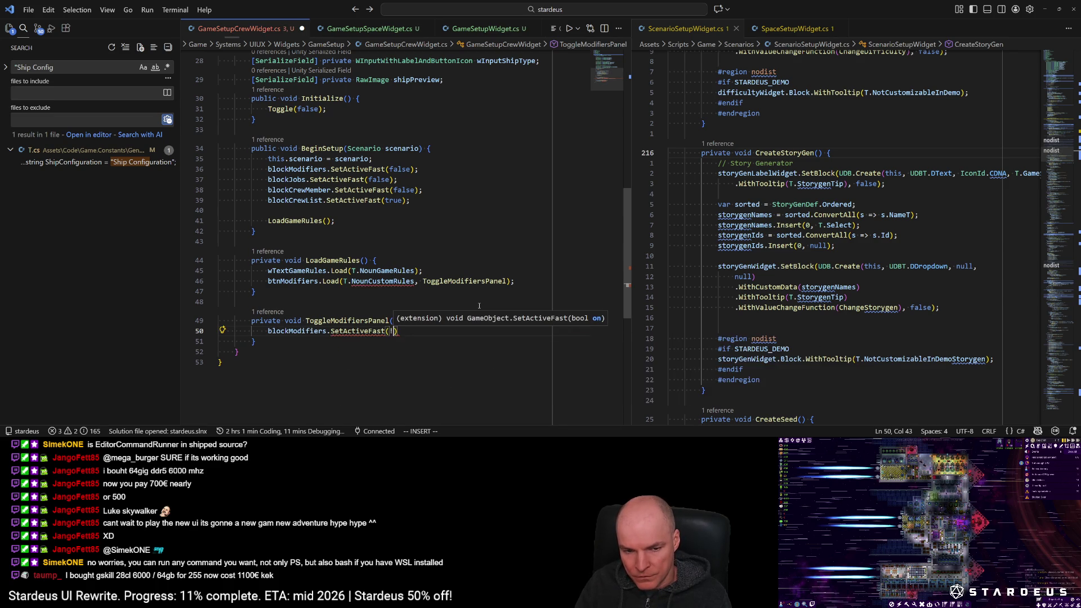
pyautogui.press('Tab')
pyautogui.write('.a')
pyautogui.write('ctivse')
pyautogui.press('Tab')
pyautogui.write(');')
pyautogui.hotkey('ctrl', 's')
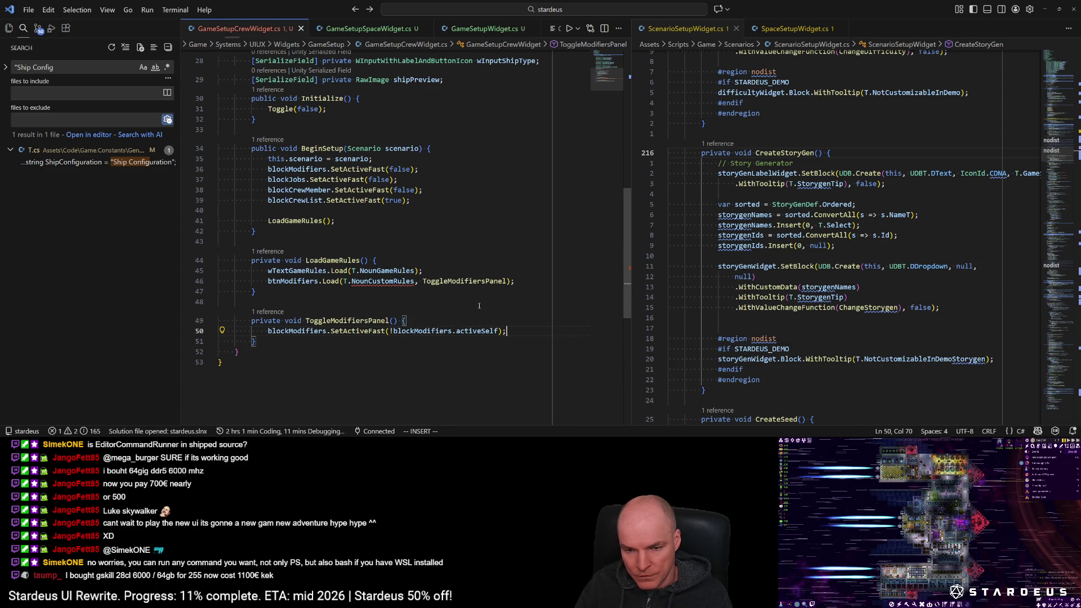